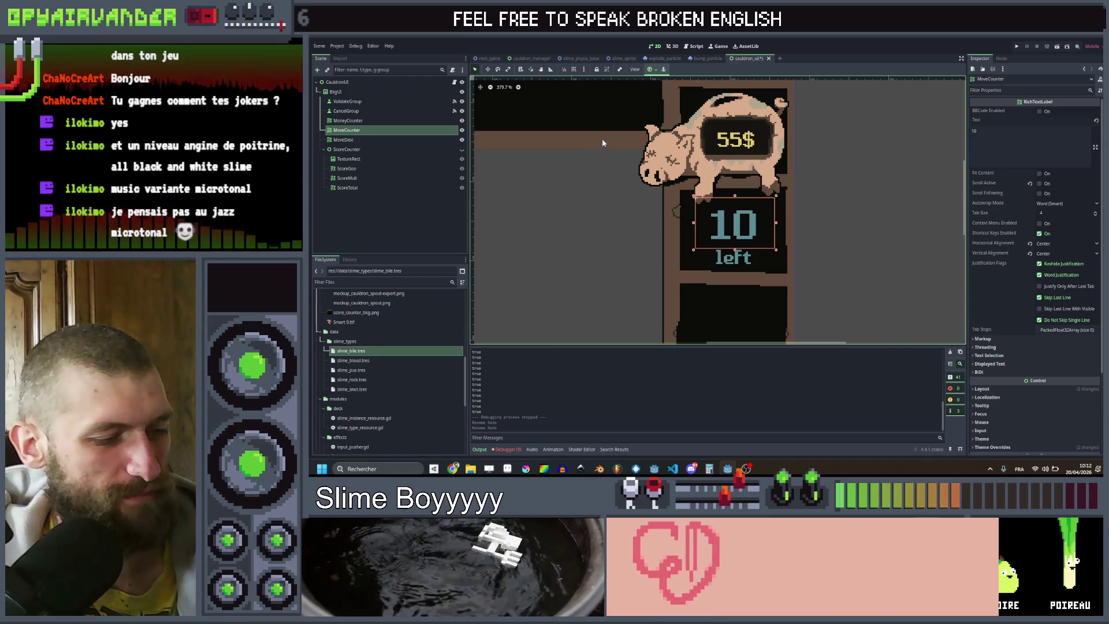
Step: Locate and select the MoveDesc label under MoneyCounter in the scene tree
{"action": "left_click_drag", "start_coordinate": [727, 218], "coordinate": [765, 233]}
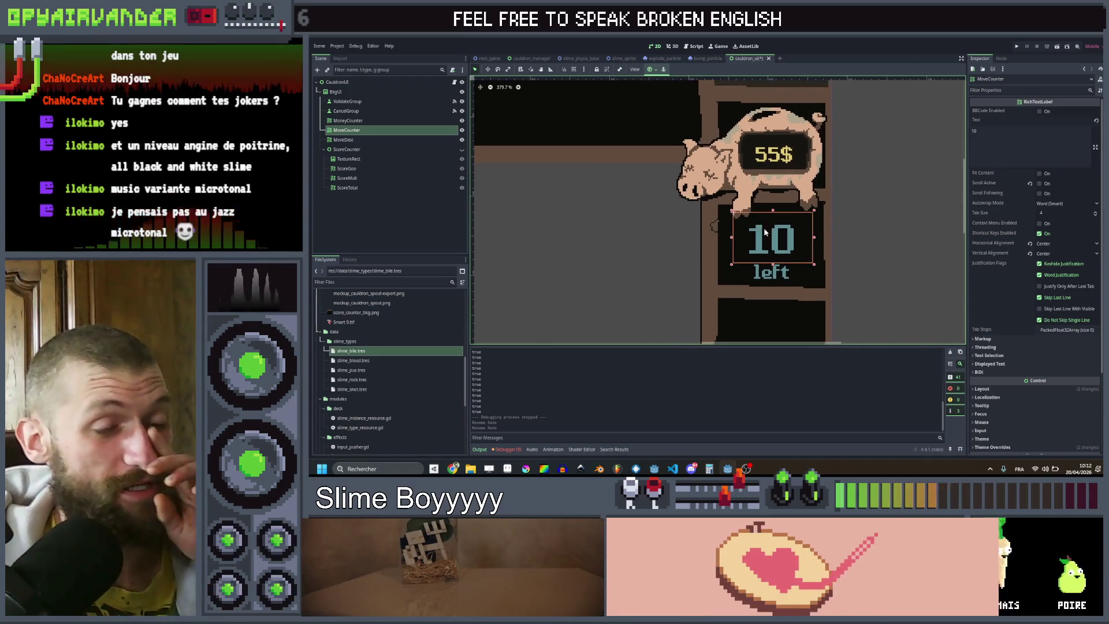
{"action": "scroll", "coordinate": [762, 228], "scroll_direction": "down", "scroll_amount": 5}
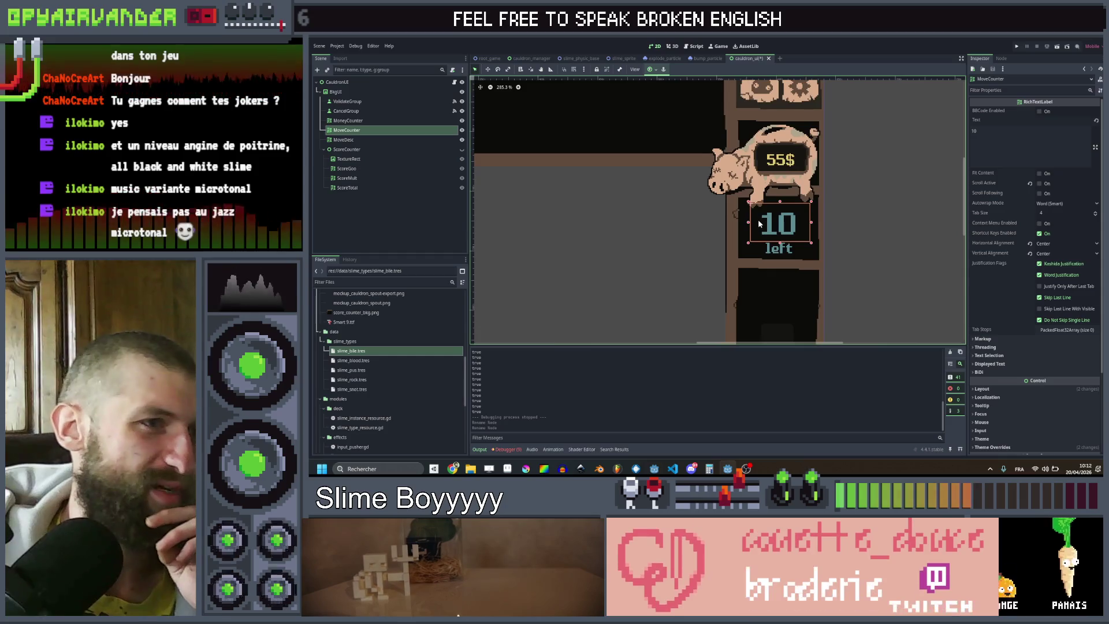
{"action": "scroll", "coordinate": [759, 223], "scroll_direction": "down", "scroll_amount": 3}
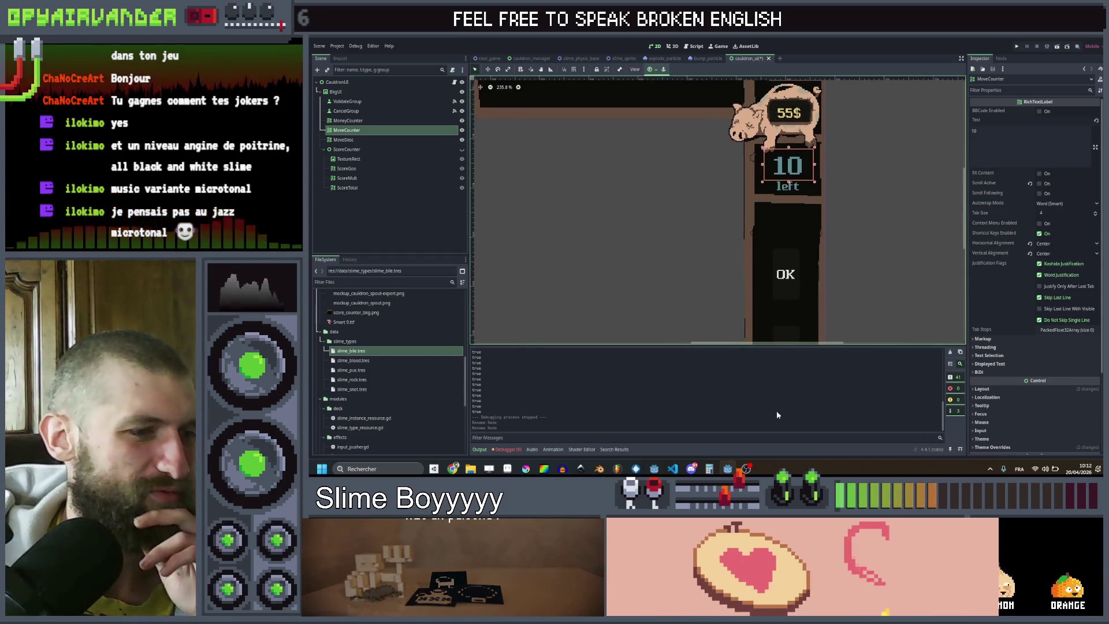
{"action": "left_click_drag", "start_coordinate": [762, 195], "coordinate": [780, 231]}
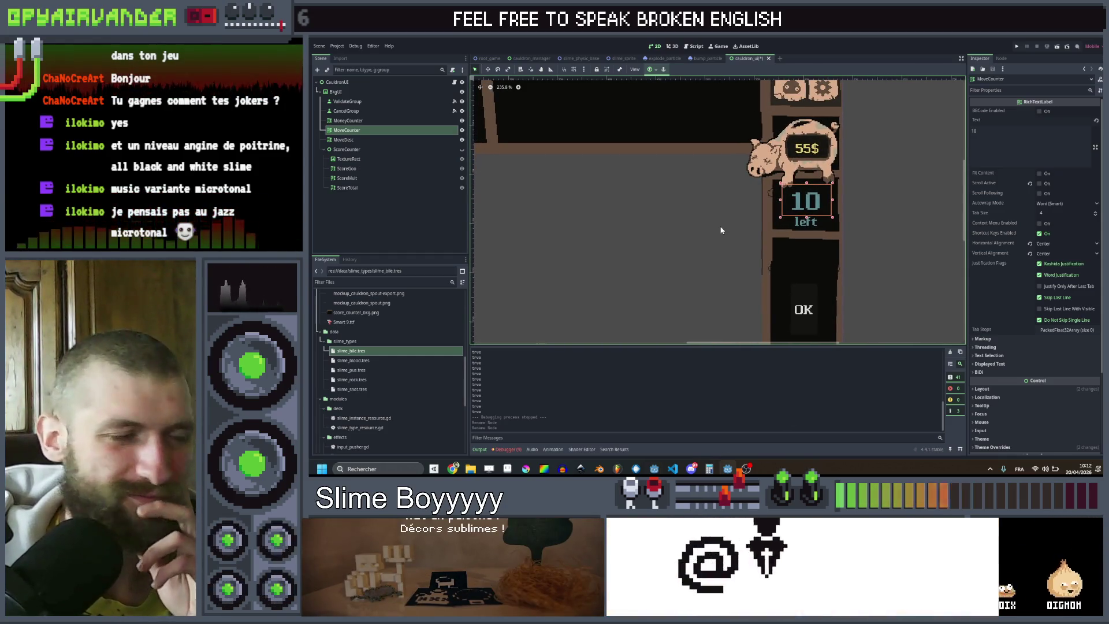
{"action": "scroll", "coordinate": [721, 230], "scroll_direction": "down", "scroll_amount": 6}
{"action": "left_click_drag", "start_coordinate": [659, 227], "coordinate": [709, 197]}
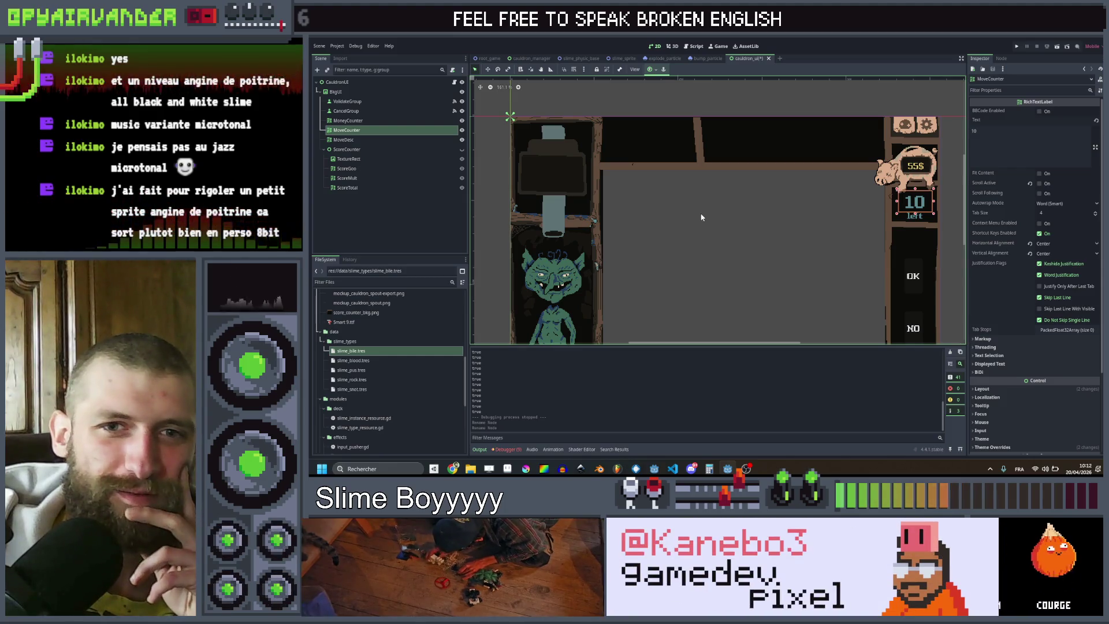
{"action": "scroll", "coordinate": [690, 228], "scroll_direction": "up", "scroll_amount": 3}
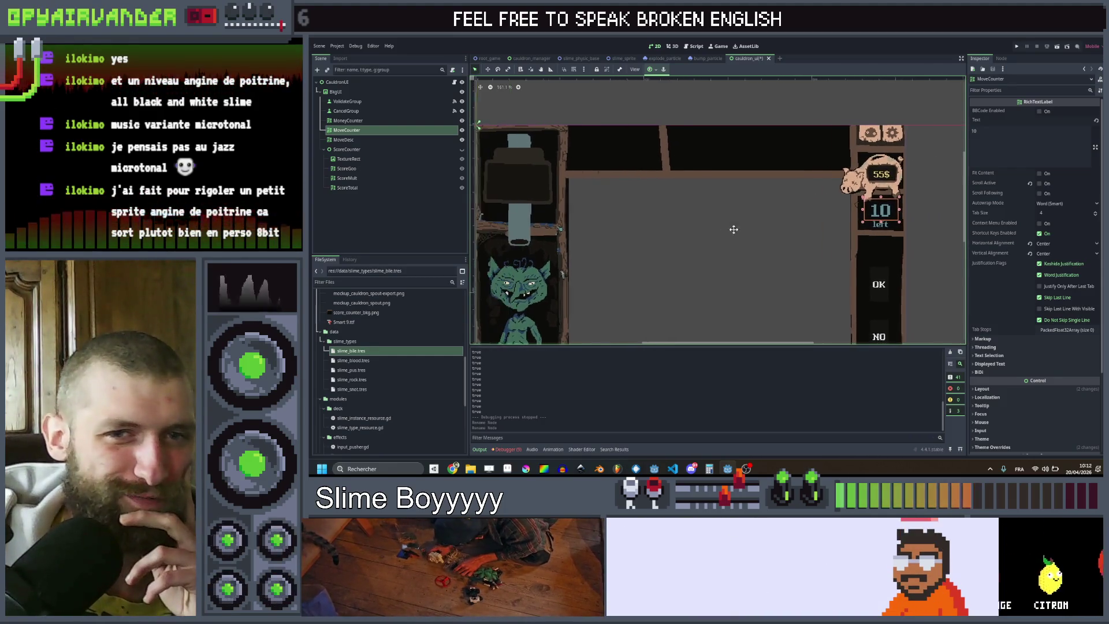
{"action": "scroll", "coordinate": [542, 185], "scroll_direction": "up", "scroll_amount": 2}
{"action": "left_click", "coordinate": [541, 185]}
{"action": "scroll", "coordinate": [541, 185], "scroll_direction": "up", "scroll_amount": 2}
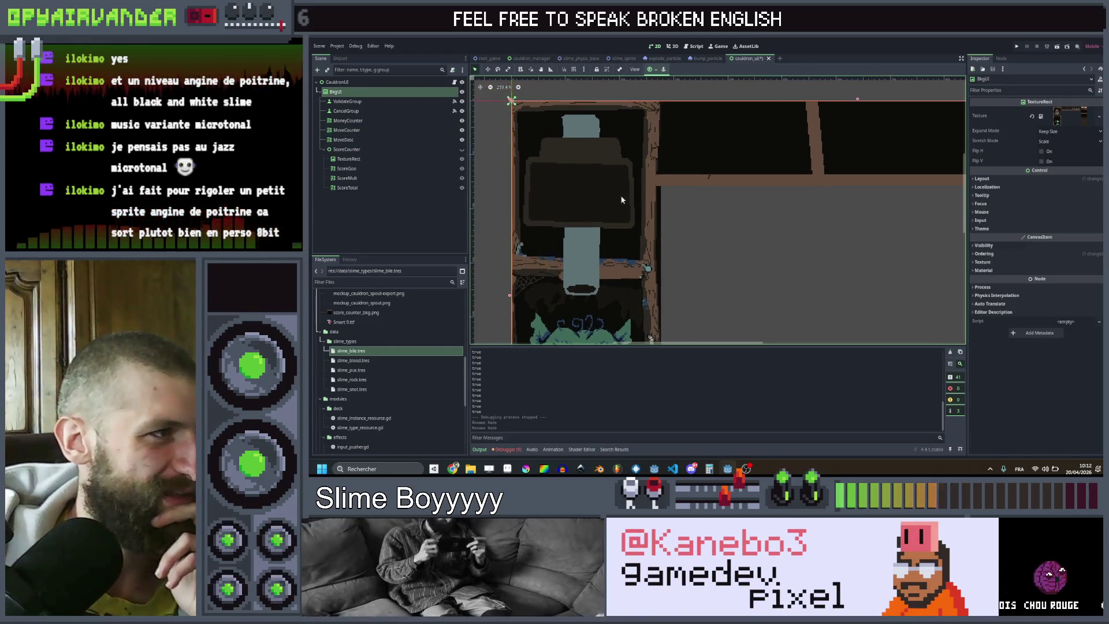
{"action": "left_click", "coordinate": [362, 121]}
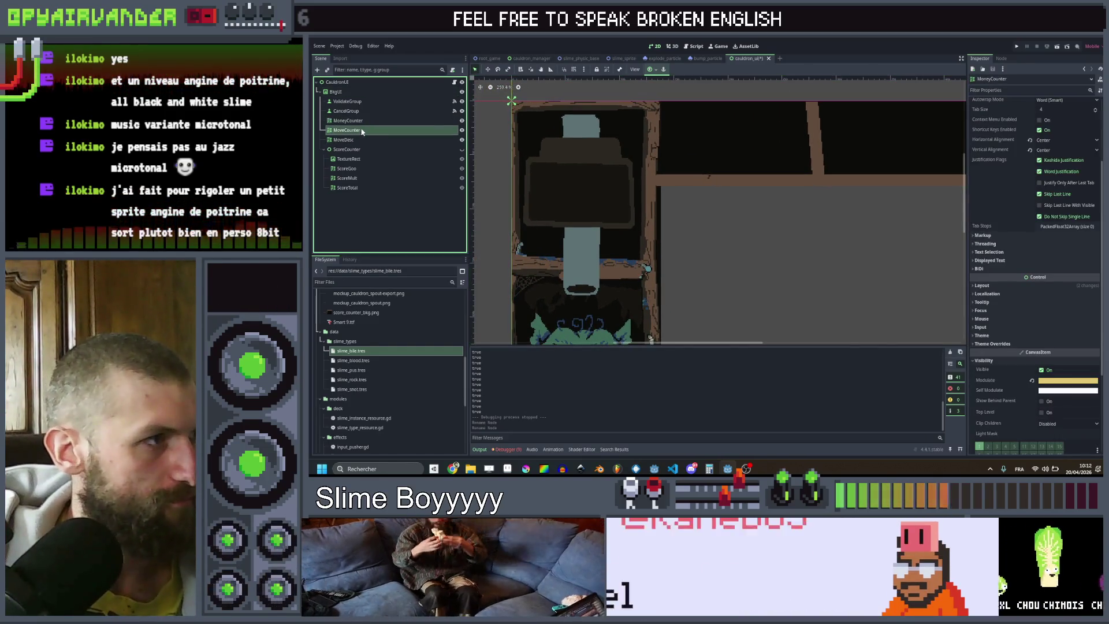
{"action": "left_click", "coordinate": [347, 140]}
Step: Duplicate the MoveDesc label and drag the copy over the cauldron panel
{"action": "key", "text": "ctrl+d"}
{"action": "scroll", "coordinate": [520, 179], "scroll_direction": "down", "scroll_amount": 3}
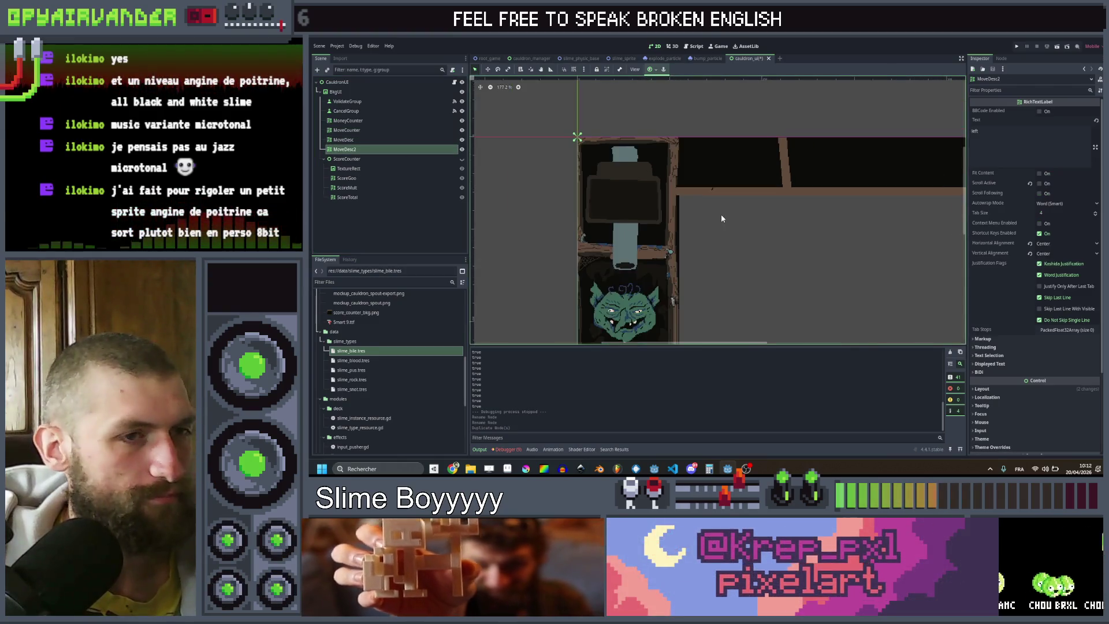
{"action": "scroll", "coordinate": [721, 219], "scroll_direction": "down", "scroll_amount": 2}
{"action": "mouse_move", "coordinate": [839, 222]}
{"action": "left_mouse_down"}
{"action": "mouse_move", "coordinate": [710, 224]}
{"action": "mouse_move", "coordinate": [566, 191]}
{"action": "mouse_move", "coordinate": [559, 200]}
{"action": "mouse_move", "coordinate": [642, 204]}
{"action": "left_mouse_up"}
{"action": "scroll", "coordinate": [577, 202], "scroll_direction": "up", "scroll_amount": 7}
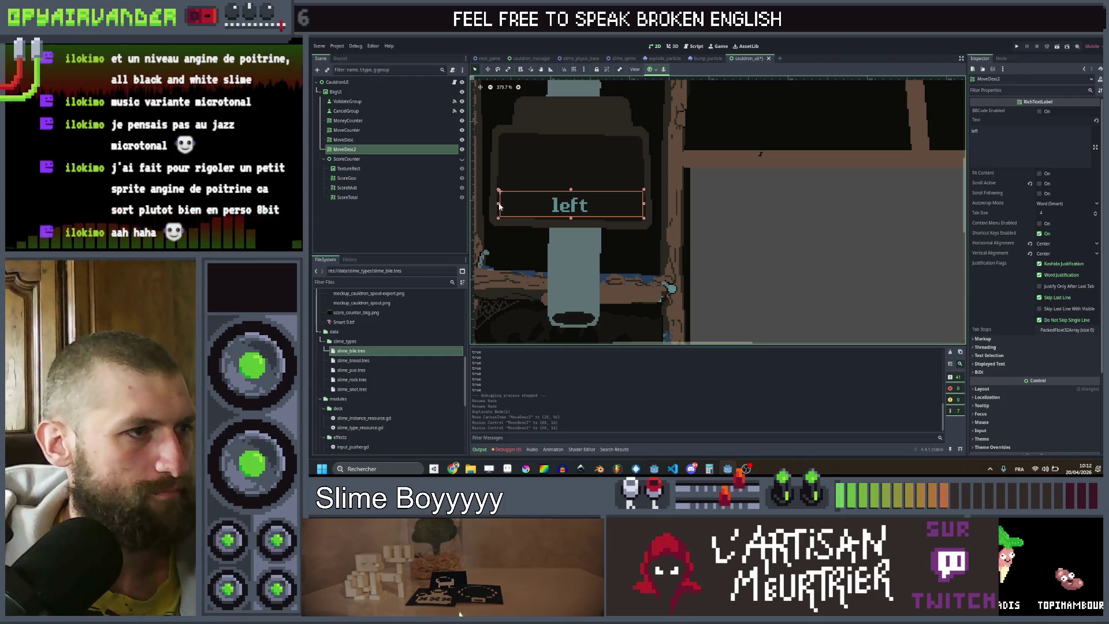
Step: Replace the copied label's 'left' text with 9'000'000
{"action": "double_click", "coordinate": [975, 131]}
{"action": "type", "text": "9000000"}
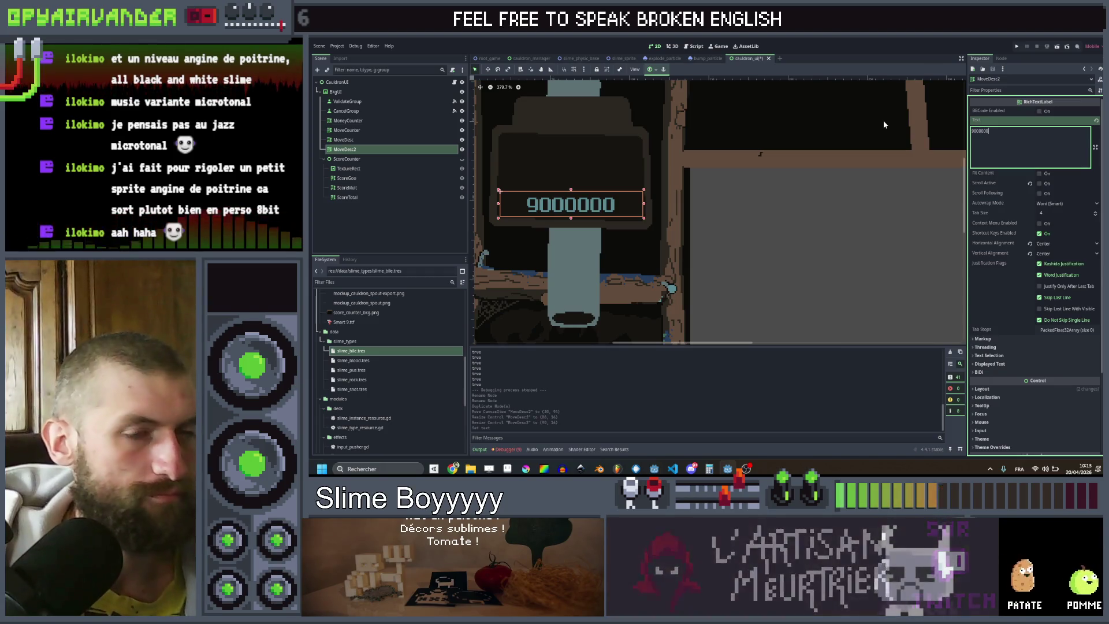
{"action": "key", "text": "Left"}
{"action": "key", "text": "Left"}
{"action": "key", "text": "Left"}
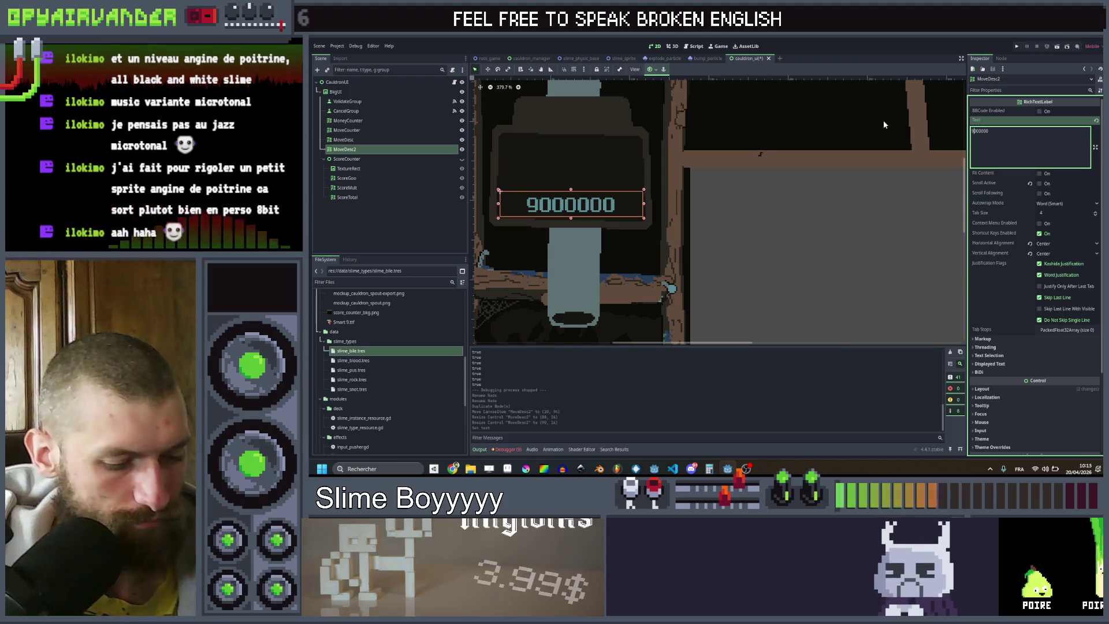
{"action": "type", "text": "'000"}
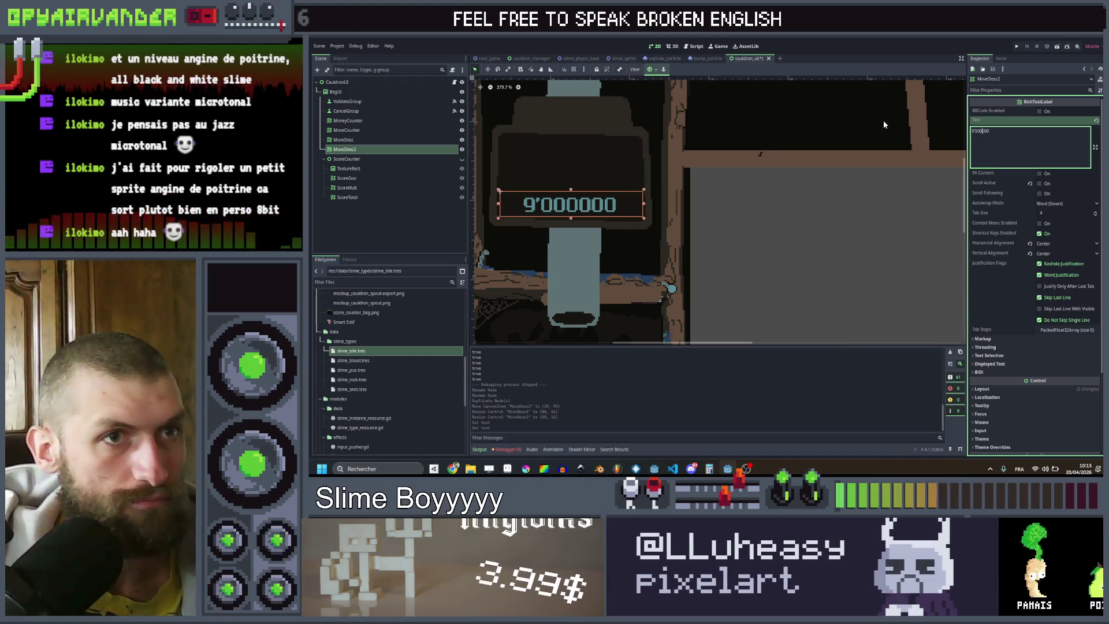
{"action": "type", "text": "'"}
{"action": "scroll", "coordinate": [673, 183], "scroll_direction": "down", "scroll_amount": 5}
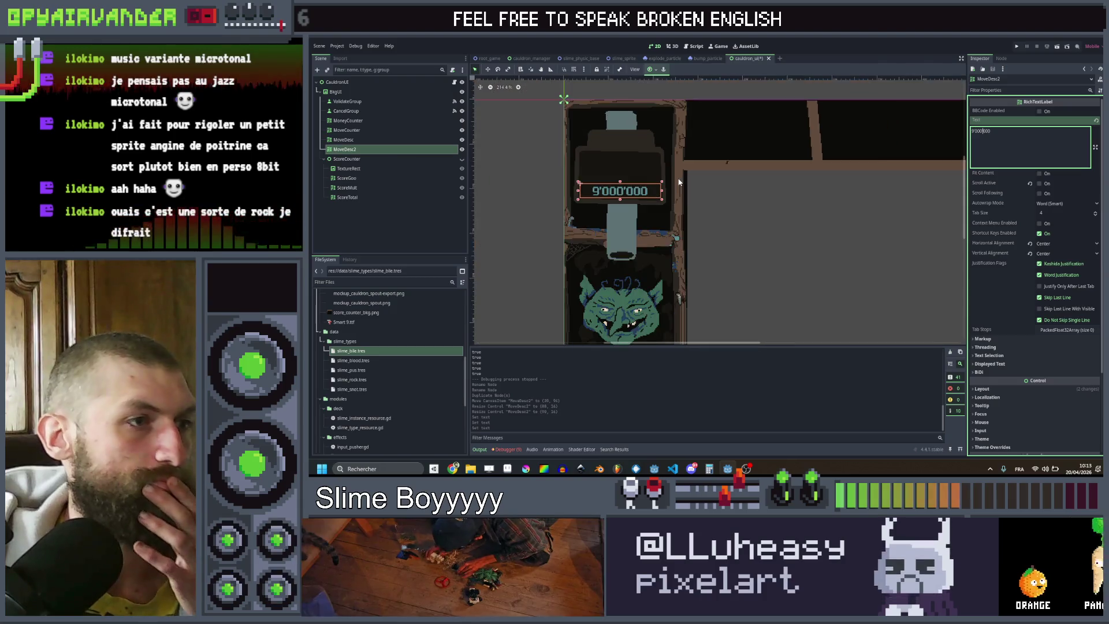
{"action": "scroll", "coordinate": [673, 183], "scroll_direction": "up", "scroll_amount": 5}
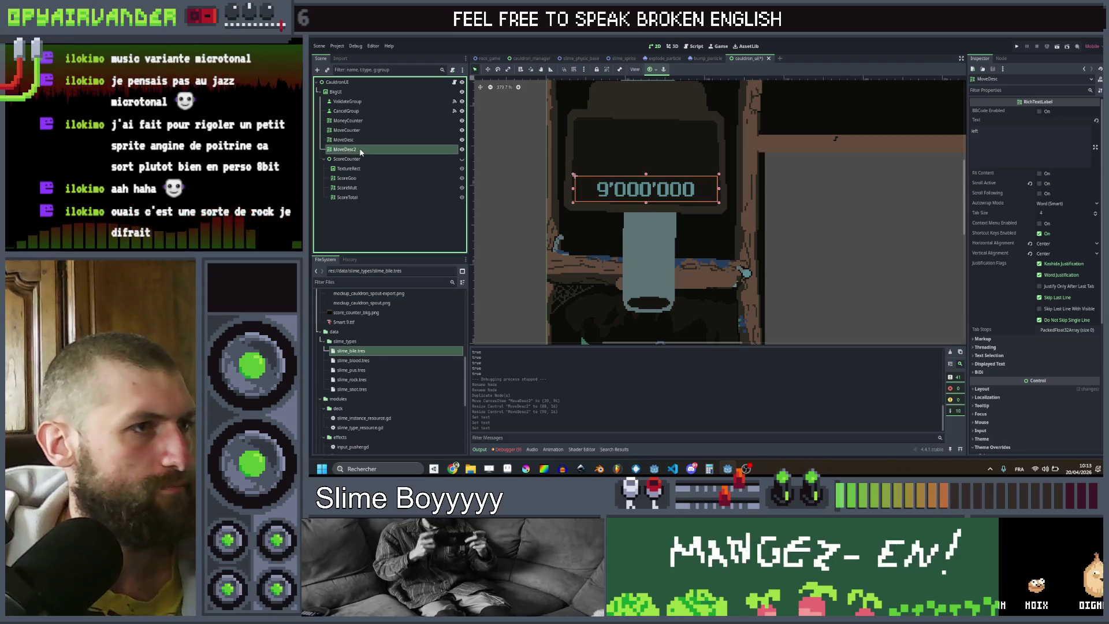
{"action": "left_click", "coordinate": [583, 194]}
Step: Duplicate the 9'000'000 label, move it up, prefix it with 'Score' on its own line, and enlarge it
{"action": "key", "text": "ctrl+d"}
{"action": "mouse_move", "coordinate": [582, 194]}
{"action": "left_mouse_down"}
{"action": "mouse_move", "coordinate": [634, 135]}
{"action": "mouse_move", "coordinate": [657, 142]}
{"action": "mouse_move", "coordinate": [637, 170]}
{"action": "left_mouse_up"}
{"action": "scroll", "coordinate": [657, 139], "scroll_direction": "down", "scroll_amount": 2}
{"action": "scroll", "coordinate": [657, 144], "scroll_direction": "up", "scroll_amount": 2}
{"action": "left_click", "coordinate": [1047, 135]}
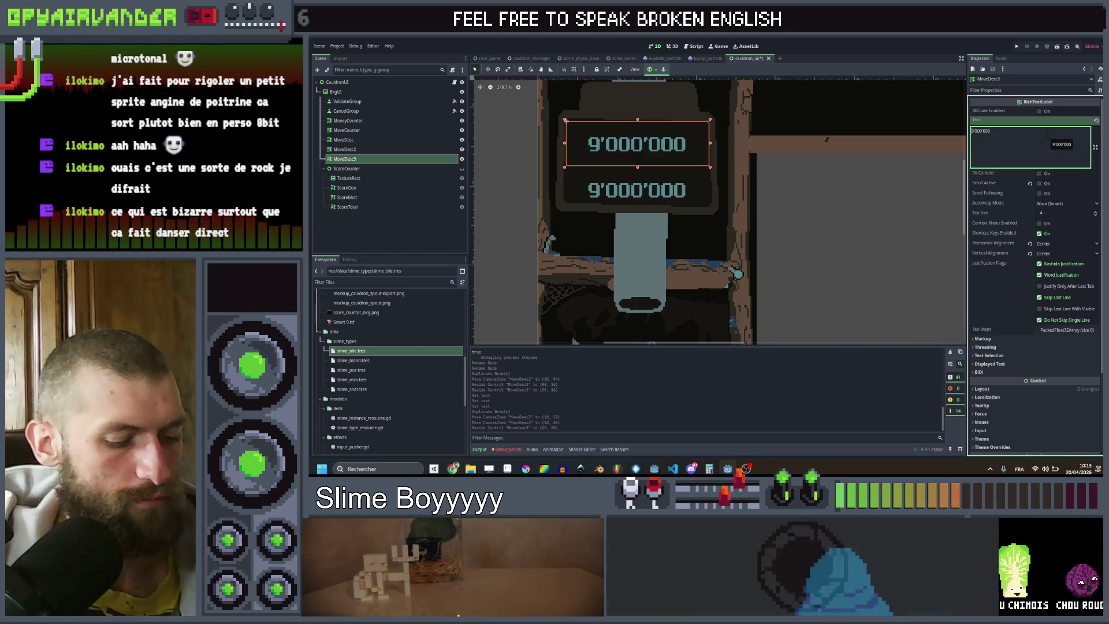
{"action": "type", "text": "Score"}
{"action": "key", "text": "Return"}
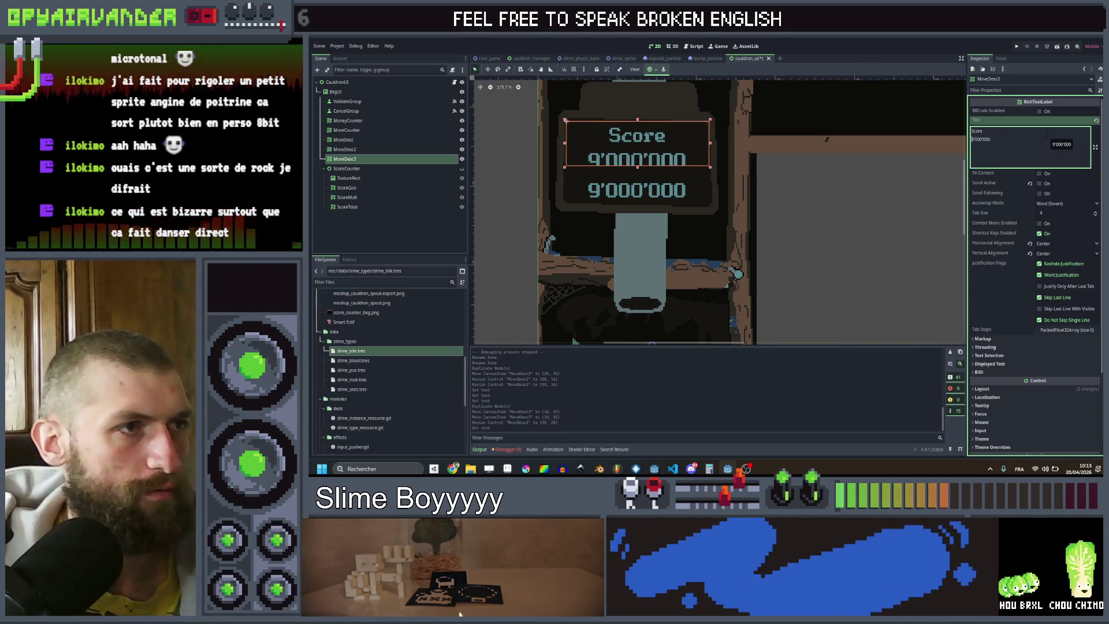
{"action": "left_click_drag", "start_coordinate": [637, 167], "coordinate": [638, 172]}
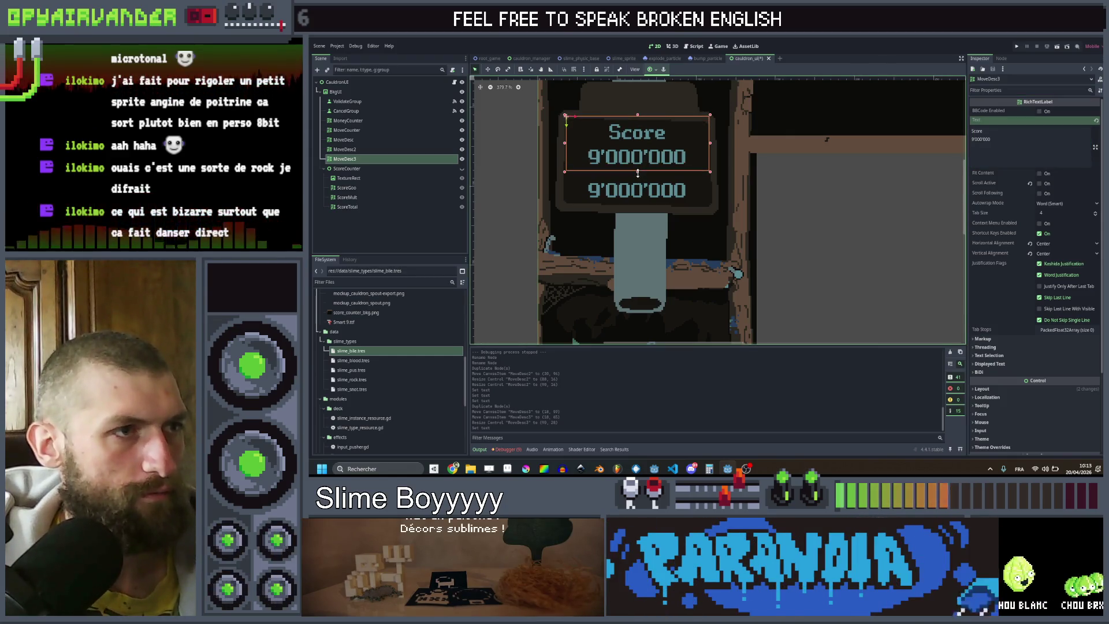
Step: Stretch the lower label taller, prefix it with 'Target' on its own line, and nudge it up
{"action": "scroll", "coordinate": [652, 155], "scroll_direction": "down", "scroll_amount": 2}
{"action": "left_click", "coordinate": [647, 179]}
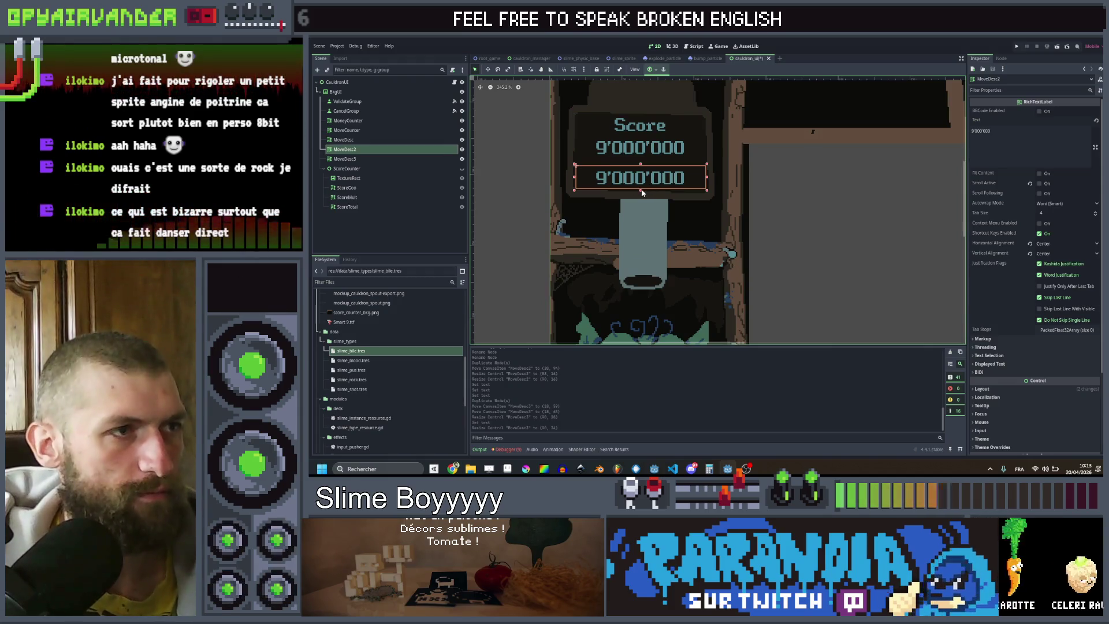
{"action": "left_click_drag", "start_coordinate": [642, 190], "coordinate": [641, 219]}
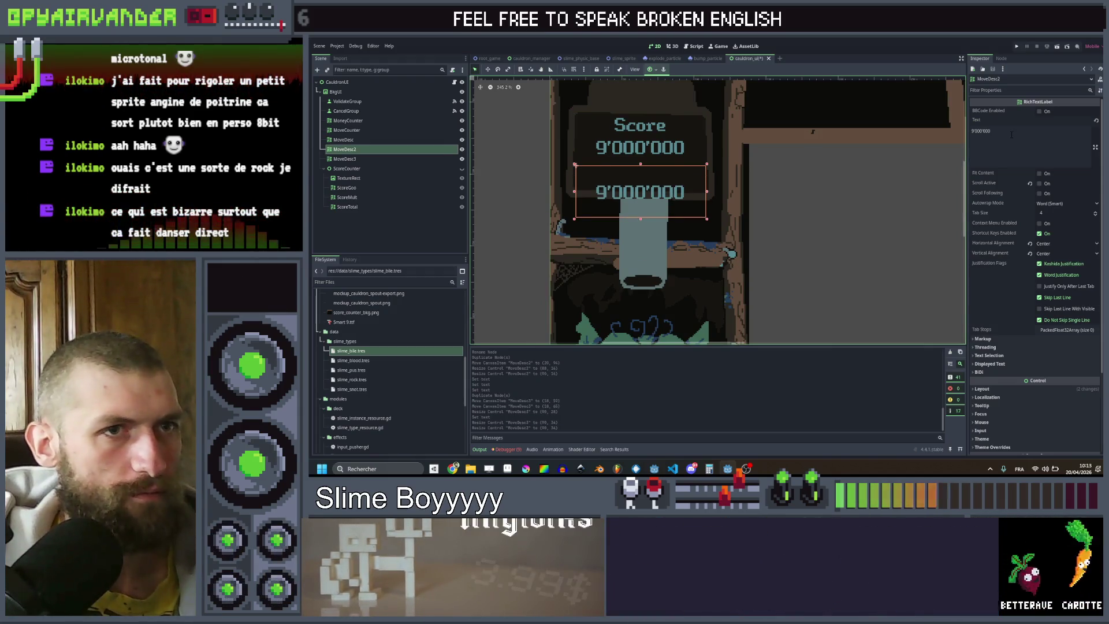
{"action": "left_click", "coordinate": [972, 132]}
{"action": "type", "text": "Tar"}
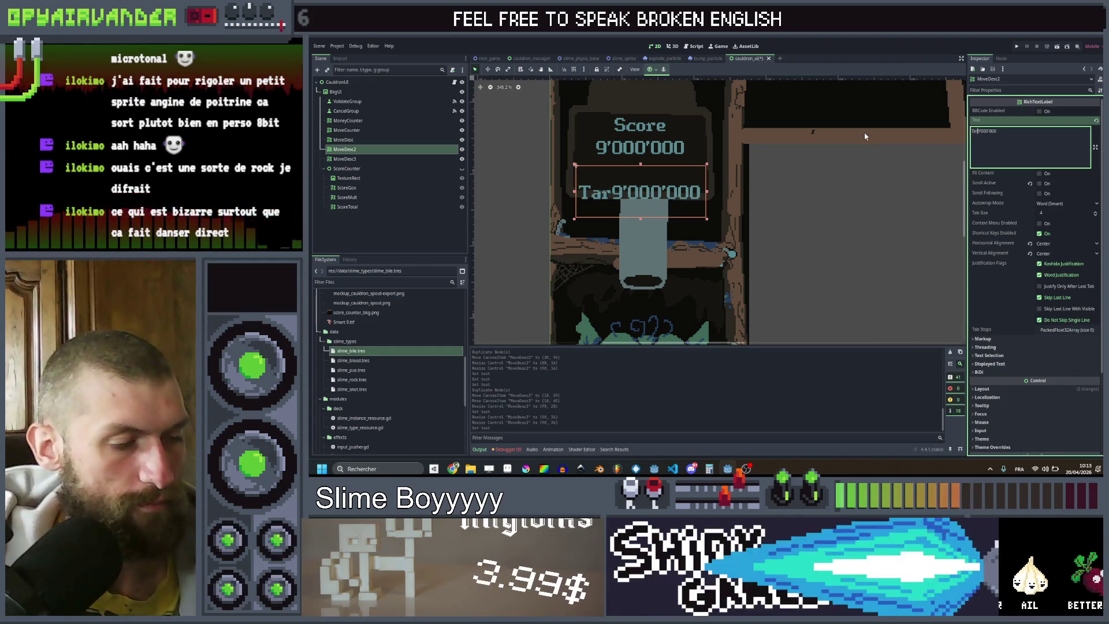
{"action": "type", "text": "get"}
{"action": "key", "text": "Return"}
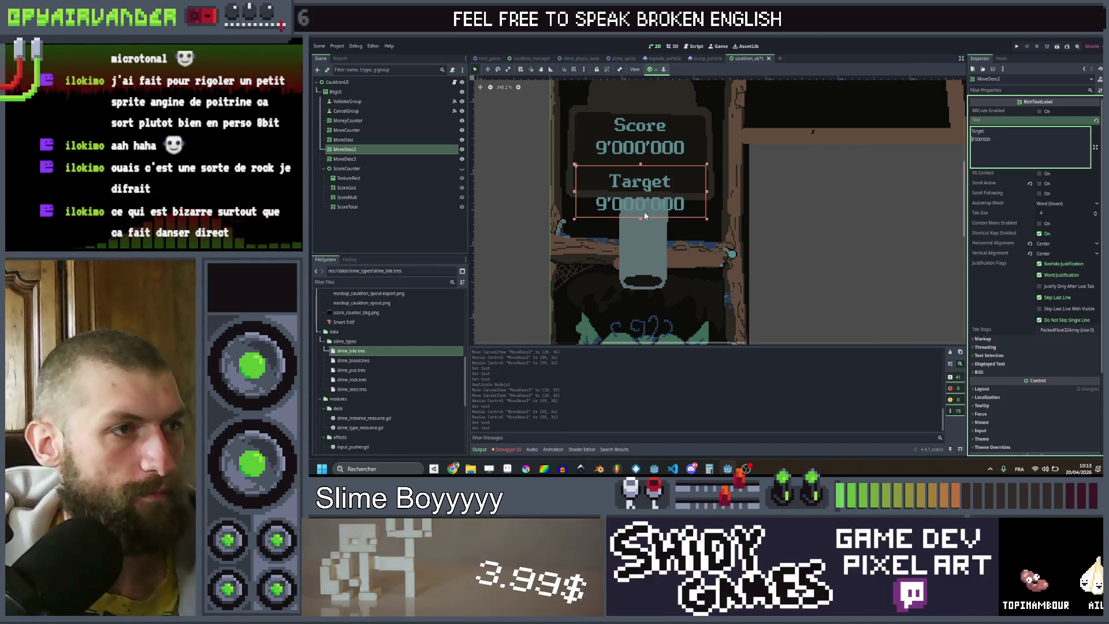
{"action": "left_click_drag", "start_coordinate": [648, 189], "coordinate": [648, 183]}
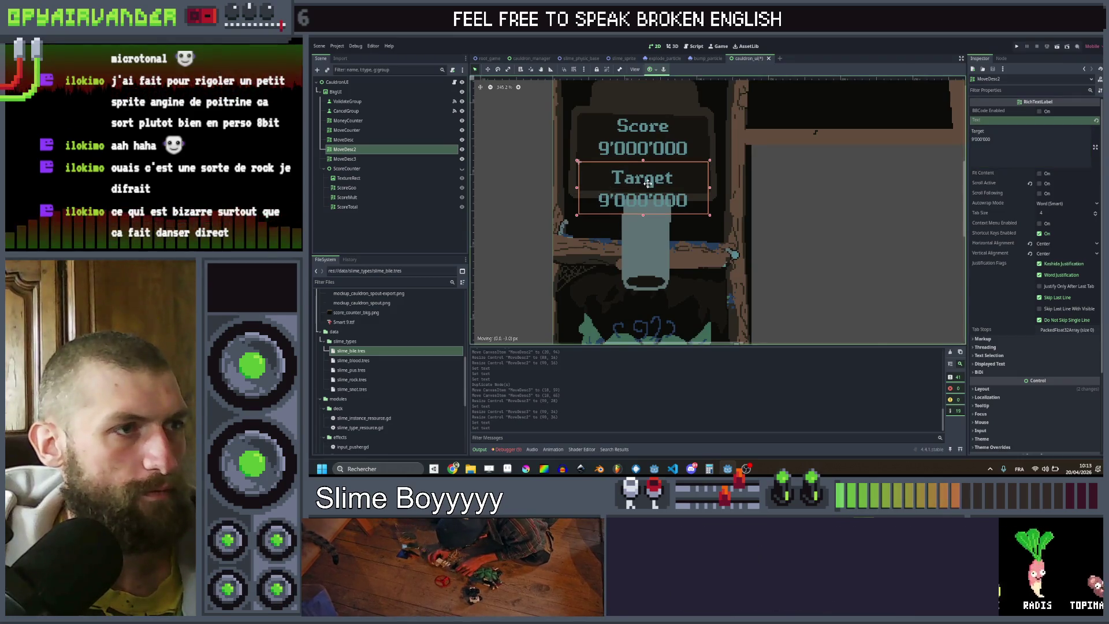
{"action": "scroll", "coordinate": [658, 161], "scroll_direction": "down", "scroll_amount": 4}
{"action": "scroll", "coordinate": [667, 143], "scroll_direction": "up", "scroll_amount": 3}
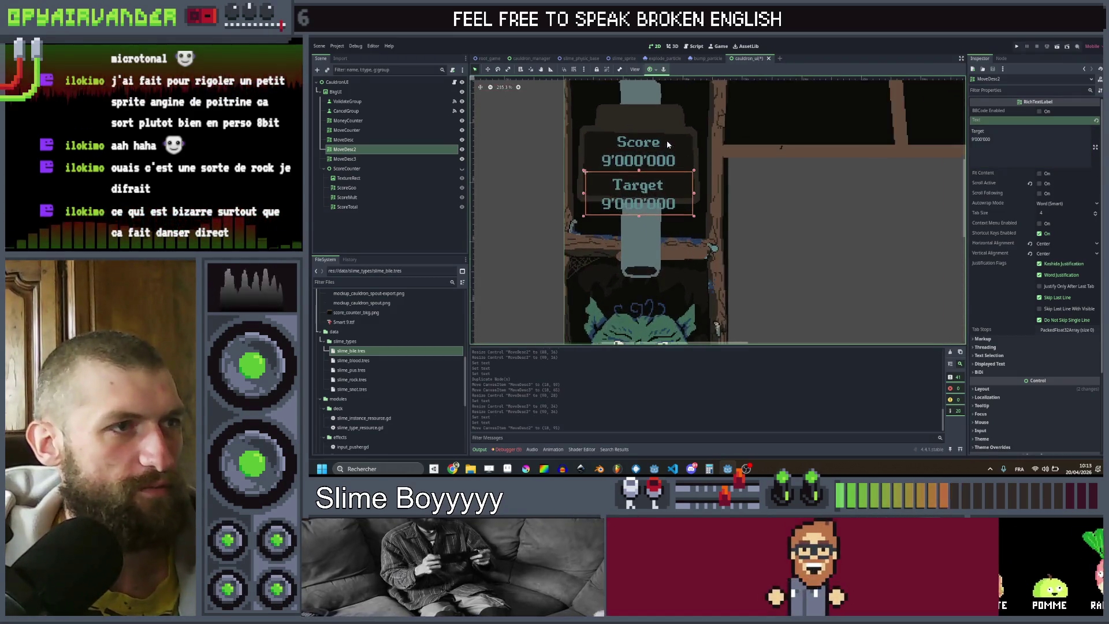
{"action": "scroll", "coordinate": [666, 143], "scroll_direction": "down", "scroll_amount": 1}
{"action": "scroll", "coordinate": [666, 143], "scroll_direction": "up", "scroll_amount": 1}
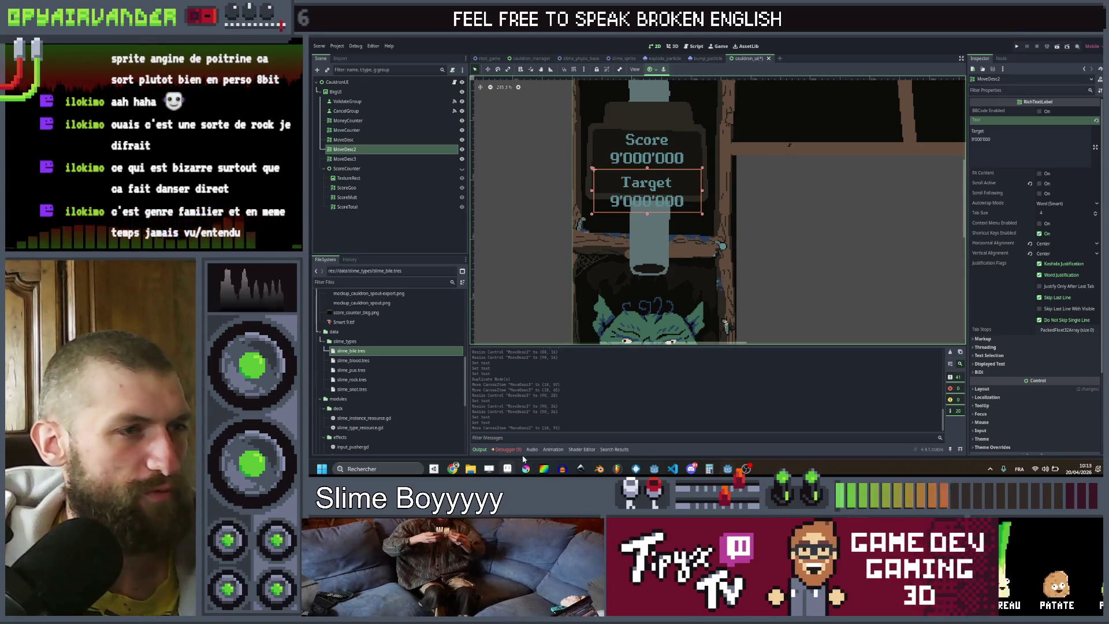
{"action": "key", "text": "alt+Tab"}
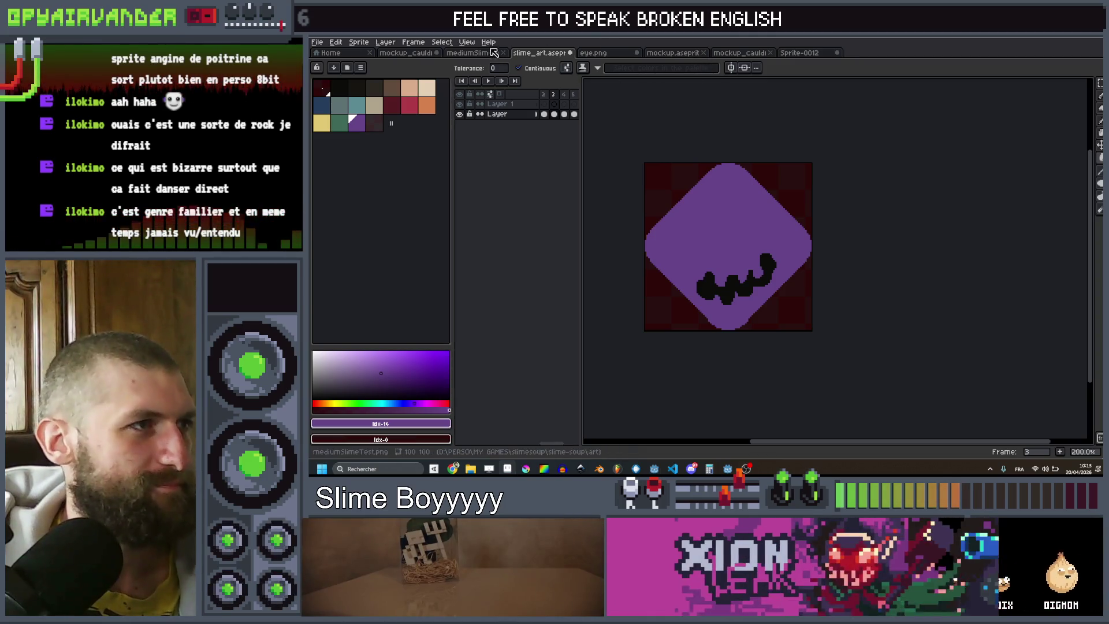
Step: Bring up the full game screen mockup sprite in Aseprite
{"action": "left_click", "coordinate": [397, 54]}
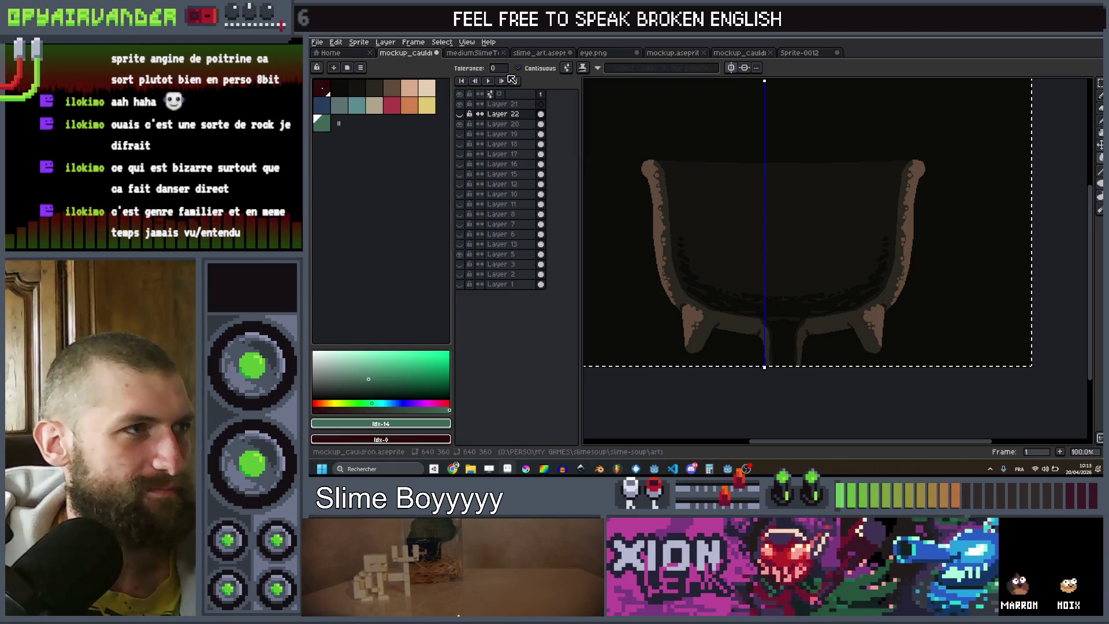
{"action": "scroll", "coordinate": [706, 174], "scroll_direction": "down", "scroll_amount": 2}
{"action": "scroll", "coordinate": [706, 175], "scroll_direction": "up", "scroll_amount": 1}
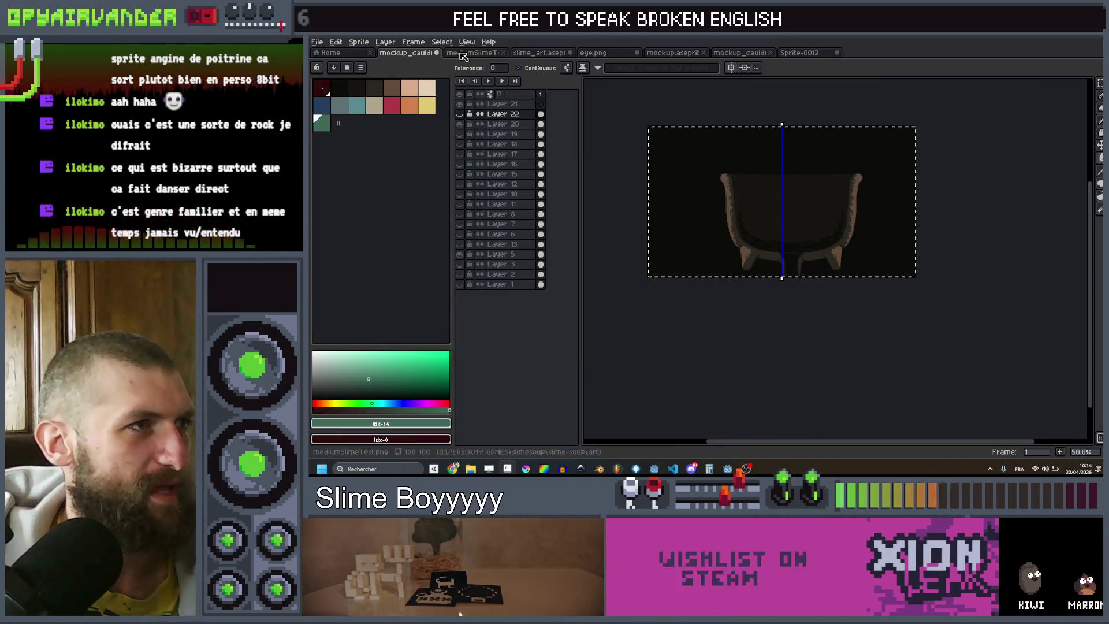
{"action": "left_click", "coordinate": [453, 53]}
{"action": "left_click", "coordinate": [689, 53]}
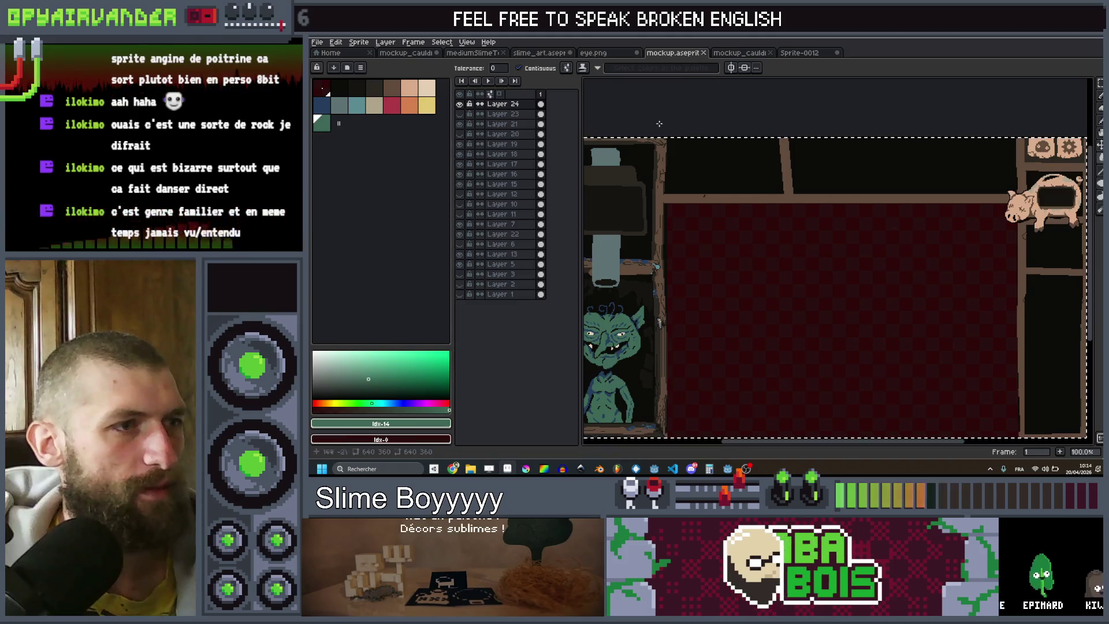
{"action": "scroll", "coordinate": [800, 191], "scroll_direction": "up", "scroll_amount": 3}
{"action": "scroll", "coordinate": [830, 212], "scroll_direction": "down", "scroll_amount": 1}
Step: Select the dark panel with the Rectangular Marquee and stretch it downward to make it taller
{"action": "key", "text": "m"}
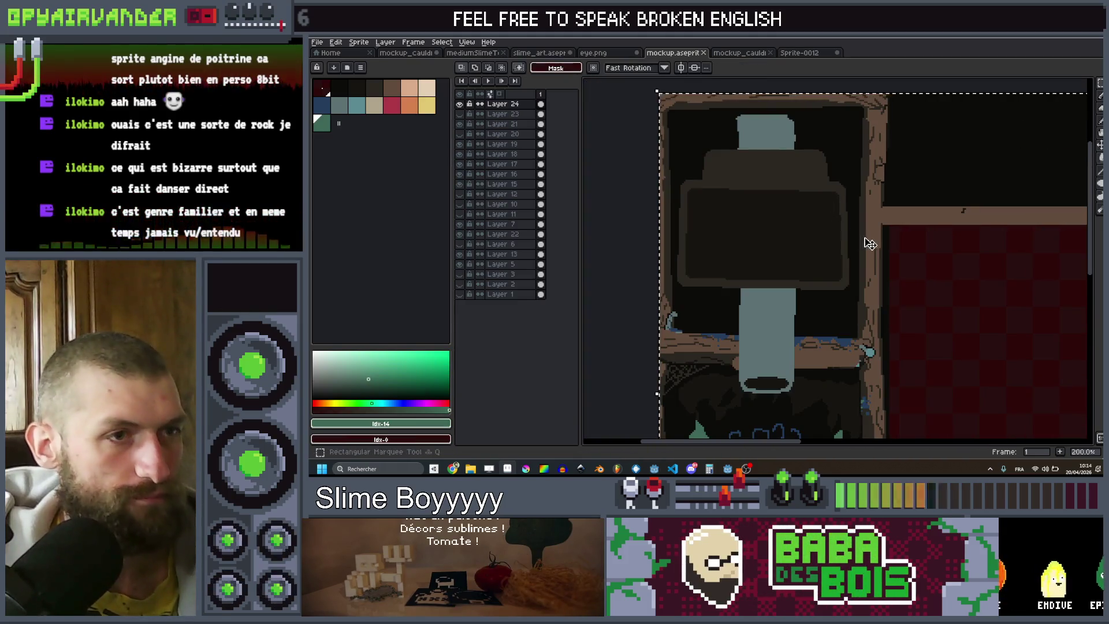
{"action": "key", "text": "b"}
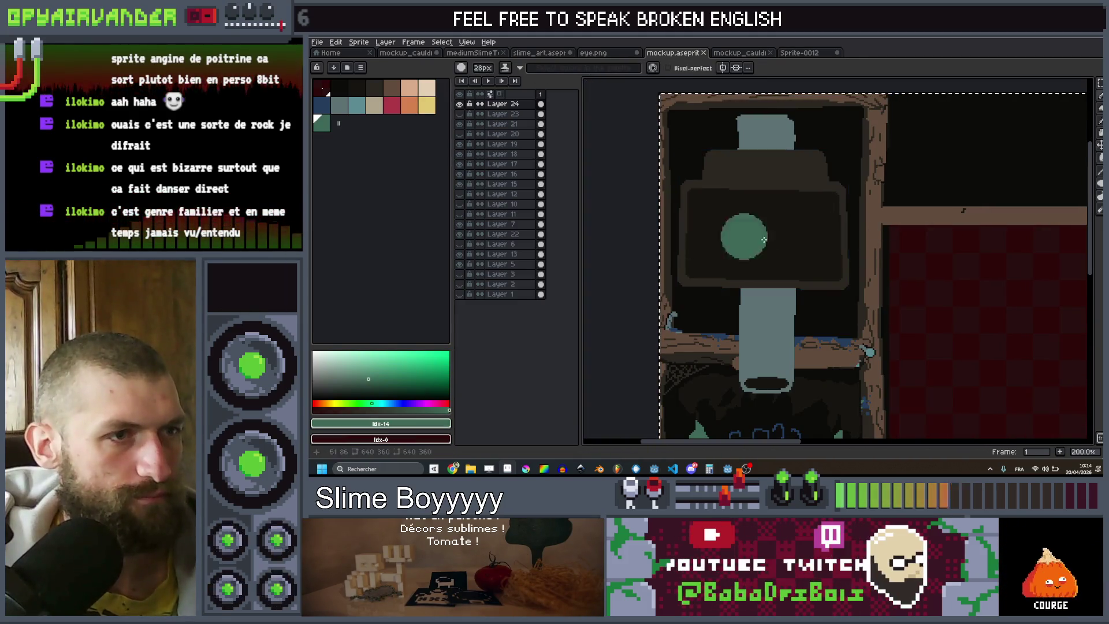
{"action": "key", "text": "q"}
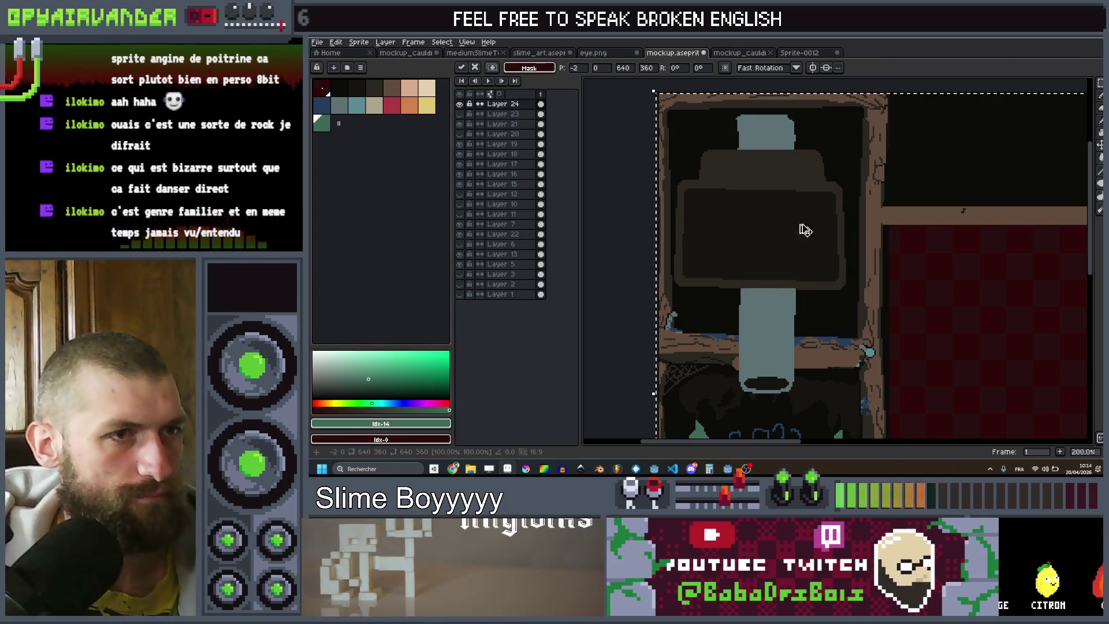
{"action": "left_click", "coordinate": [632, 215]}
{"action": "mouse_move", "coordinate": [632, 215]}
{"action": "left_mouse_down"}
{"action": "mouse_move", "coordinate": [880, 277]}
{"action": "mouse_move", "coordinate": [882, 293]}
{"action": "left_mouse_up"}
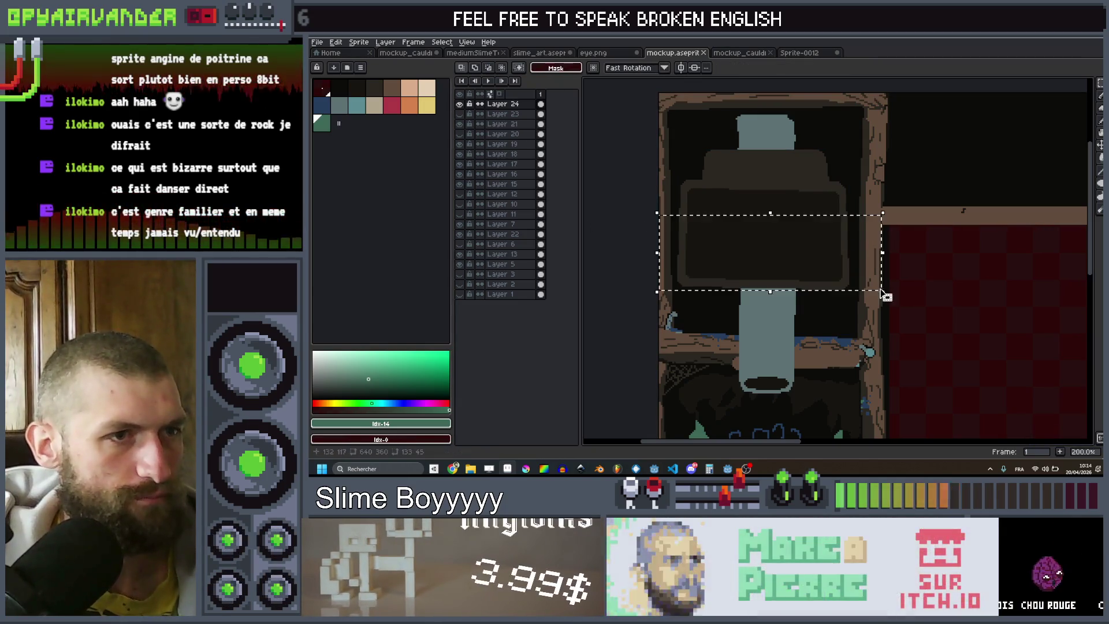
{"action": "left_click_drag", "start_coordinate": [769, 292], "coordinate": [774, 324]}
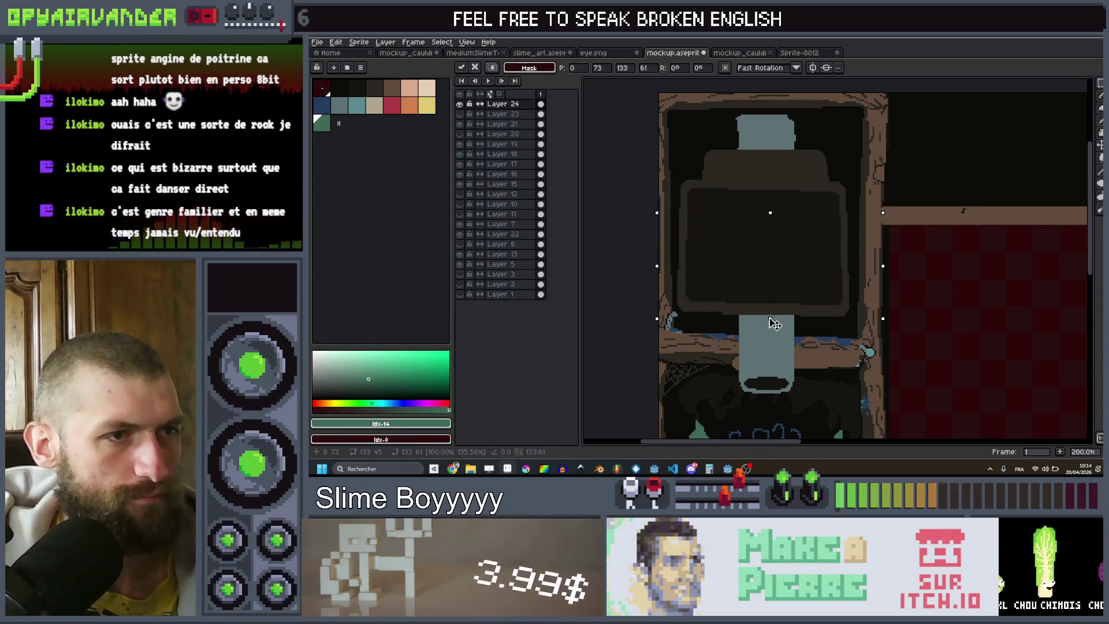
{"action": "left_click", "coordinate": [646, 179]}
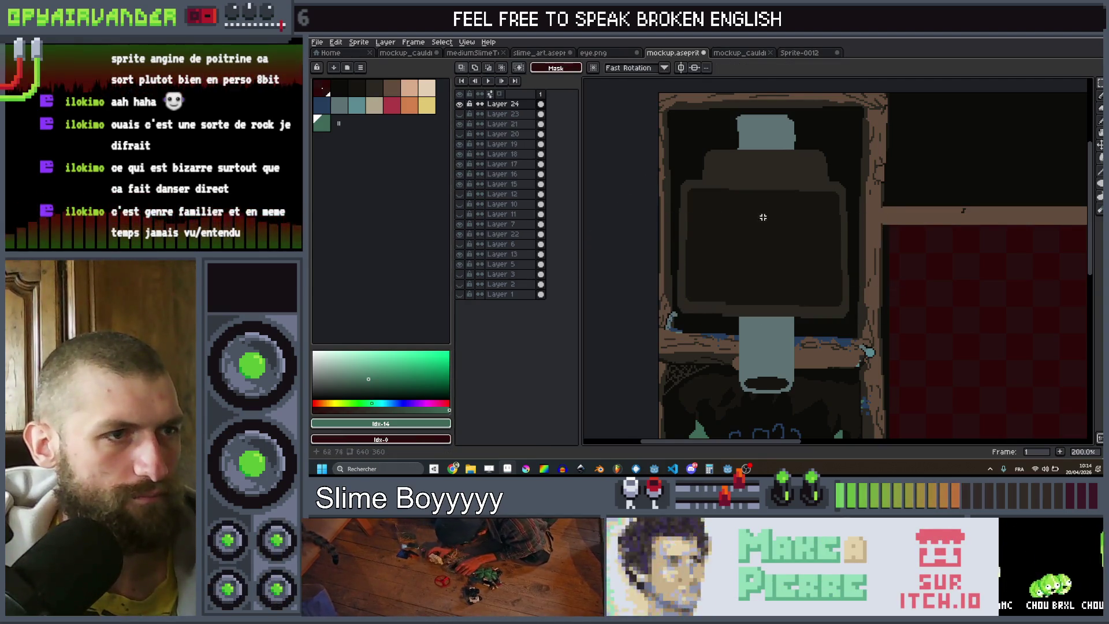
Step: Export the edited mockup as mockup.png
{"action": "scroll", "coordinate": [788, 259], "scroll_direction": "down", "scroll_amount": 4}
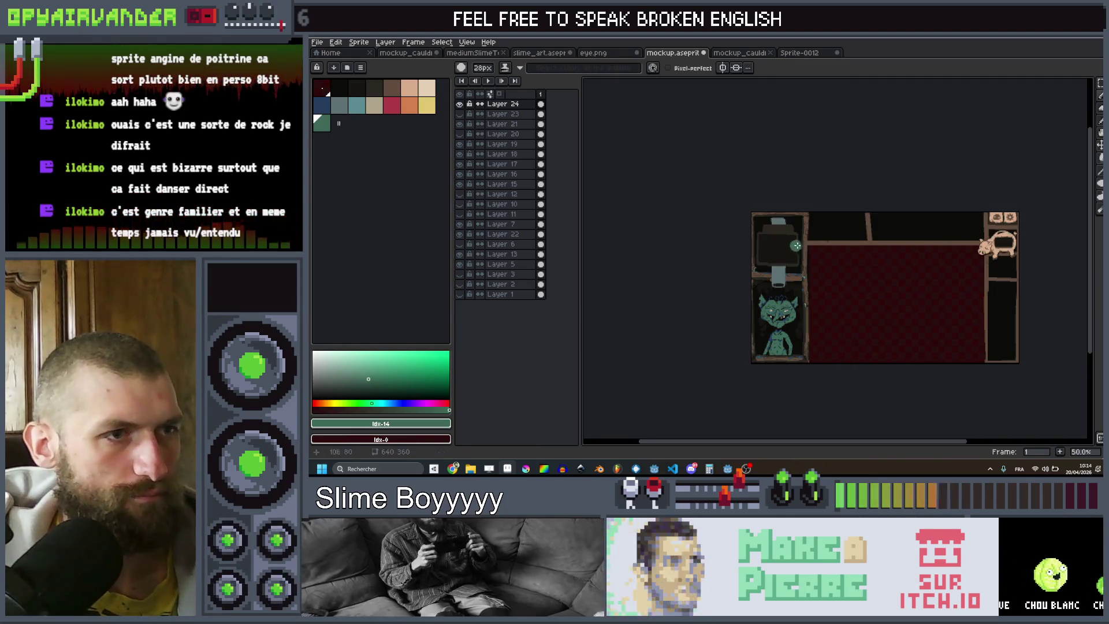
{"action": "key", "text": "b"}
{"action": "key", "text": "ctrl+shift+e"}
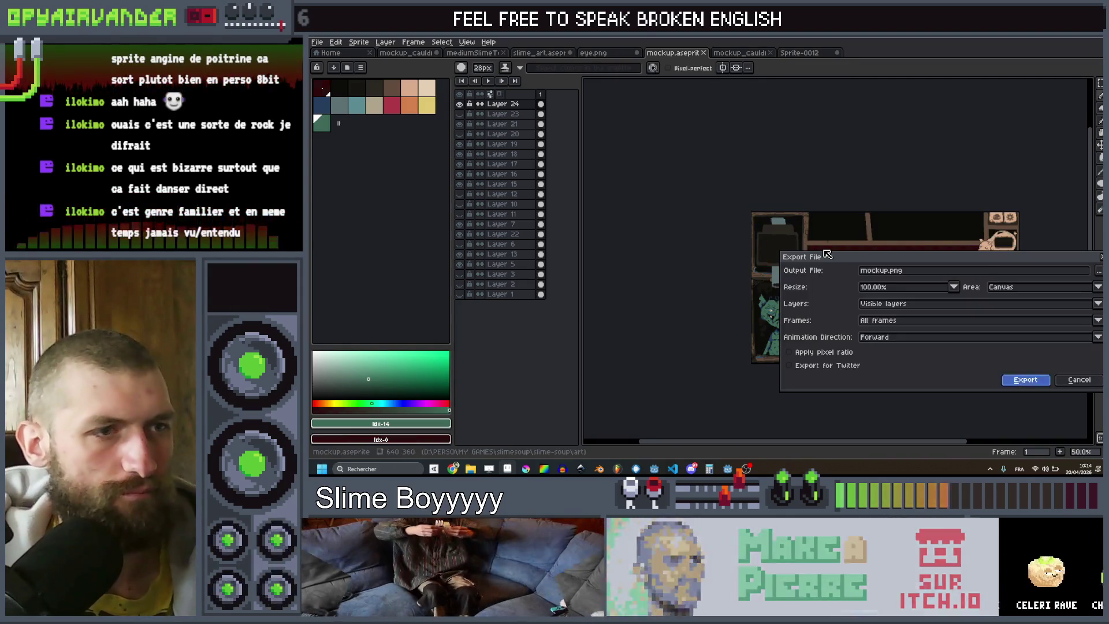
{"action": "key", "text": "Return"}
{"action": "key", "text": "alt+Tab"}
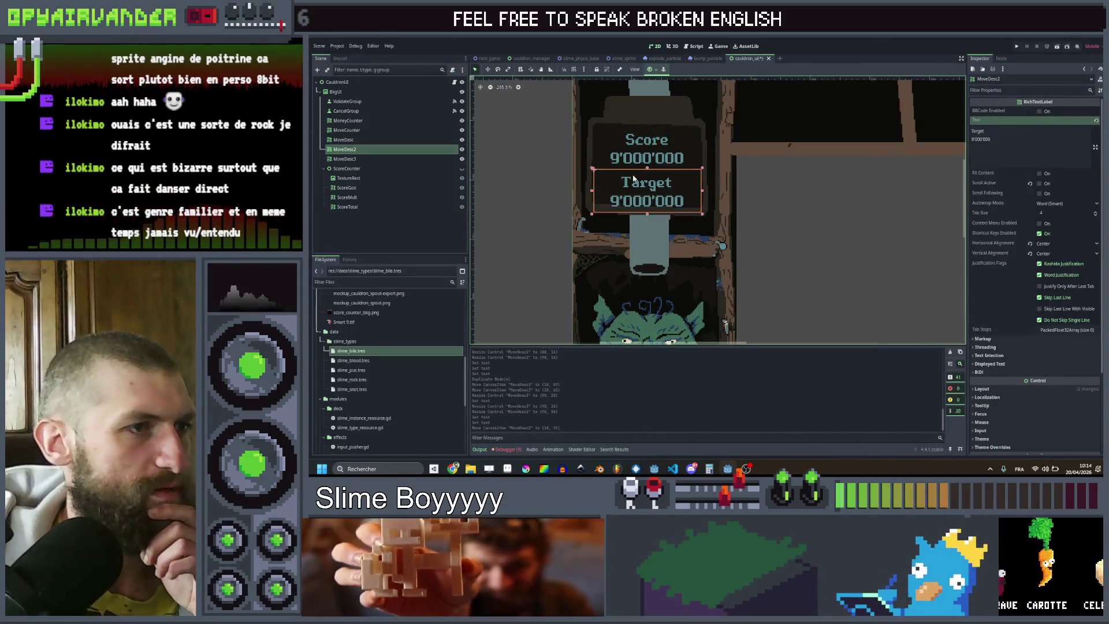
Step: Move the Score and Target labels (MoveDesc2 and MoveDesc3) up together by 5 px
{"action": "scroll", "coordinate": [536, 212], "scroll_direction": "up", "scroll_amount": 2}
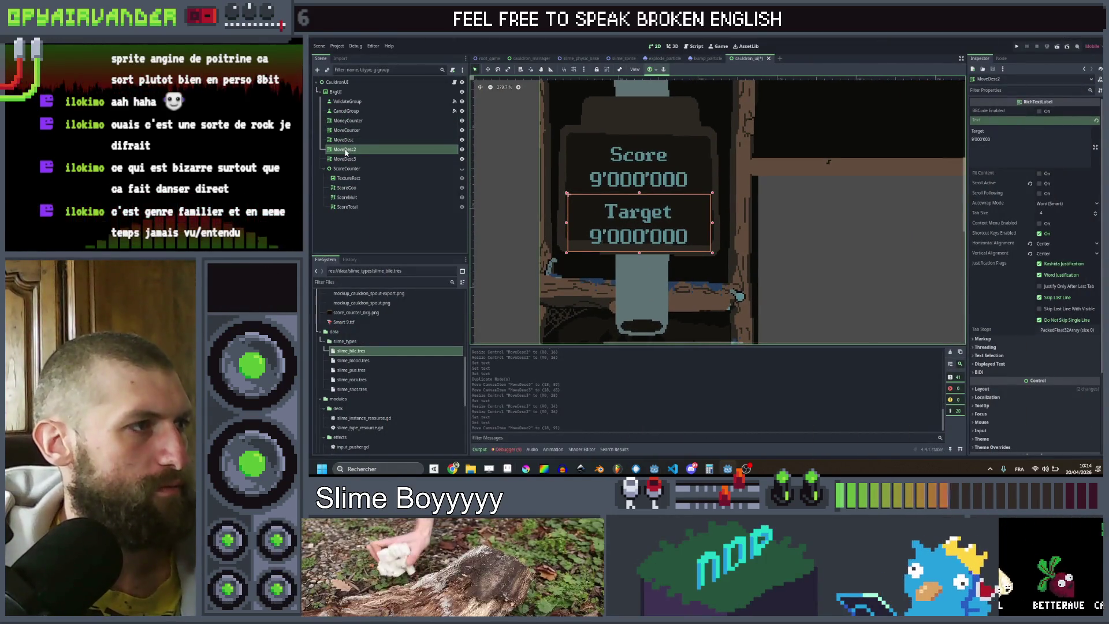
{"action": "left_click", "coordinate": [346, 159], "text": "ctrl"}
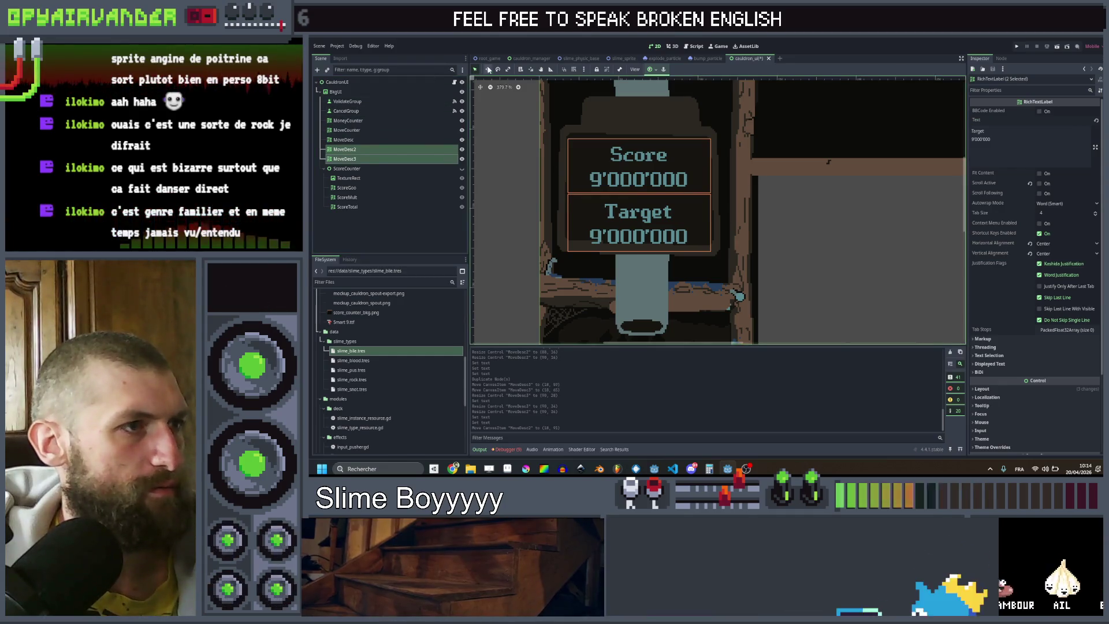
{"action": "key", "text": "Up"}
{"action": "key", "text": "Up"}
{"action": "key", "text": "Up"}
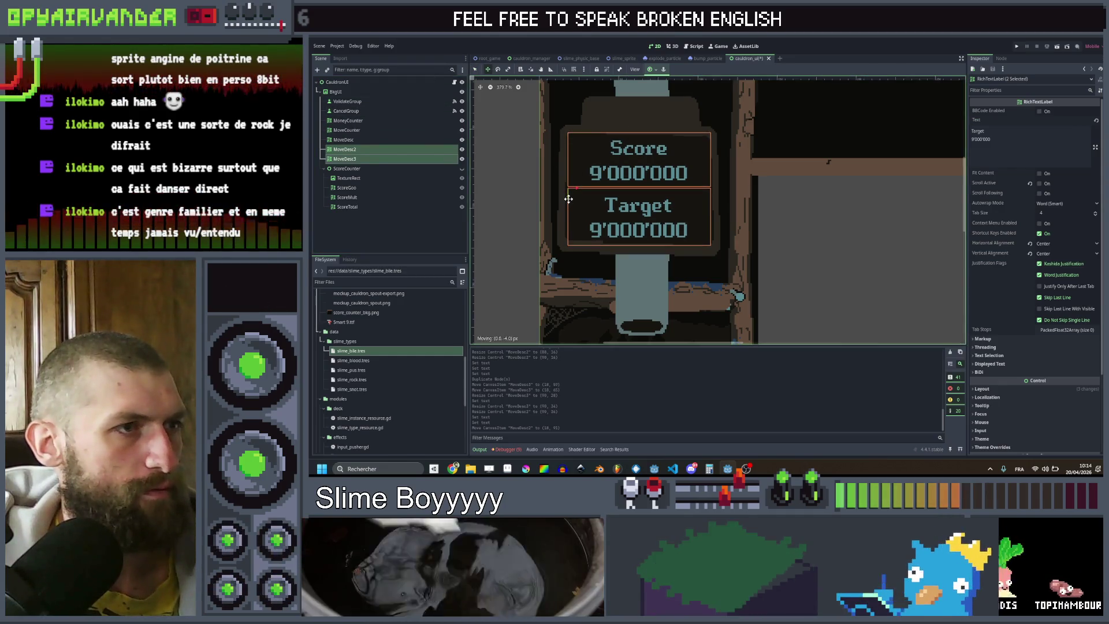
{"action": "scroll", "coordinate": [530, 197], "scroll_direction": "down", "scroll_amount": 3}
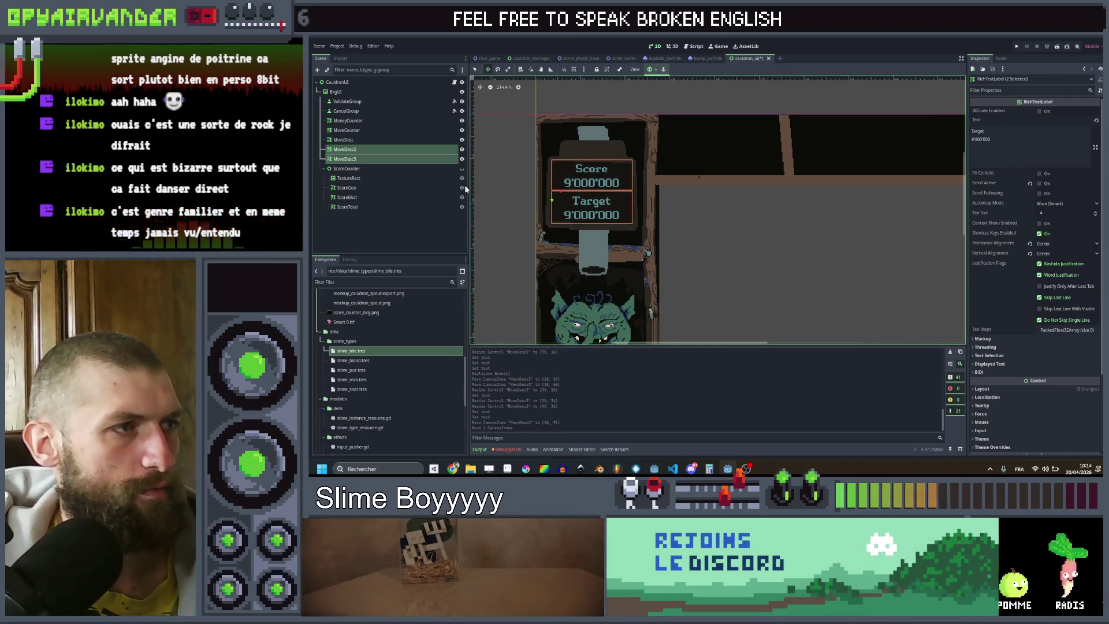
{"action": "left_click", "coordinate": [359, 220]}
{"action": "scroll", "coordinate": [699, 197], "scroll_direction": "down", "scroll_amount": 3}
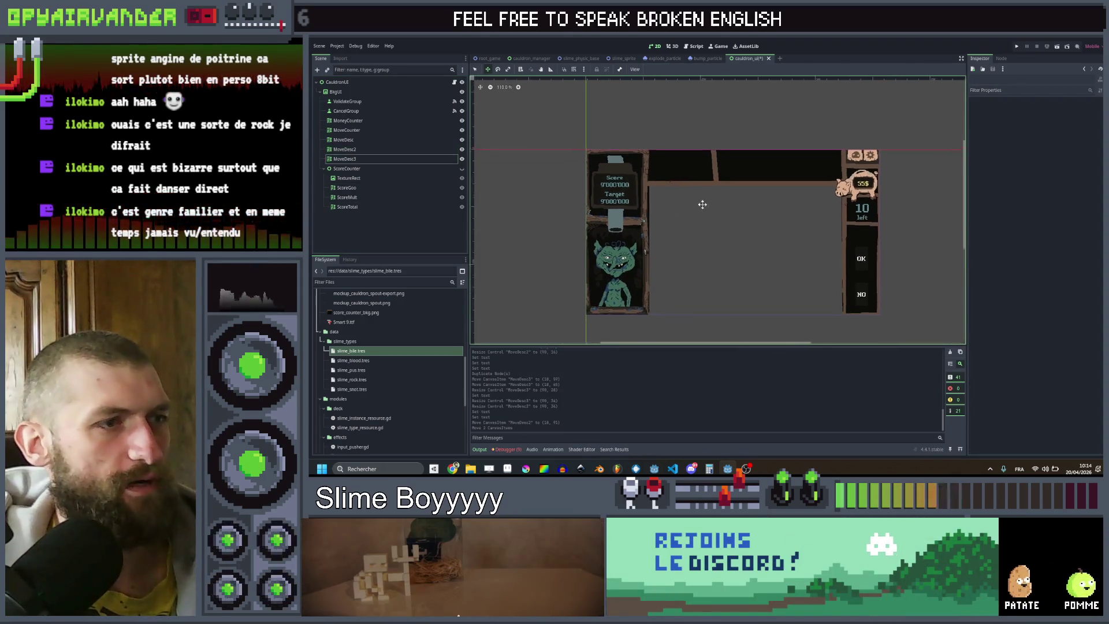
{"action": "scroll", "coordinate": [635, 191], "scroll_direction": "up", "scroll_amount": 3}
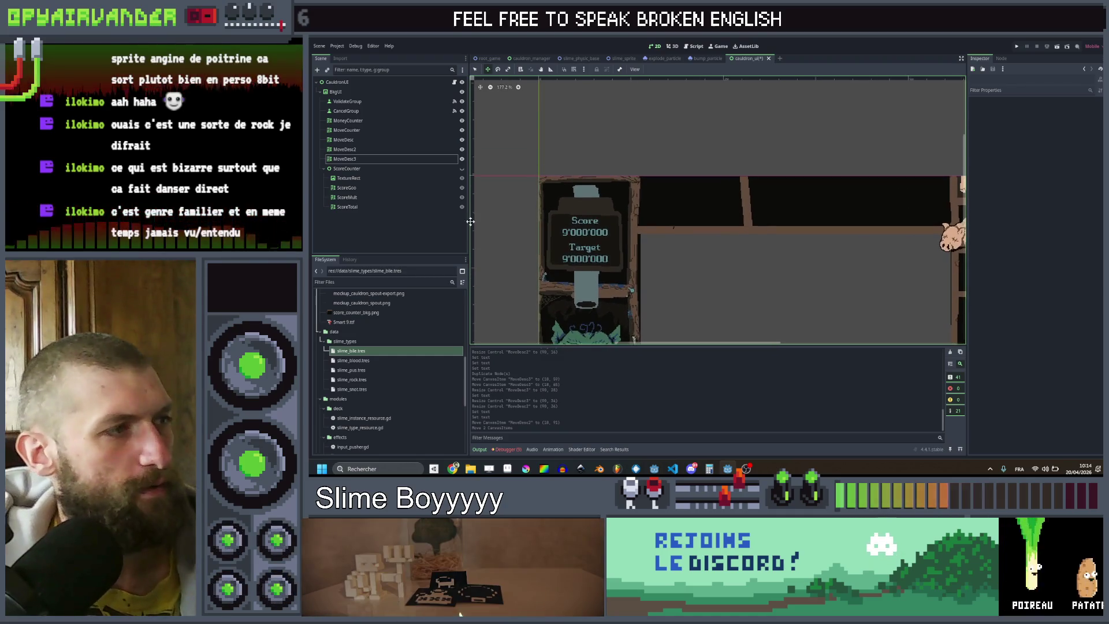
Step: Duplicate a panel label as MoveDesc4, place it above Score, and set its text to 'Day 1'
{"action": "left_click", "coordinate": [358, 151]}
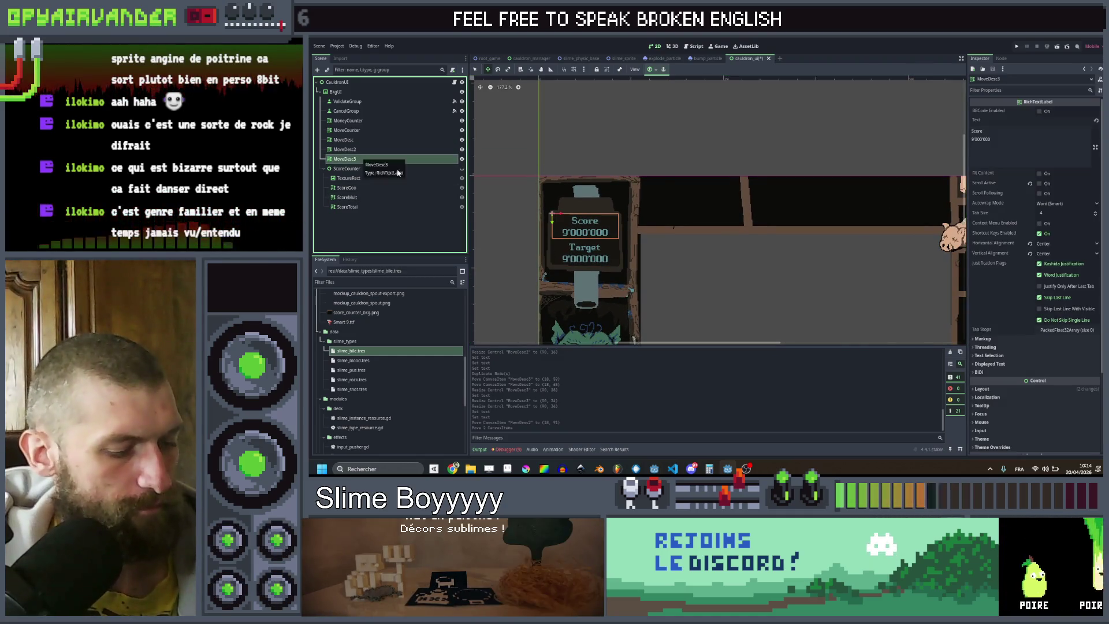
{"action": "key", "text": "ctrl+d"}
{"action": "scroll", "coordinate": [556, 213], "scroll_direction": "up", "scroll_amount": 2}
{"action": "scroll", "coordinate": [556, 213], "scroll_direction": "up", "scroll_amount": 2}
{"action": "left_click_drag", "start_coordinate": [556, 217], "coordinate": [556, 196]}
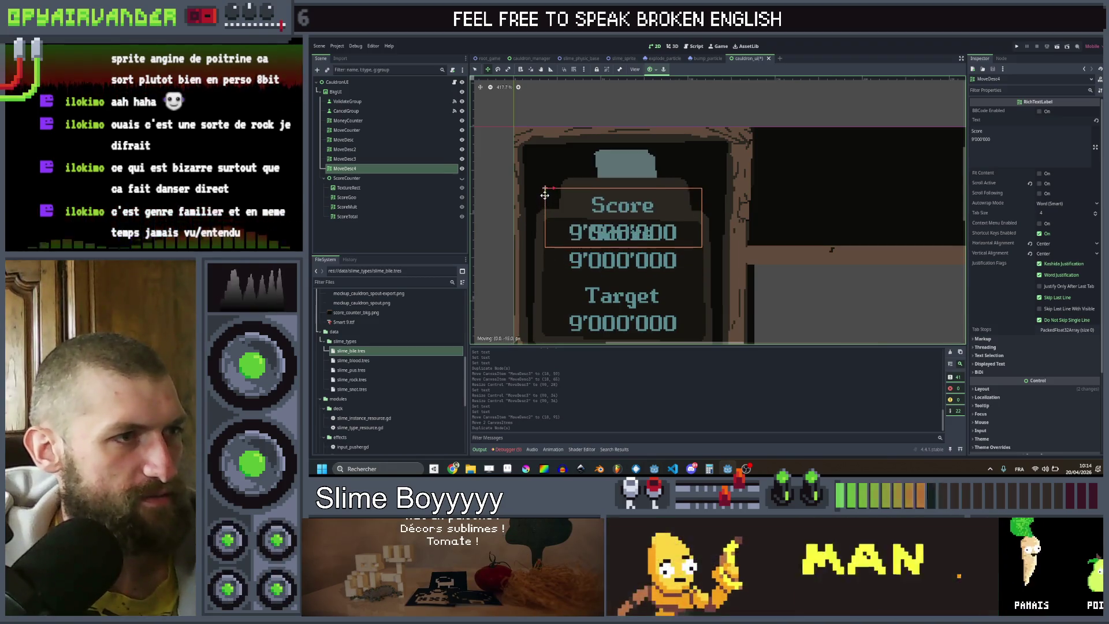
{"action": "left_click", "coordinate": [1001, 137]}
{"action": "key", "text": "ctrl+a"}
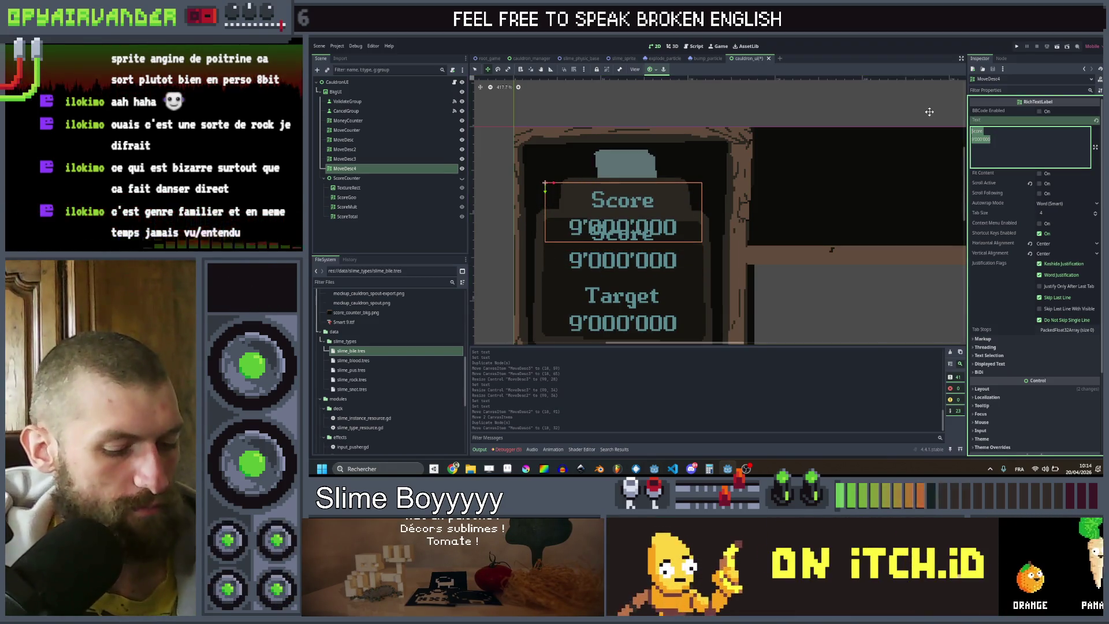
{"action": "type", "text": "Day 1"}
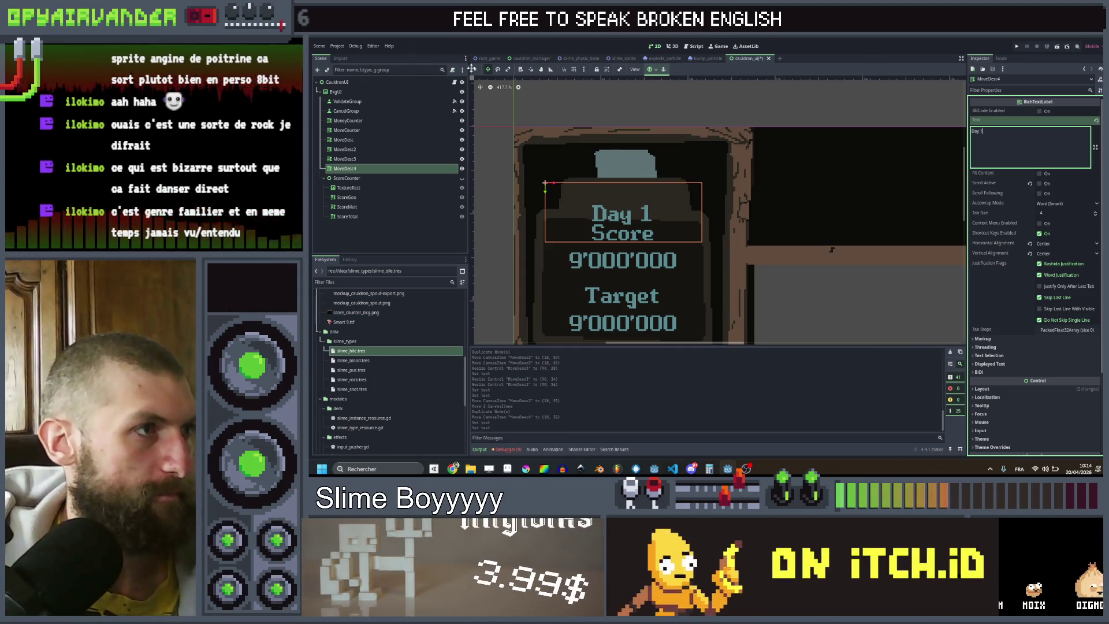
{"action": "left_click", "coordinate": [624, 163]}
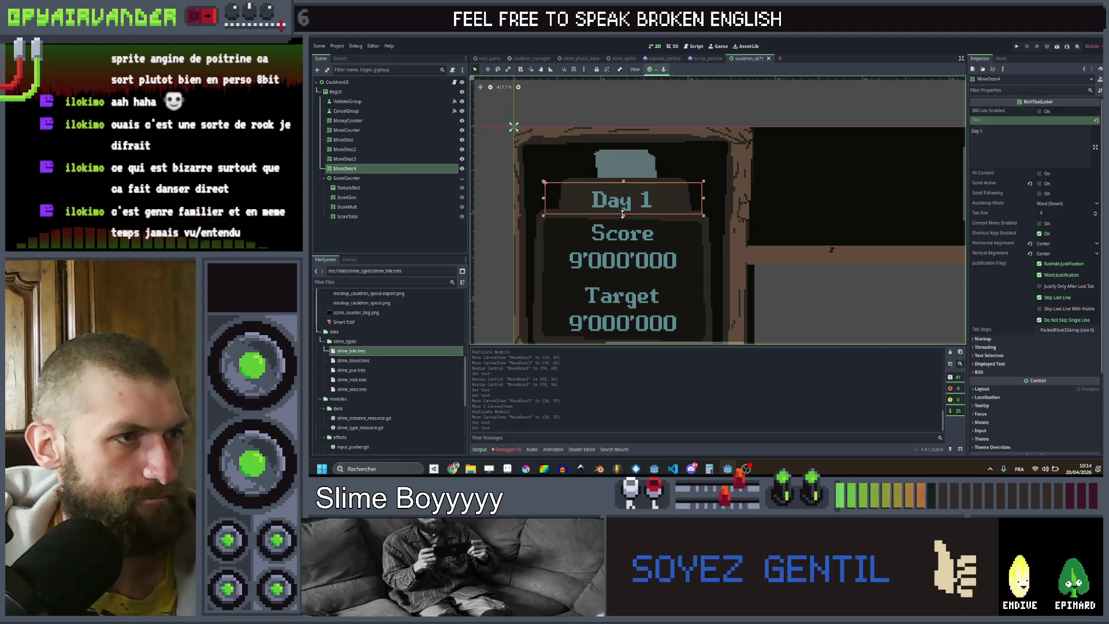
Step: Tint the Day 1 label's Modulate with the brown wood colour sampled from the panel
{"action": "scroll", "coordinate": [985, 325], "scroll_direction": "down", "scroll_amount": 3}
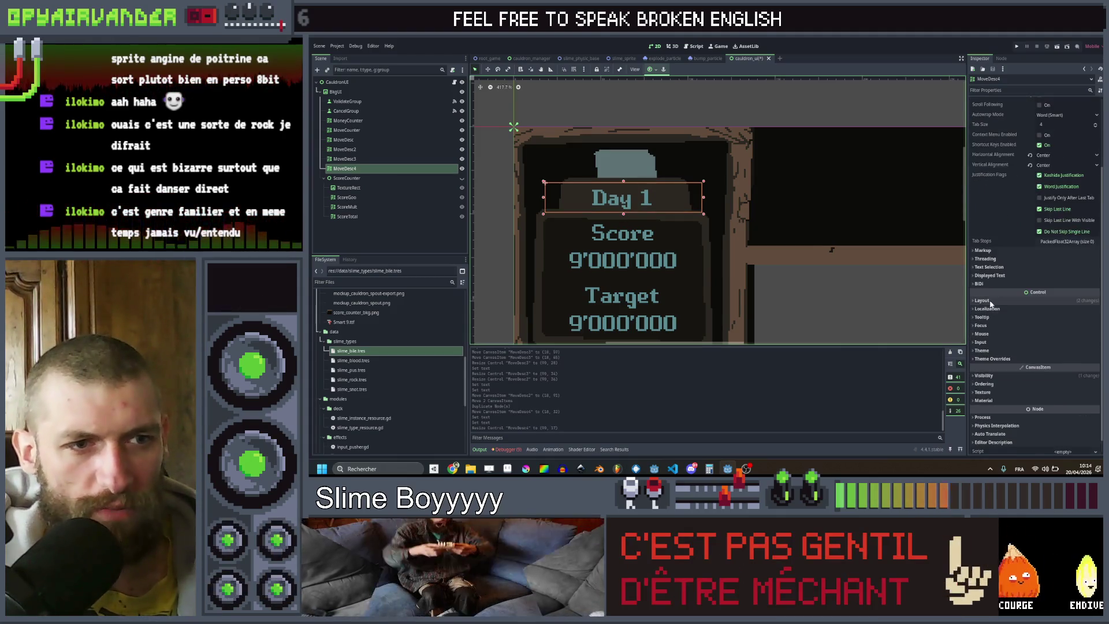
{"action": "left_click", "coordinate": [990, 374]}
{"action": "scroll", "coordinate": [1027, 367], "scroll_direction": "down", "scroll_amount": 3}
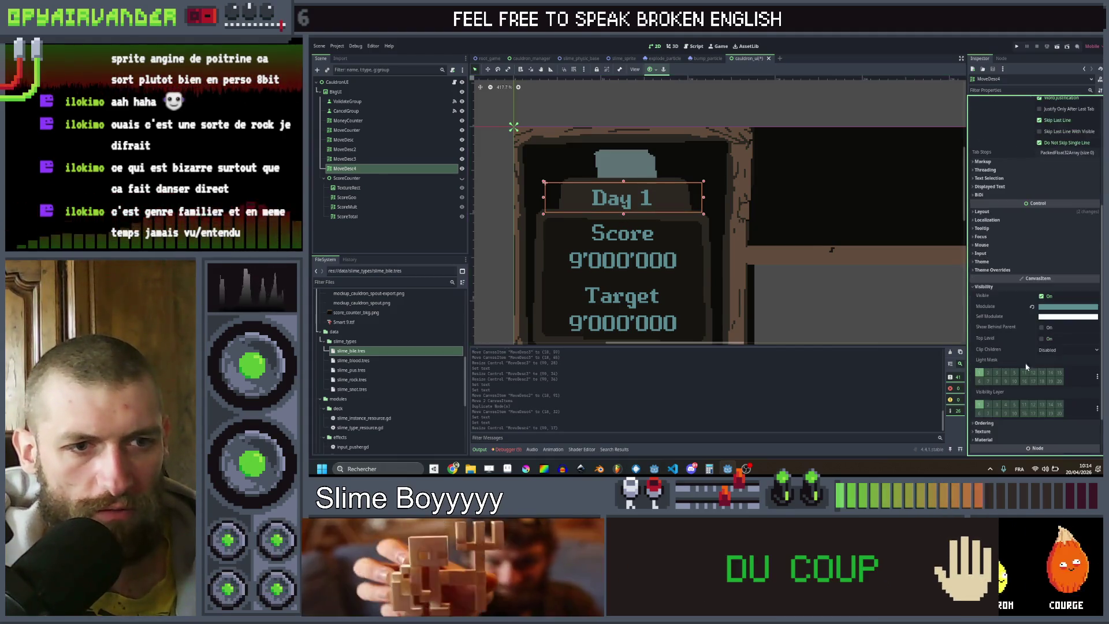
{"action": "left_click", "coordinate": [1059, 308]}
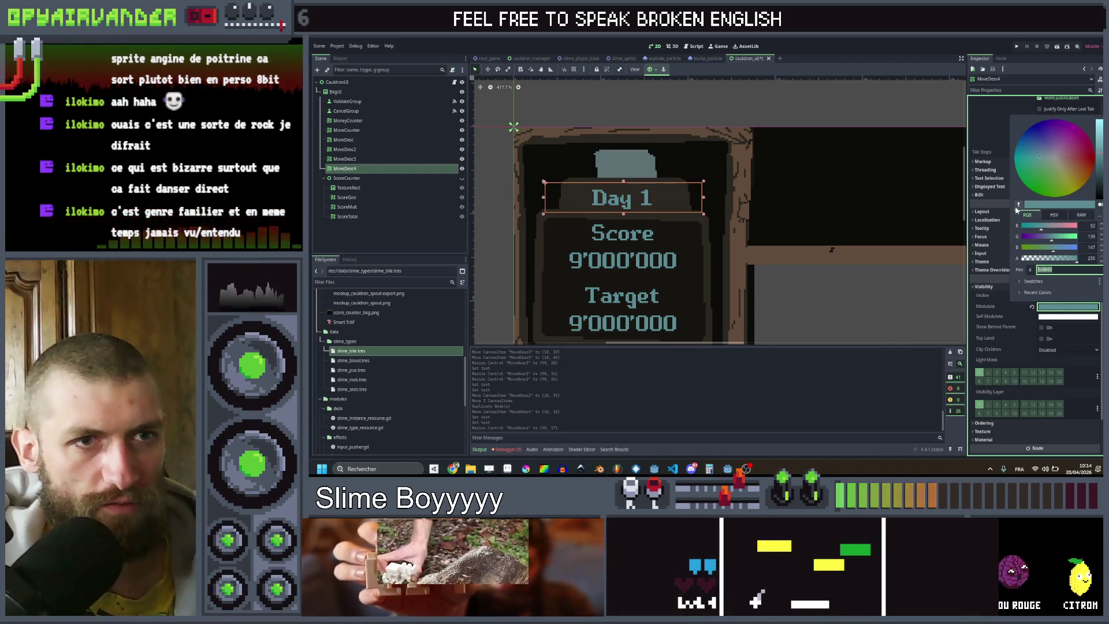
{"action": "left_click", "coordinate": [1016, 208]}
{"action": "left_click", "coordinate": [816, 255]}
{"action": "scroll", "coordinate": [706, 231], "scroll_direction": "down", "scroll_amount": 4}
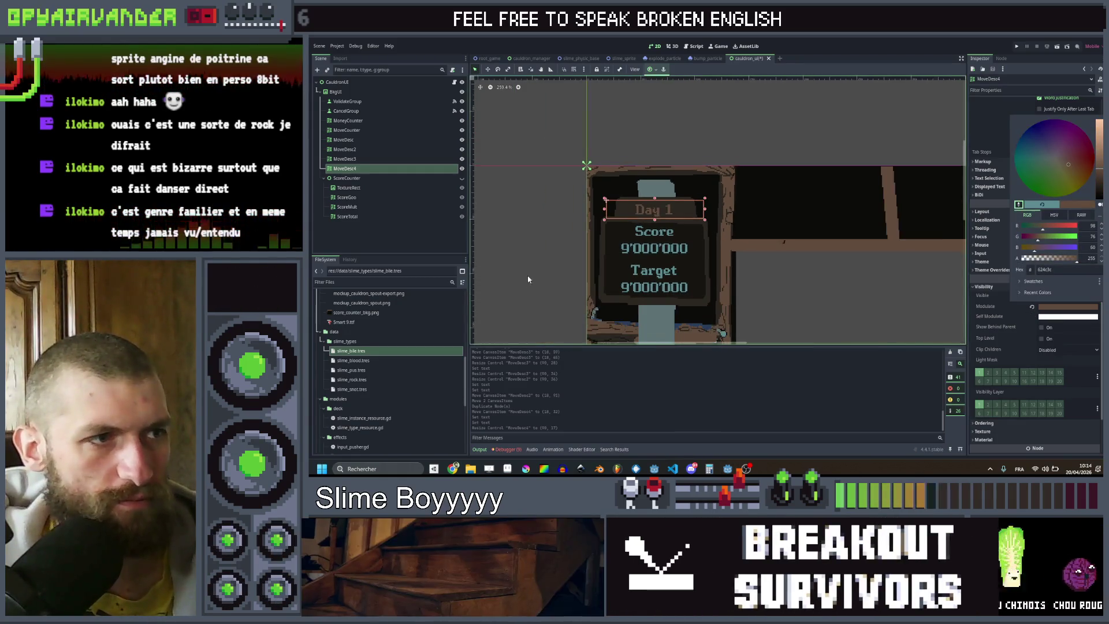
{"action": "left_click", "coordinate": [528, 279]}
{"action": "scroll", "coordinate": [539, 258], "scroll_direction": "down", "scroll_amount": 3}
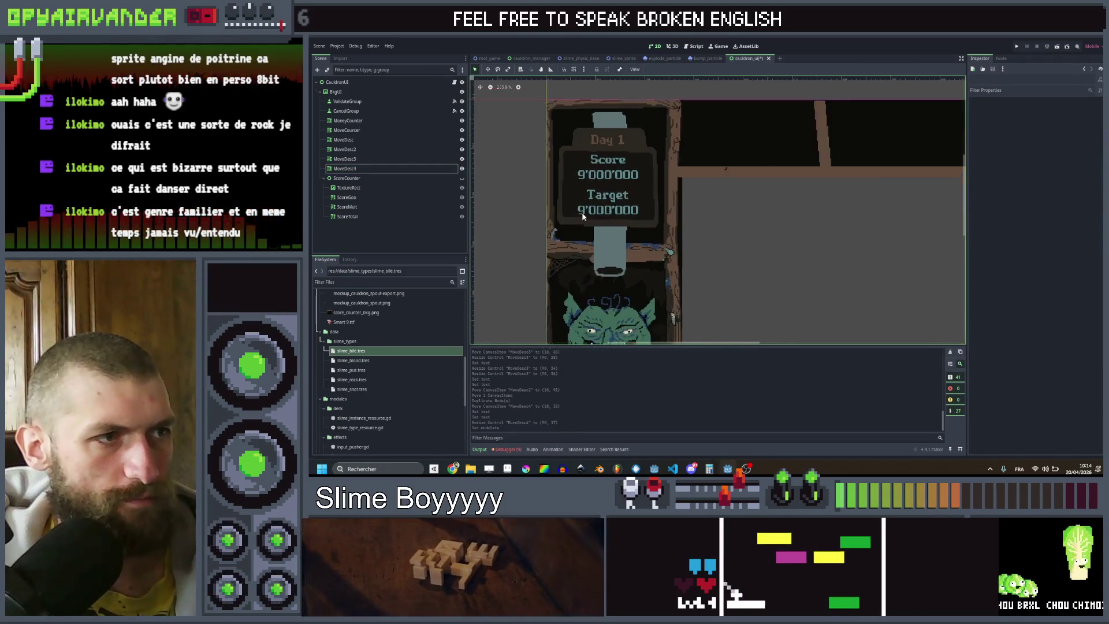
{"action": "scroll", "coordinate": [582, 215], "scroll_direction": "up", "scroll_amount": 2}
Step: Select the Score label and expand its Layout and Visibility settings
{"action": "left_click", "coordinate": [597, 191]}
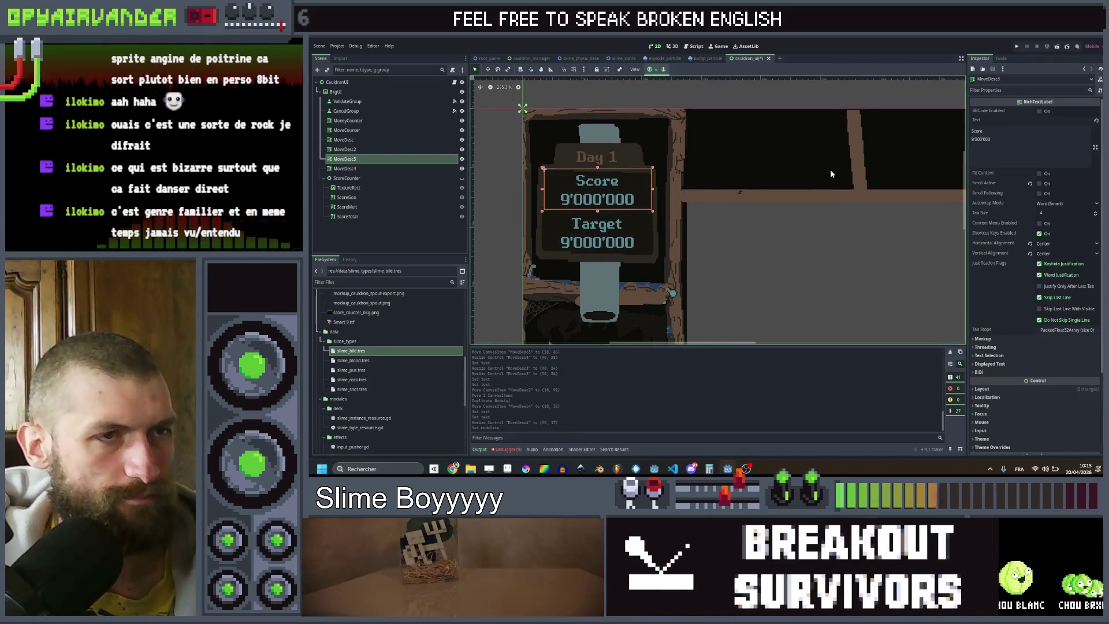
{"action": "scroll", "coordinate": [831, 173], "scroll_direction": "down", "scroll_amount": 3}
{"action": "scroll", "coordinate": [820, 266], "scroll_direction": "up", "scroll_amount": 3}
{"action": "scroll", "coordinate": [751, 231], "scroll_direction": "down", "scroll_amount": 3}
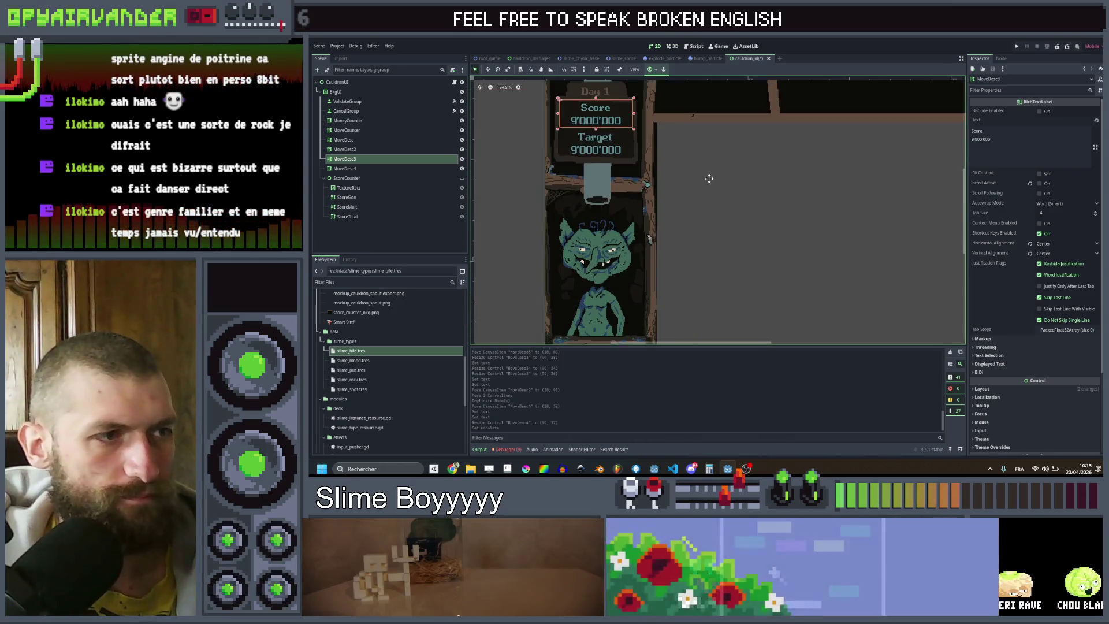
{"action": "left_click_drag", "start_coordinate": [708, 178], "coordinate": [750, 248]}
{"action": "scroll", "coordinate": [750, 248], "scroll_direction": "up", "scroll_amount": 2}
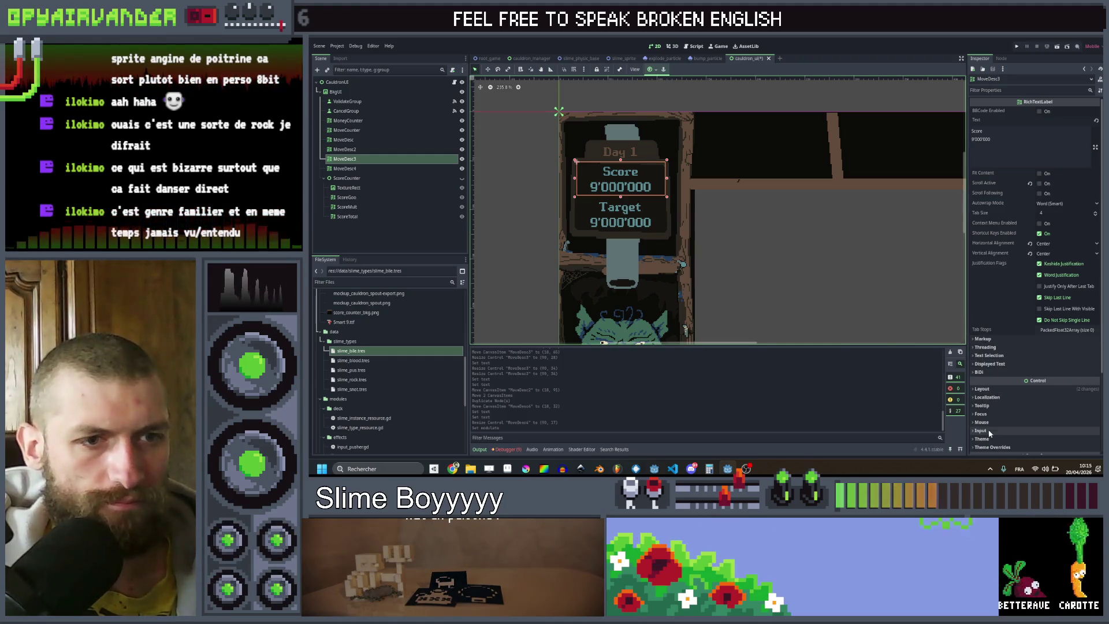
{"action": "left_click", "coordinate": [983, 390]}
{"action": "scroll", "coordinate": [1009, 411], "scroll_direction": "down", "scroll_amount": 5}
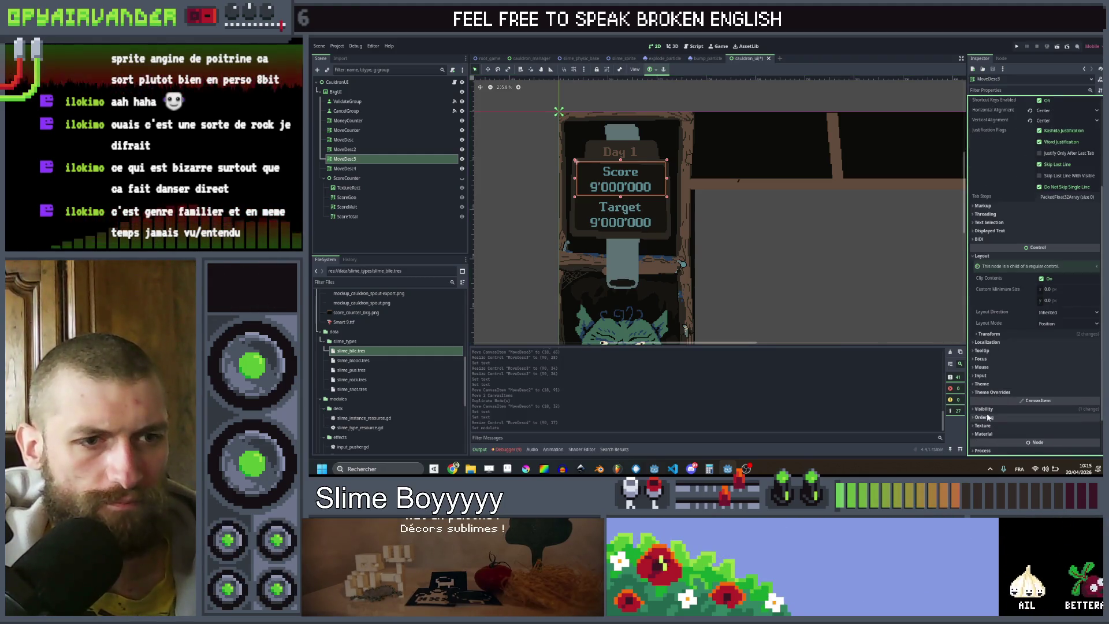
{"action": "left_click", "coordinate": [987, 412]}
{"action": "scroll", "coordinate": [1016, 347], "scroll_direction": "down", "scroll_amount": 5}
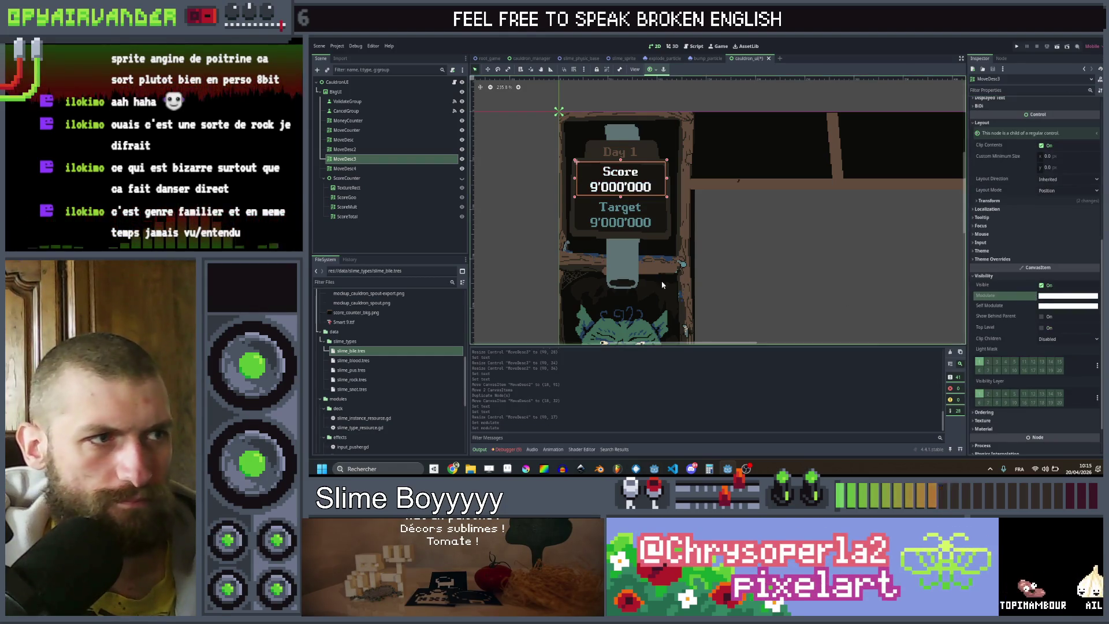
Step: Set the Target label's Modulate tint to the slime's green sampled with the eyedropper
{"action": "left_click", "coordinate": [620, 215]}
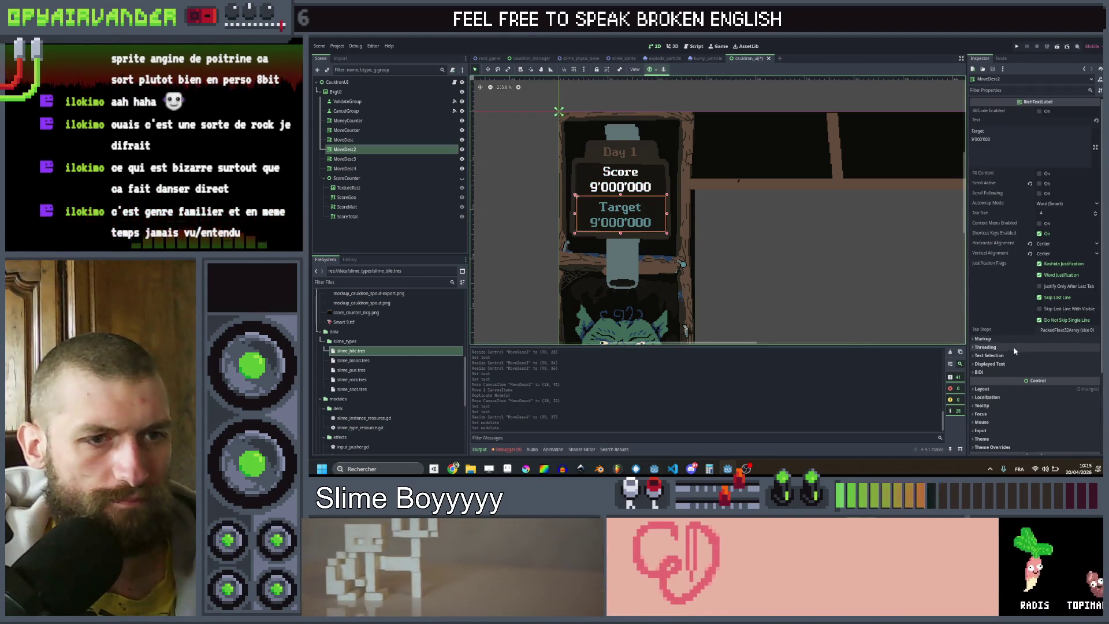
{"action": "scroll", "coordinate": [1013, 345], "scroll_direction": "down", "scroll_amount": 2}
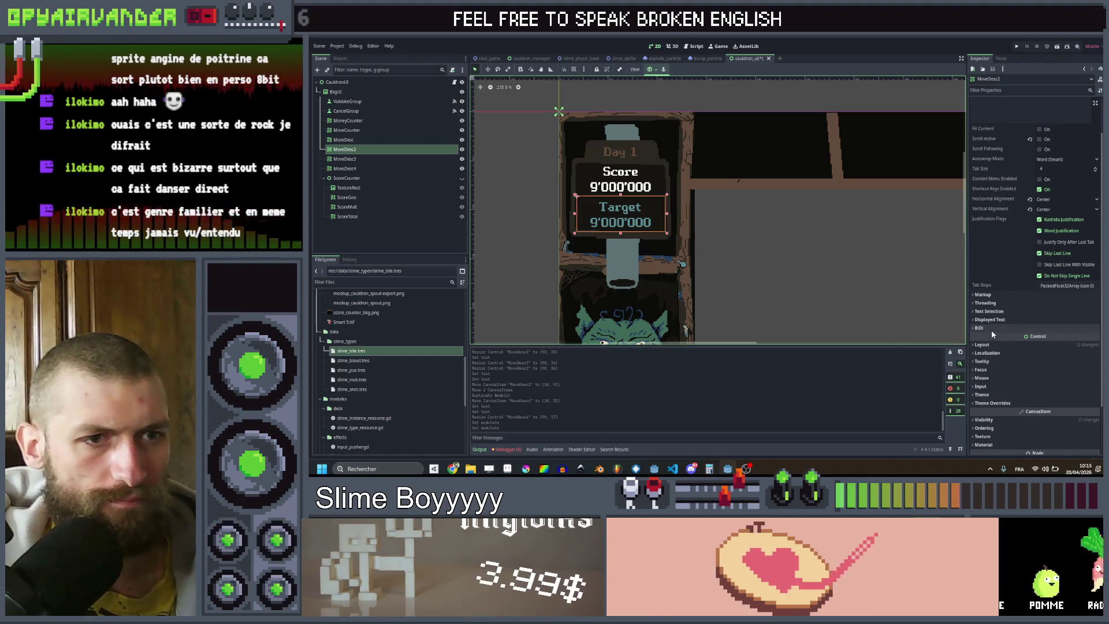
{"action": "left_click", "coordinate": [984, 419]}
{"action": "scroll", "coordinate": [1033, 358], "scroll_direction": "down", "scroll_amount": 3}
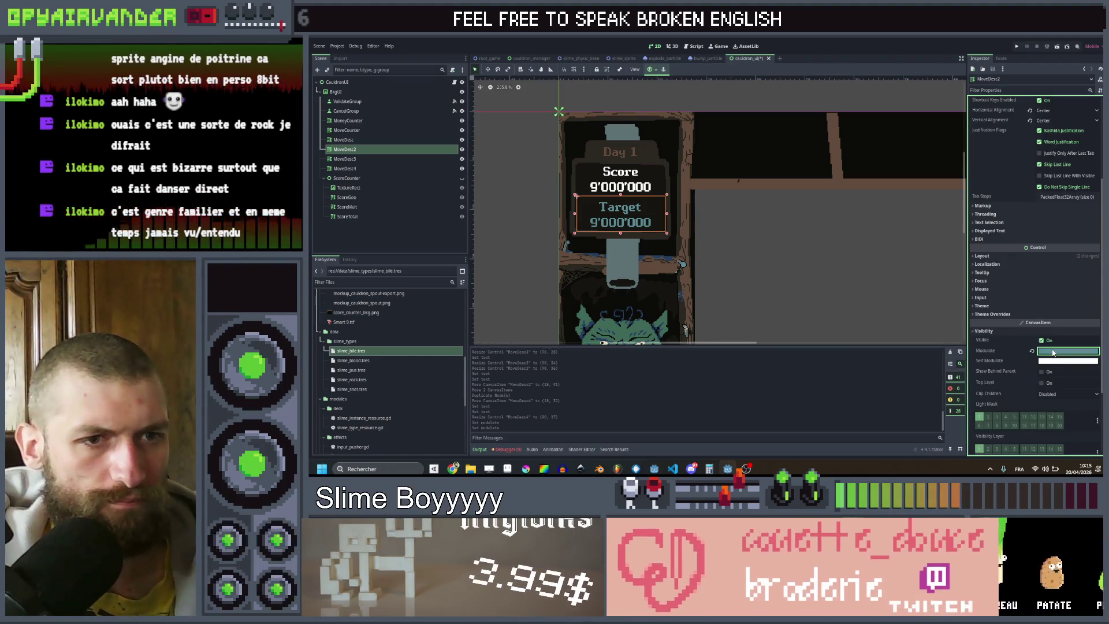
{"action": "left_click", "coordinate": [1052, 352]}
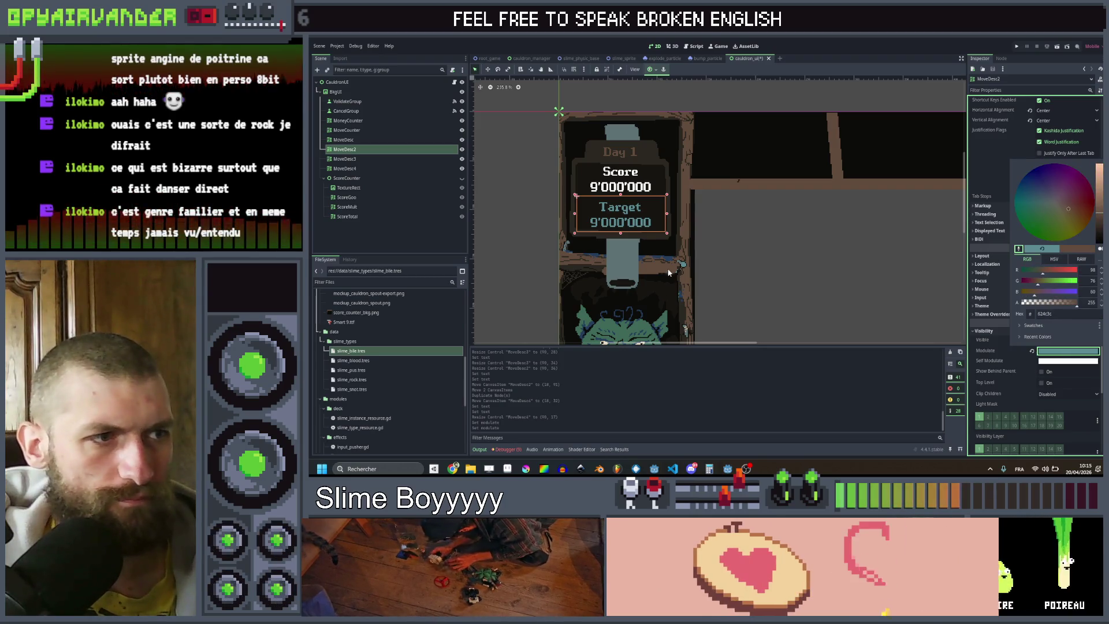
{"action": "key", "text": "Return"}
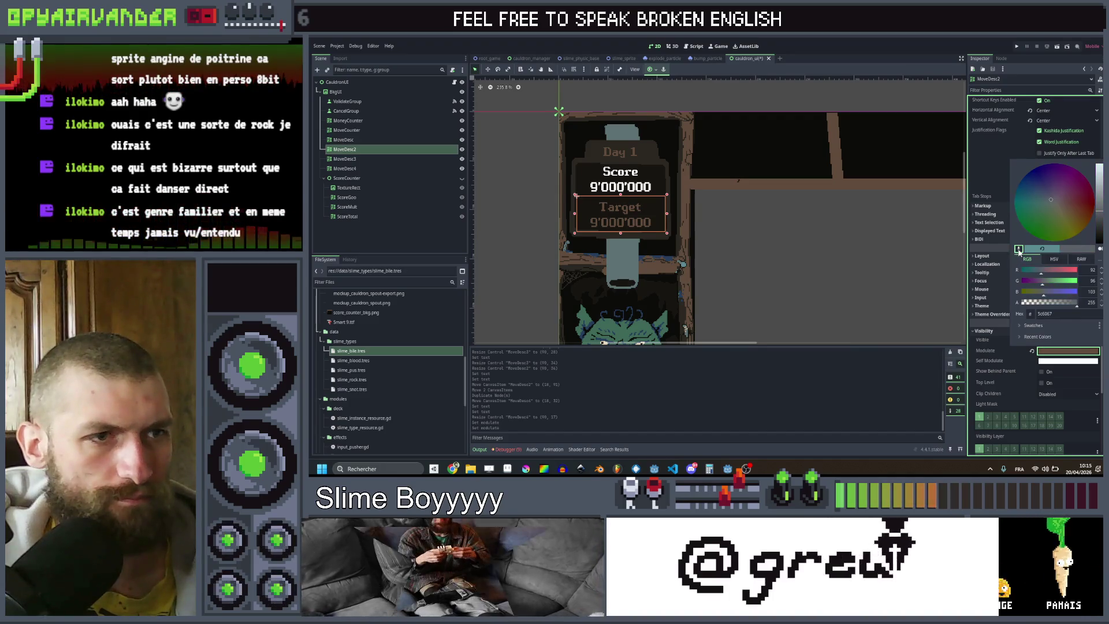
{"action": "left_click", "coordinate": [1018, 248]}
{"action": "scroll", "coordinate": [716, 299], "scroll_direction": "down", "scroll_amount": 3}
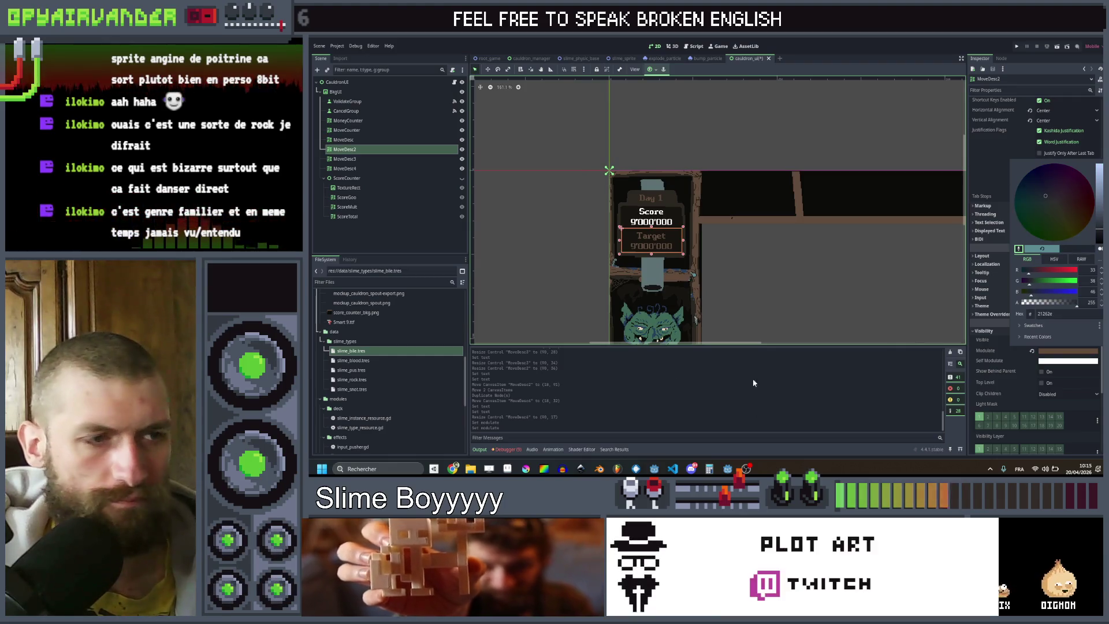
{"action": "left_click", "coordinate": [653, 325]}
{"action": "left_click", "coordinate": [572, 269]}
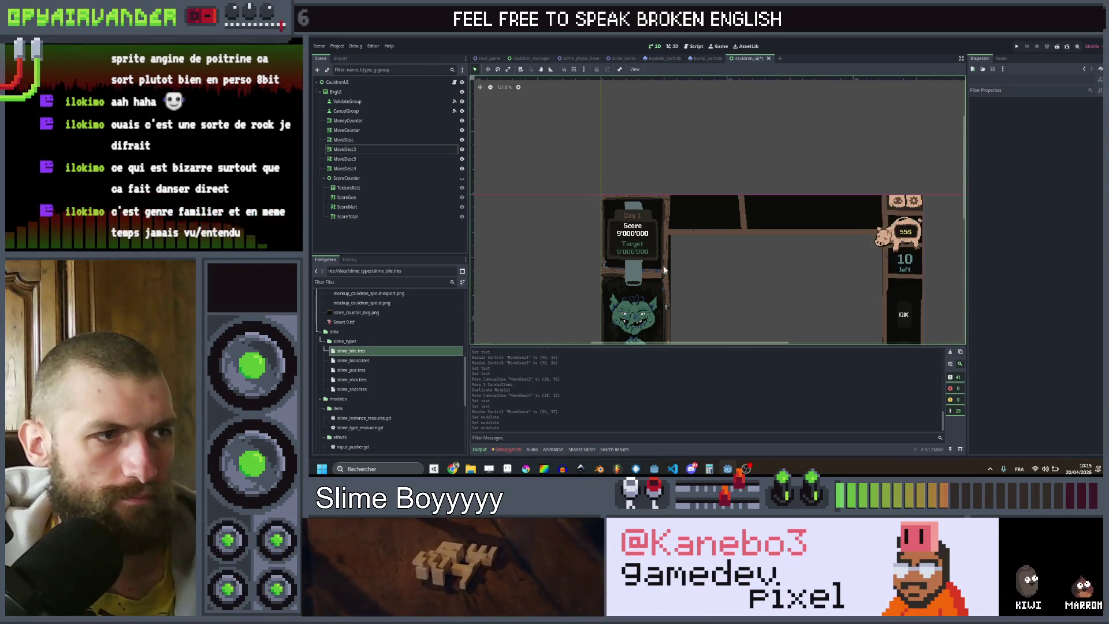
Step: Change the Target label's Modulate tint to the pig's pale tan colour (d9ac8b)
{"action": "scroll", "coordinate": [572, 269], "scroll_direction": "down", "scroll_amount": 2}
{"action": "left_click_drag", "start_coordinate": [716, 213], "coordinate": [705, 220]}
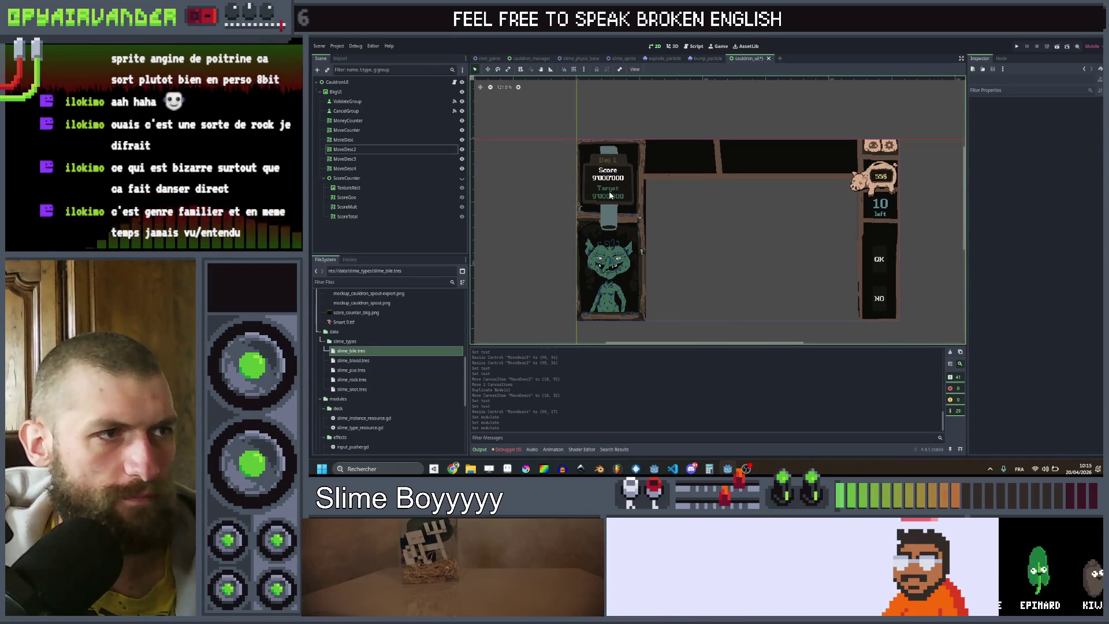
{"action": "left_click", "coordinate": [608, 193]}
{"action": "left_click", "coordinate": [1043, 353]}
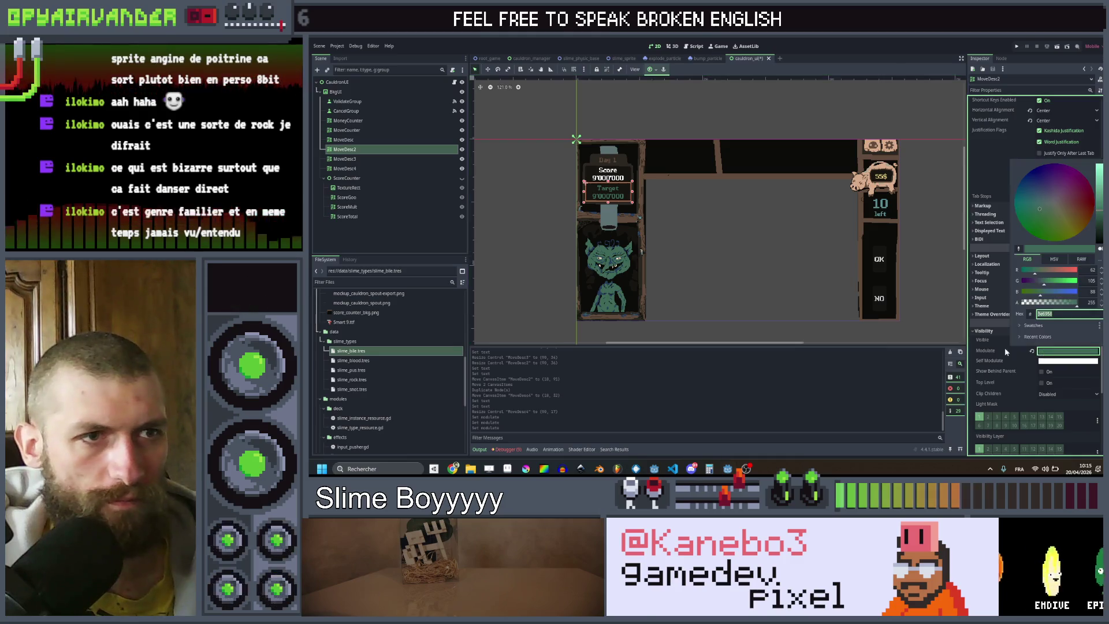
{"action": "left_click", "coordinate": [1018, 249]}
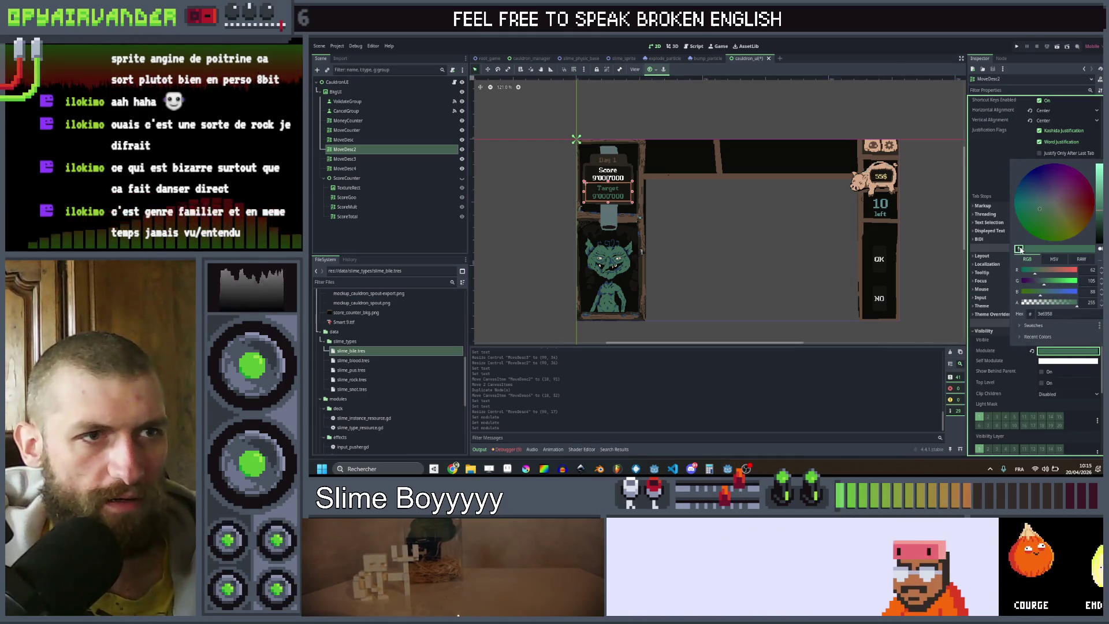
{"action": "left_click", "coordinate": [872, 194]}
{"action": "left_click", "coordinate": [699, 223]}
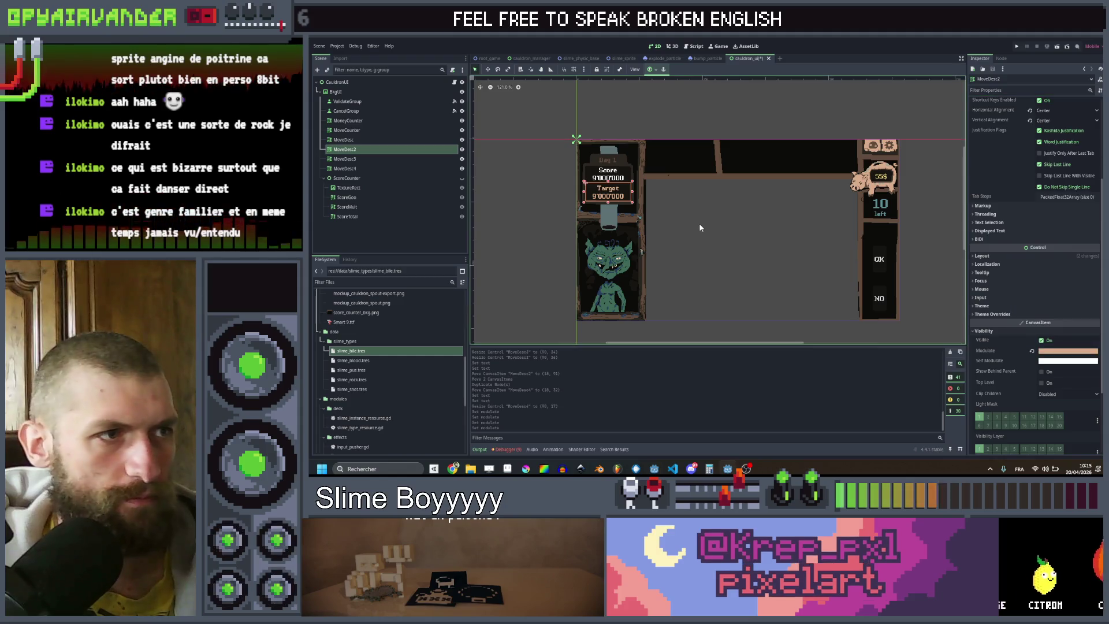
Step: Deselect the panel background and save the cauldron UI scene
{"action": "left_click", "coordinate": [699, 223]}
{"action": "scroll", "coordinate": [698, 223], "scroll_direction": "up", "scroll_amount": 1}
{"action": "left_click", "coordinate": [511, 256]}
{"action": "key", "text": "ctrl+s"}
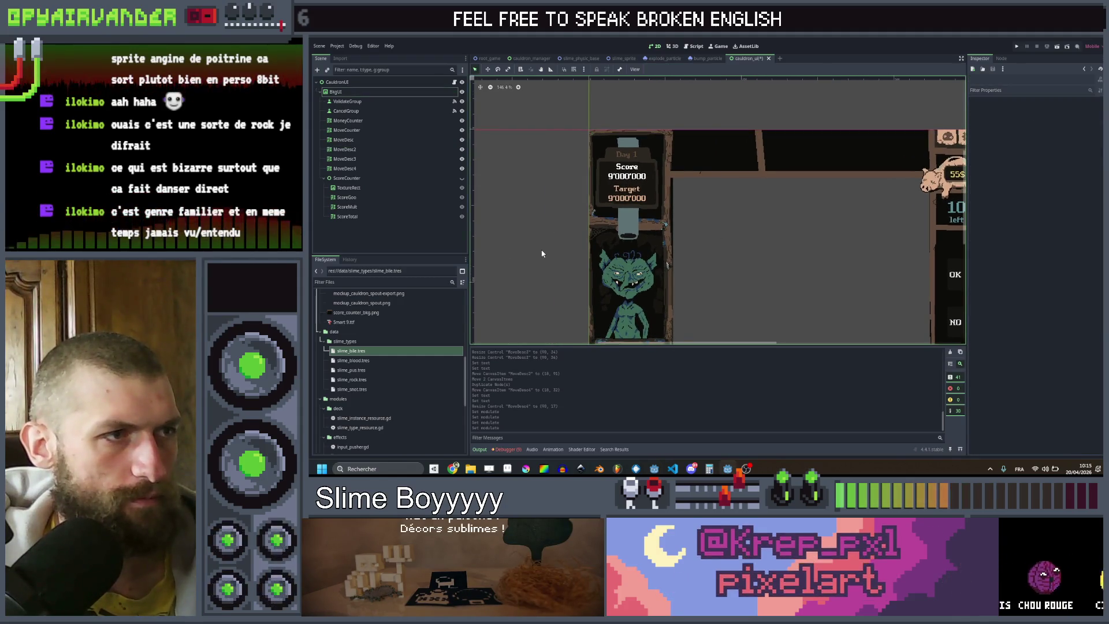
Step: Run the Slime Soup project and switch the game to a smaller window
{"action": "left_click", "coordinate": [1016, 45]}
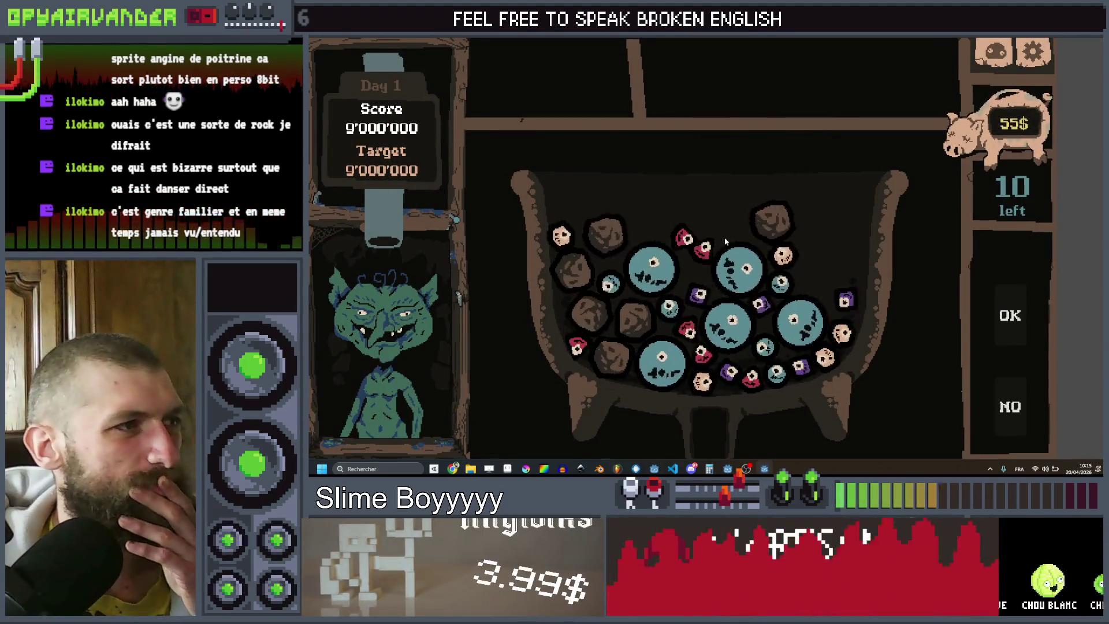
{"action": "left_click", "coordinate": [1080, 39]}
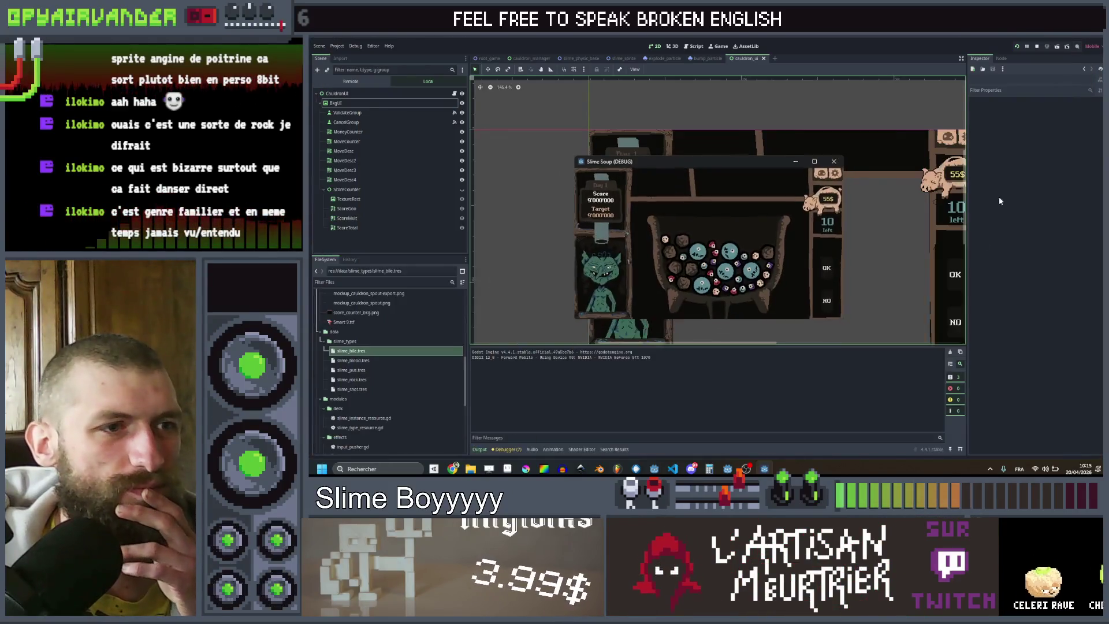
{"action": "left_click", "coordinate": [318, 46]}
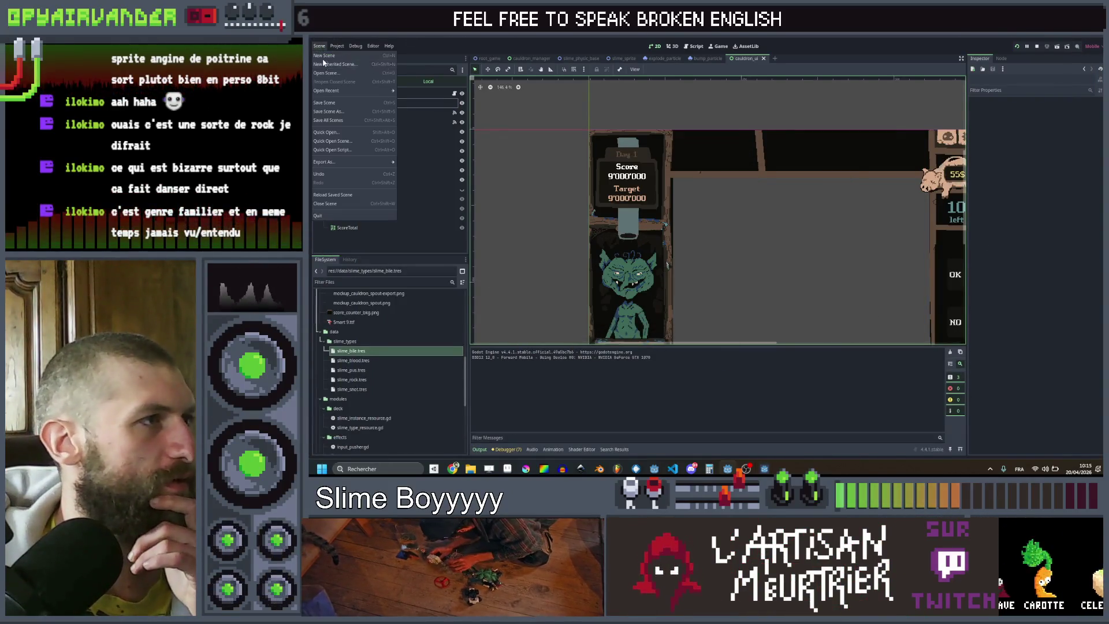
Step: In Project Settings > Display > Window, set stretch scale mode to integer and aspect to keep_height
{"action": "left_click", "coordinate": [337, 46]}
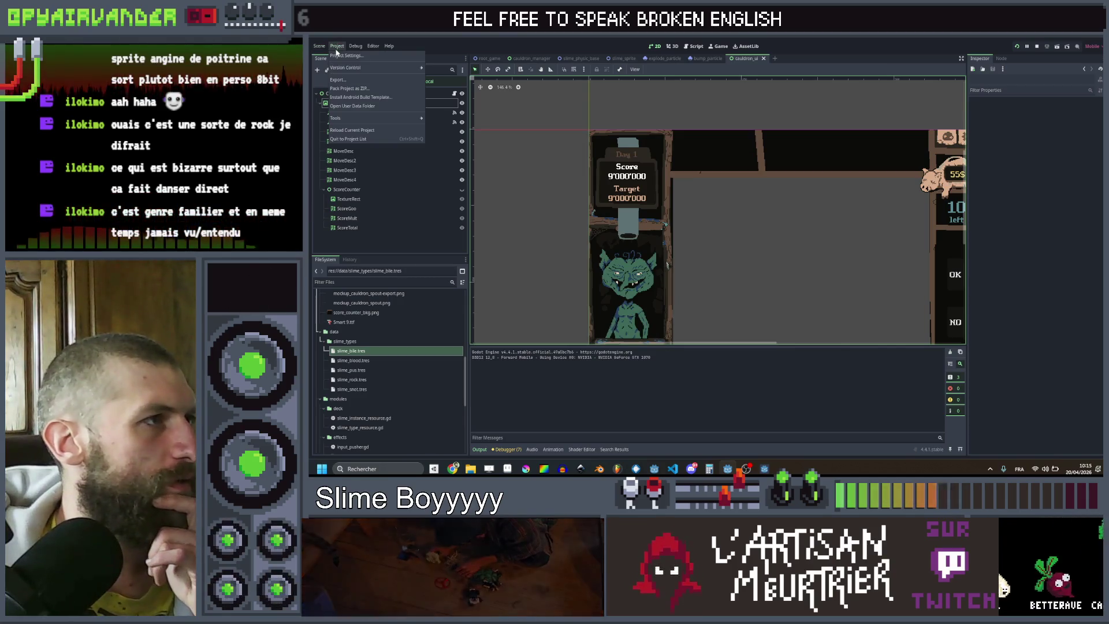
{"action": "left_click", "coordinate": [336, 55]}
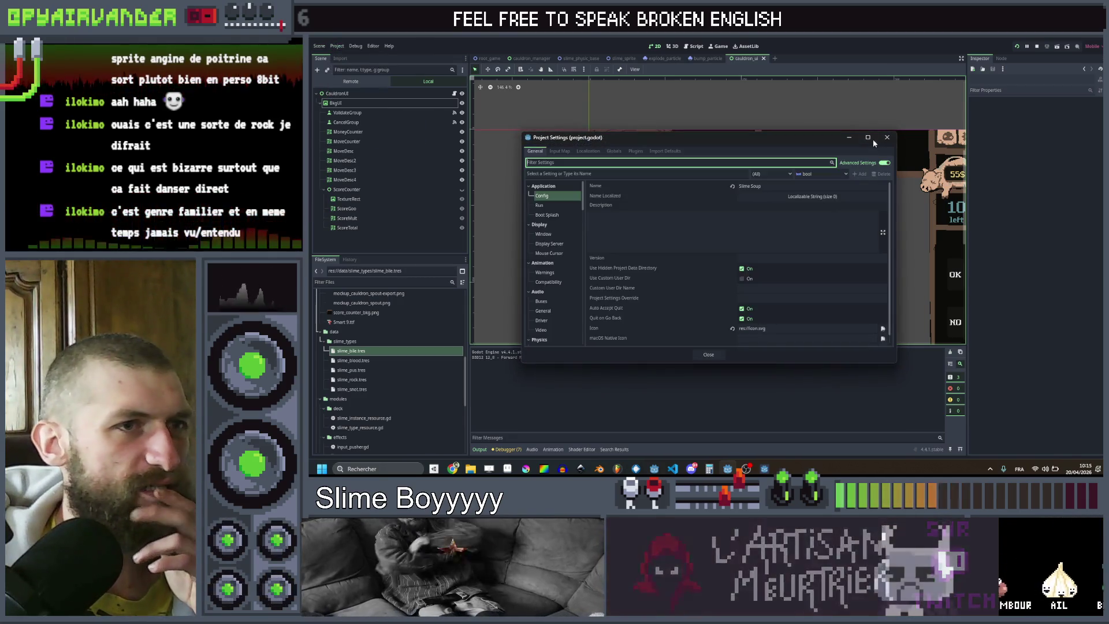
{"action": "left_click", "coordinate": [873, 138]}
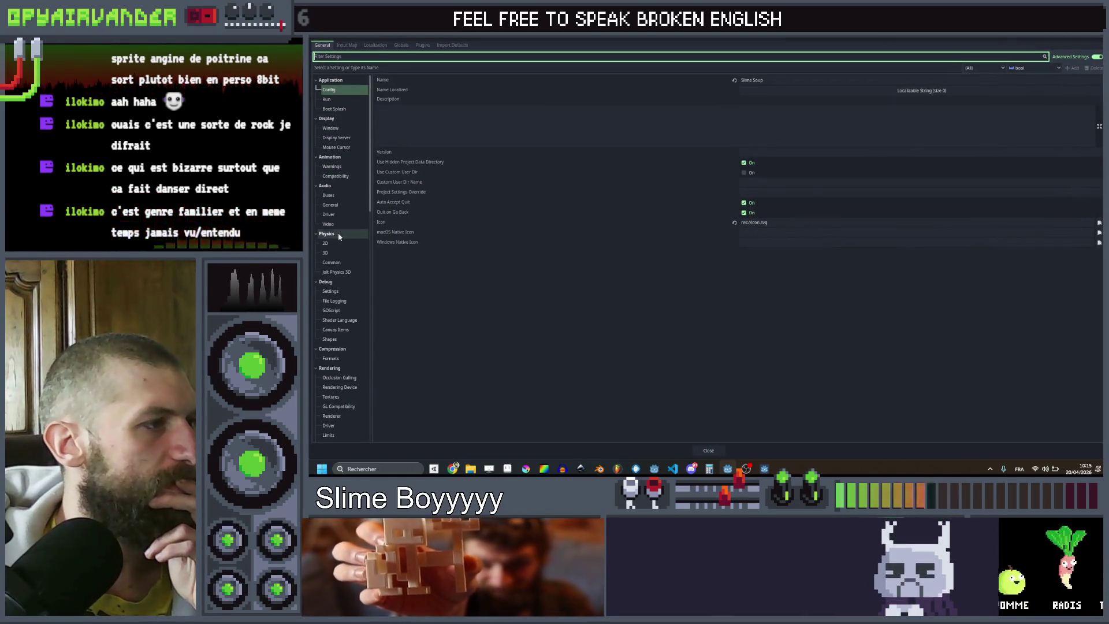
{"action": "left_click", "coordinate": [333, 100]}
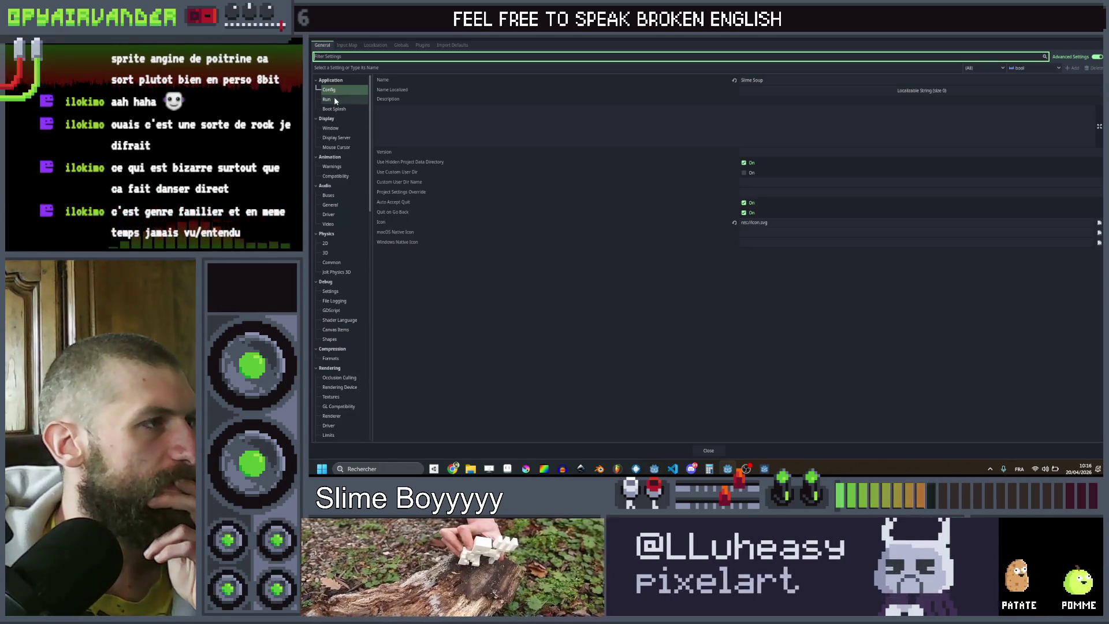
{"action": "left_click", "coordinate": [330, 128]}
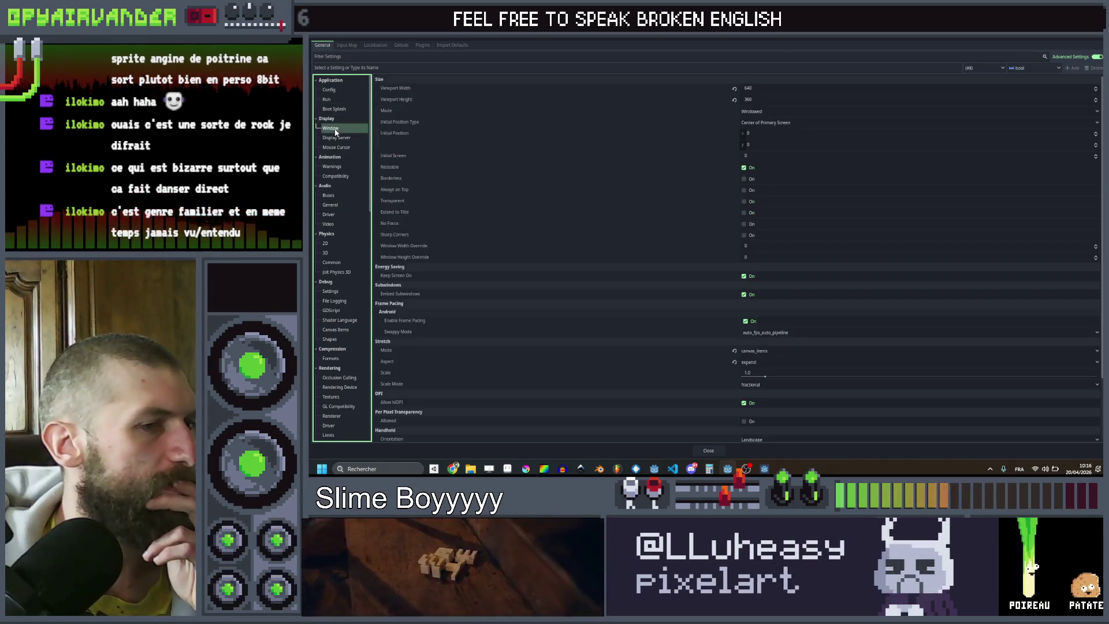
{"action": "left_click", "coordinate": [764, 307]}
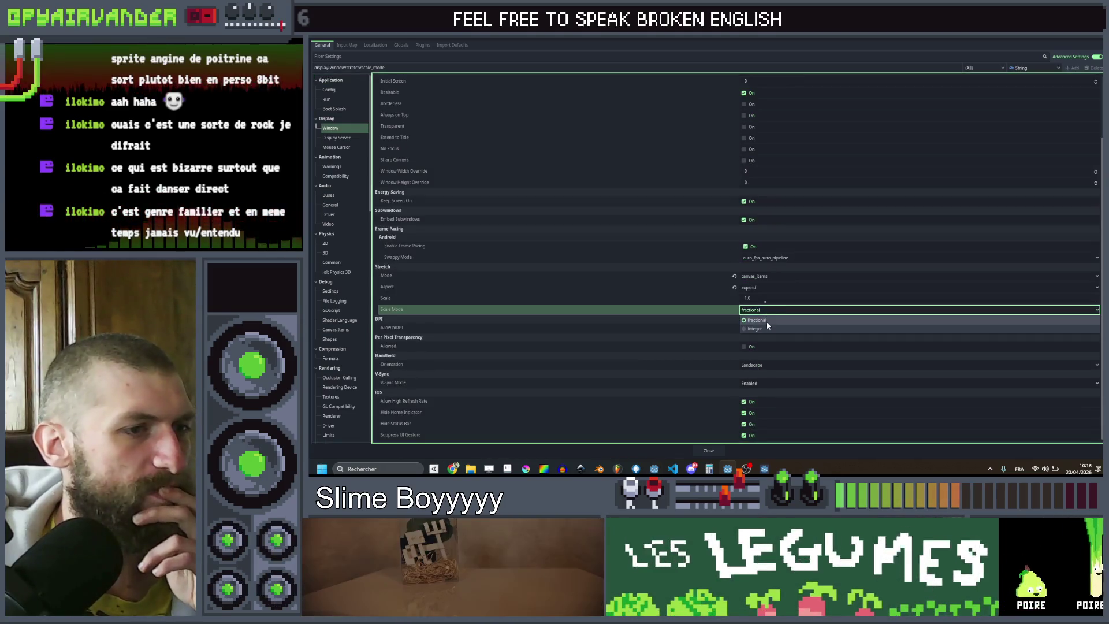
{"action": "left_click", "coordinate": [751, 328]}
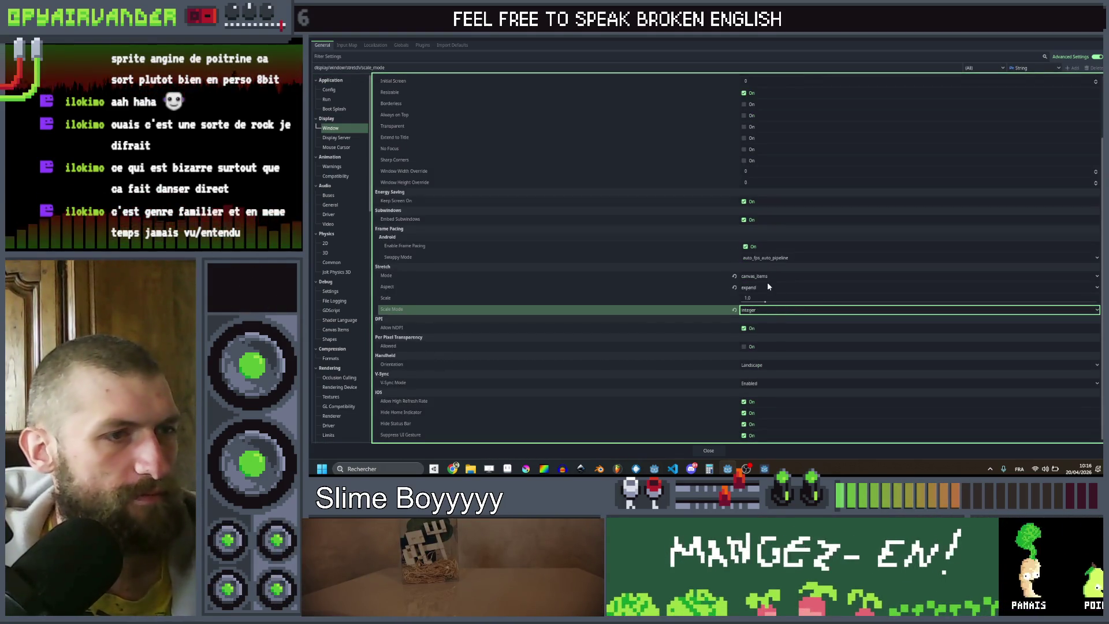
{"action": "left_click", "coordinate": [766, 287]}
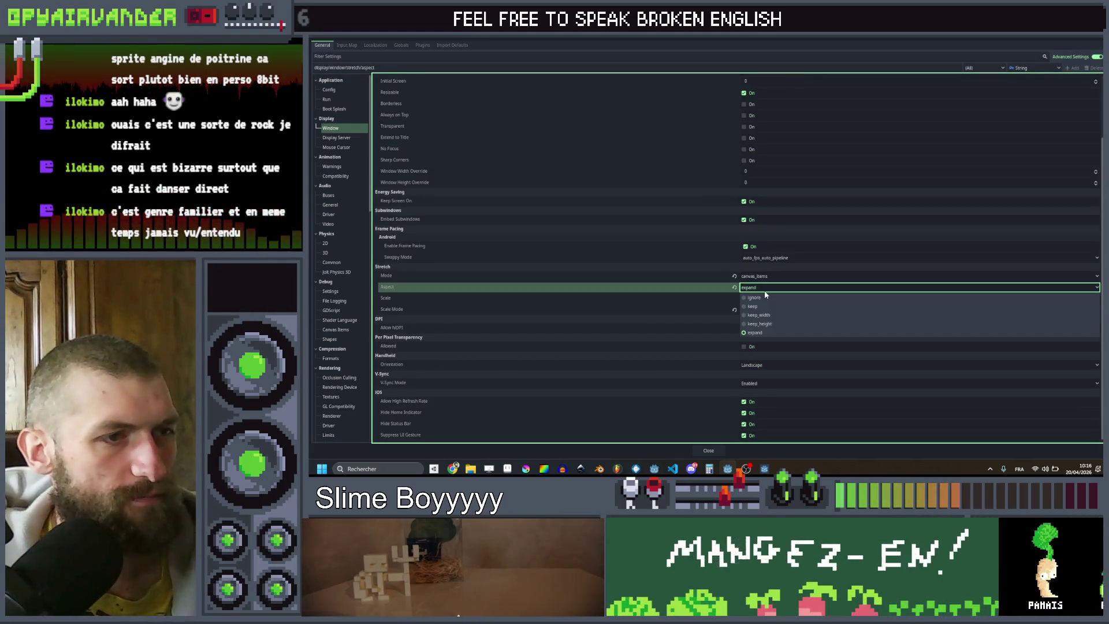
{"action": "left_click", "coordinate": [761, 323]}
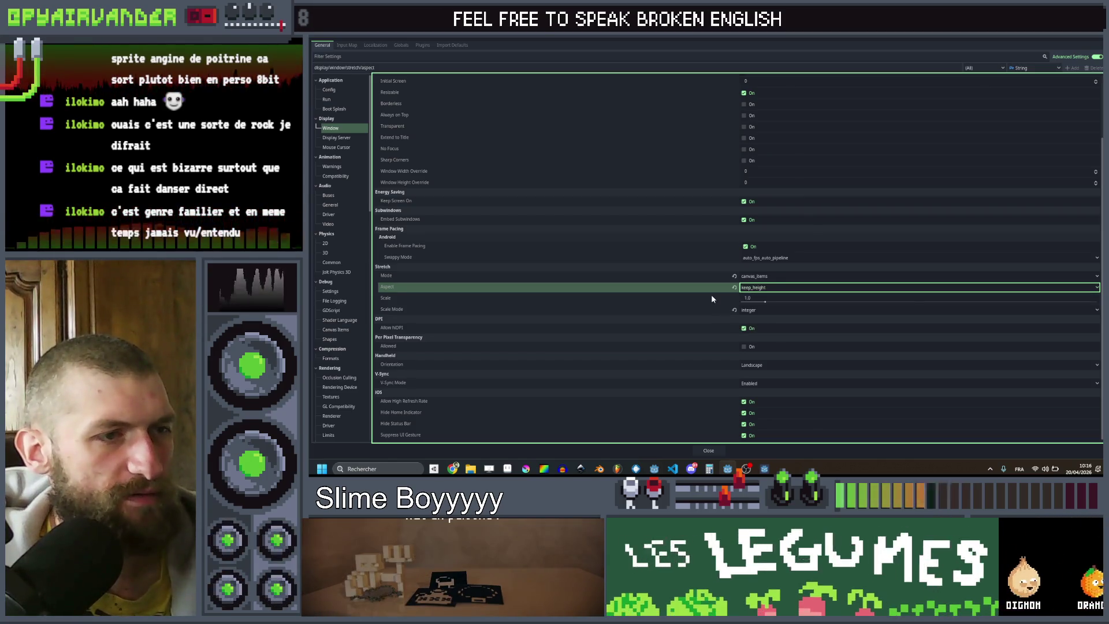
{"action": "key", "text": "Escape"}
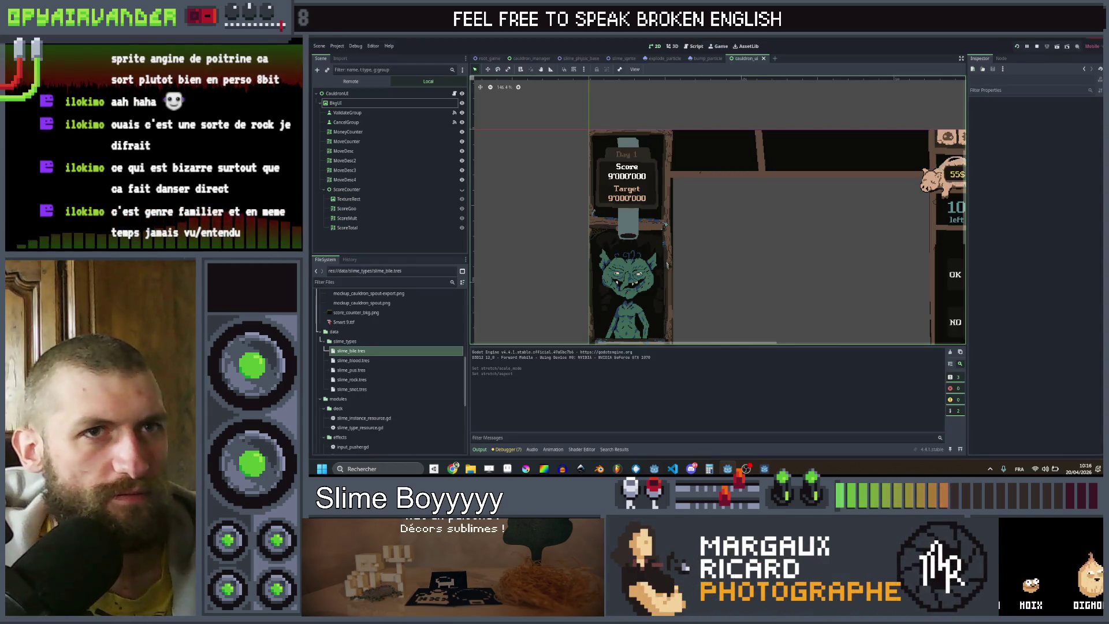
Step: Relaunch the game, link and validate a blue and a purple slime chain, then close it
{"action": "left_click", "coordinate": [1017, 47]}
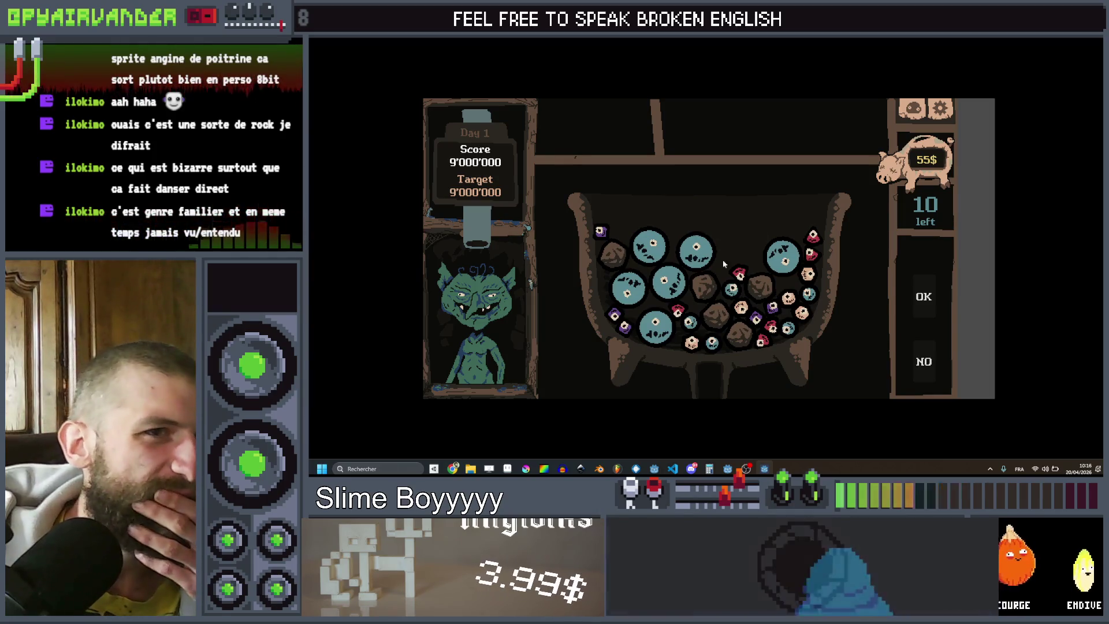
{"action": "mouse_move", "coordinate": [694, 258]}
{"action": "left_mouse_down"}
{"action": "mouse_move", "coordinate": [657, 261]}
{"action": "mouse_move", "coordinate": [655, 326]}
{"action": "mouse_move", "coordinate": [978, 136]}
{"action": "left_mouse_up"}
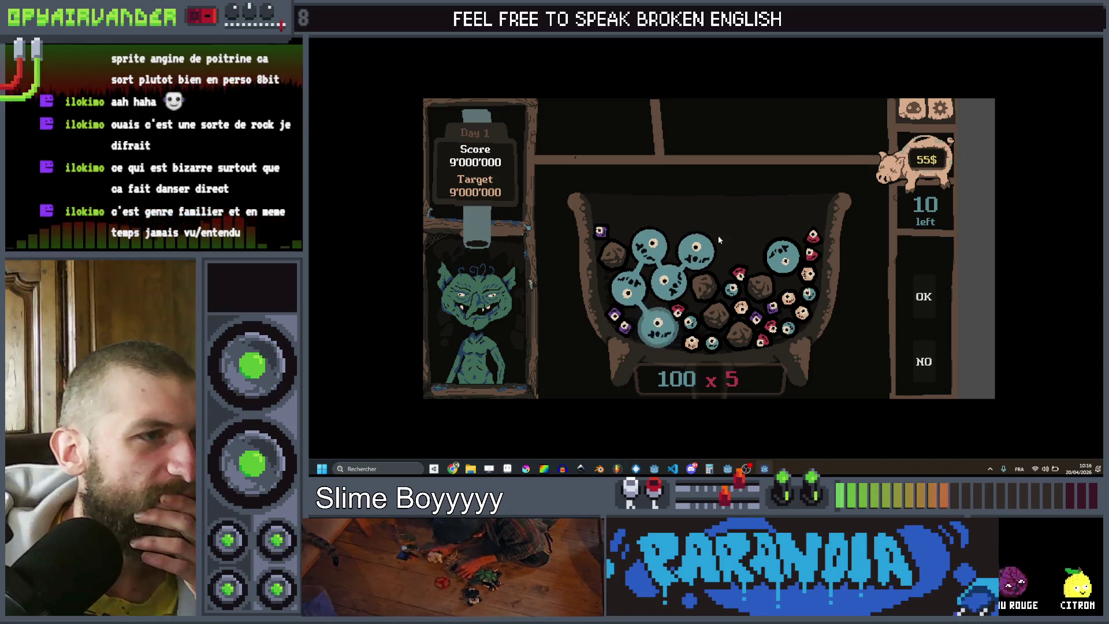
{"action": "left_click", "coordinate": [924, 299]}
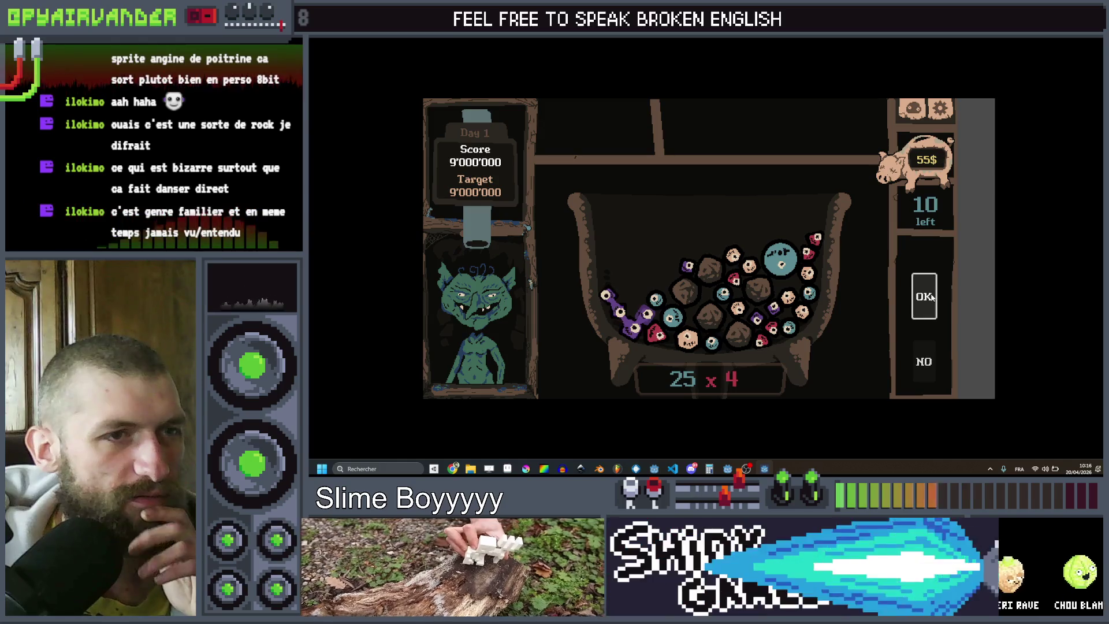
{"action": "left_click", "coordinate": [932, 296]}
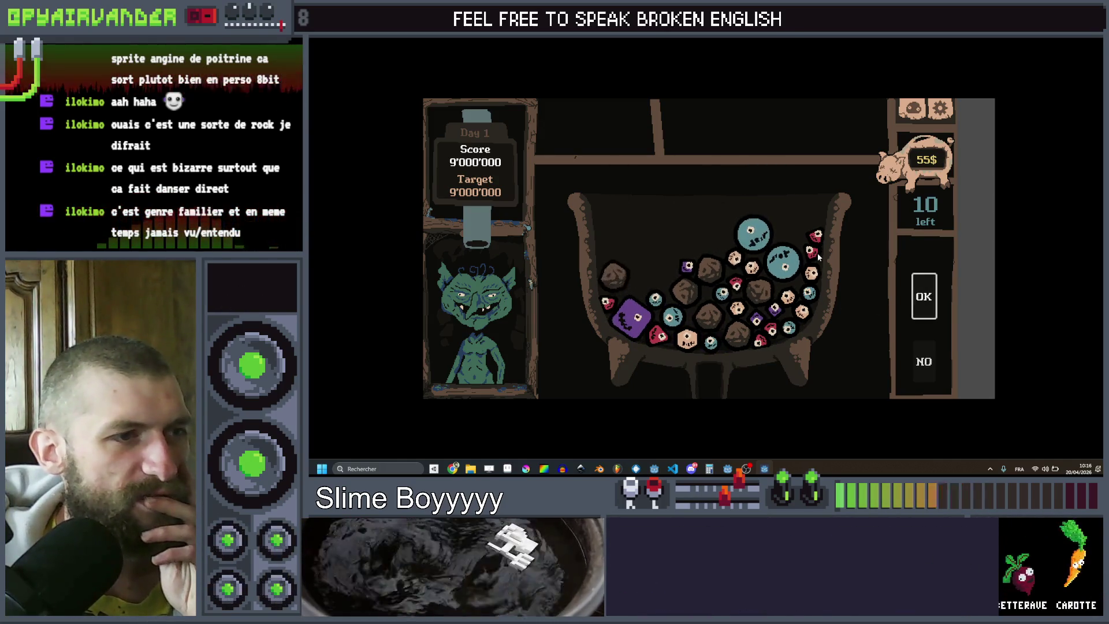
{"action": "key", "text": "Escape"}
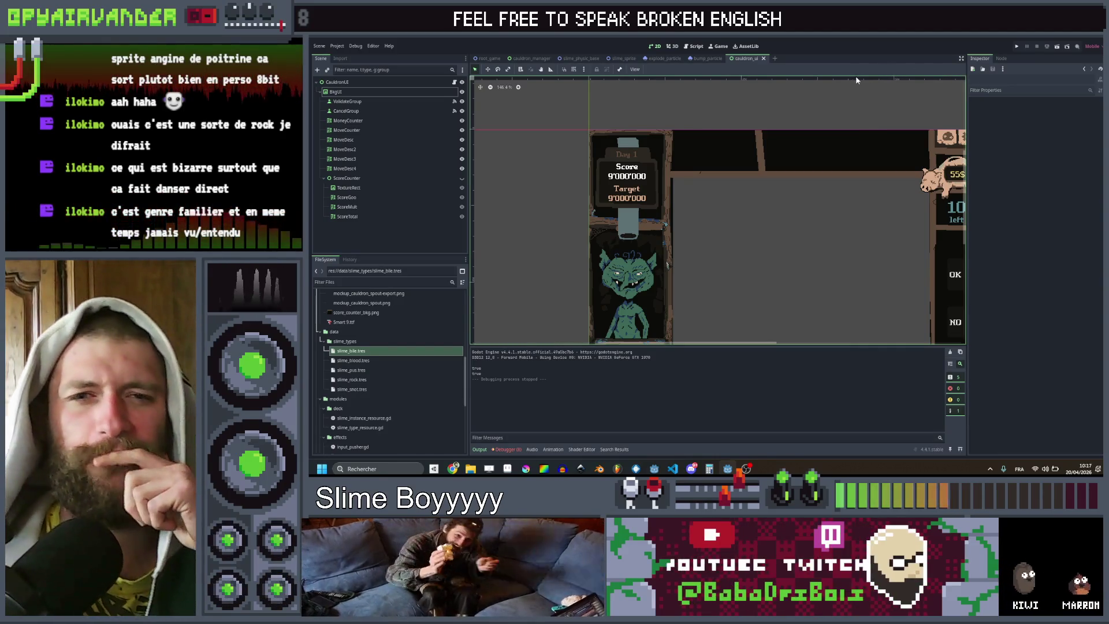
{"action": "scroll", "coordinate": [707, 112], "scroll_direction": "up", "scroll_amount": 1}
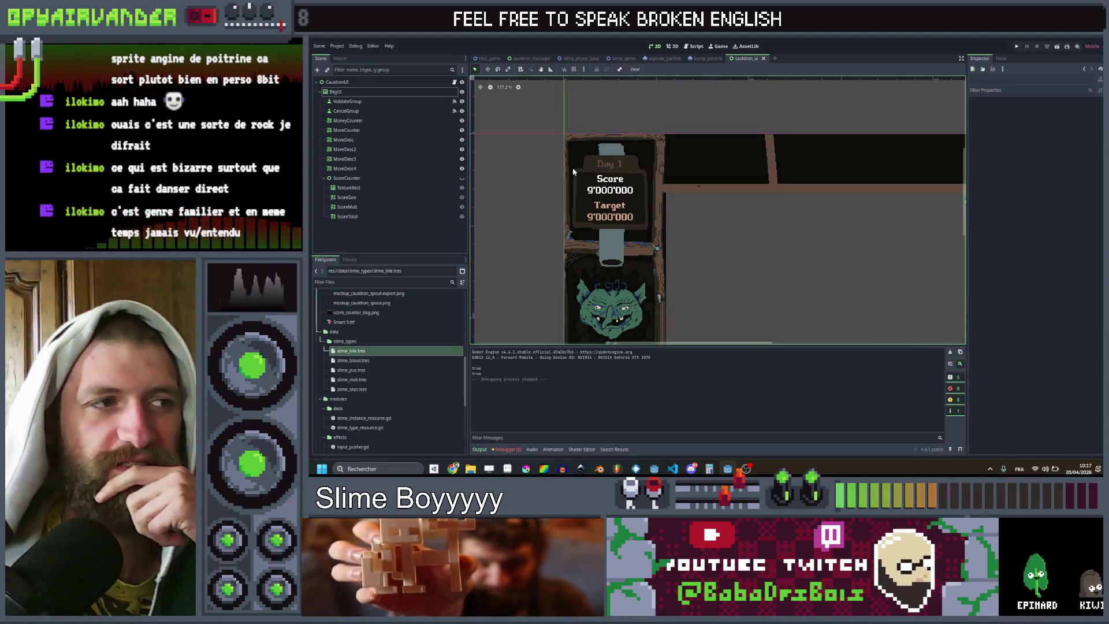
{"action": "left_click_drag", "start_coordinate": [674, 267], "coordinate": [675, 179]}
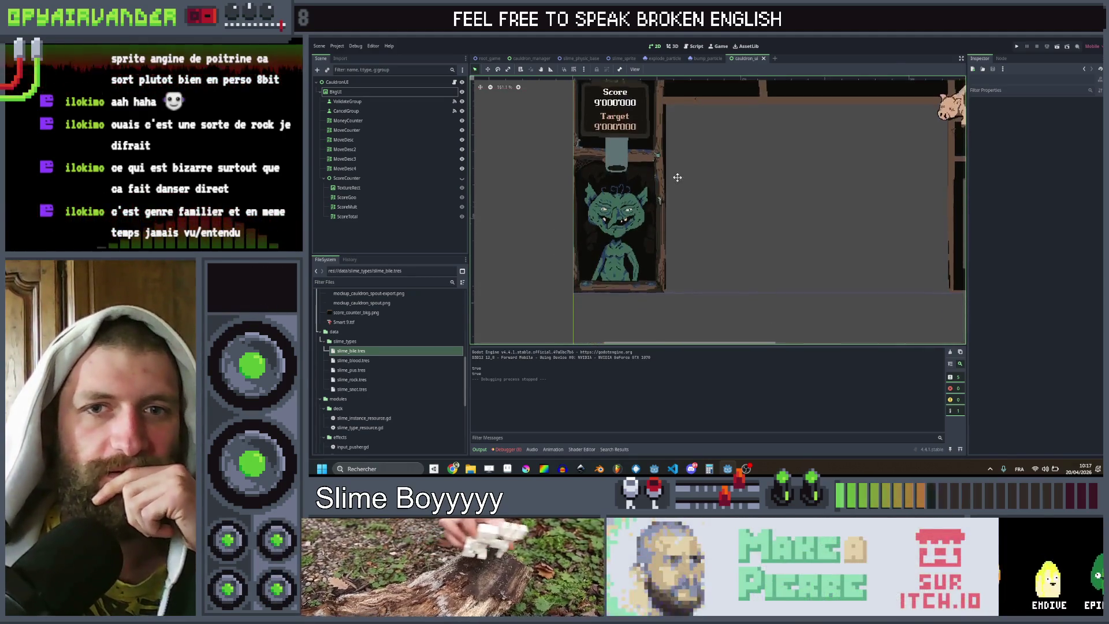
{"action": "scroll", "coordinate": [677, 176], "scroll_direction": "up", "scroll_amount": 3}
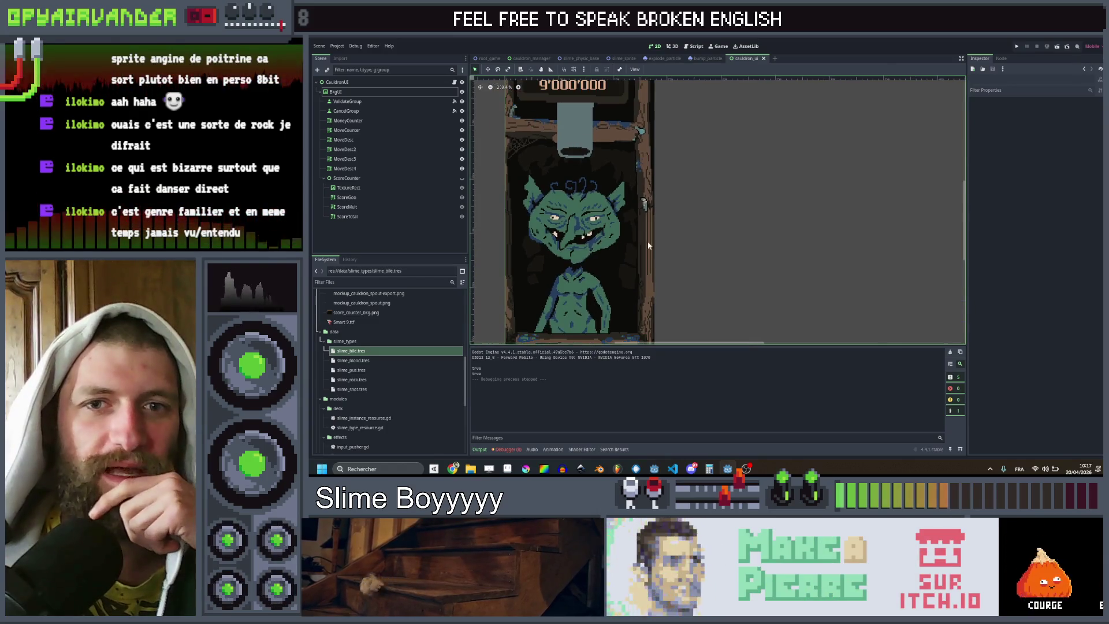
{"action": "scroll", "coordinate": [670, 231], "scroll_direction": "down", "scroll_amount": 3}
{"action": "scroll", "coordinate": [630, 185], "scroll_direction": "up", "scroll_amount": 2}
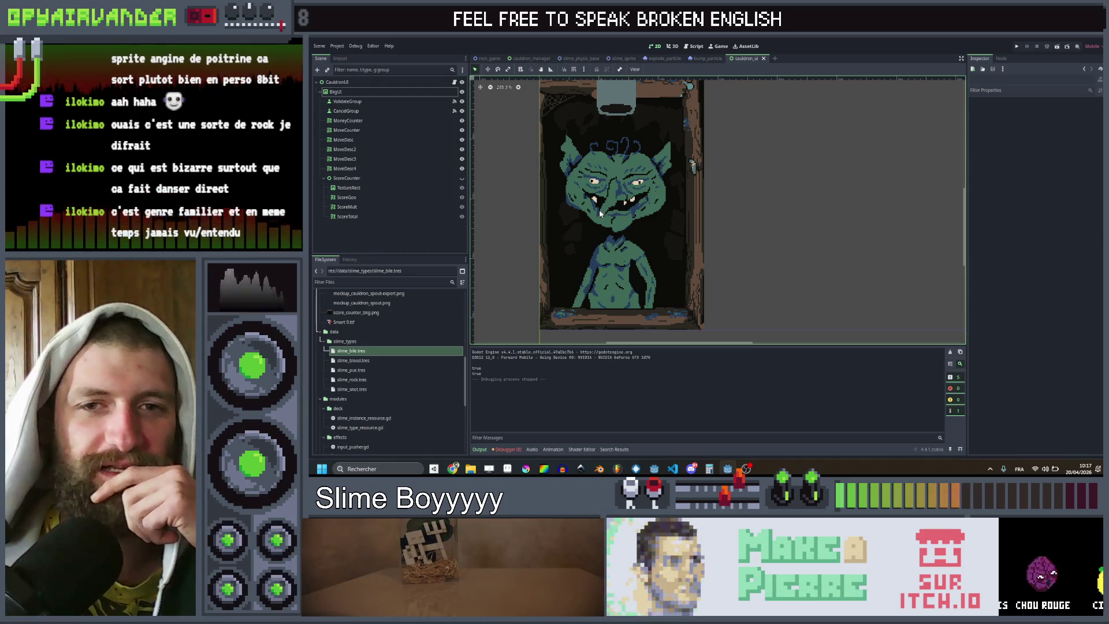
{"action": "scroll", "coordinate": [601, 213], "scroll_direction": "down", "scroll_amount": 1}
{"action": "left_click_drag", "start_coordinate": [600, 213], "coordinate": [550, 268]}
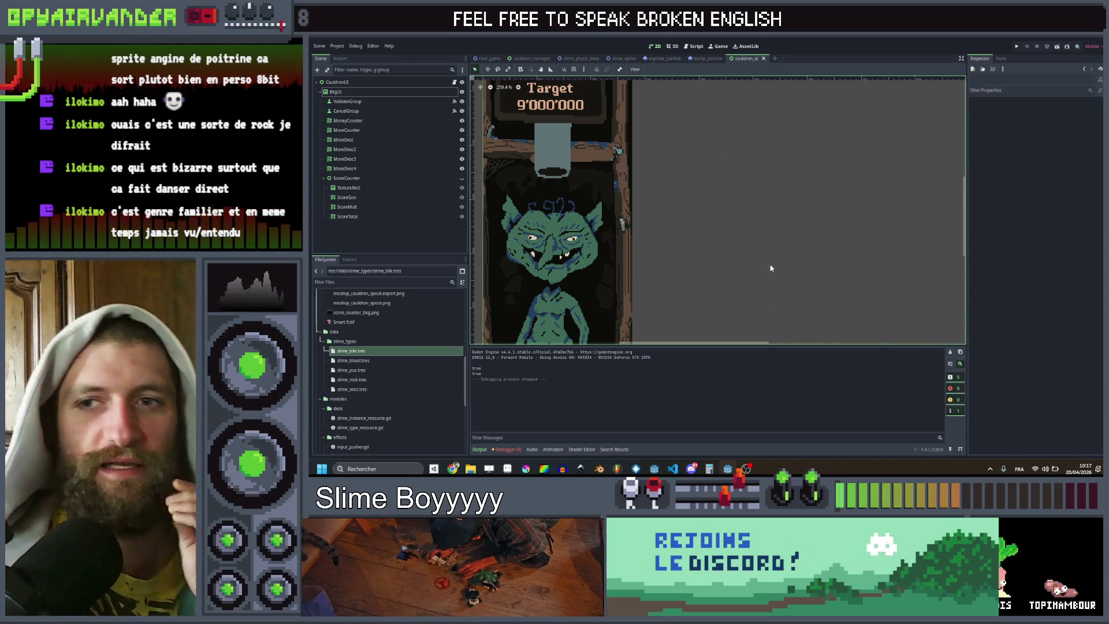
{"action": "scroll", "coordinate": [642, 247], "scroll_direction": "down", "scroll_amount": 2}
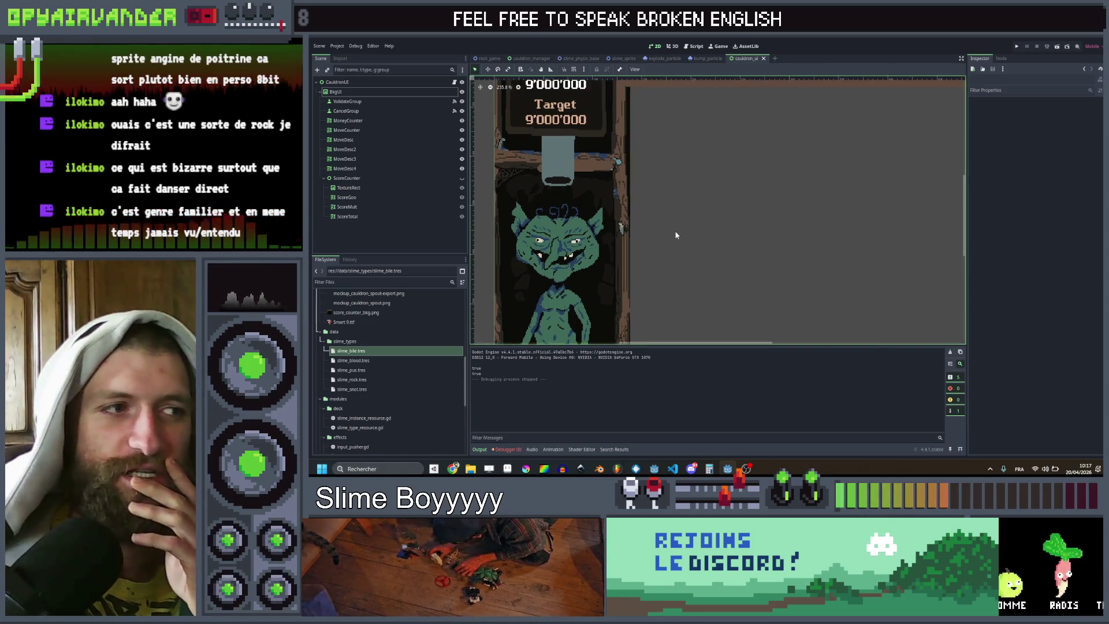
{"action": "scroll", "coordinate": [685, 213], "scroll_direction": "up", "scroll_amount": 2}
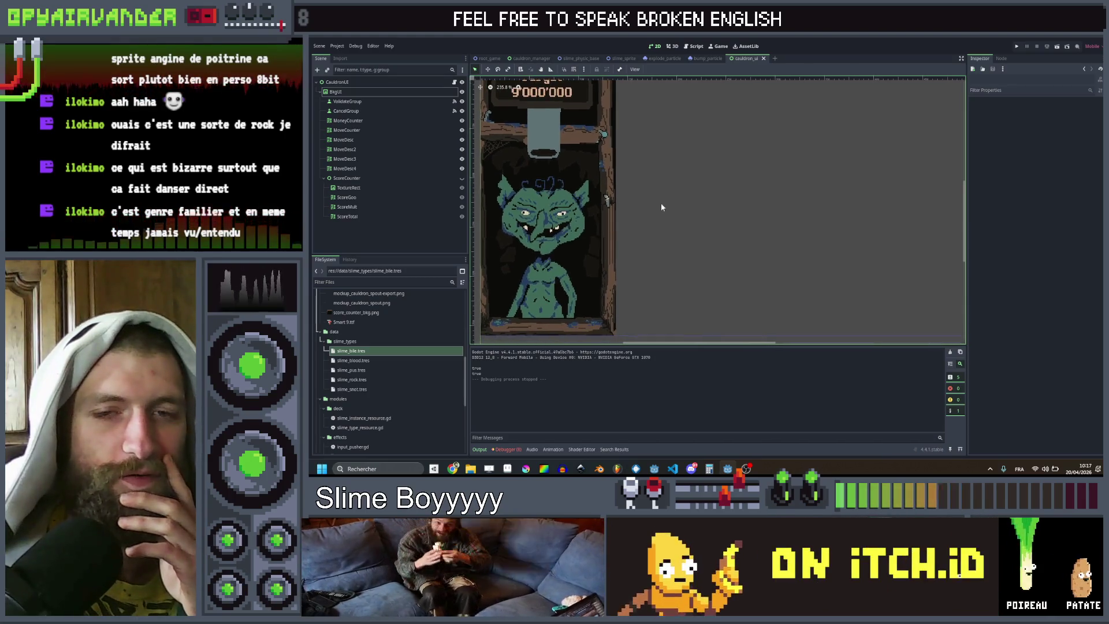
{"action": "scroll", "coordinate": [675, 212], "scroll_direction": "down", "scroll_amount": 1}
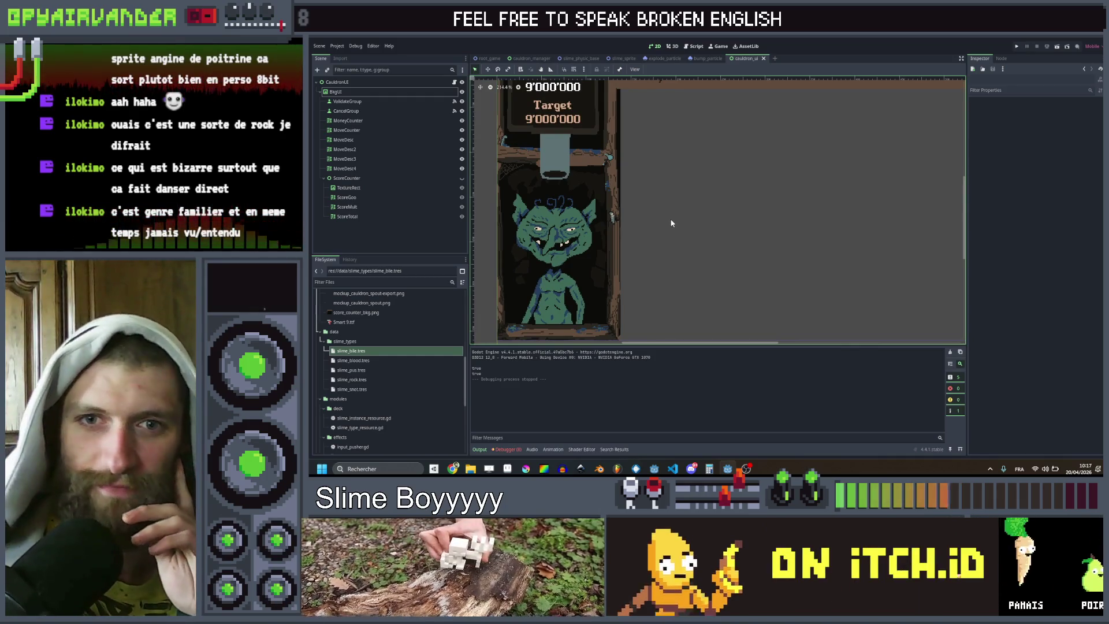
{"action": "scroll", "coordinate": [671, 213], "scroll_direction": "down", "scroll_amount": 1}
{"action": "scroll", "coordinate": [661, 202], "scroll_direction": "up", "scroll_amount": 1}
{"action": "scroll", "coordinate": [669, 225], "scroll_direction": "up", "scroll_amount": 1}
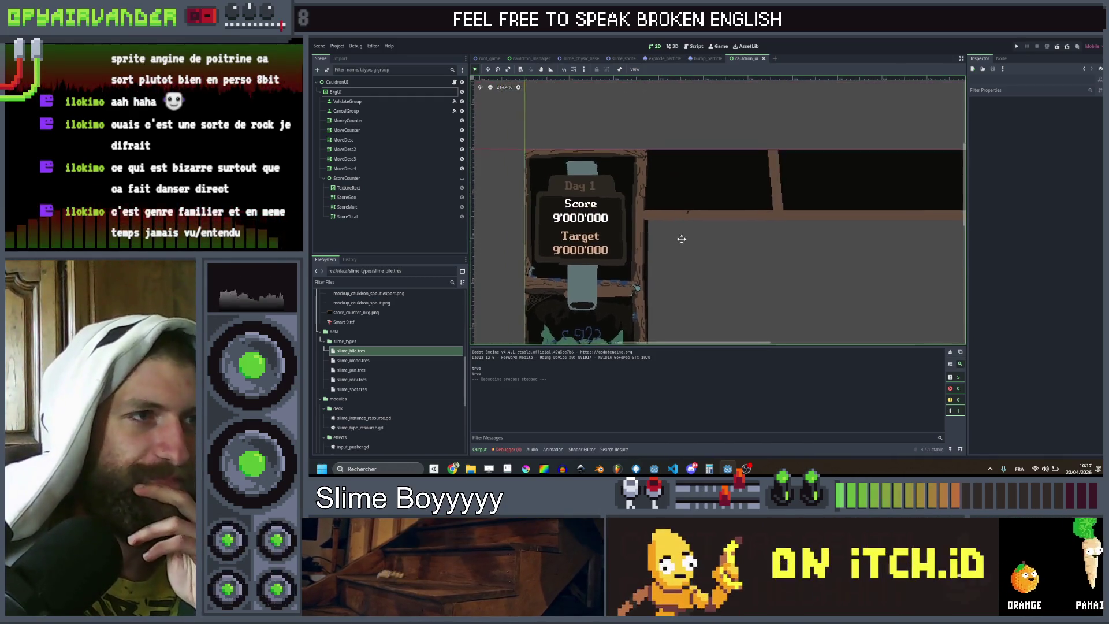
{"action": "scroll", "coordinate": [687, 248], "scroll_direction": "down", "scroll_amount": 3}
{"action": "scroll", "coordinate": [664, 254], "scroll_direction": "up", "scroll_amount": 8}
{"action": "scroll", "coordinate": [598, 239], "scroll_direction": "down", "scroll_amount": 6}
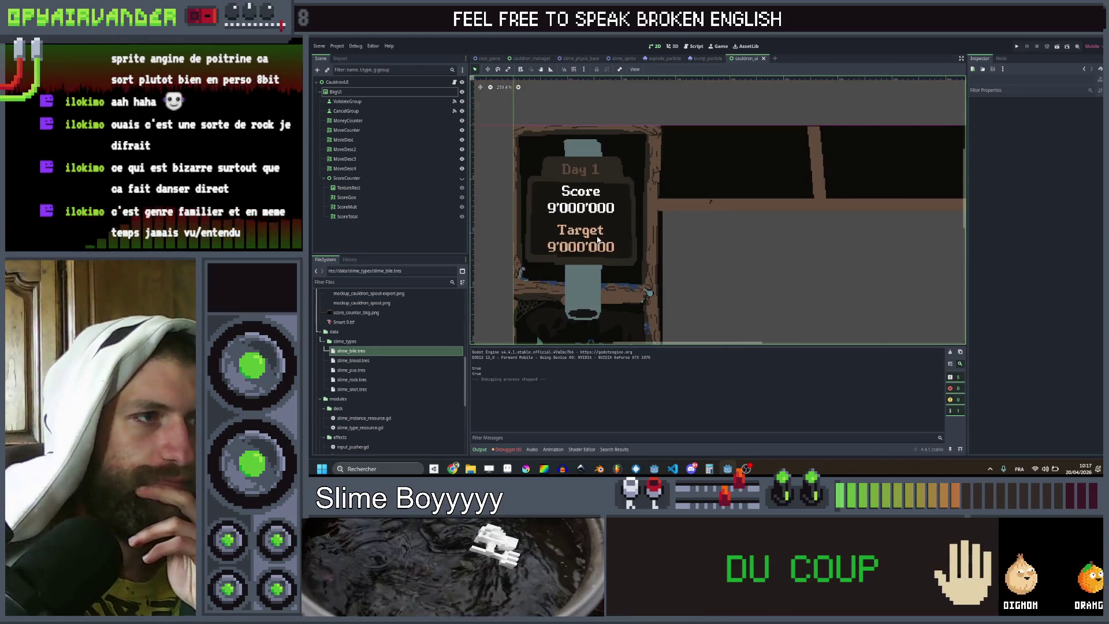
{"action": "scroll", "coordinate": [655, 171], "scroll_direction": "up", "scroll_amount": 6}
{"action": "scroll", "coordinate": [664, 190], "scroll_direction": "up", "scroll_amount": 3}
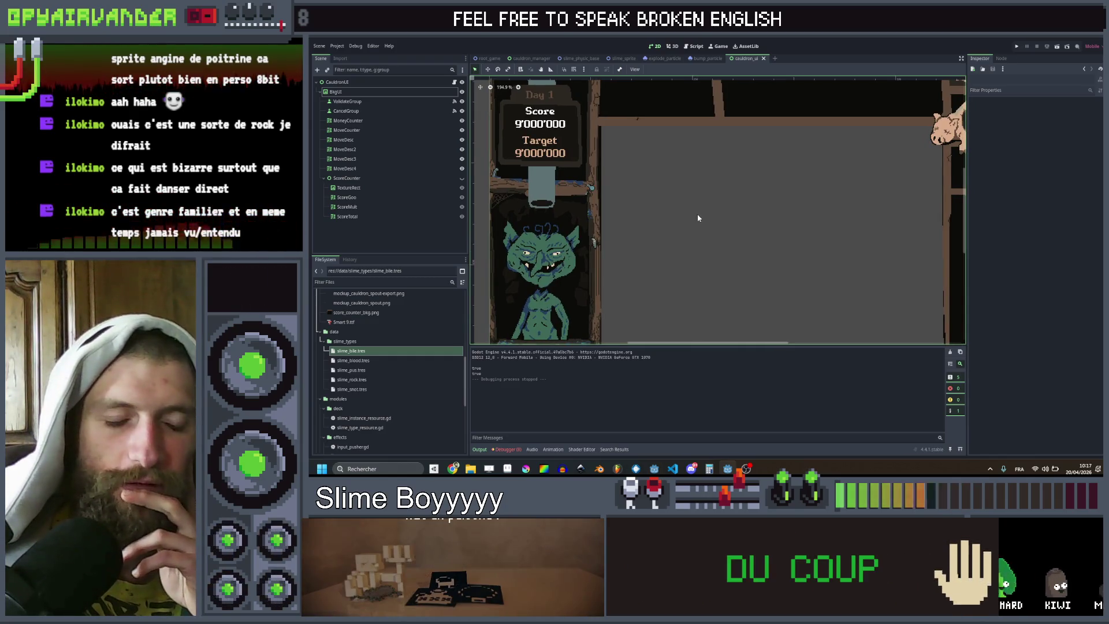
{"action": "scroll", "coordinate": [698, 218], "scroll_direction": "down", "scroll_amount": 1}
{"action": "mouse_move", "coordinate": [700, 238]}
{"action": "left_mouse_down"}
{"action": "mouse_move", "coordinate": [654, 225]}
{"action": "mouse_move", "coordinate": [686, 243]}
{"action": "mouse_move", "coordinate": [688, 230]}
{"action": "mouse_move", "coordinate": [666, 231]}
{"action": "mouse_move", "coordinate": [668, 248]}
{"action": "left_mouse_up"}
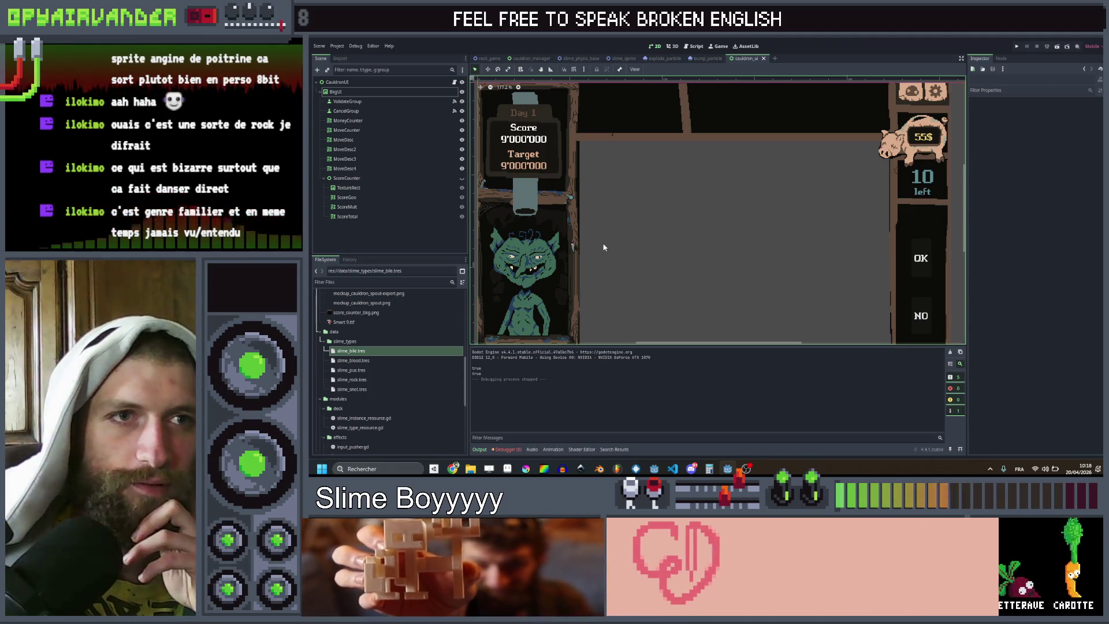
Step: Lower the Output splitter to enlarge the 2D view and frame the whole cauldron screen, including the OK/NO panel
{"action": "left_click_drag", "start_coordinate": [603, 247], "coordinate": [612, 239]}
{"action": "scroll", "coordinate": [614, 245], "scroll_direction": "down", "scroll_amount": 1}
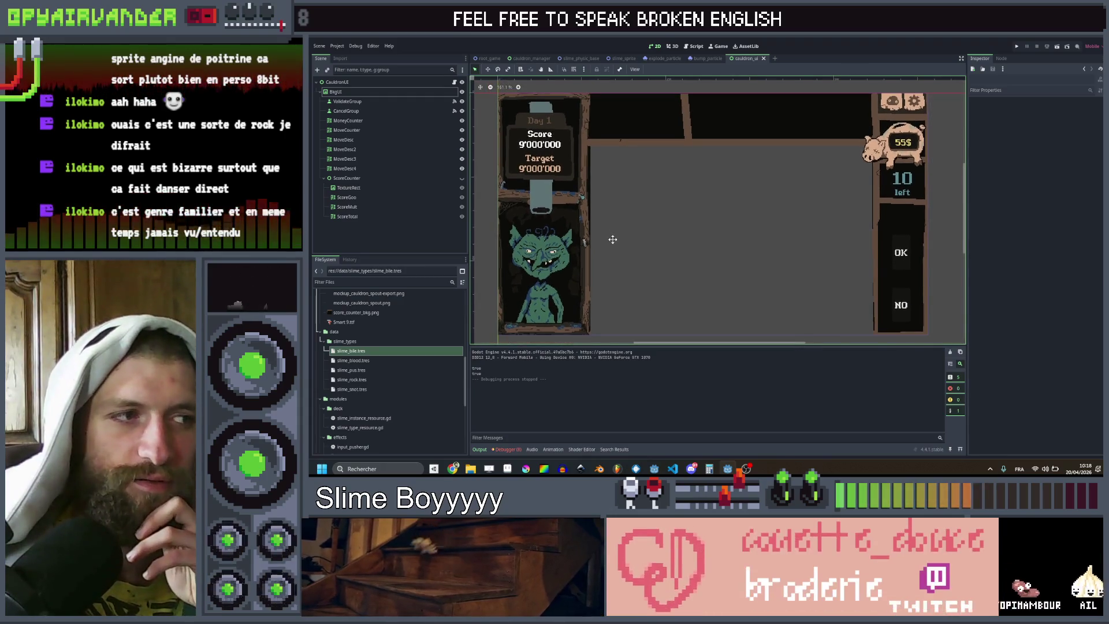
{"action": "scroll", "coordinate": [612, 239], "scroll_direction": "up", "scroll_amount": 1}
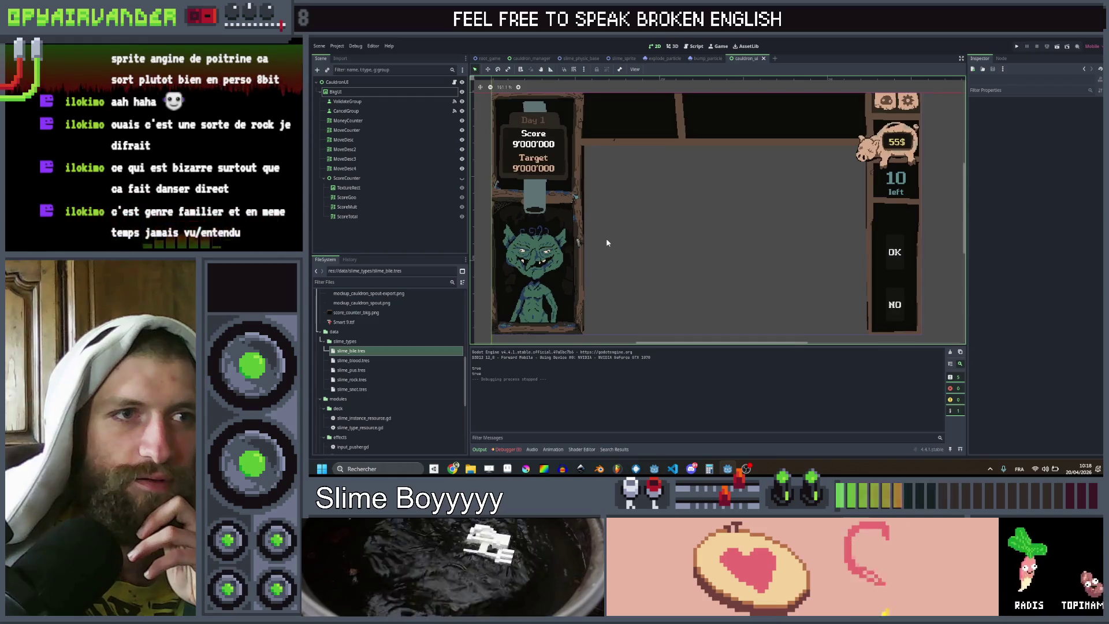
{"action": "left_click_drag", "start_coordinate": [607, 239], "coordinate": [606, 239]}
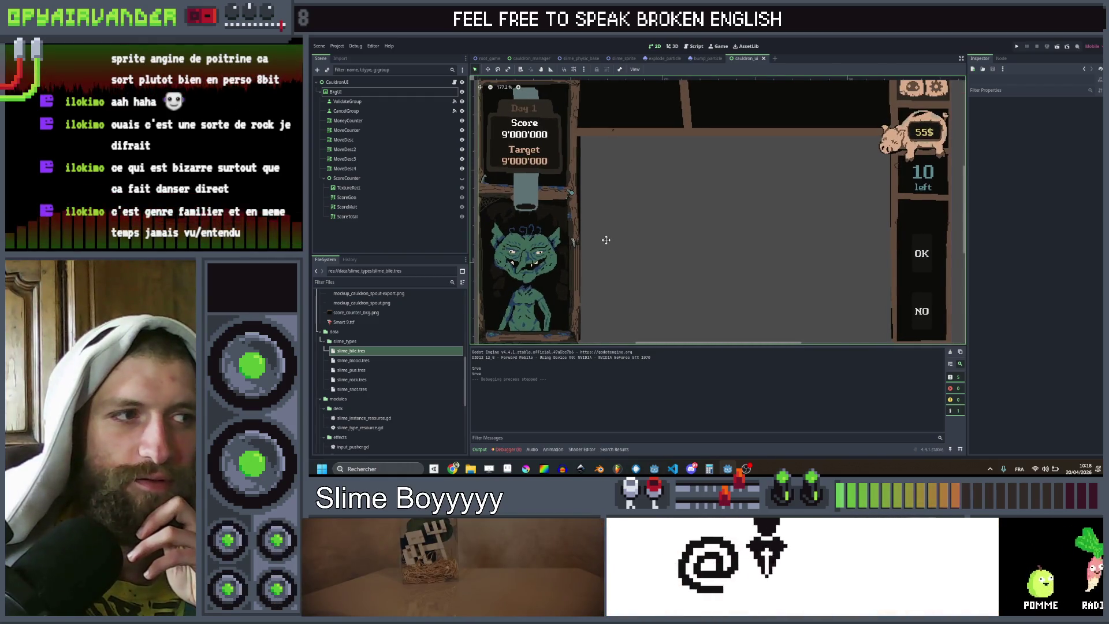
{"action": "left_click_drag", "start_coordinate": [713, 345], "coordinate": [714, 368]}
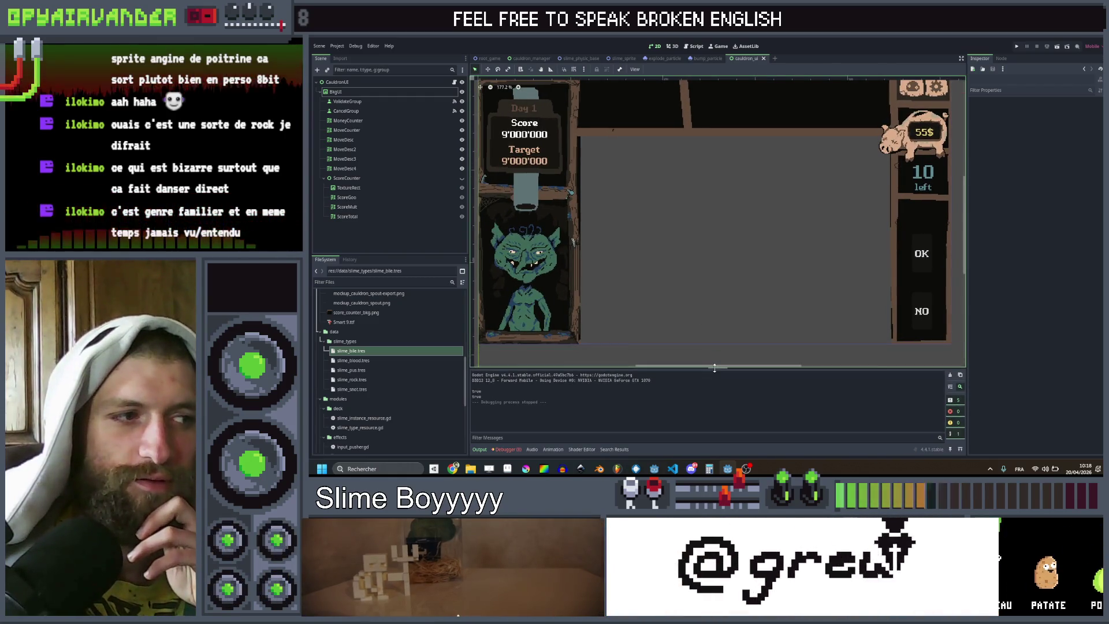
{"action": "left_click_drag", "start_coordinate": [691, 307], "coordinate": [689, 309]}
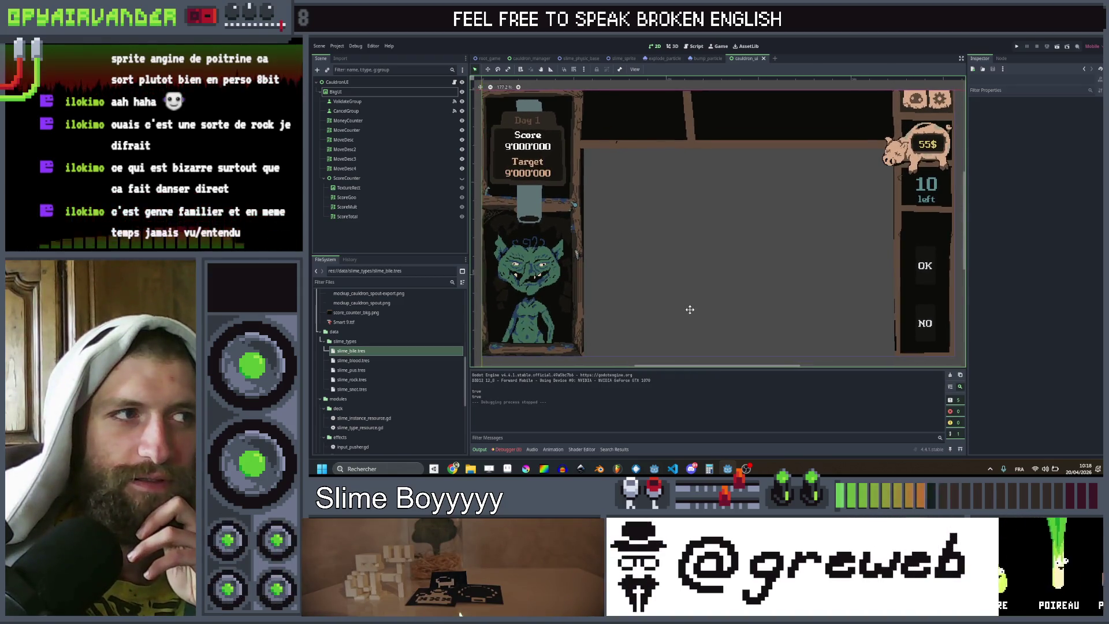
{"action": "left_click_drag", "start_coordinate": [689, 309], "coordinate": [688, 310]}
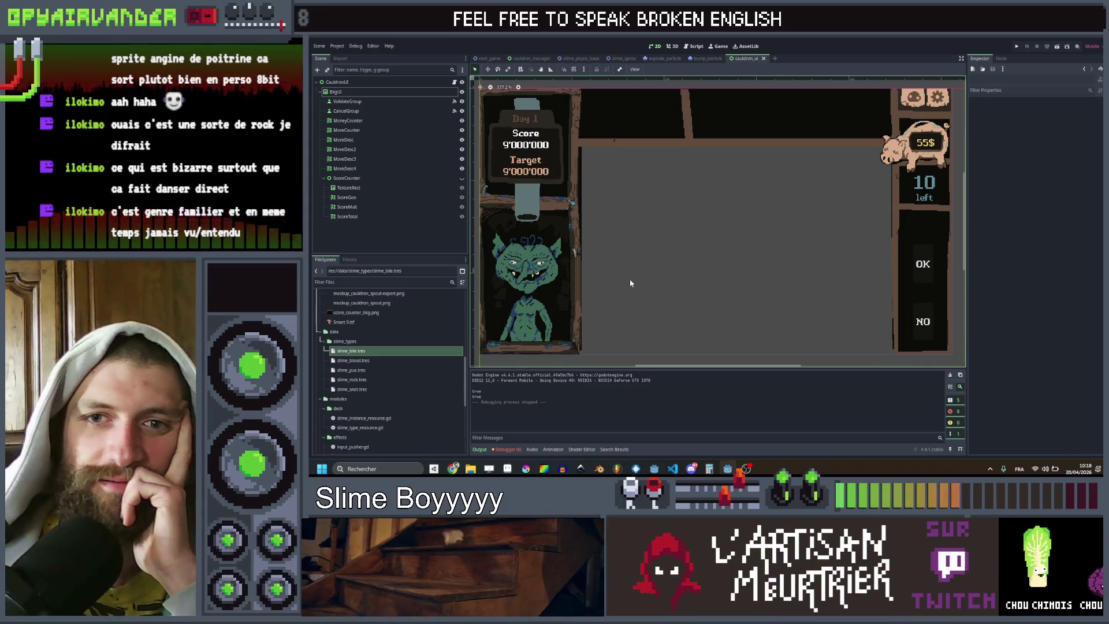
{"action": "mouse_move", "coordinate": [629, 283]}
{"action": "left_mouse_down"}
{"action": "mouse_move", "coordinate": [641, 280]}
{"action": "mouse_move", "coordinate": [639, 290]}
{"action": "left_mouse_up"}
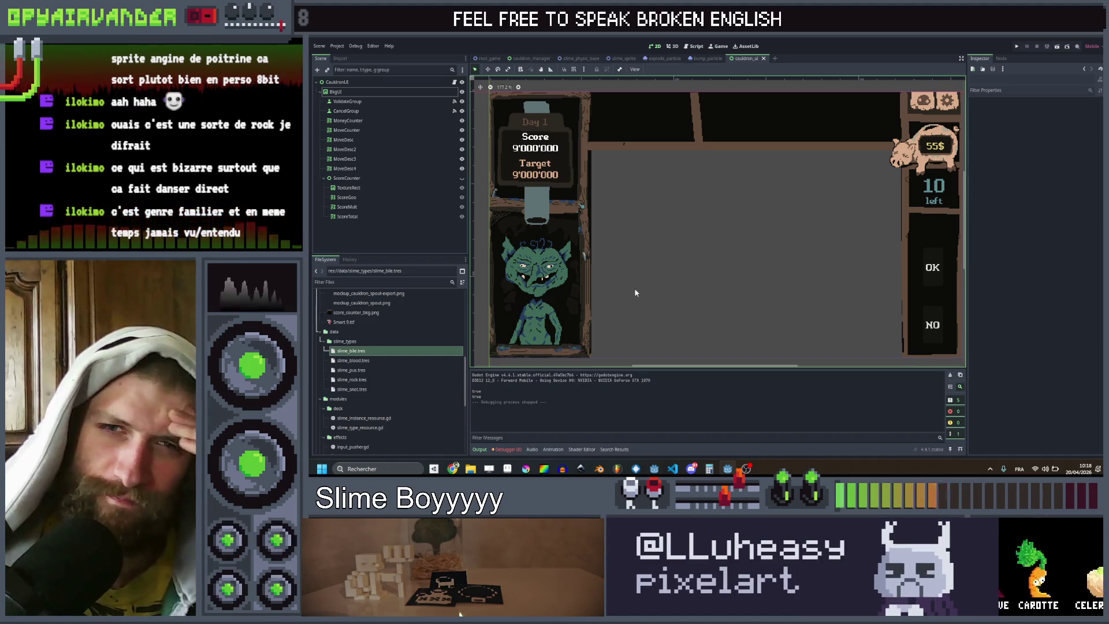
Step: Rename the MoveDesc2 label node to TargetScore
{"action": "left_click", "coordinate": [387, 230]}
{"action": "left_click", "coordinate": [378, 139]}
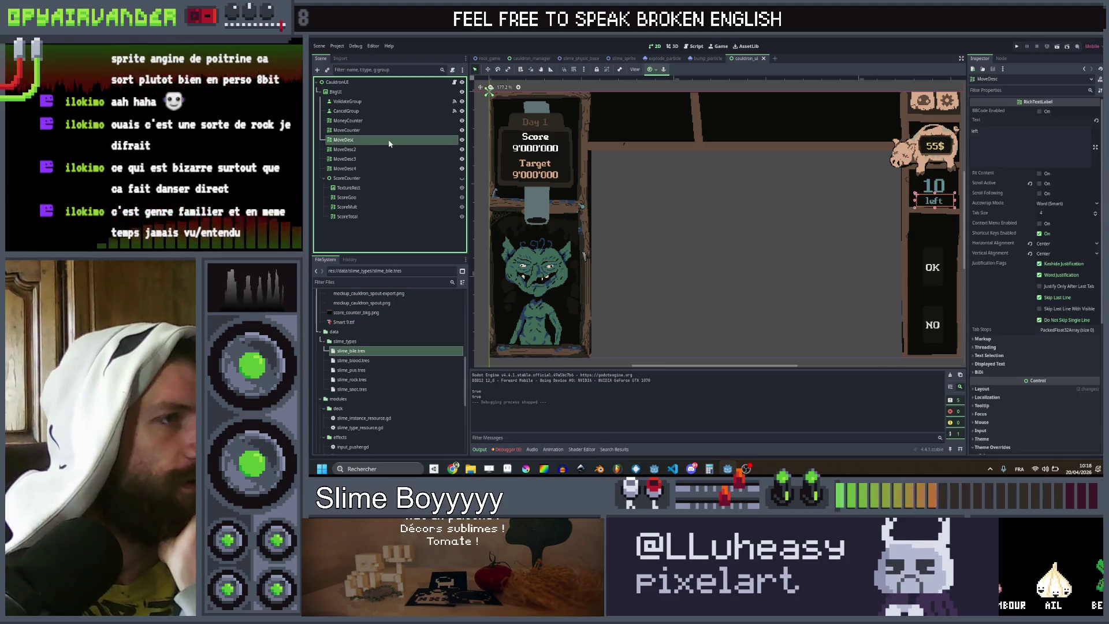
{"action": "left_click", "coordinate": [381, 139]}
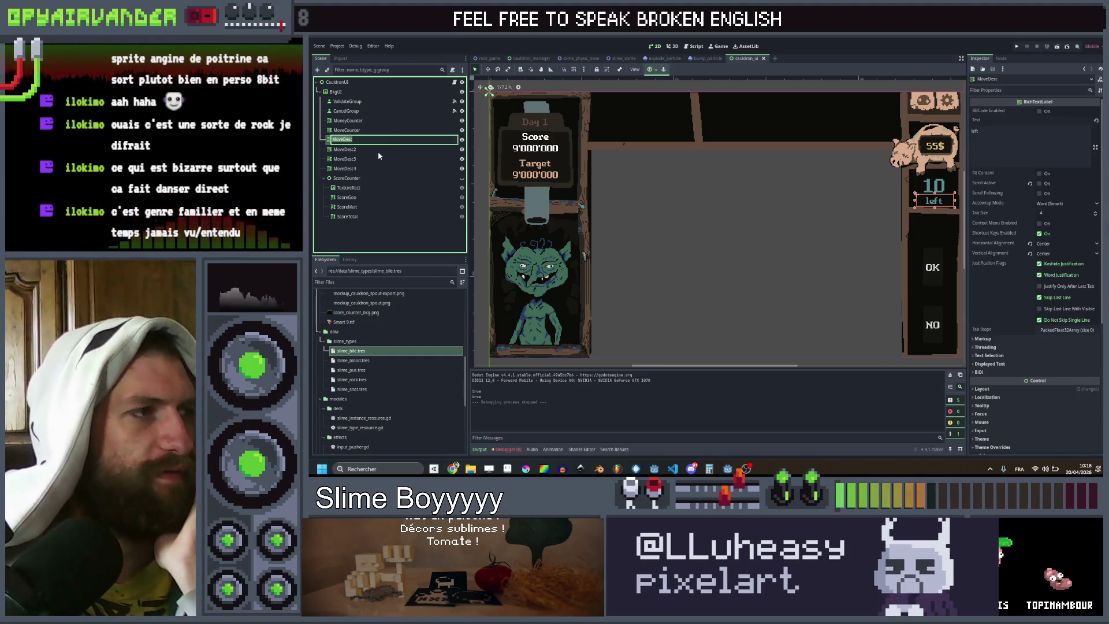
{"action": "left_click", "coordinate": [378, 150]}
{"action": "left_click", "coordinate": [383, 150]}
{"action": "type", "text": "Target"}
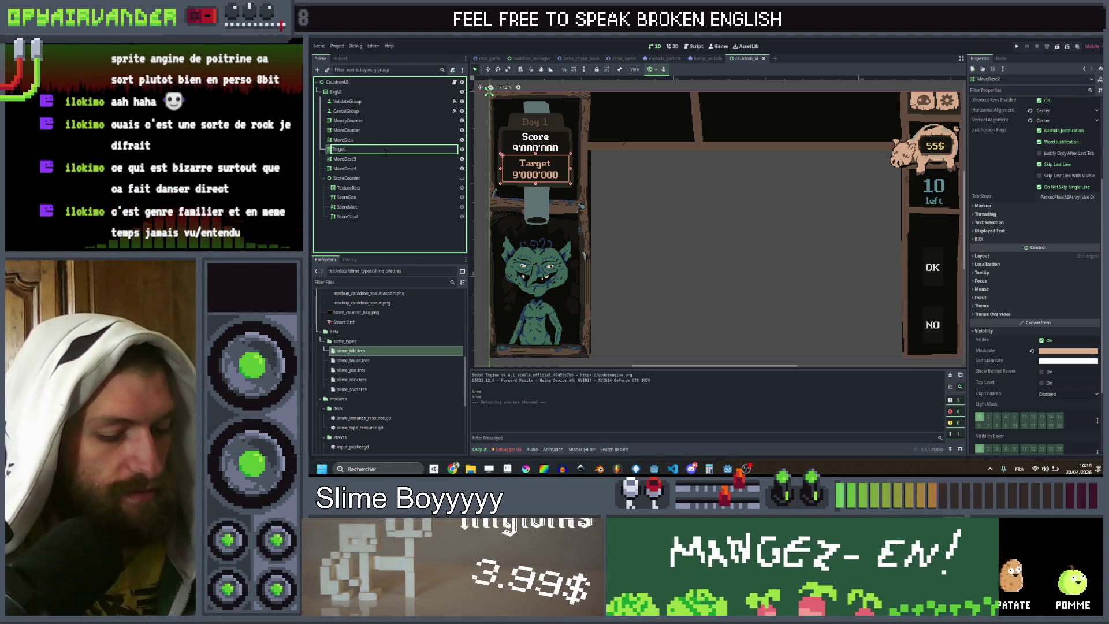
{"action": "type", "text": "Score"}
{"action": "key", "text": "Return"}
Step: Rename MoveDesc3 to CurrentScore and MoveDesc4 to DayCounter, then select CauldronUI
{"action": "key", "text": "Down"}
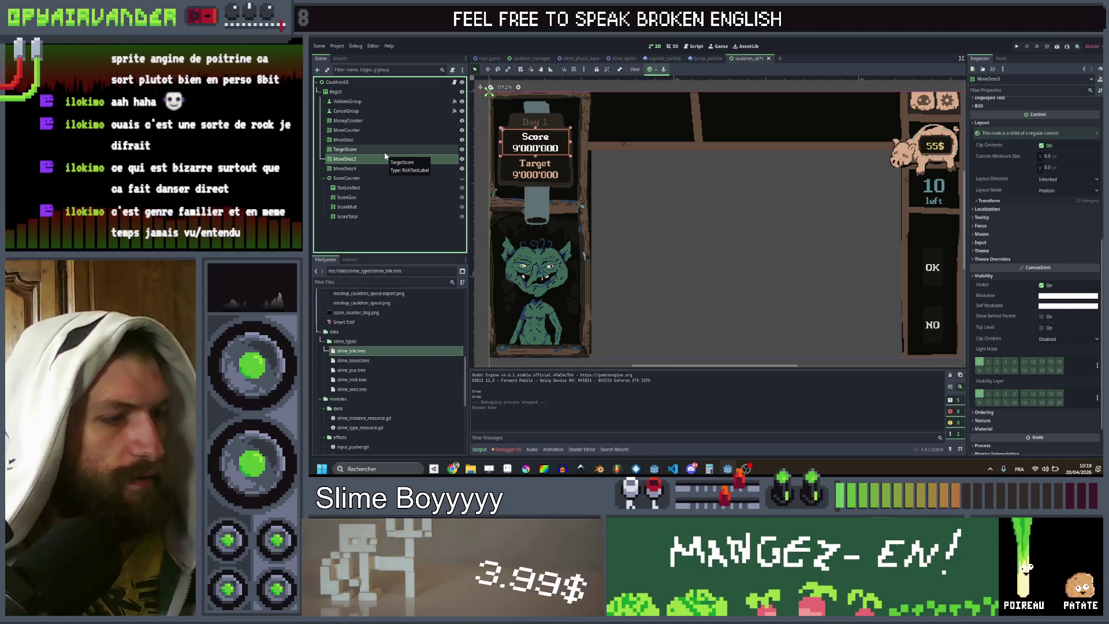
{"action": "key", "text": "F2"}
{"action": "type", "text": "Current"}
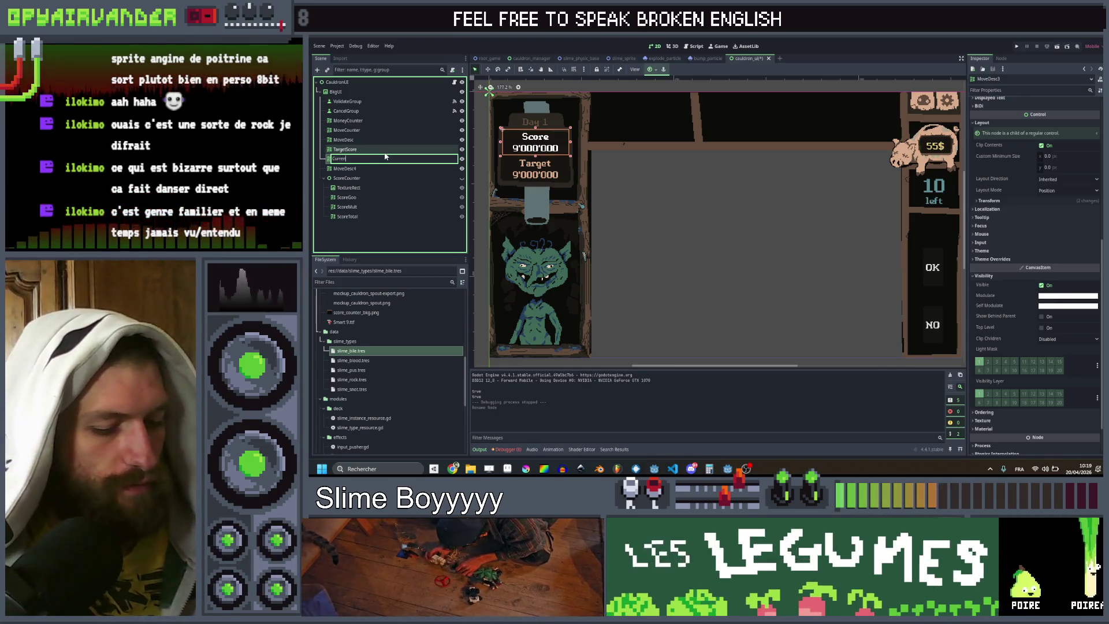
{"action": "type", "text": "Score"}
{"action": "key", "text": "Return"}
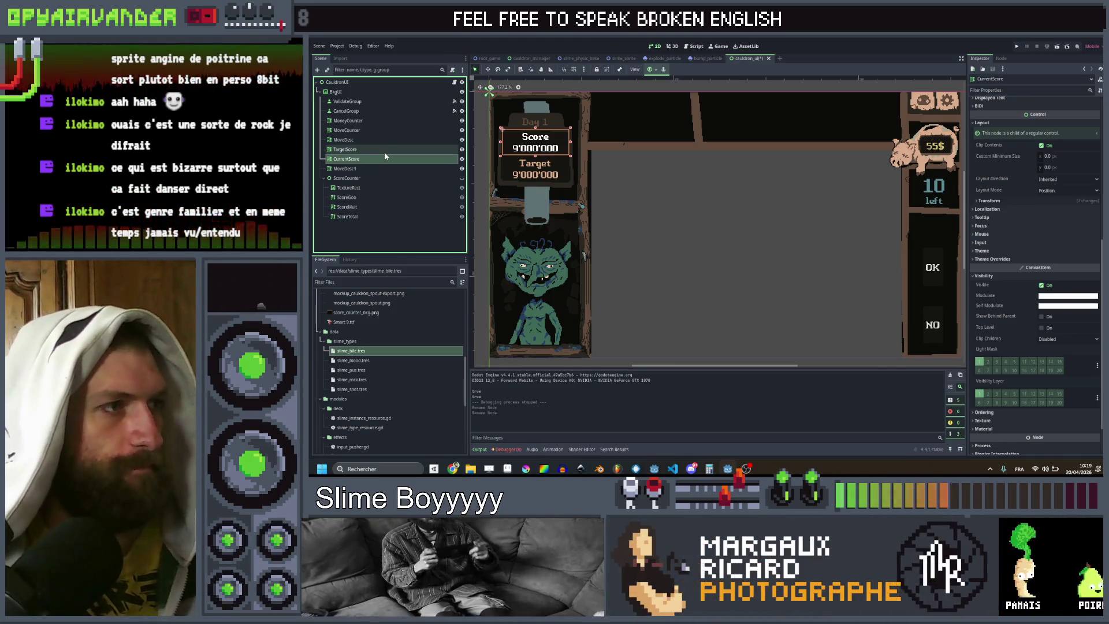
{"action": "key", "text": "Down"}
{"action": "key", "text": "F2"}
{"action": "type", "text": "D"}
{"action": "key", "text": "Escape"}
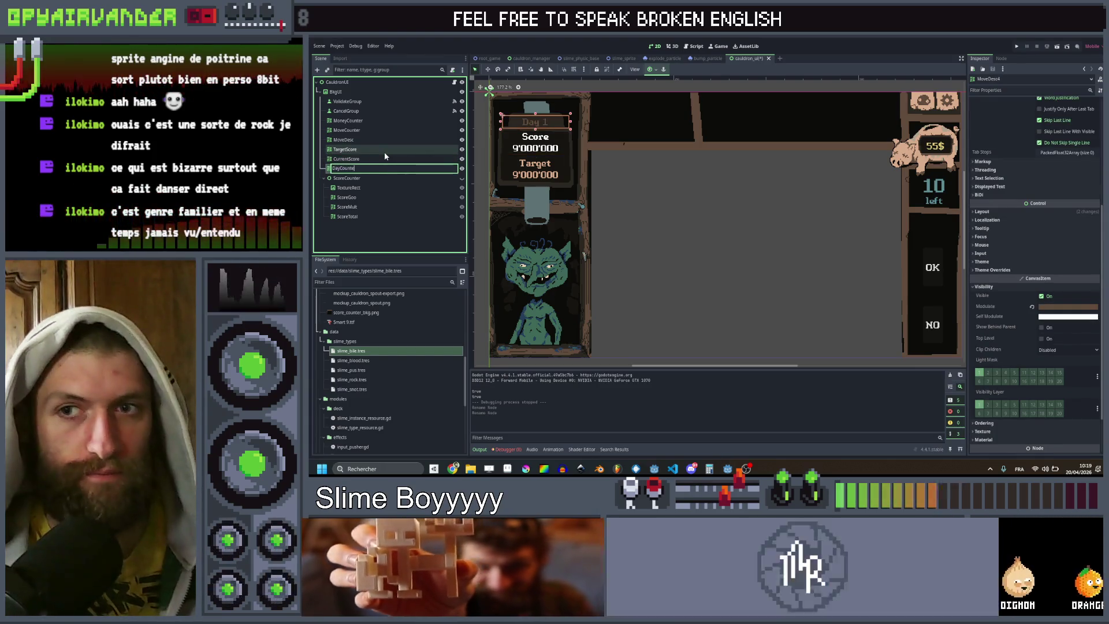
{"action": "key", "text": "F2"}
{"action": "type", "text": "DayCounter"}
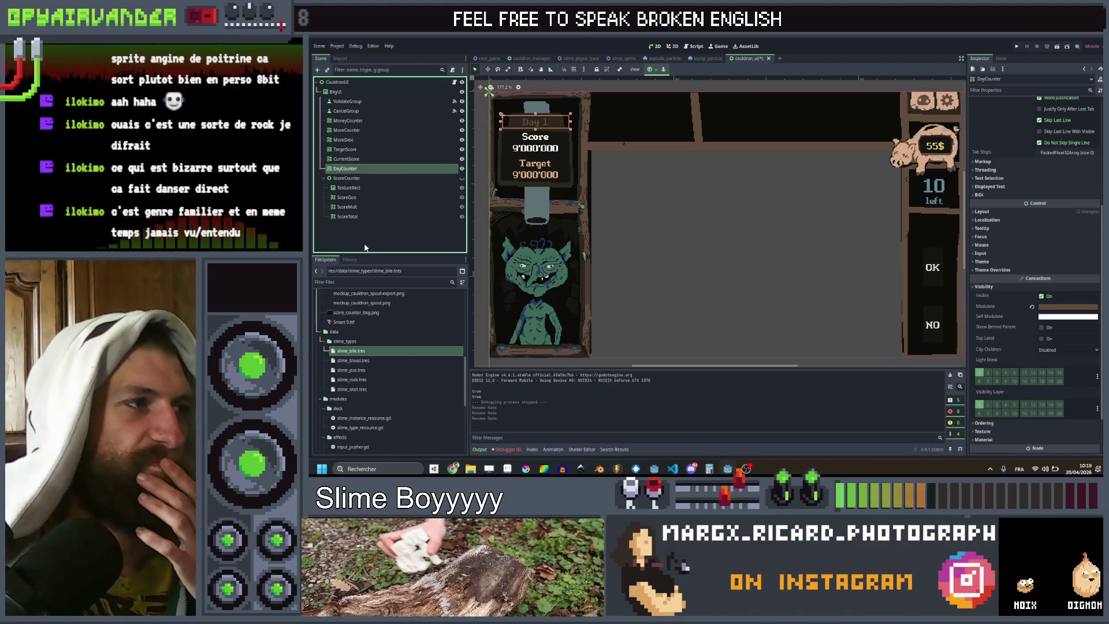
{"action": "left_click", "coordinate": [385, 82]}
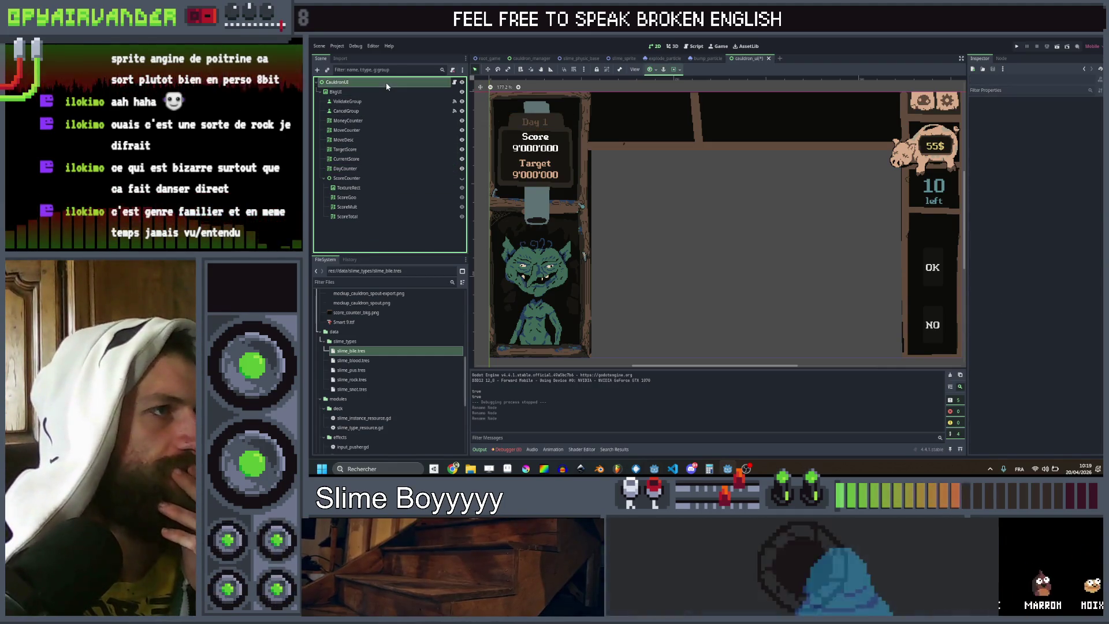
Step: Open the CauldronUI script and review the end of calculate_score
{"action": "left_click", "coordinate": [453, 82]}
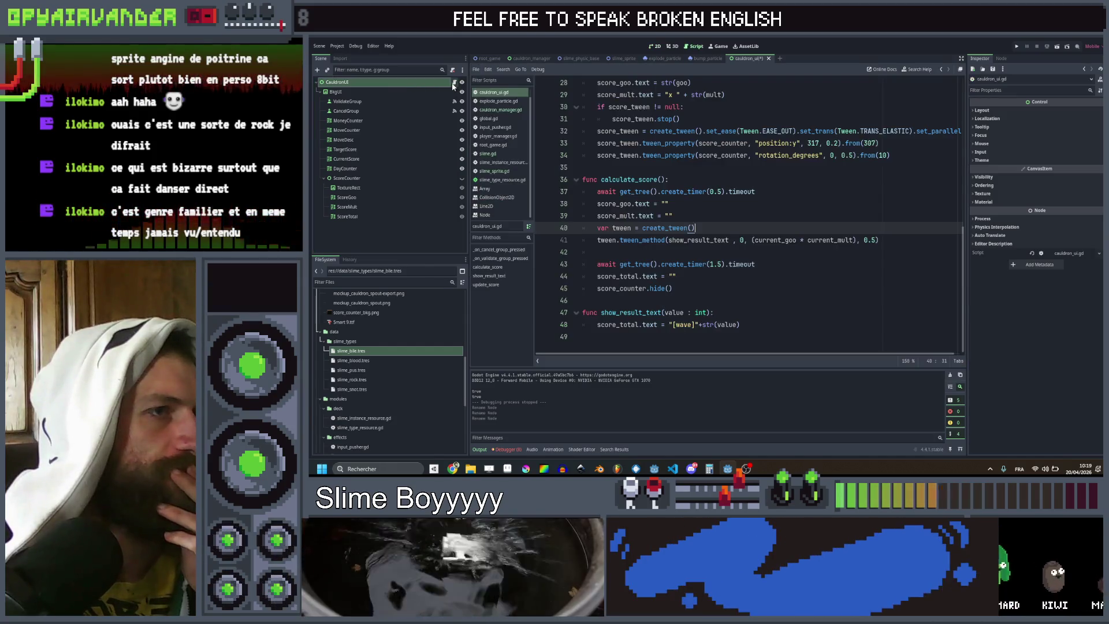
{"action": "key", "text": "Up"}
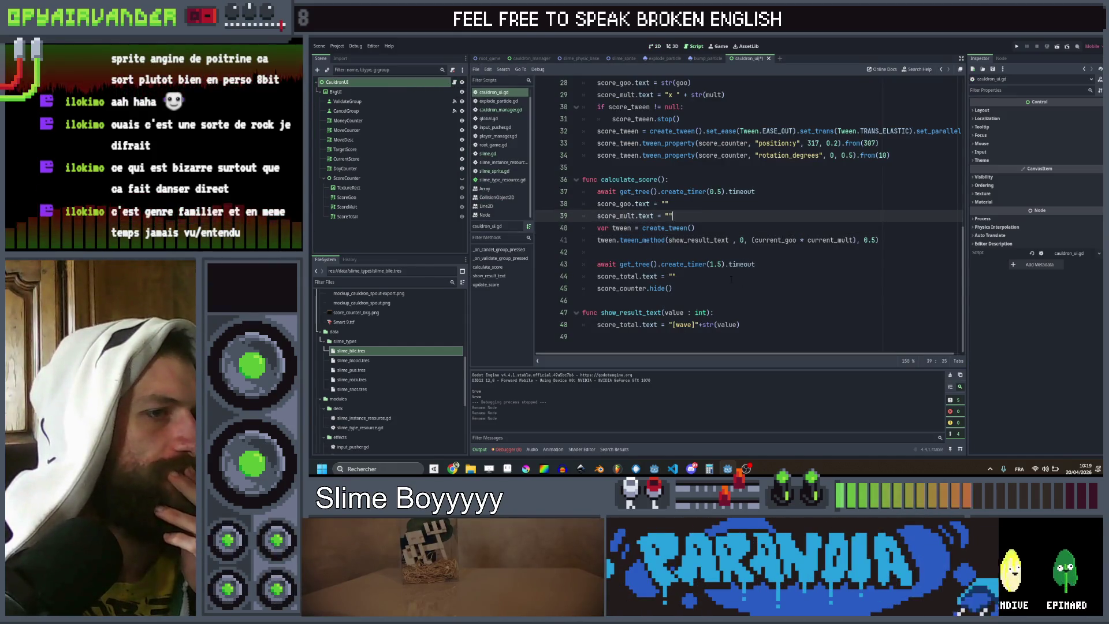
{"action": "left_click", "coordinate": [731, 279]}
{"action": "left_click", "coordinate": [727, 289]}
{"action": "left_click", "coordinate": [733, 276]}
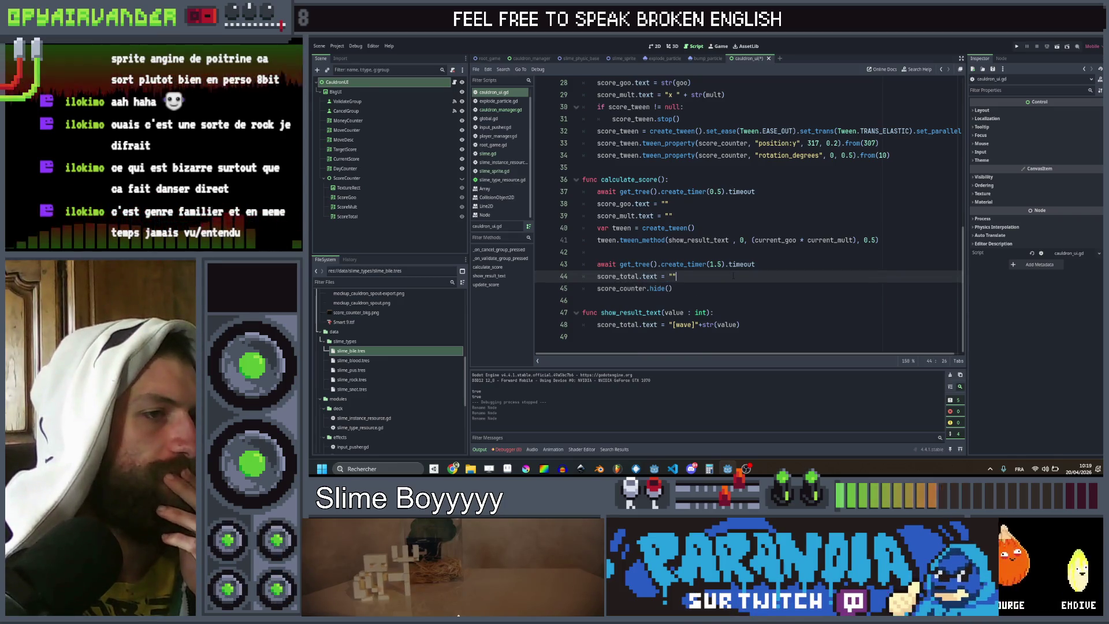
{"action": "left_click", "coordinate": [731, 288]}
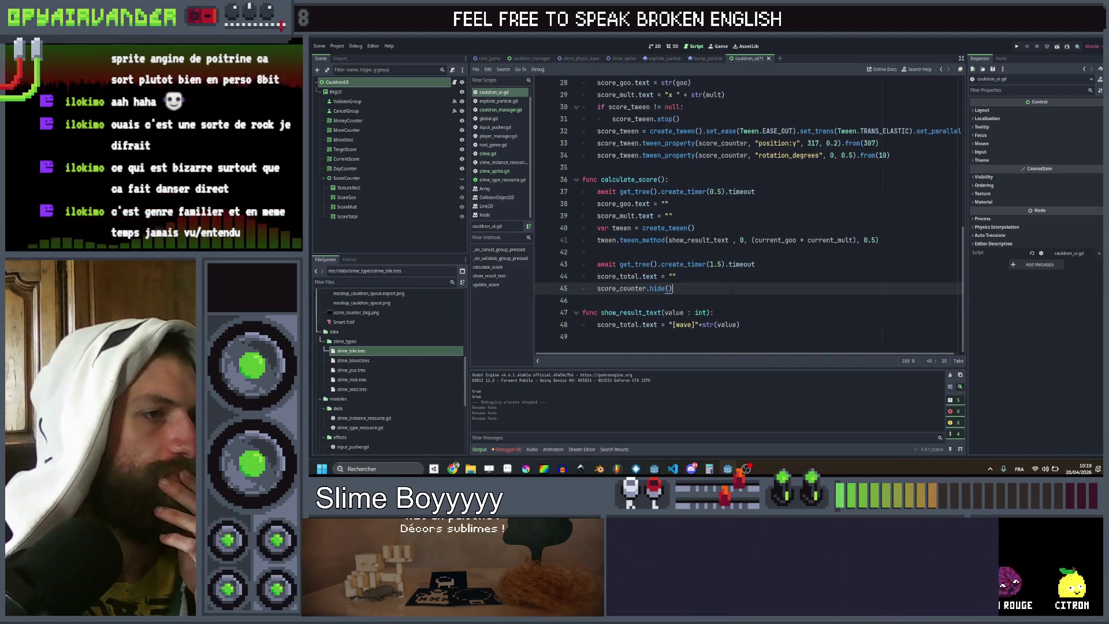
Step: Copy the whole calculate_score function and paste a duplicate below show_result_text
{"action": "scroll", "coordinate": [732, 289], "scroll_direction": "up", "scroll_amount": 2}
{"action": "left_click", "coordinate": [635, 251]}
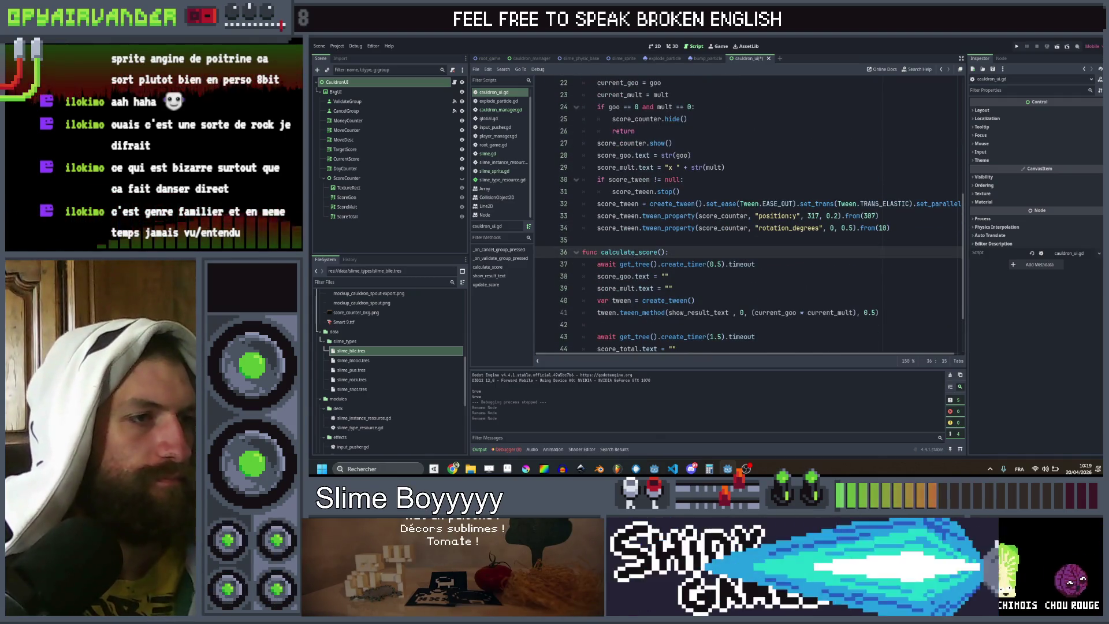
{"action": "scroll", "coordinate": [680, 283], "scroll_direction": "down", "scroll_amount": 2}
{"action": "mouse_move", "coordinate": [680, 288]}
{"action": "left_mouse_down"}
{"action": "mouse_move", "coordinate": [635, 276]}
{"action": "mouse_move", "coordinate": [550, 180]}
{"action": "left_mouse_up"}
{"action": "key", "text": "ctrl+c"}
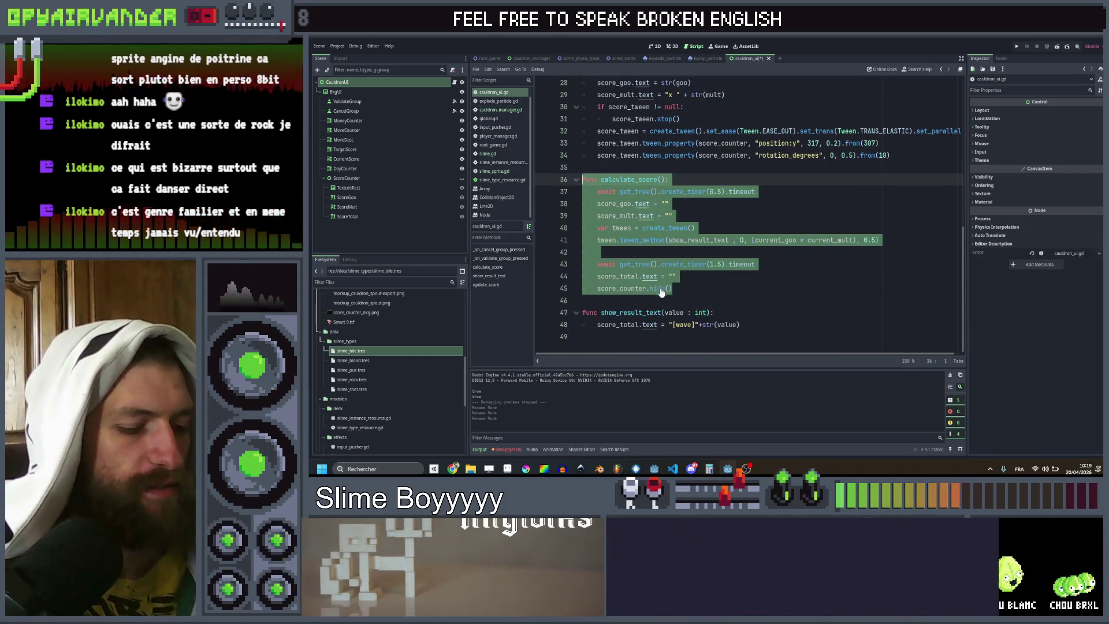
{"action": "left_click", "coordinate": [690, 285]}
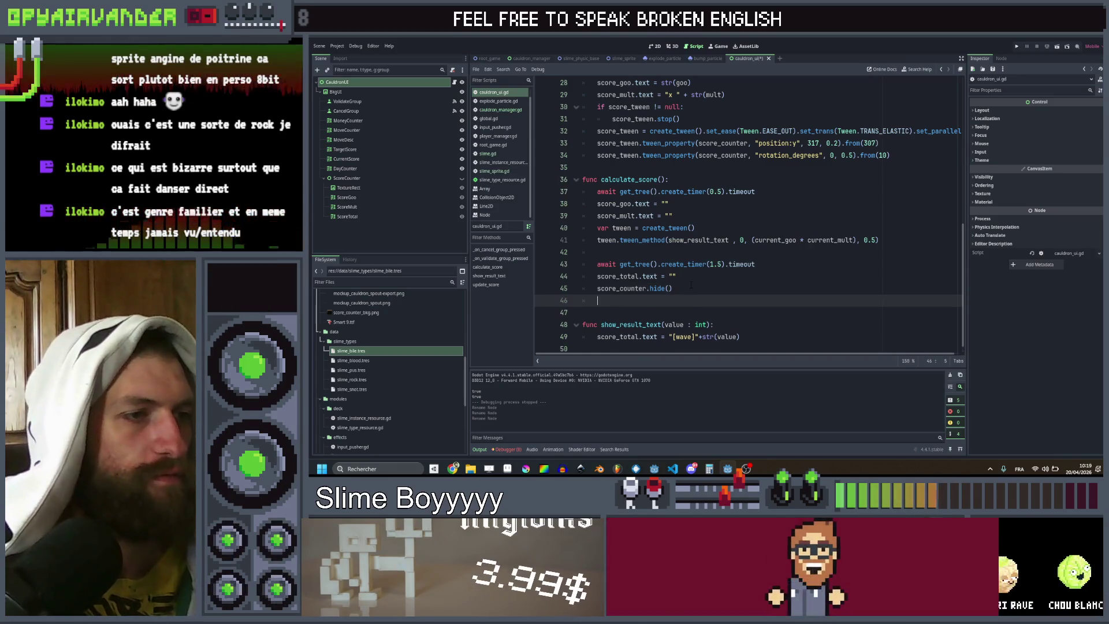
{"action": "key", "text": "Down"}
{"action": "key", "text": "Down"}
{"action": "key", "text": "Down"}
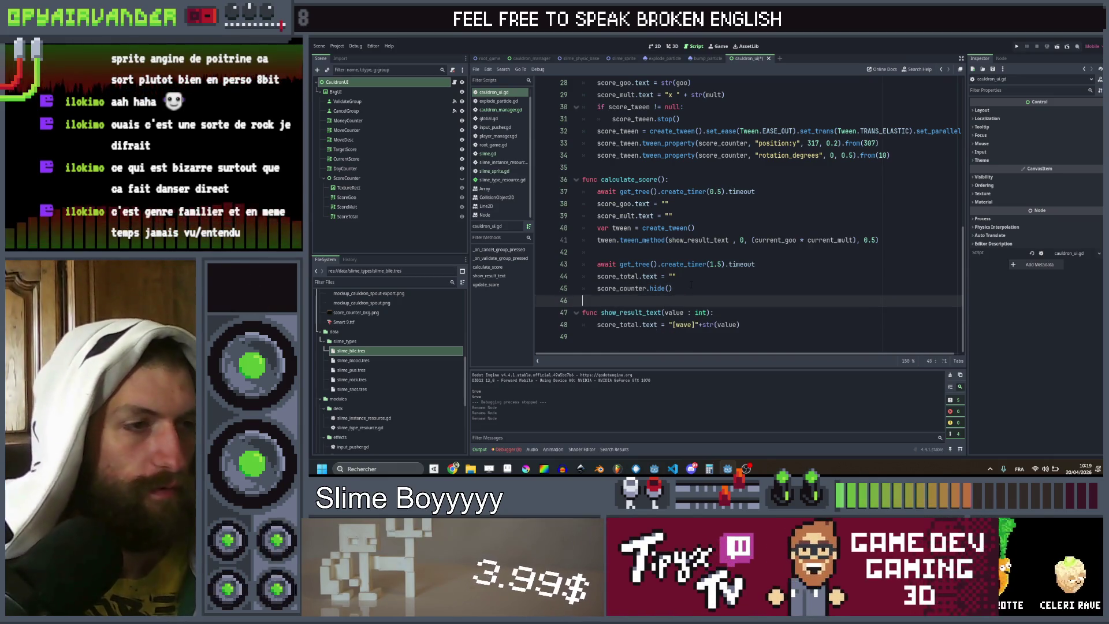
{"action": "key", "text": "ctrl+v"}
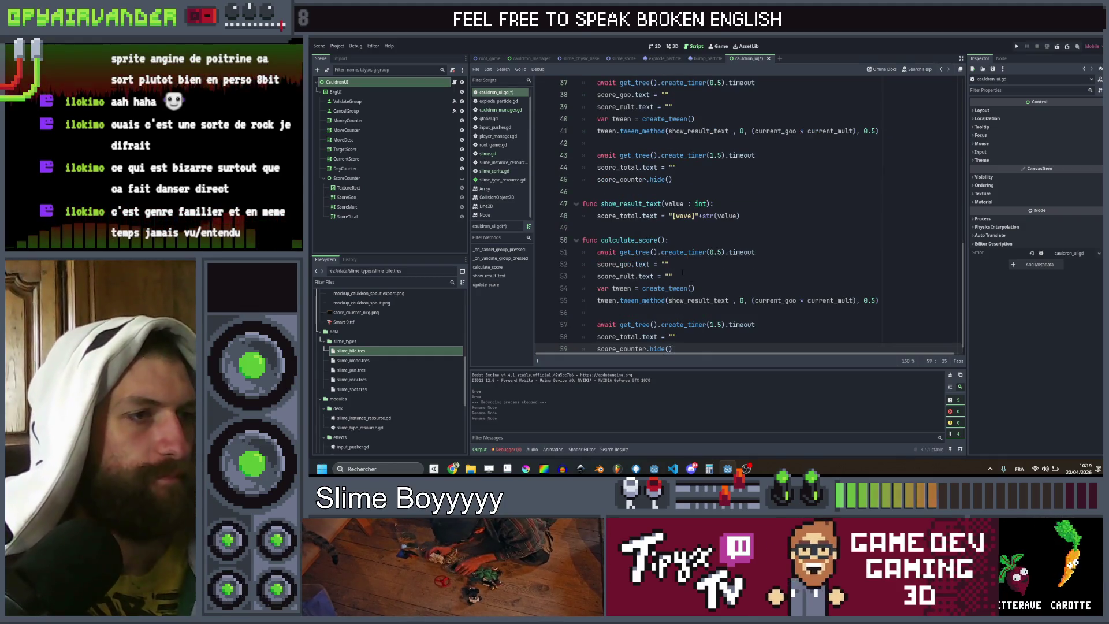
Step: Rename the duplicated function to add_to_total_score
{"action": "left_click", "coordinate": [609, 240]}
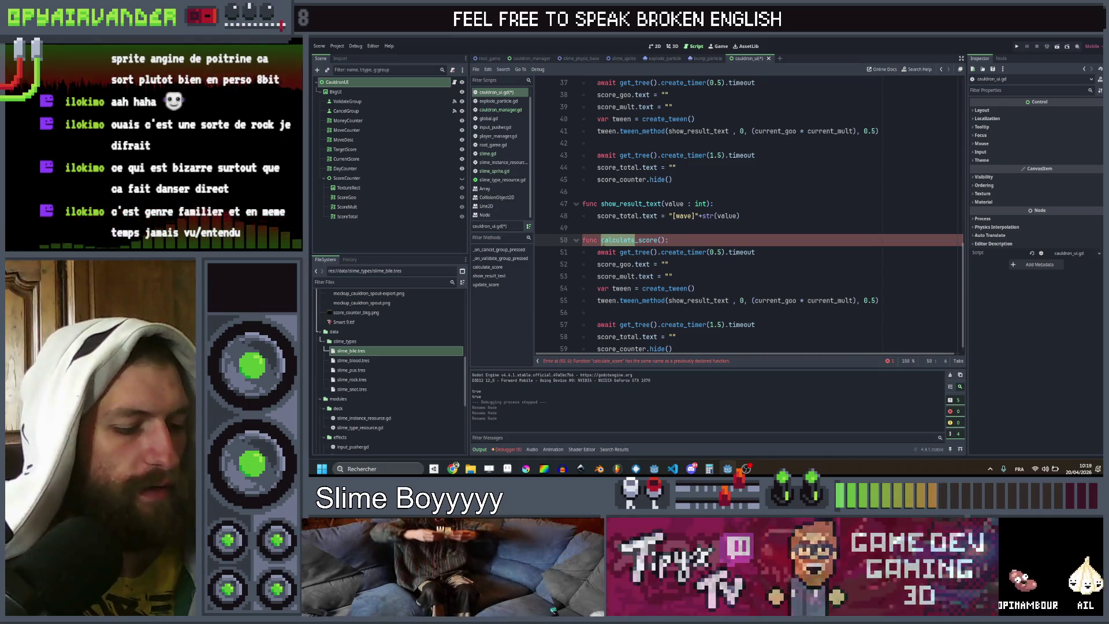
{"action": "type", "text": "add_to_tot"}
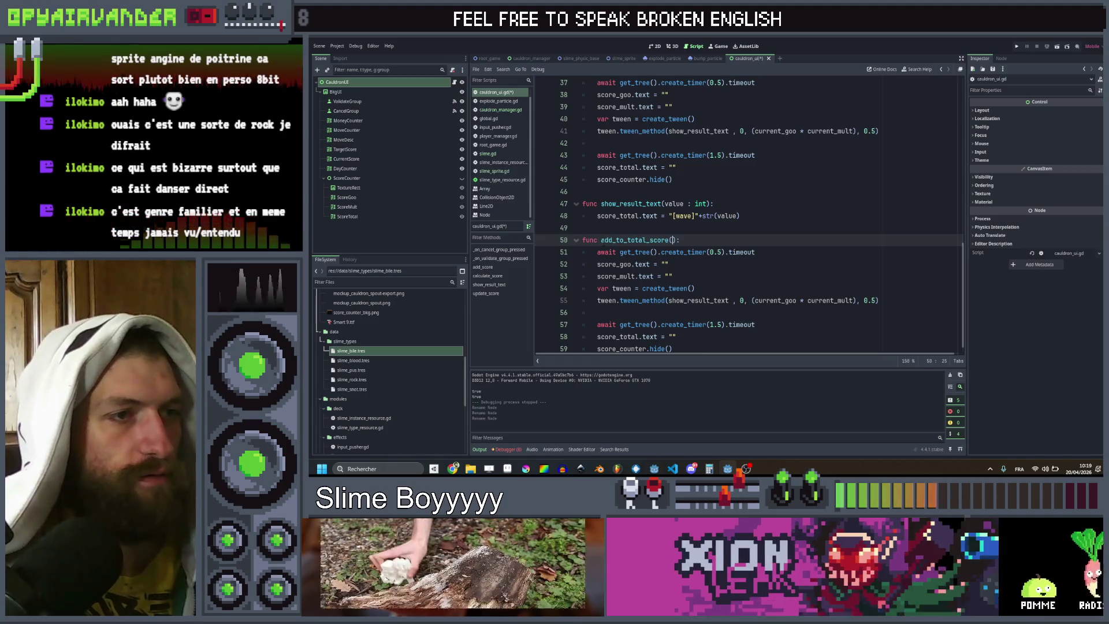
{"action": "left_click", "coordinate": [671, 239]}
{"action": "scroll", "coordinate": [695, 210], "scroll_direction": "up", "scroll_amount": 3}
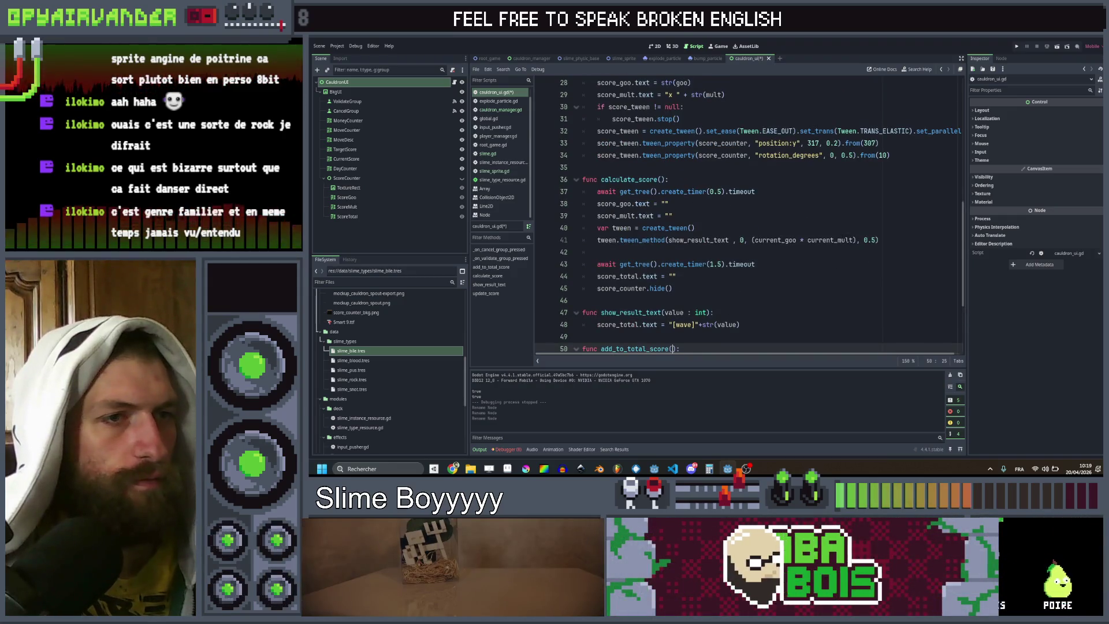
{"action": "left_click", "coordinate": [854, 239]}
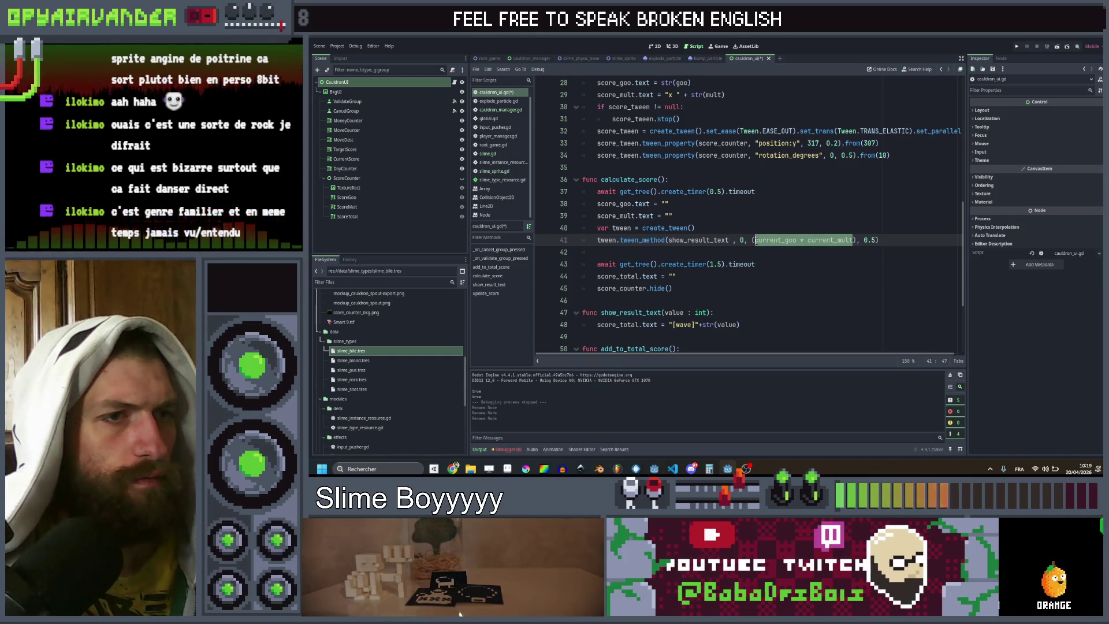
{"action": "scroll", "coordinate": [756, 242], "scroll_direction": "up", "scroll_amount": 2}
{"action": "scroll", "coordinate": [757, 242], "scroll_direction": "down", "scroll_amount": 3}
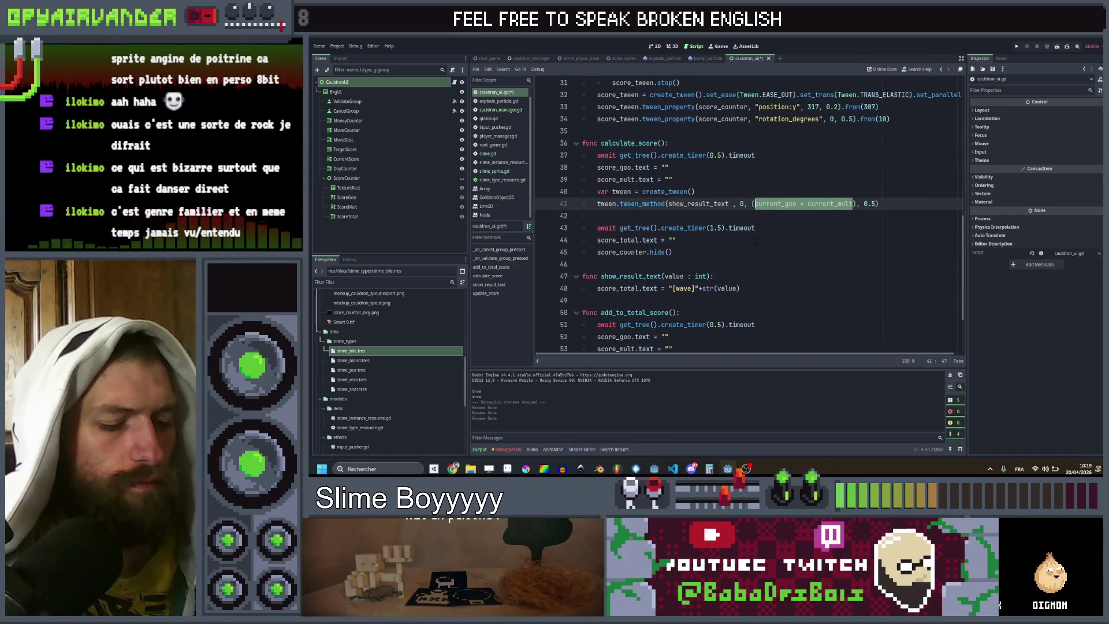
{"action": "scroll", "coordinate": [757, 242], "scroll_direction": "down", "scroll_amount": 3}
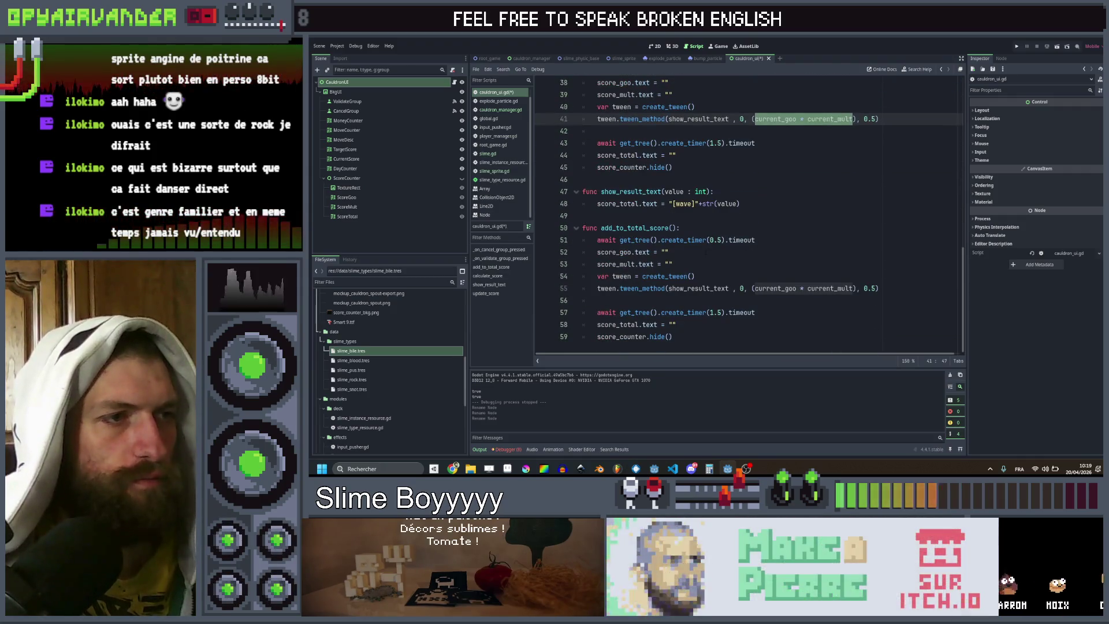
Step: Go to the current_mult declaration at the top of cauldron_ui.gd
{"action": "left_click", "coordinate": [759, 267]}
{"action": "left_click", "coordinate": [719, 230]}
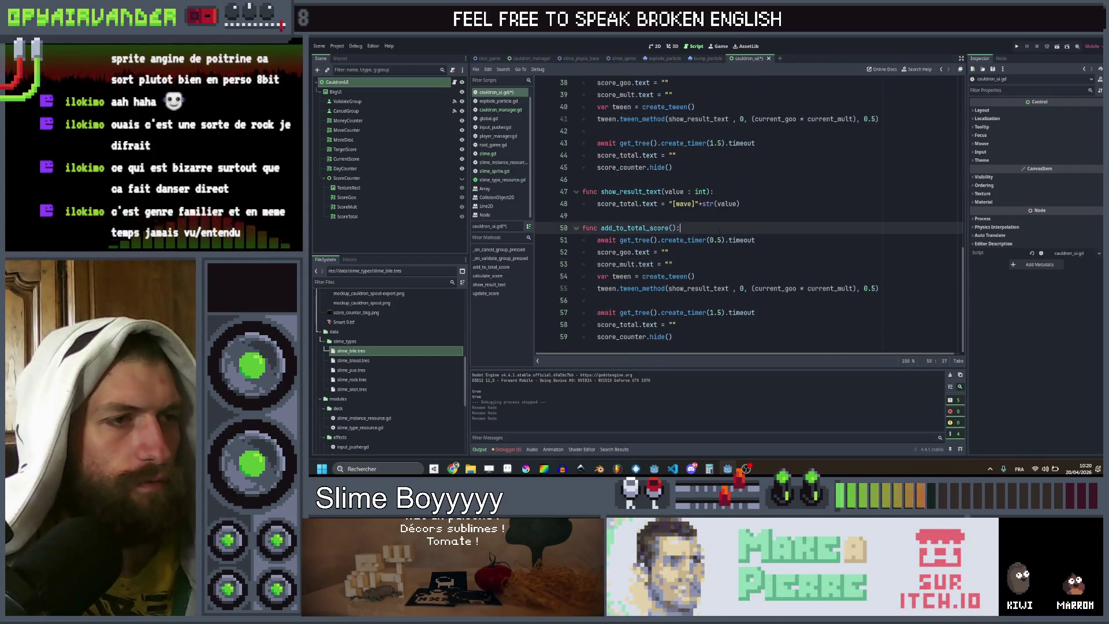
{"action": "scroll", "coordinate": [718, 249], "scroll_direction": "up", "scroll_amount": 12}
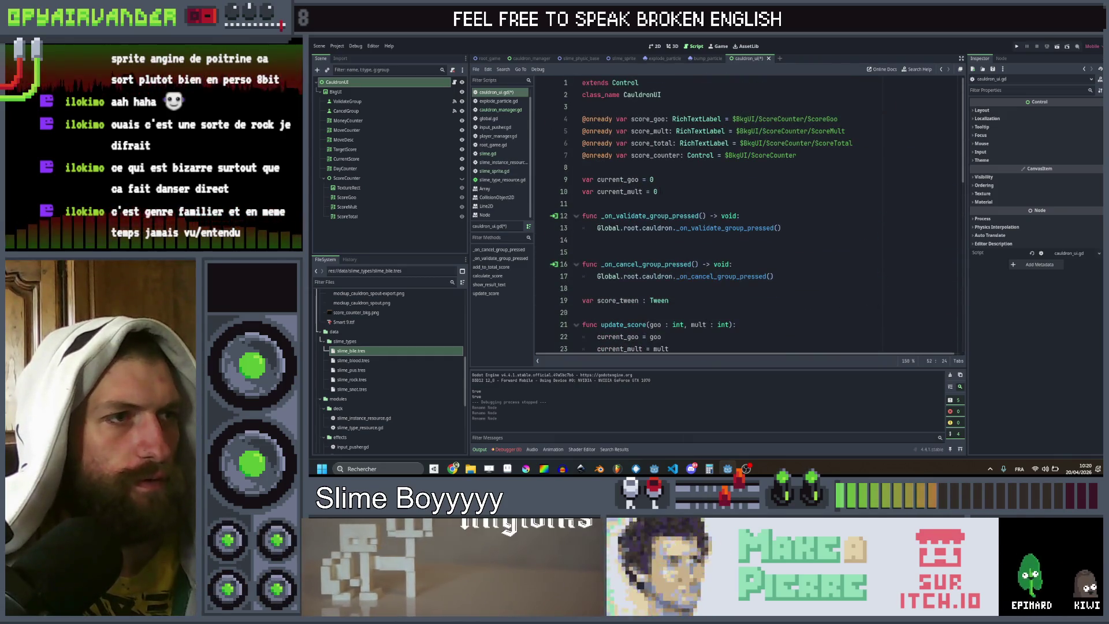
{"action": "left_click", "coordinate": [666, 194]}
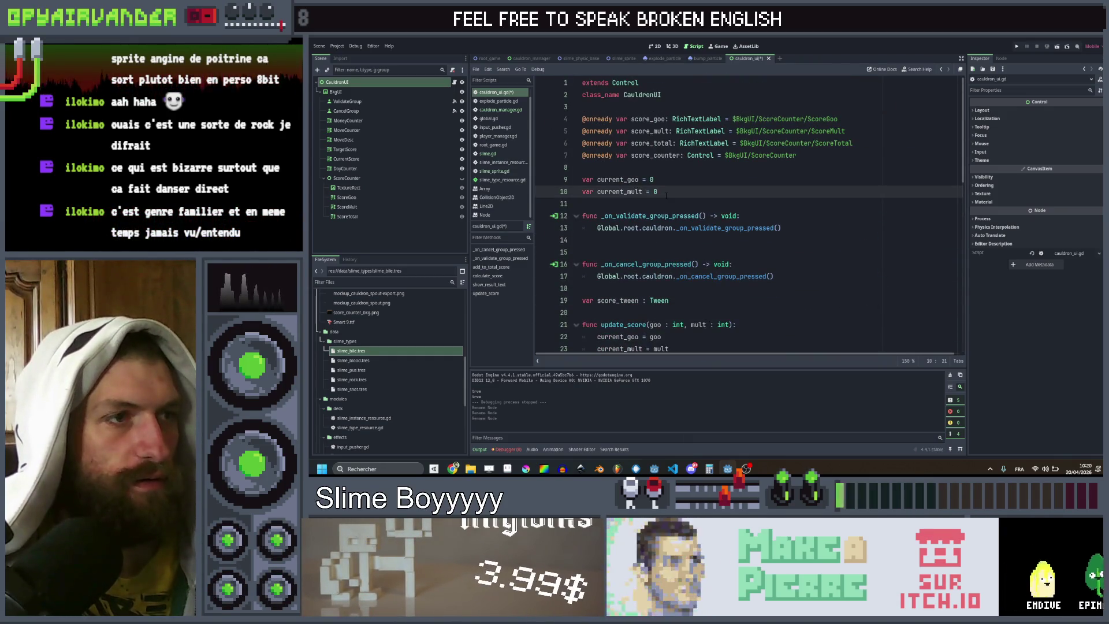
{"action": "key", "text": "ctrl+shift+d"}
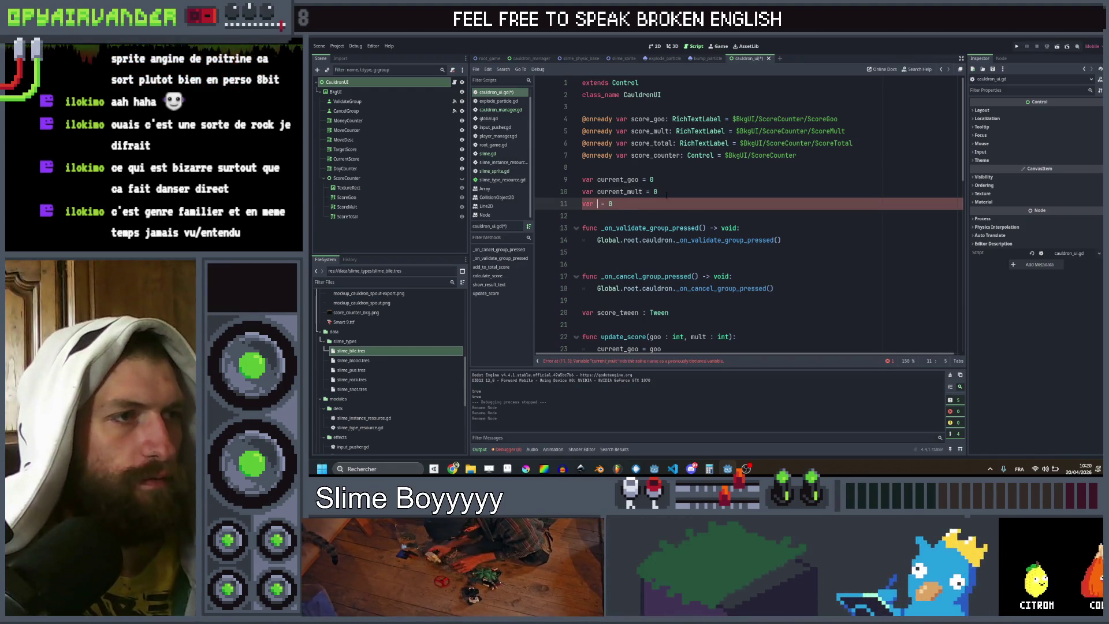
{"action": "key", "text": "ctrl+shift+k"}
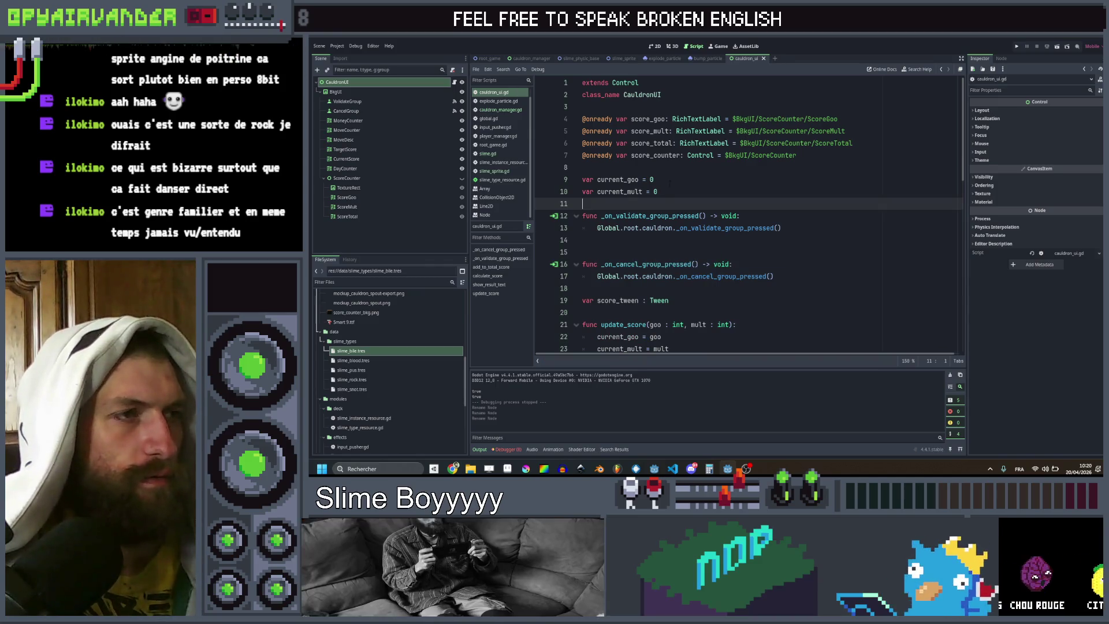
{"action": "left_click", "coordinate": [671, 189]}
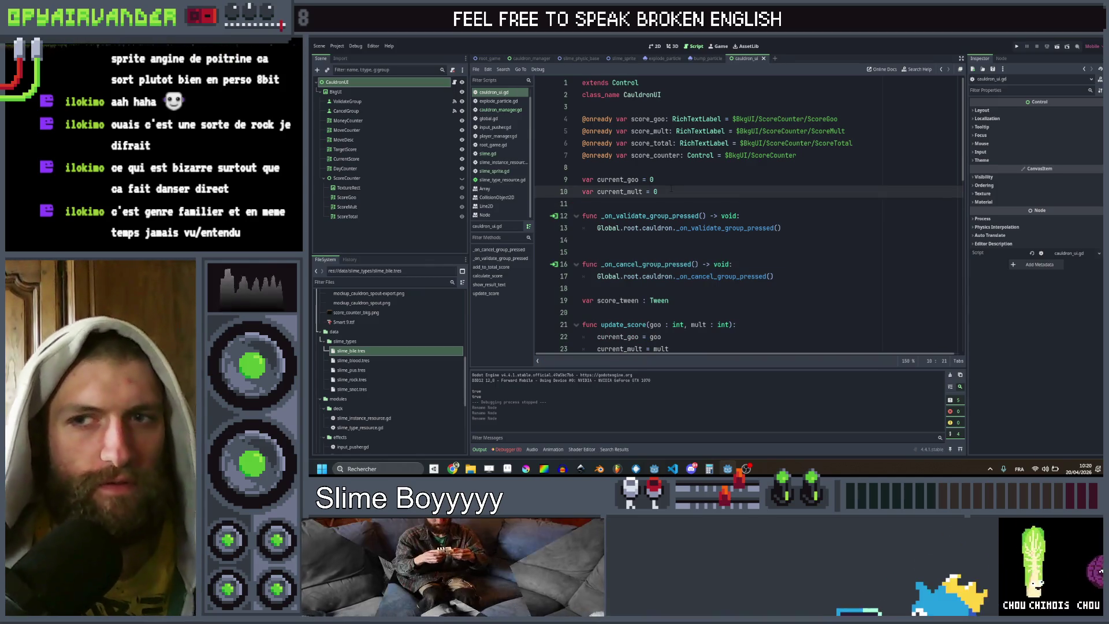
Step: Declare var total_score = 0 and var target_score = 1000 below current_mult, then save the script
{"action": "key", "text": "Return"}
{"action": "key", "text": "Return"}
{"action": "type", "text": "va"}
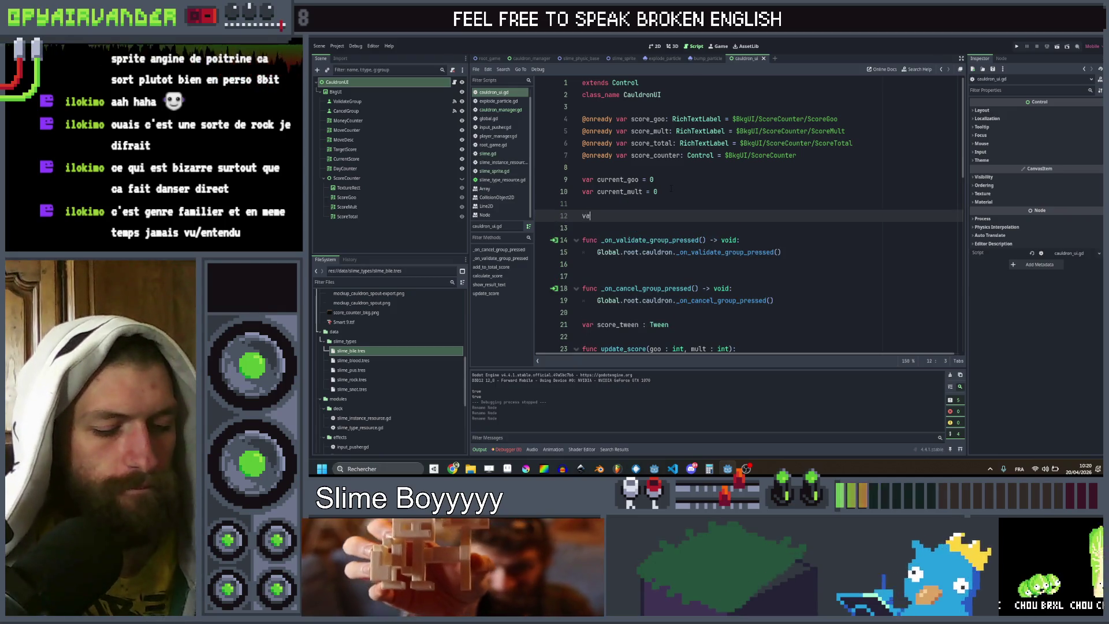
{"action": "type", "text": "r total_score "}
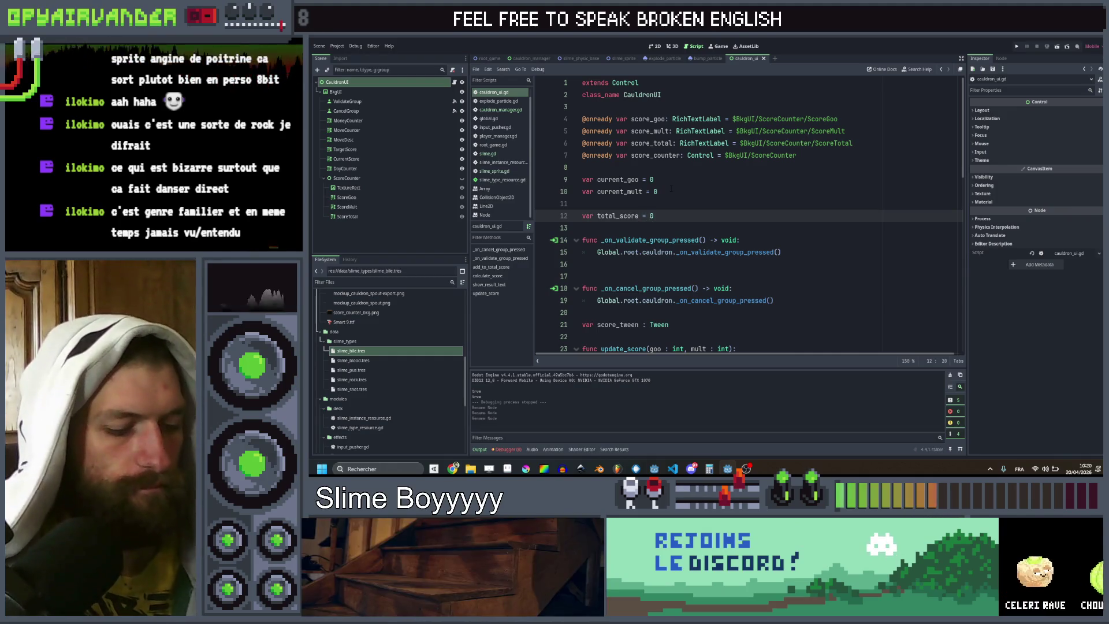
{"action": "type", "text": "= 0"}
{"action": "key", "text": "ctrl+d"}
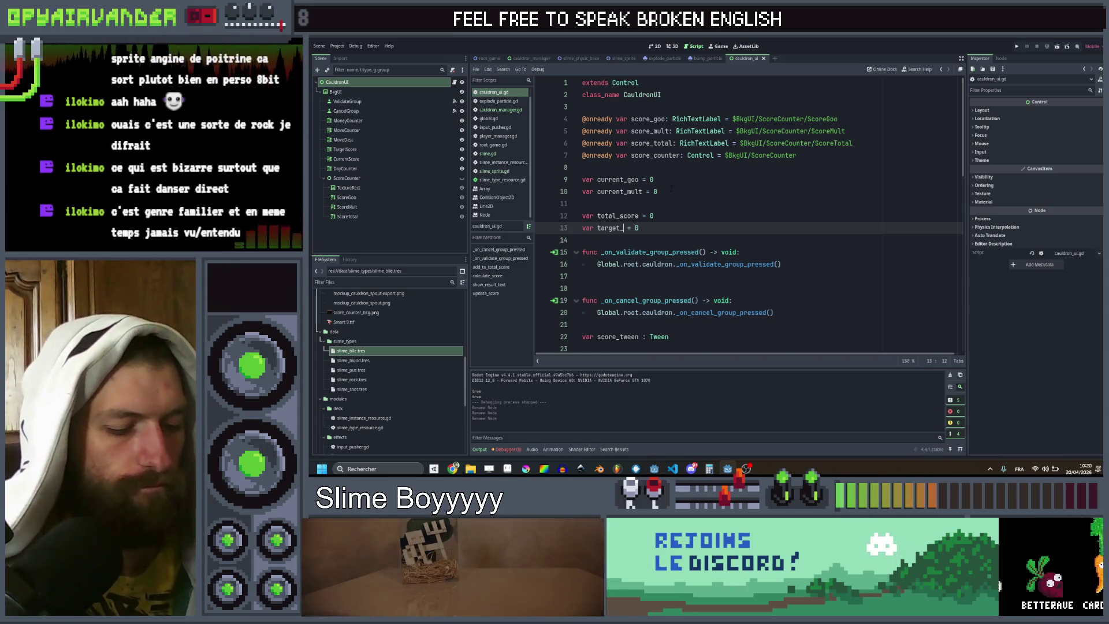
{"action": "key", "text": "End"}
{"action": "key", "text": "BackSpace"}
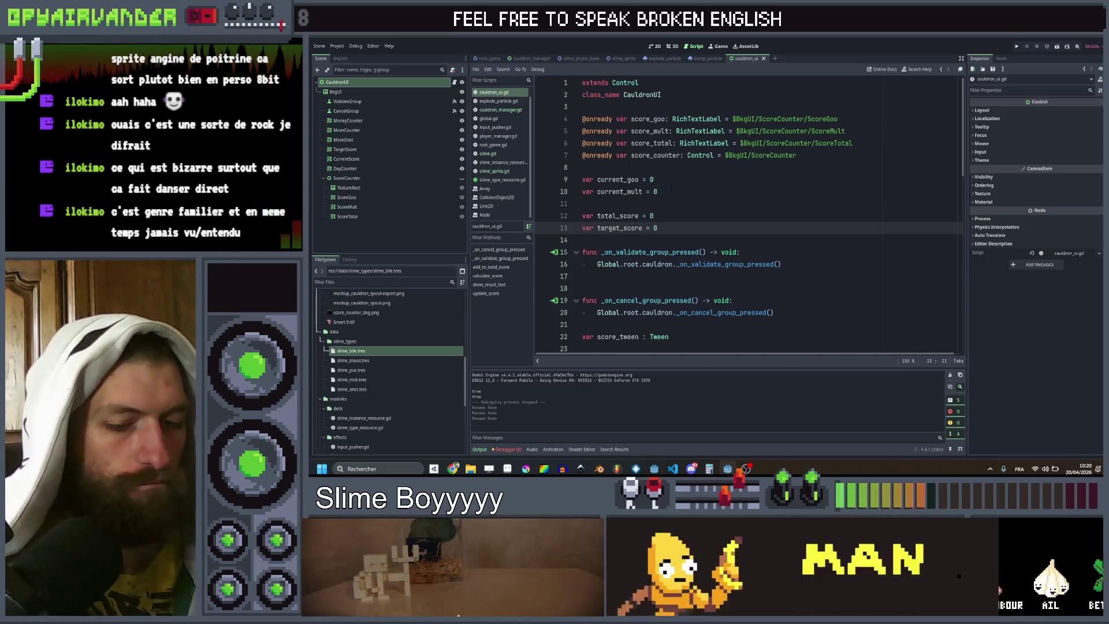
{"action": "type", "text": "1"}
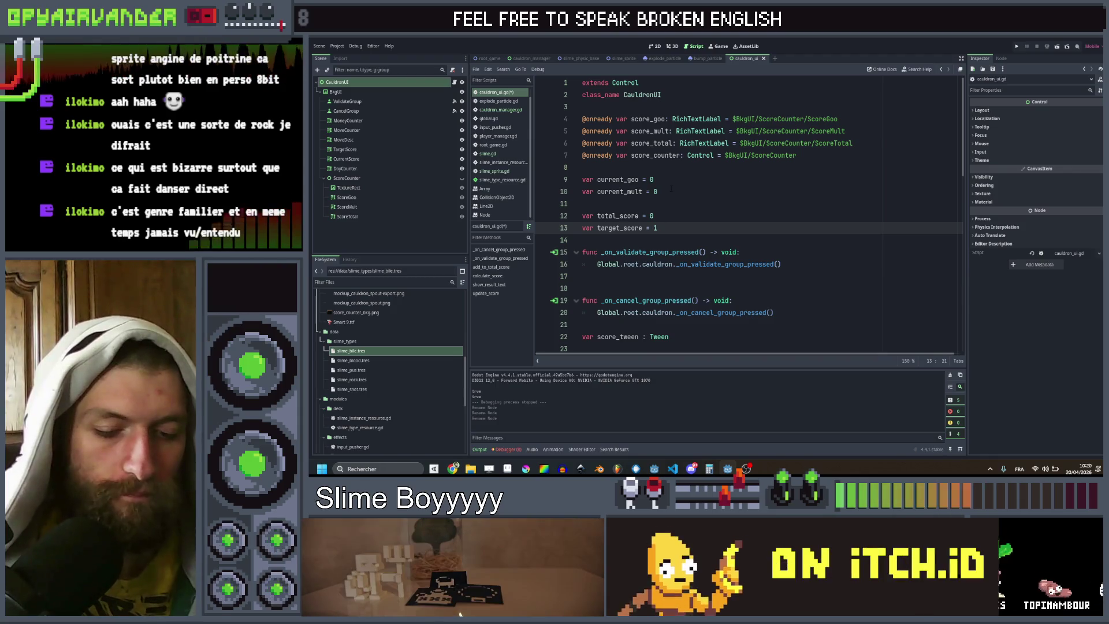
{"action": "type", "text": "500"}
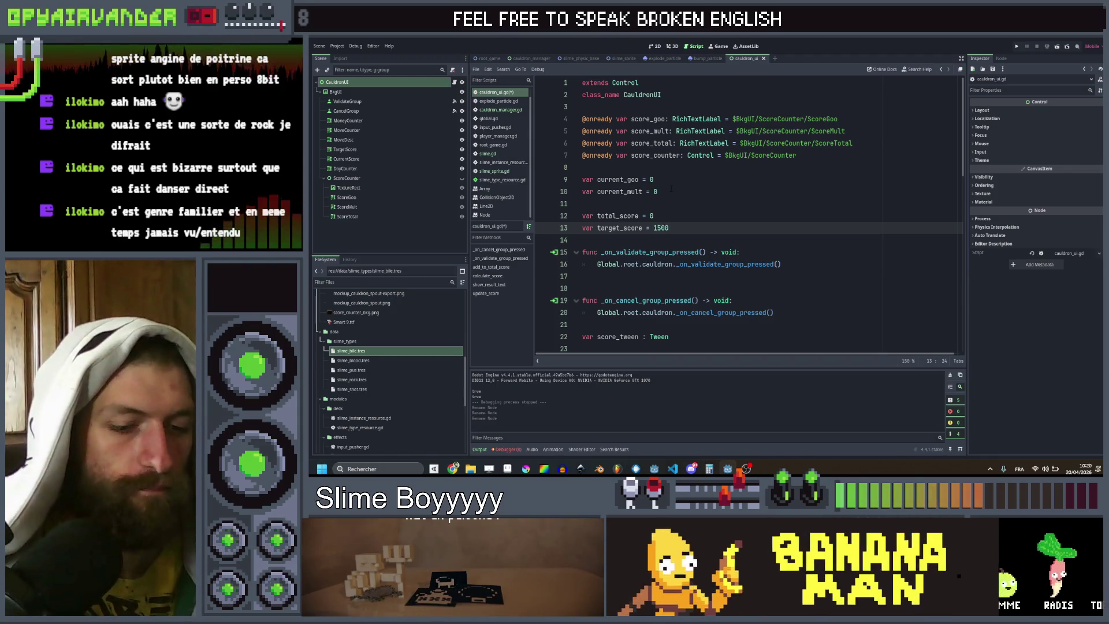
{"action": "key", "text": "BackSpace"}
{"action": "type", "text": "0"}
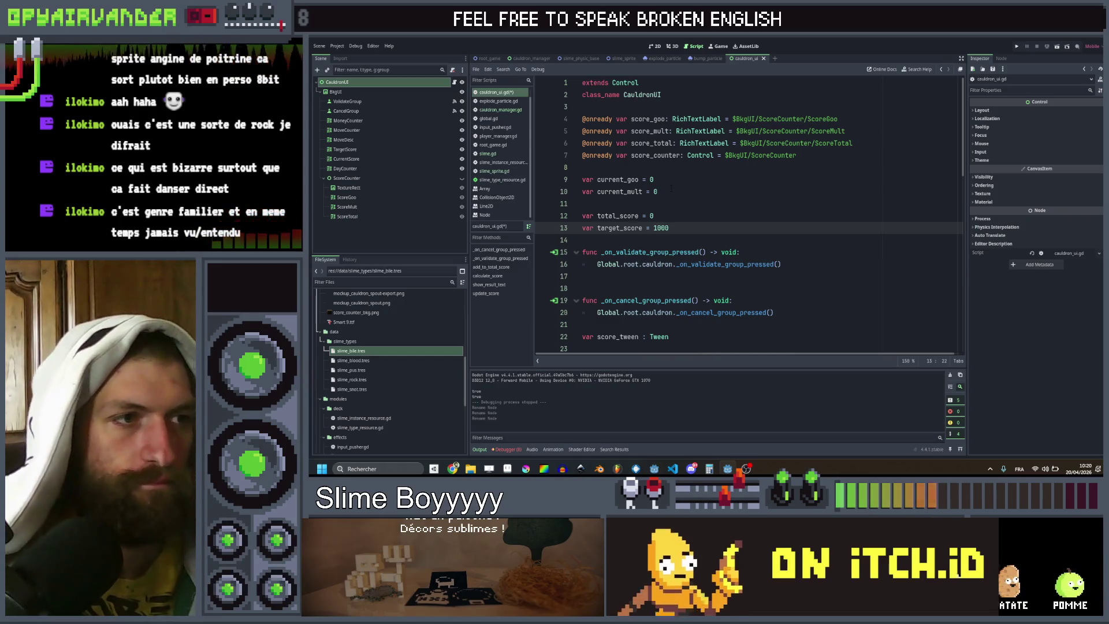
{"action": "key", "text": "ctrl+s"}
{"action": "scroll", "coordinate": [745, 214], "scroll_direction": "down", "scroll_amount": 10}
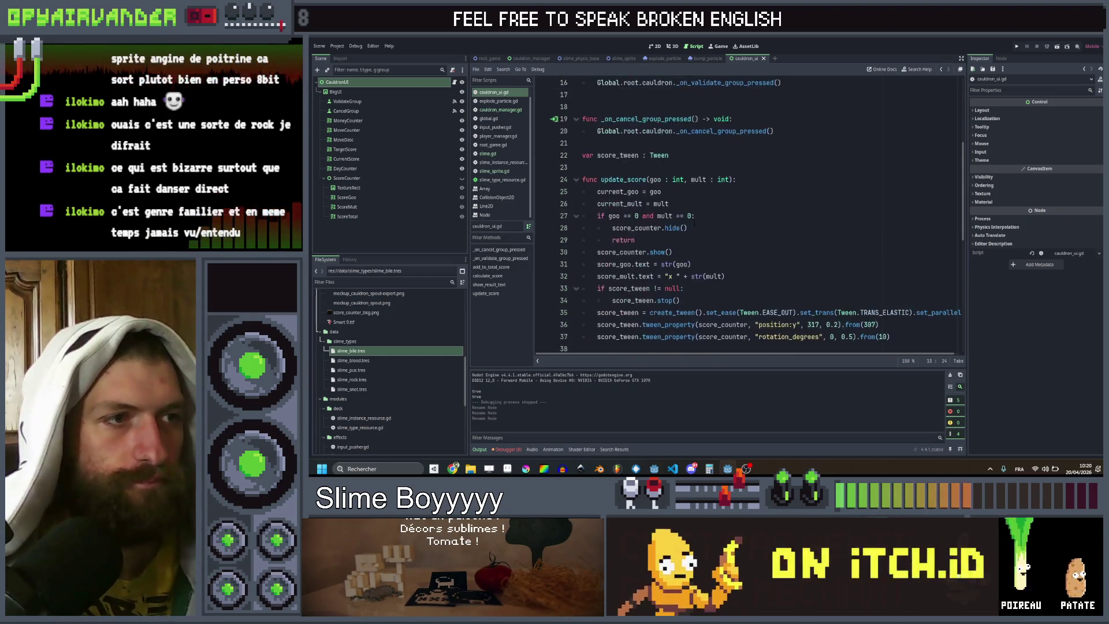
Step: Review add_to_total_score's body, including the score_total reset and score_counter.hide() lines
{"action": "left_click", "coordinate": [783, 264]}
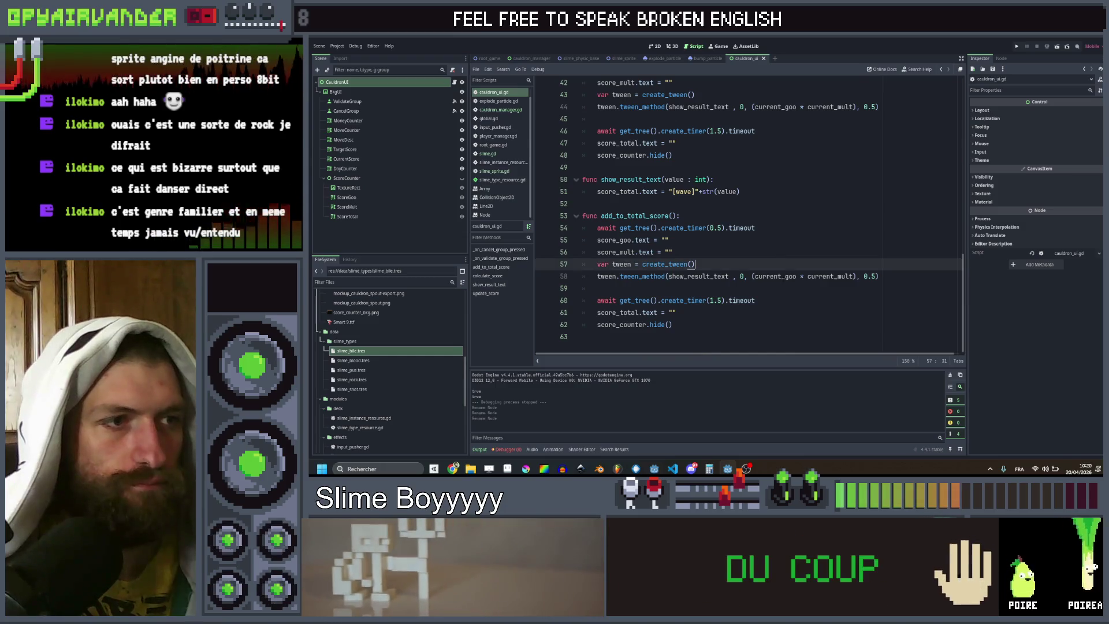
{"action": "left_click", "coordinate": [782, 288]}
{"action": "left_click", "coordinate": [782, 309]}
{"action": "left_click", "coordinate": [782, 307]}
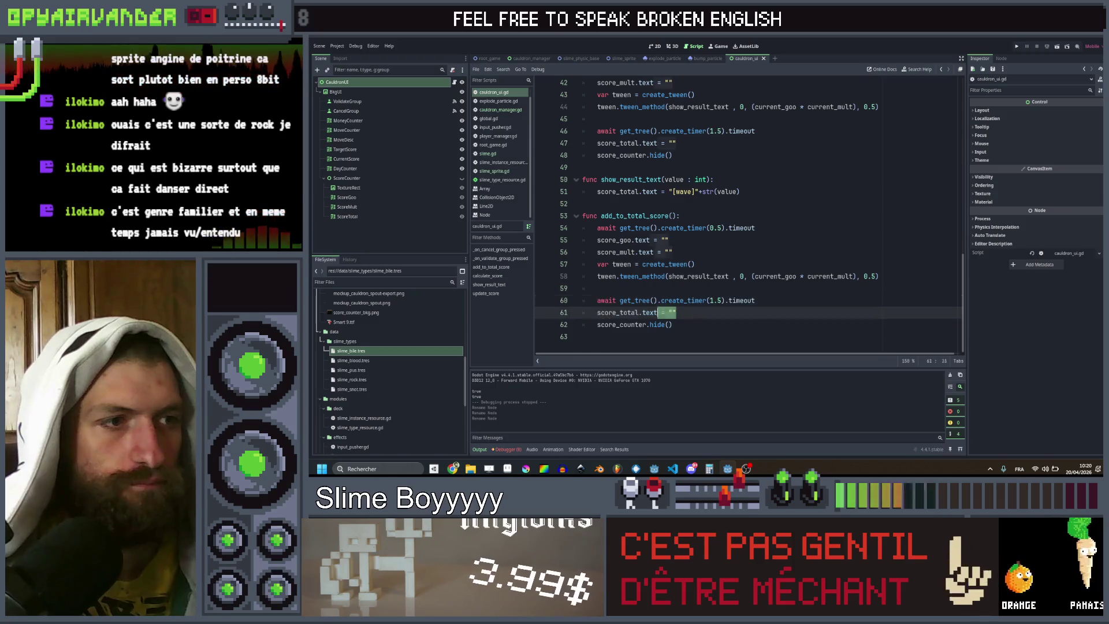
{"action": "triple_click", "coordinate": [720, 324]}
{"action": "left_click", "coordinate": [720, 324]}
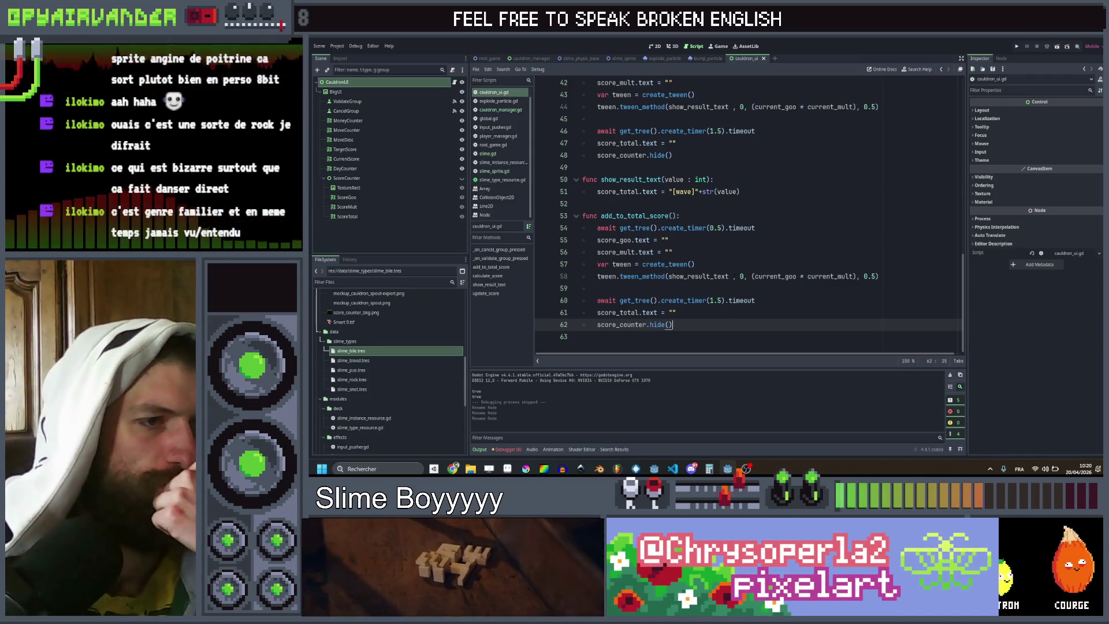
{"action": "left_click", "coordinate": [746, 288]}
Step: Delete the 0.5-second timer wait, the goo/mult label resets and the leftover blank line
{"action": "left_click_drag", "start_coordinate": [755, 228], "coordinate": [498, 230]}
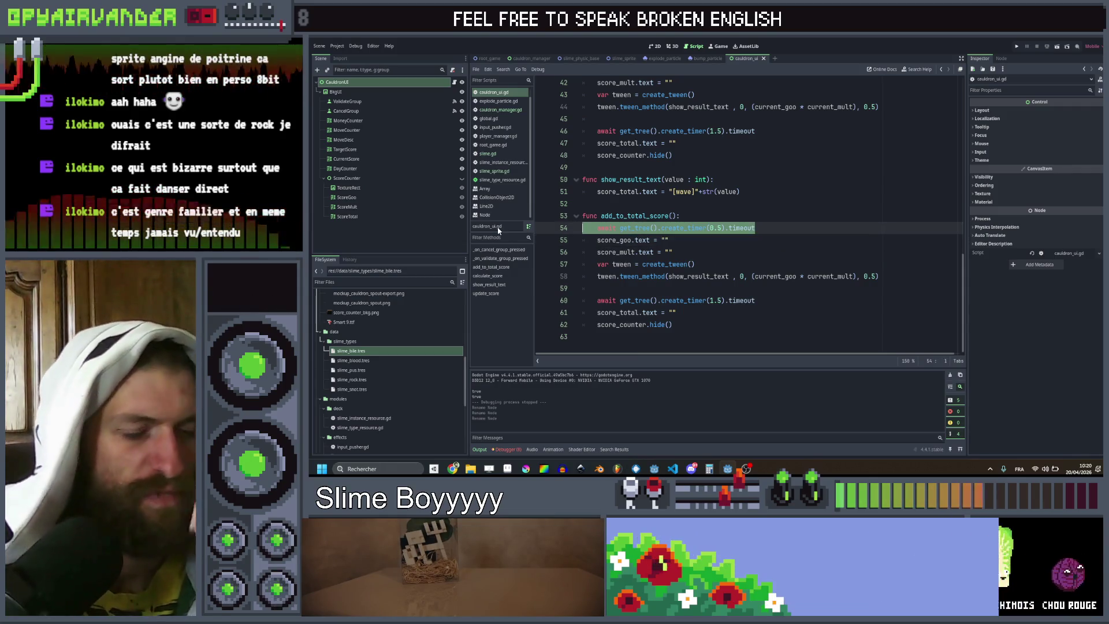
{"action": "key", "text": "Delete"}
{"action": "key", "text": "Delete"}
{"action": "left_click_drag", "start_coordinate": [672, 240], "coordinate": [514, 216]}
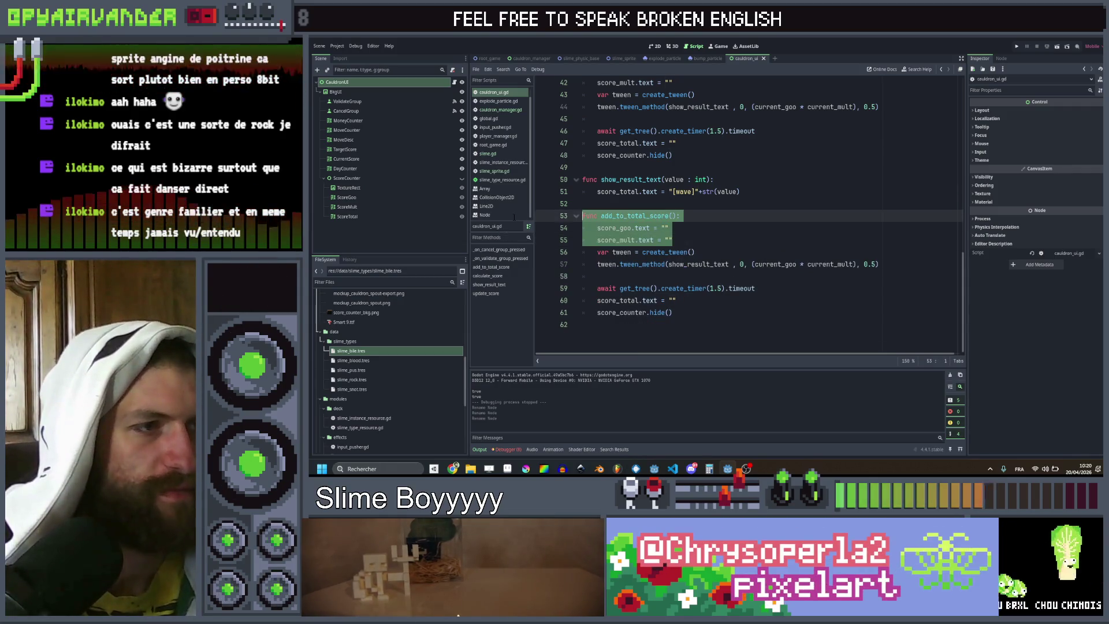
{"action": "key", "text": "shift+Down"}
{"action": "key", "text": "BackSpace"}
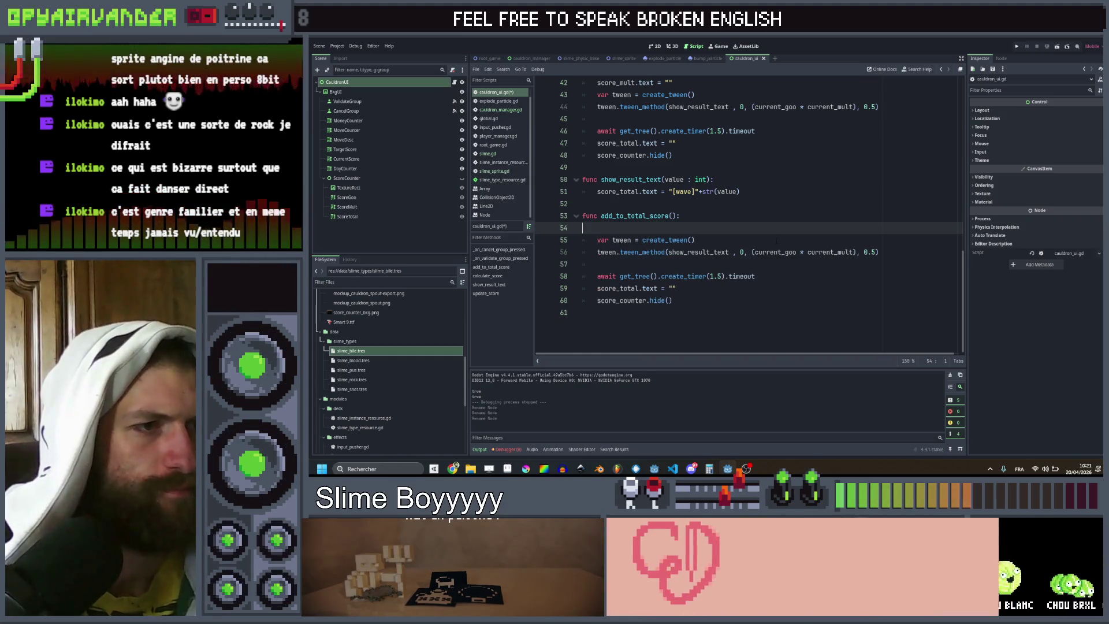
{"action": "key", "text": "BackSpace"}
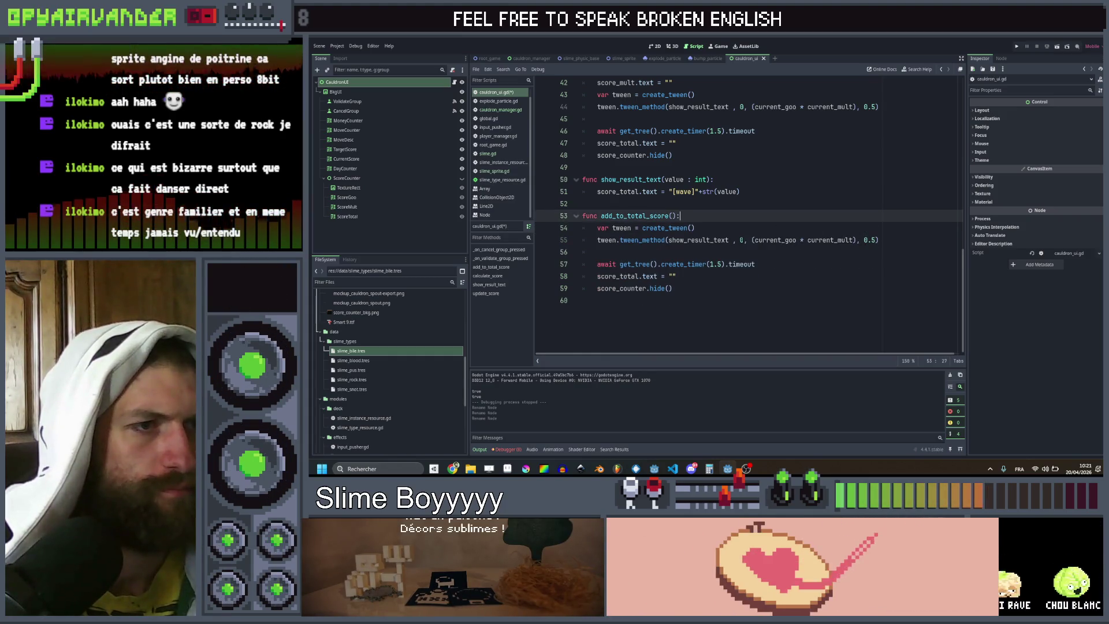
{"action": "left_click", "coordinate": [741, 239]}
{"action": "scroll", "coordinate": [743, 241], "scroll_direction": "up", "scroll_amount": 2}
{"action": "scroll", "coordinate": [742, 241], "scroll_direction": "down", "scroll_amount": 1}
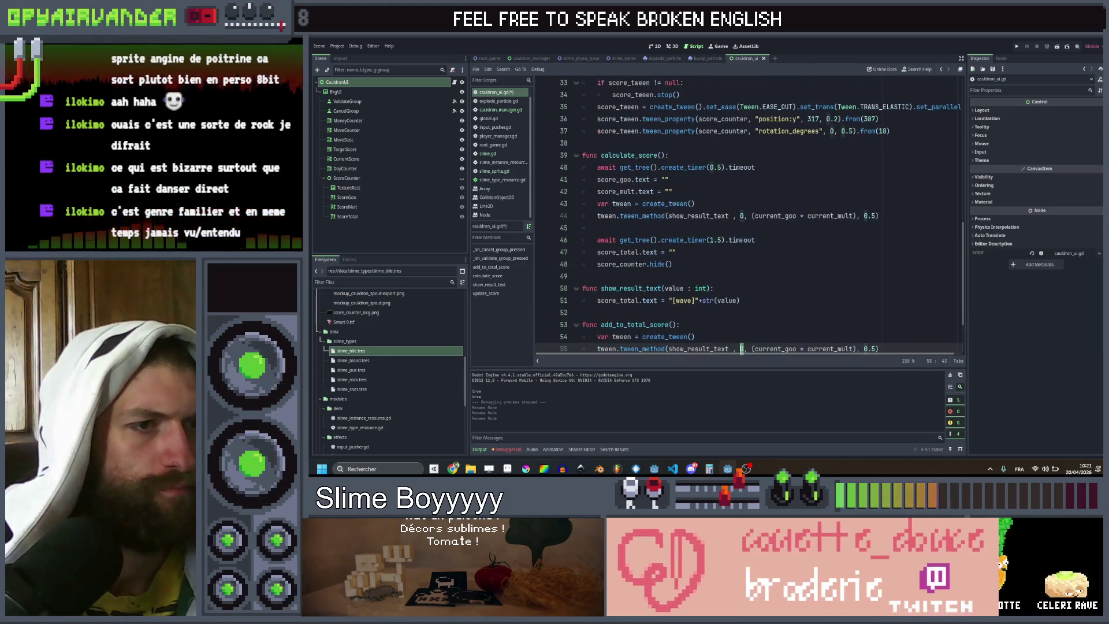
Step: Make the tween run from total_score to total_score + (current_goo * current_mult)
{"action": "key", "text": "Delete"}
{"action": "scroll", "coordinate": [743, 241], "scroll_direction": "up", "scroll_amount": 1}
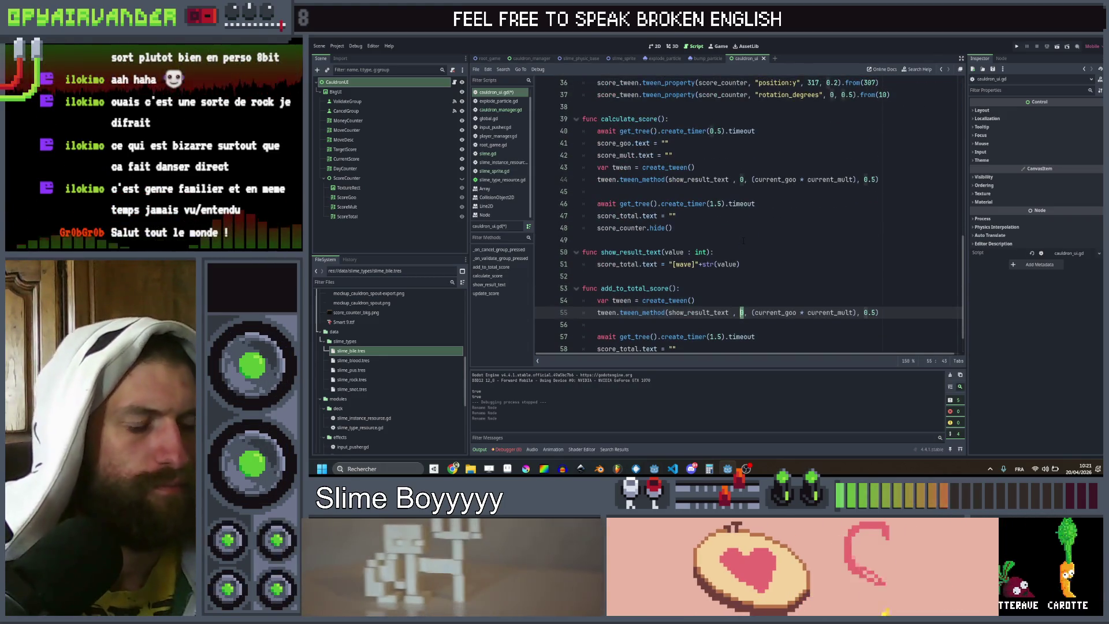
{"action": "type", "text": "total"}
{"action": "key", "text": "Return"}
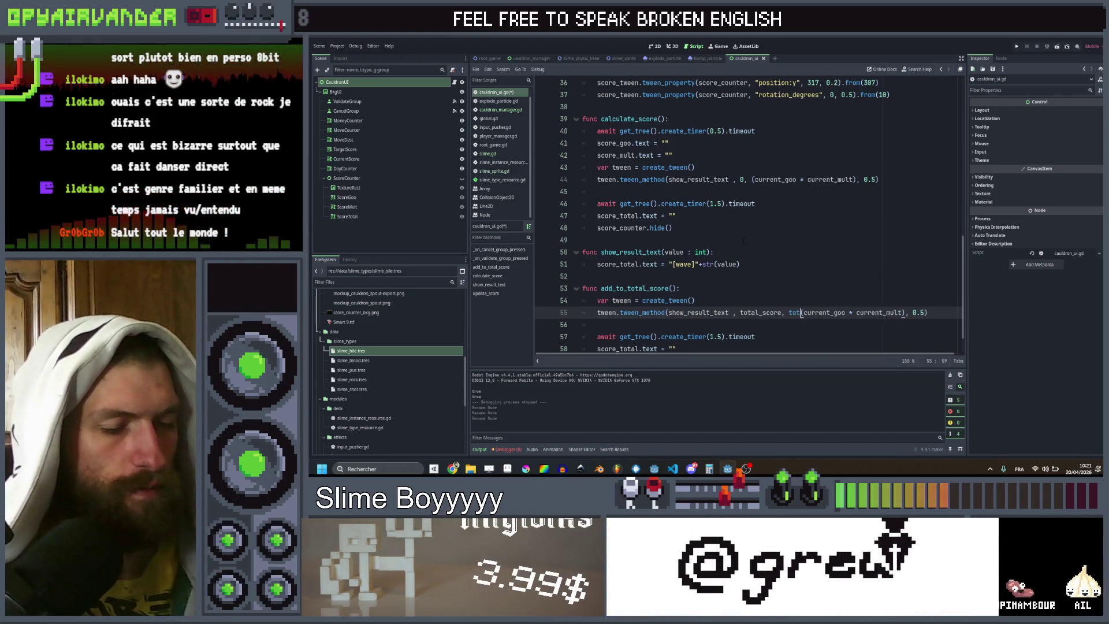
{"action": "type", "text": "al"}
{"action": "key", "text": "Return"}
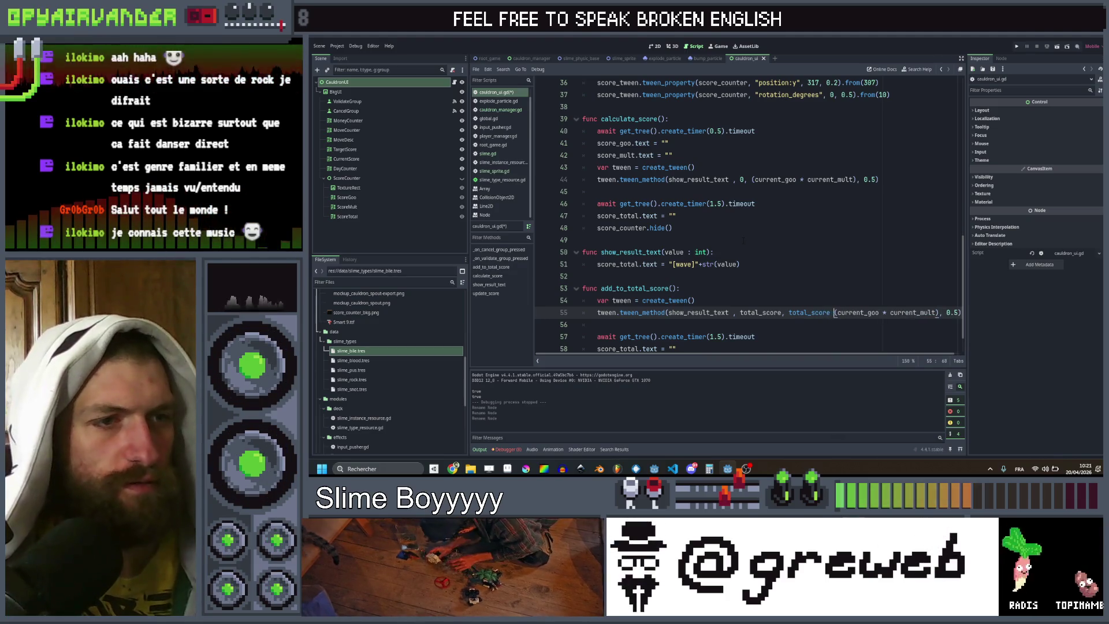
{"action": "scroll", "coordinate": [743, 240], "scroll_direction": "down", "scroll_amount": 1}
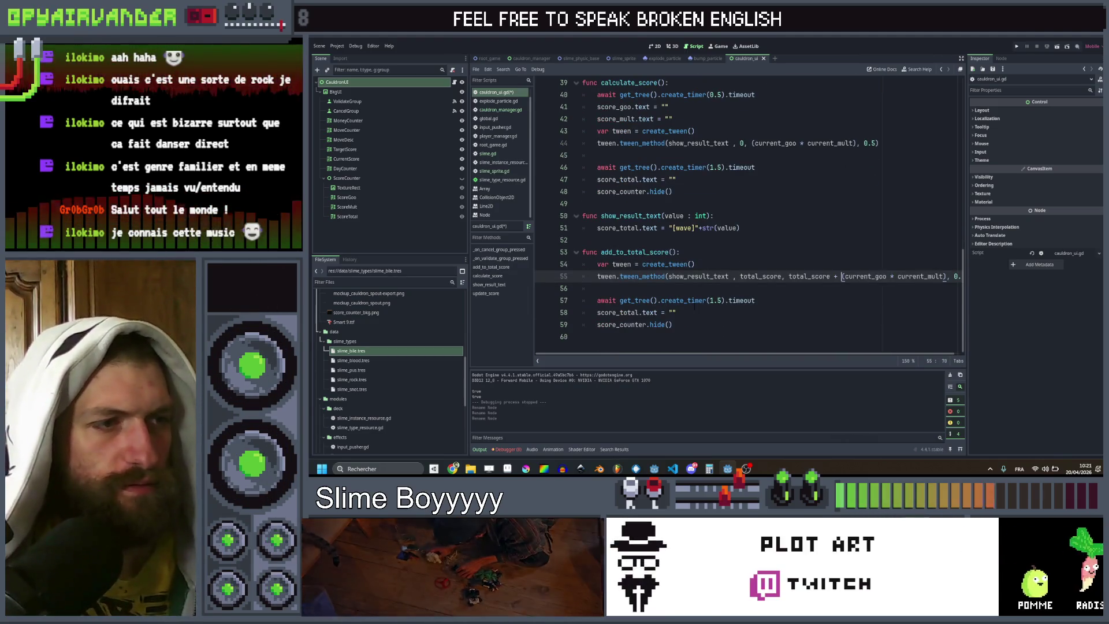
Step: Replace the score_total reset line with total_score += (current_goo * current_mult)
{"action": "key", "text": "Down"}
{"action": "key", "text": "Down"}
{"action": "key", "text": "Down"}
{"action": "key", "text": "shift+Home"}
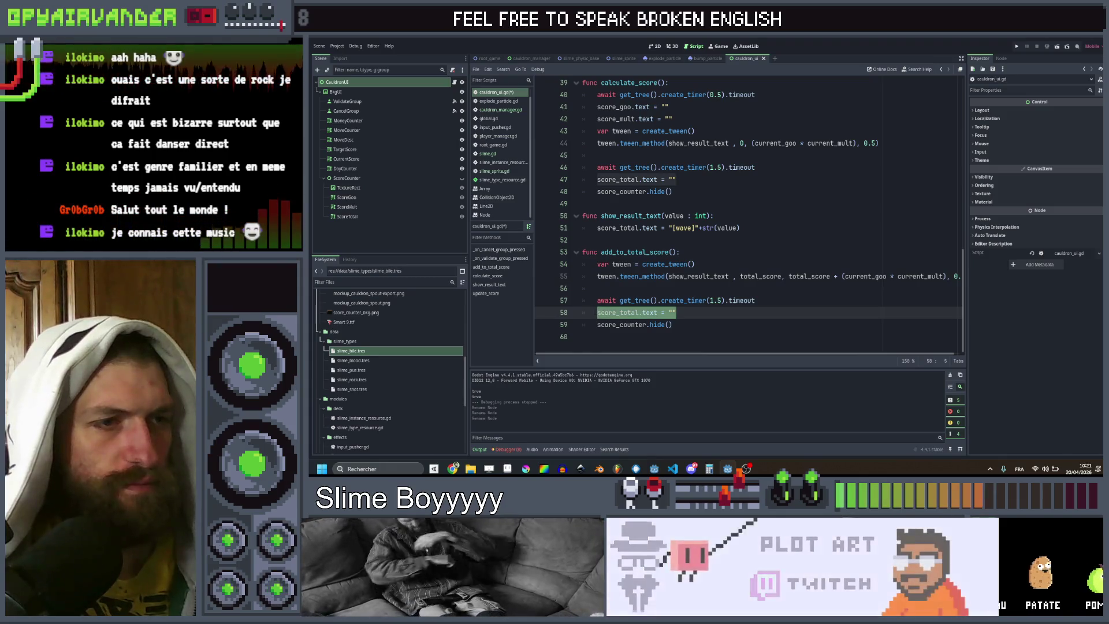
{"action": "type", "text": "total"}
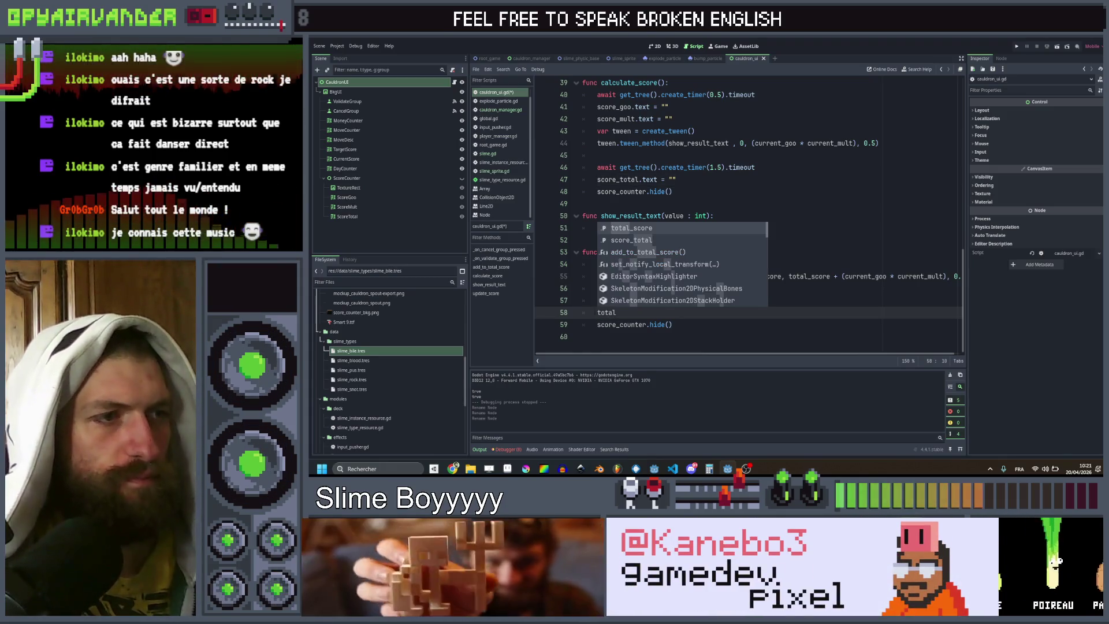
{"action": "key", "text": "Return"}
{"action": "type", "text": "+="}
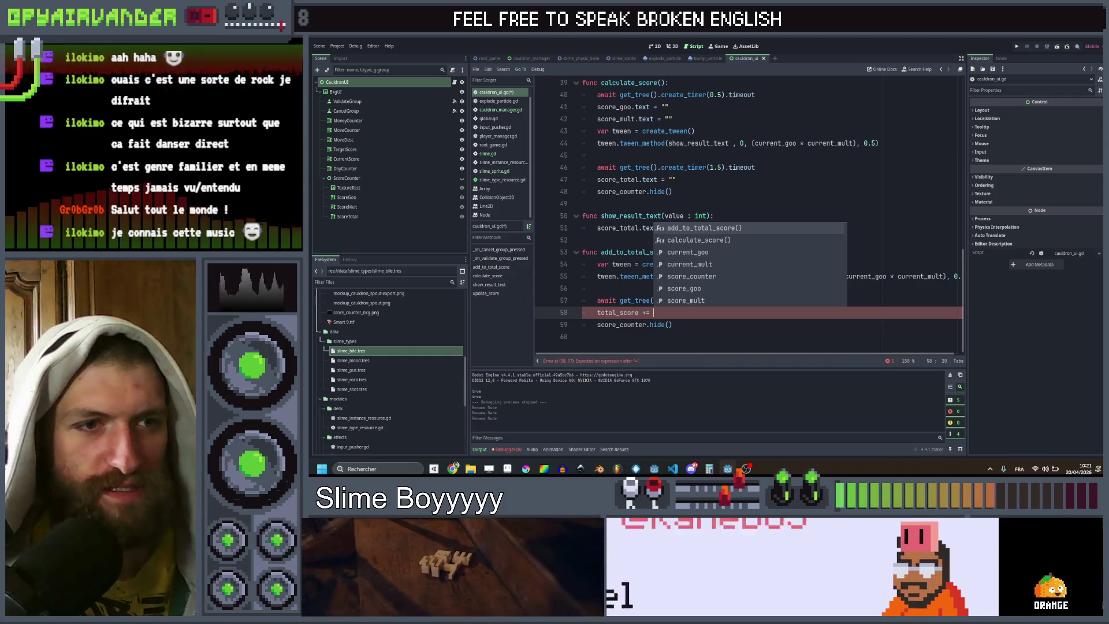
{"action": "left_click", "coordinate": [841, 276]}
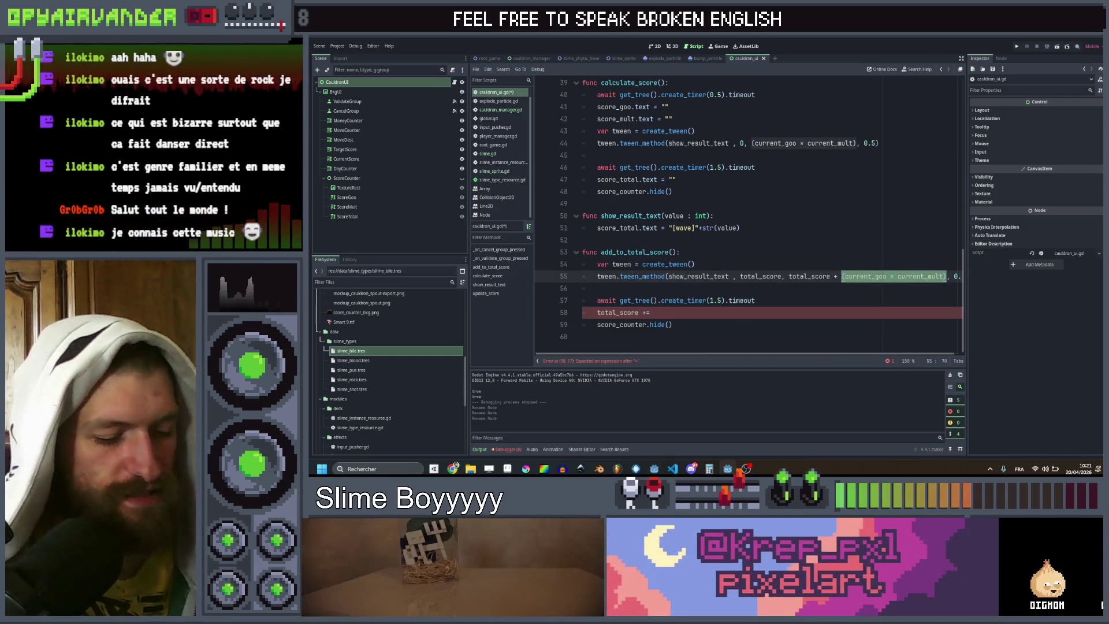
{"action": "left_click", "coordinate": [726, 311]}
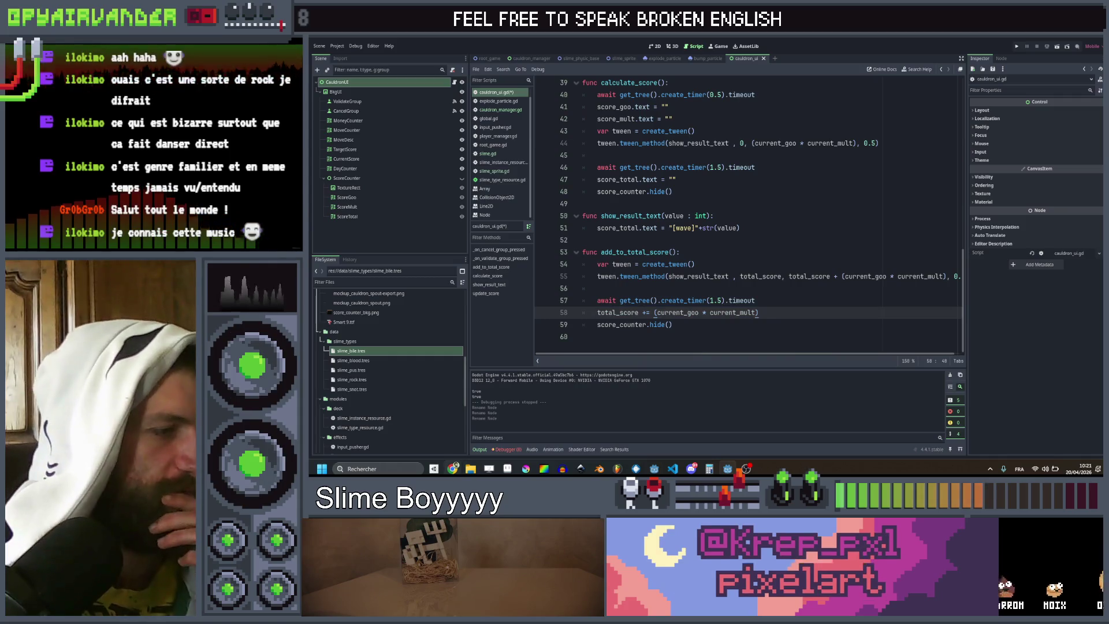
{"action": "key", "text": "alt+Tab"}
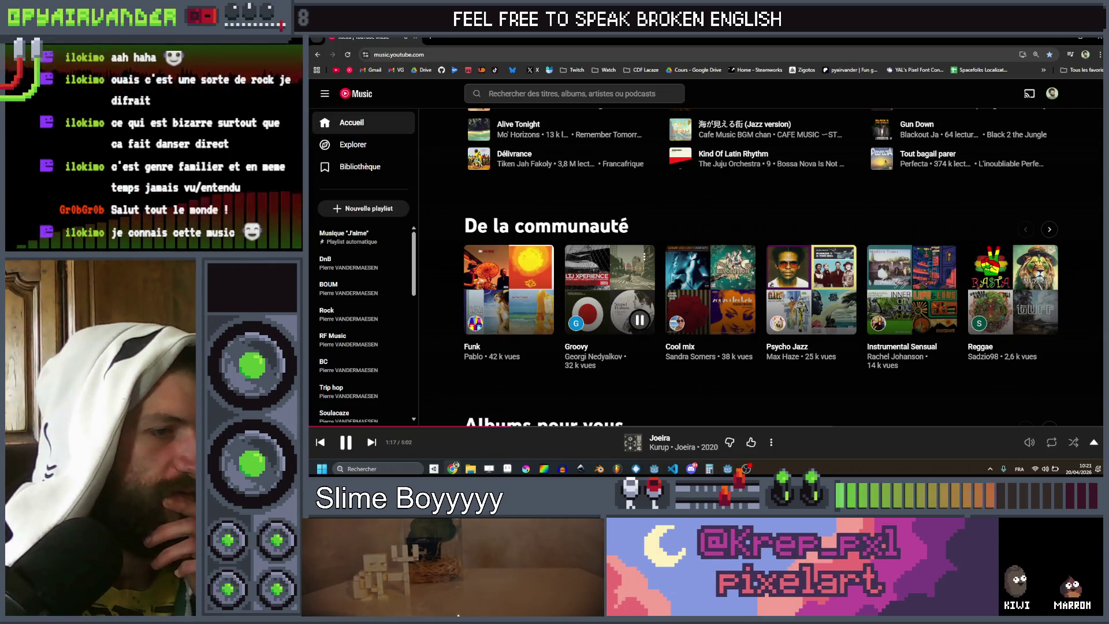
{"action": "key", "text": "alt+Tab"}
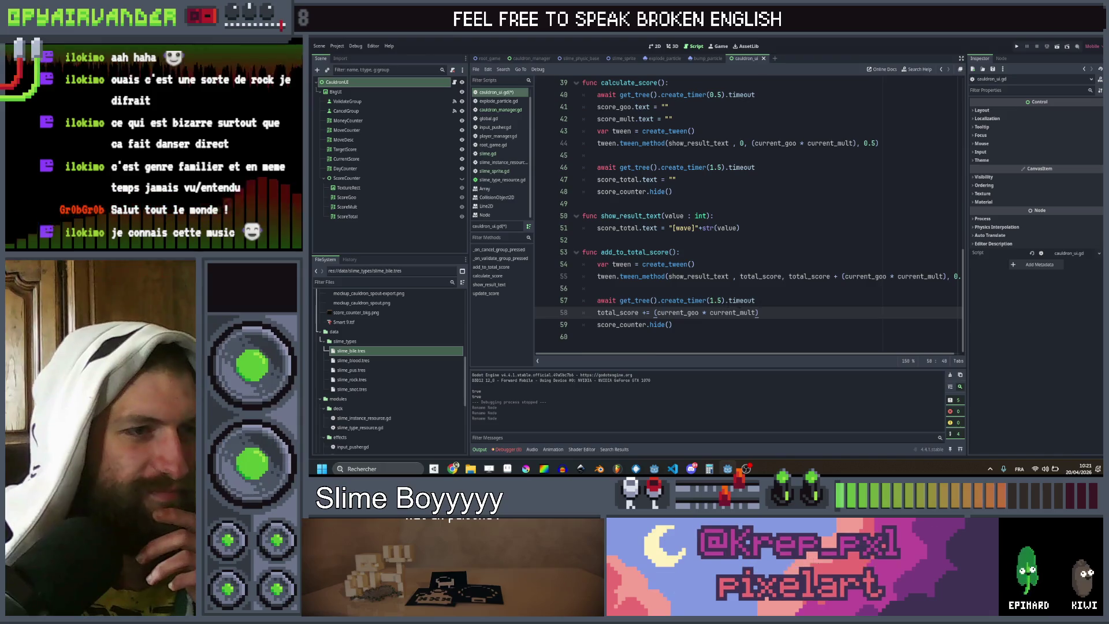
Step: Drop the blank line, await tween.finished instead of the 1.5 s timer, and delete score_counter.hide()
{"action": "left_click", "coordinate": [764, 289]}
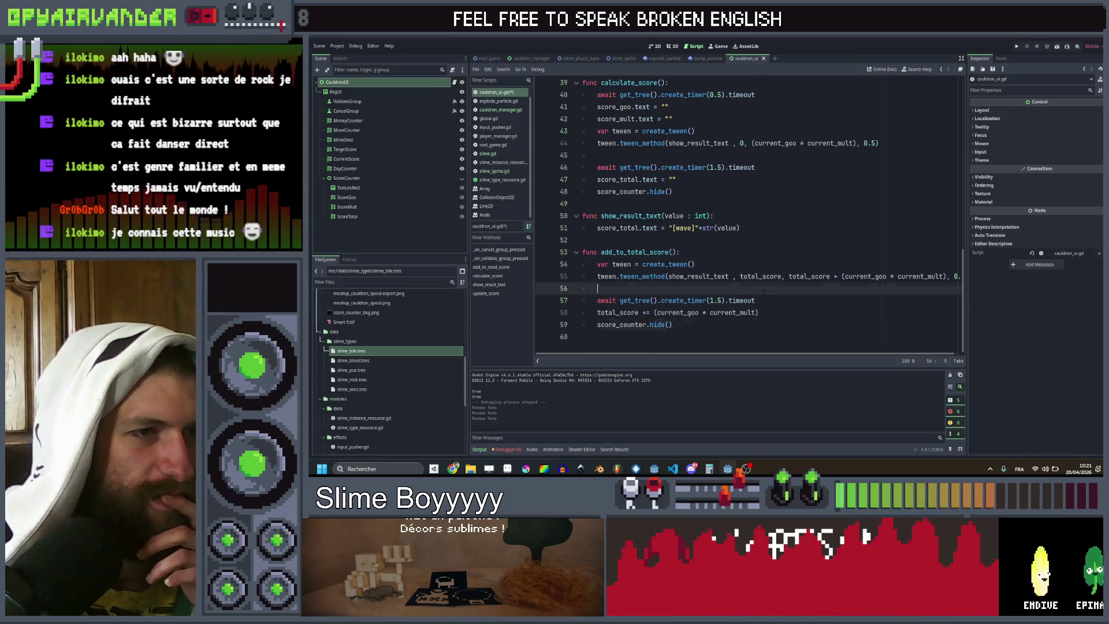
{"action": "key", "text": "BackSpace"}
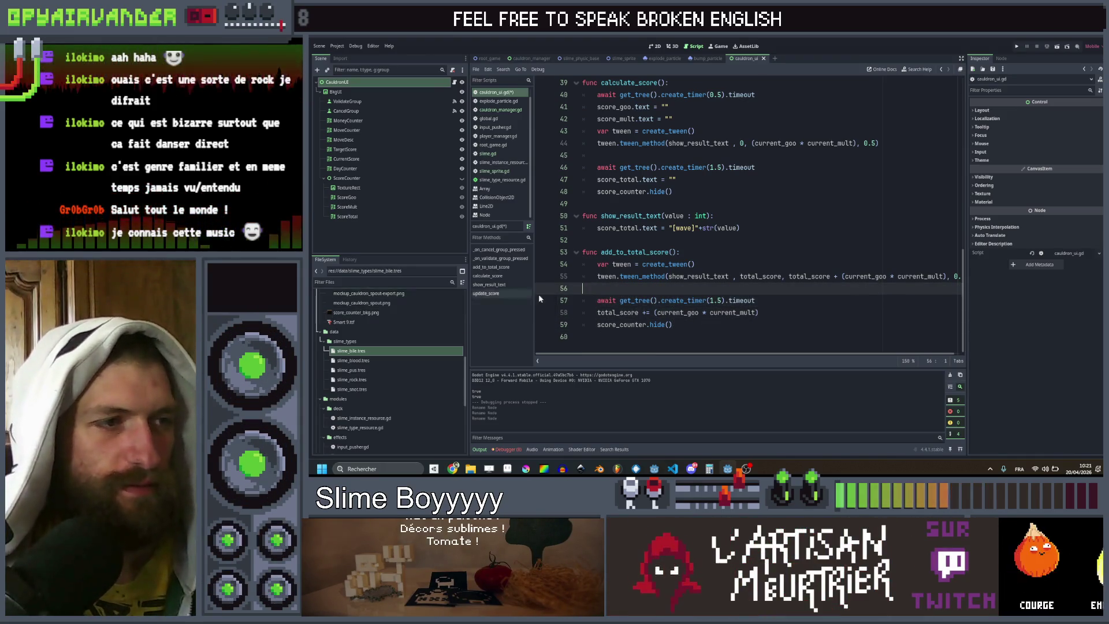
{"action": "key", "text": "BackSpace"}
{"action": "left_click", "coordinate": [778, 289]}
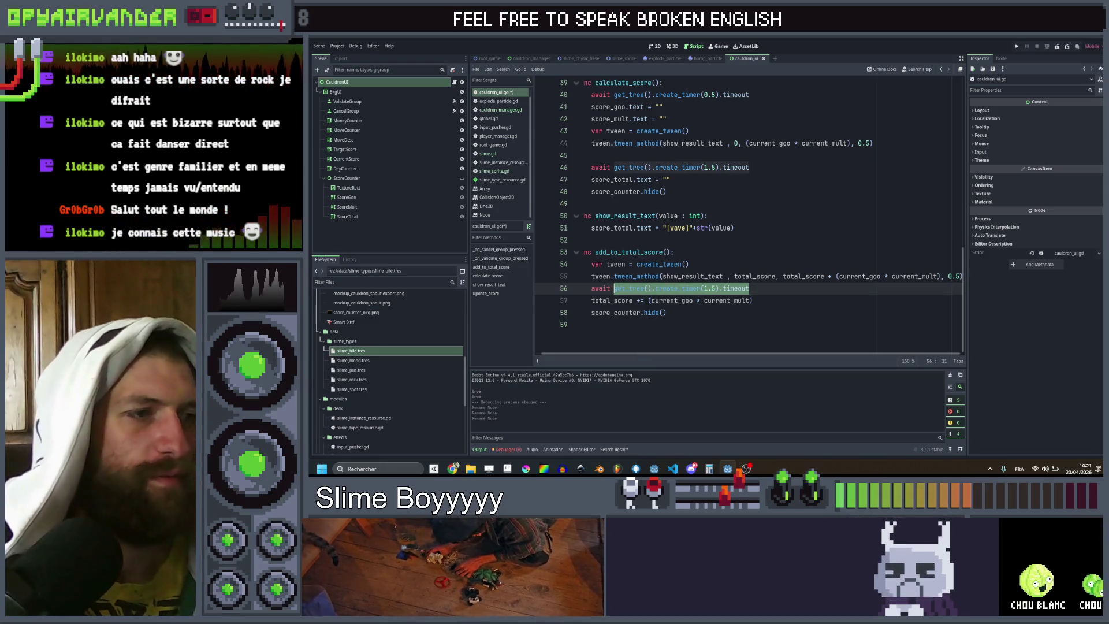
{"action": "type", "text": "twee"}
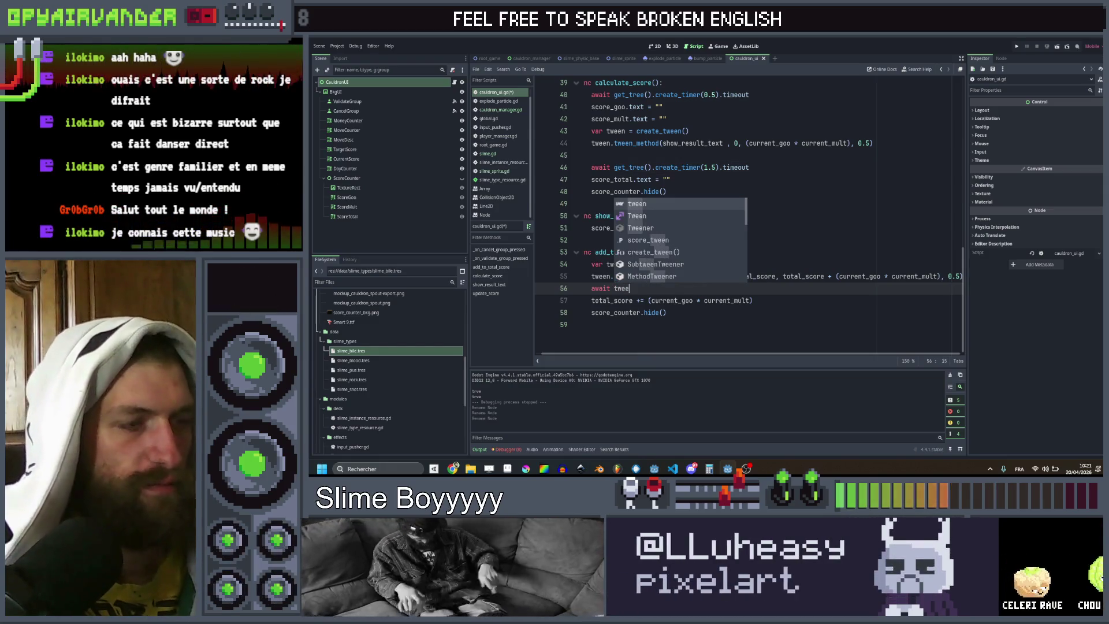
{"action": "type", "text": "n.fini"}
{"action": "key", "text": "Return"}
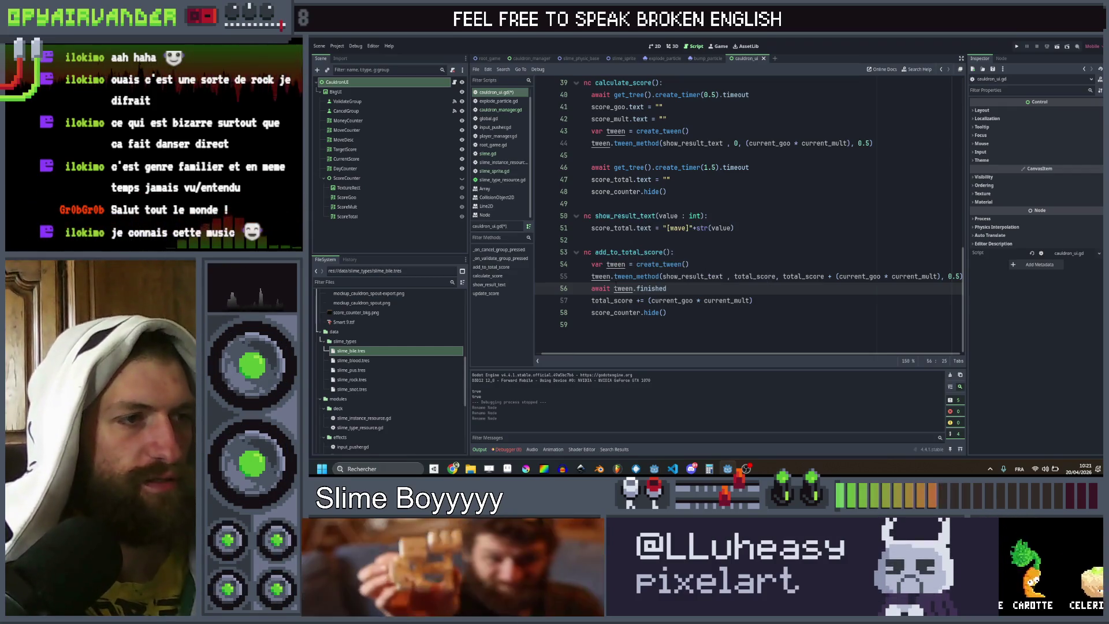
{"action": "left_click", "coordinate": [679, 312]}
{"action": "key", "text": "ctrl+shift+k"}
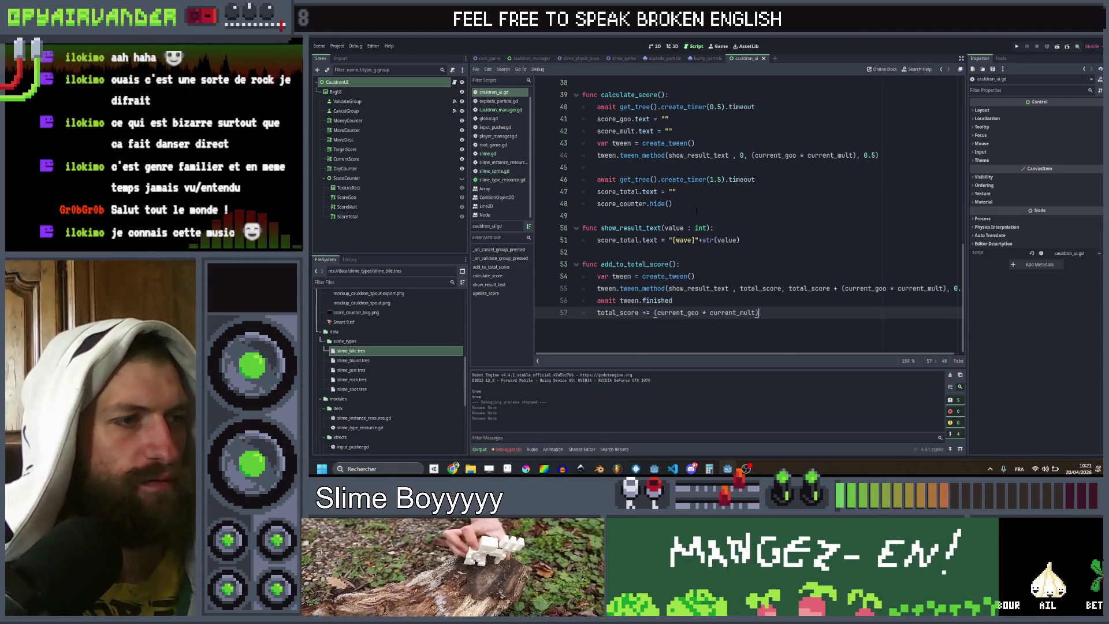
{"action": "scroll", "coordinate": [635, 231], "scroll_direction": "up", "scroll_amount": 3}
Step: Search all scripts for calculate_score and open its call in cauldron_manager.gd
{"action": "double_click", "coordinate": [618, 192]}
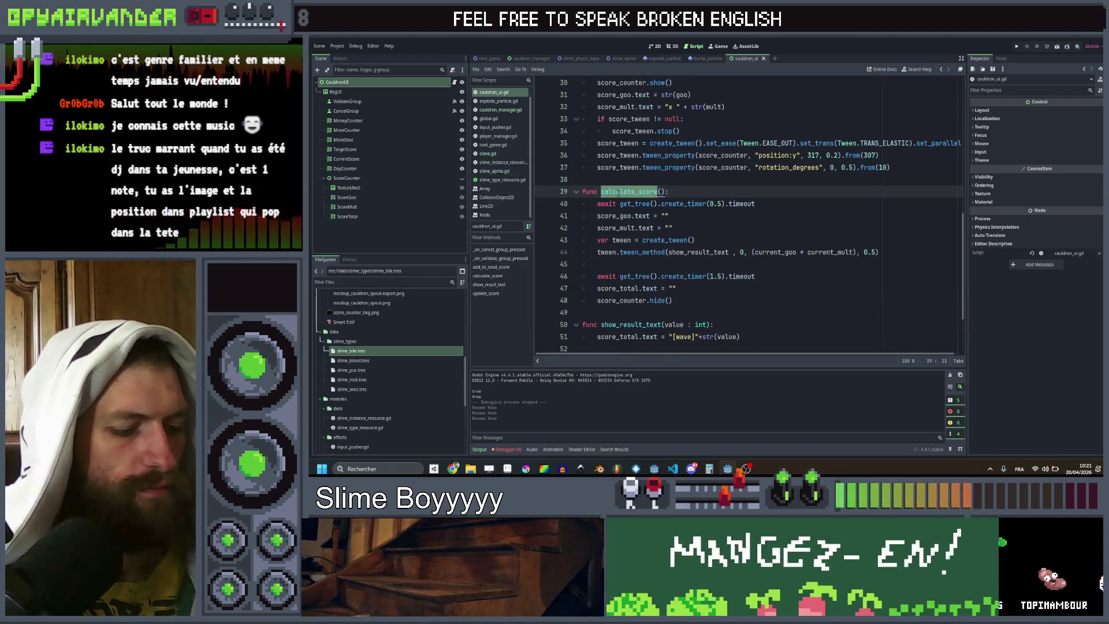
{"action": "key", "text": "ctrl+shift+f"}
{"action": "key", "text": "Return"}
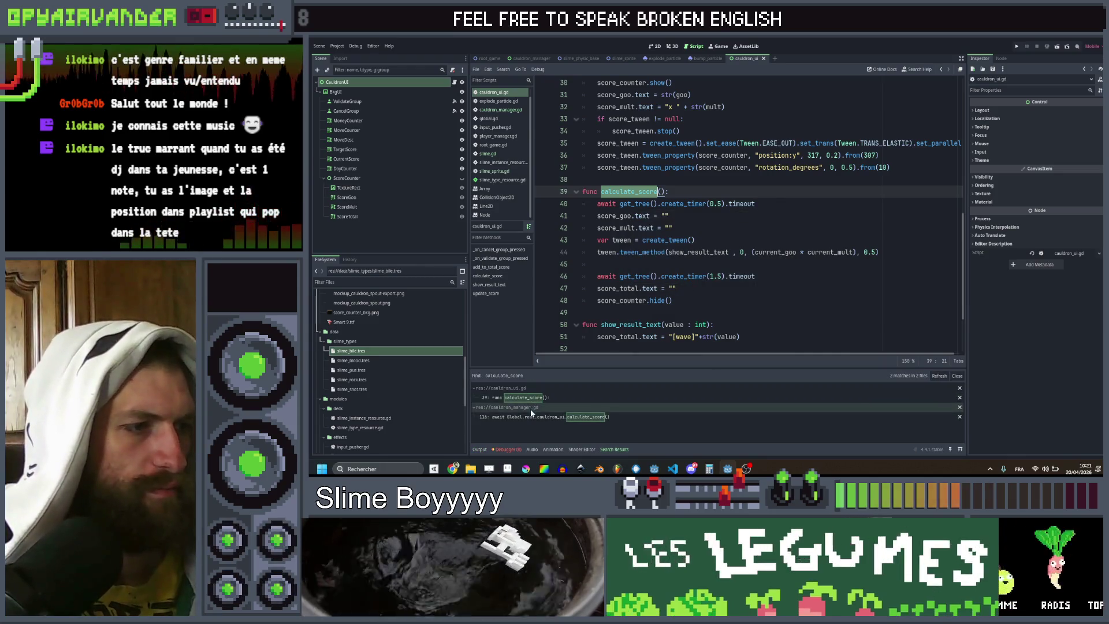
{"action": "left_click", "coordinate": [530, 417]}
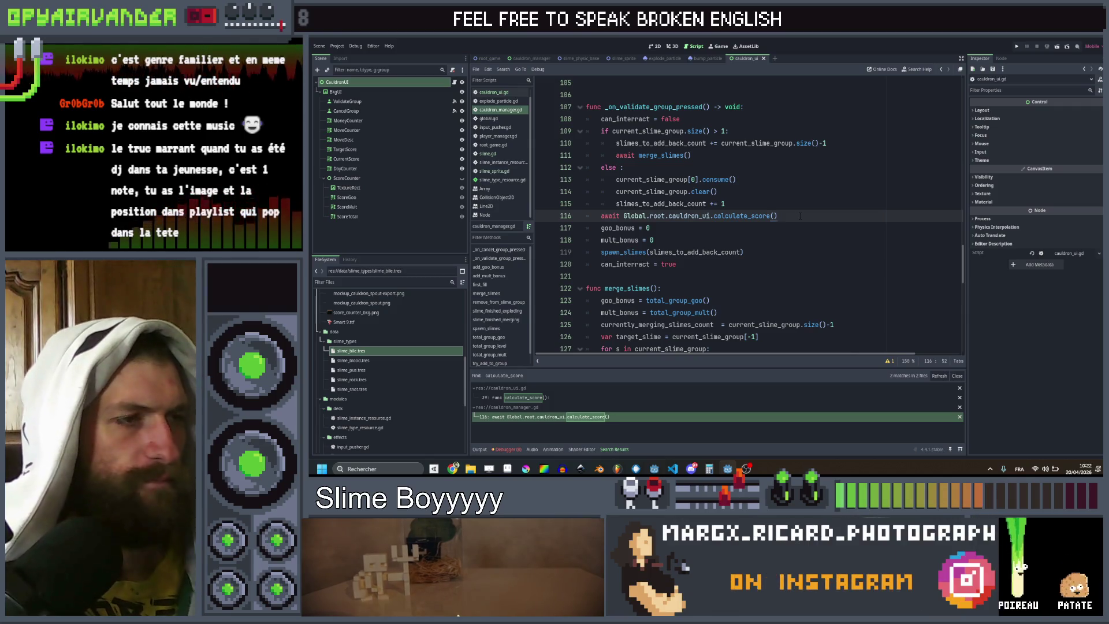
Step: Add Global.root.cauldron_ui.add_to_total_score() on a new line after await calculate_score()
{"action": "key", "text": "Return"}
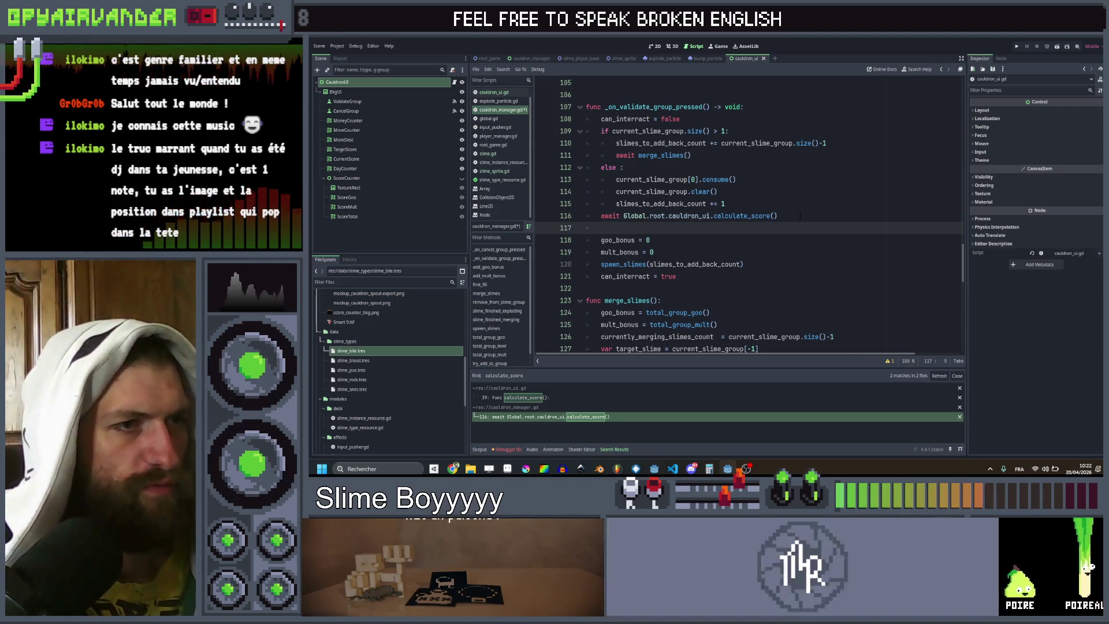
{"action": "key", "text": "Up"}
{"action": "key", "text": "Right"}
{"action": "key", "text": "Right"}
{"action": "key", "text": "Right"}
{"action": "key", "text": "shift+Right"}
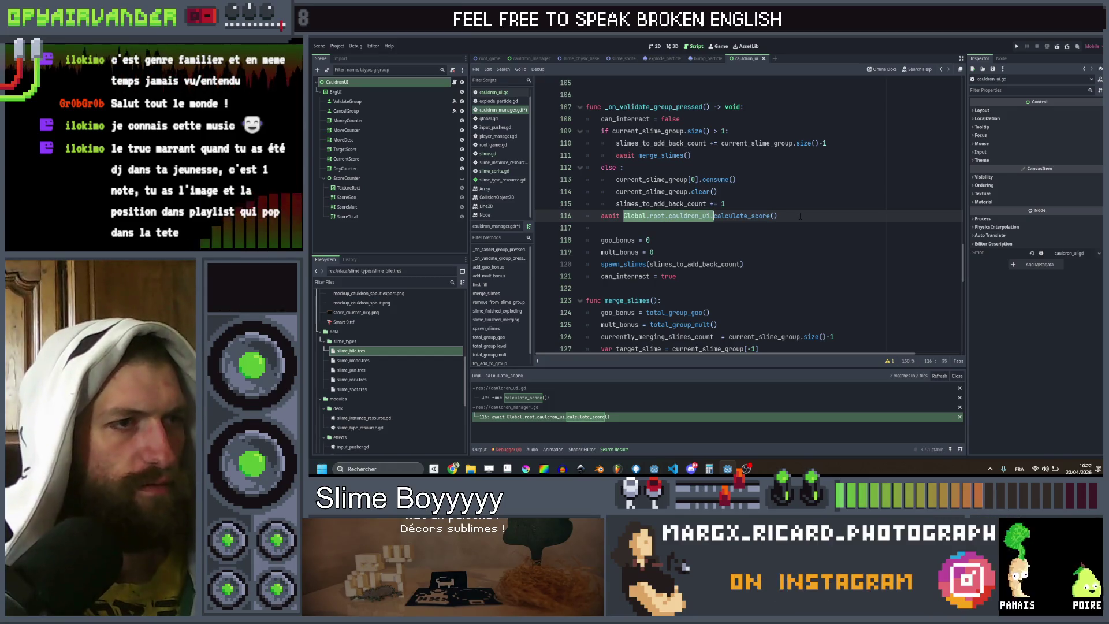
{"action": "key", "text": "ctrl+c"}
{"action": "key", "text": "Down"}
{"action": "key", "text": "ctrl+v"}
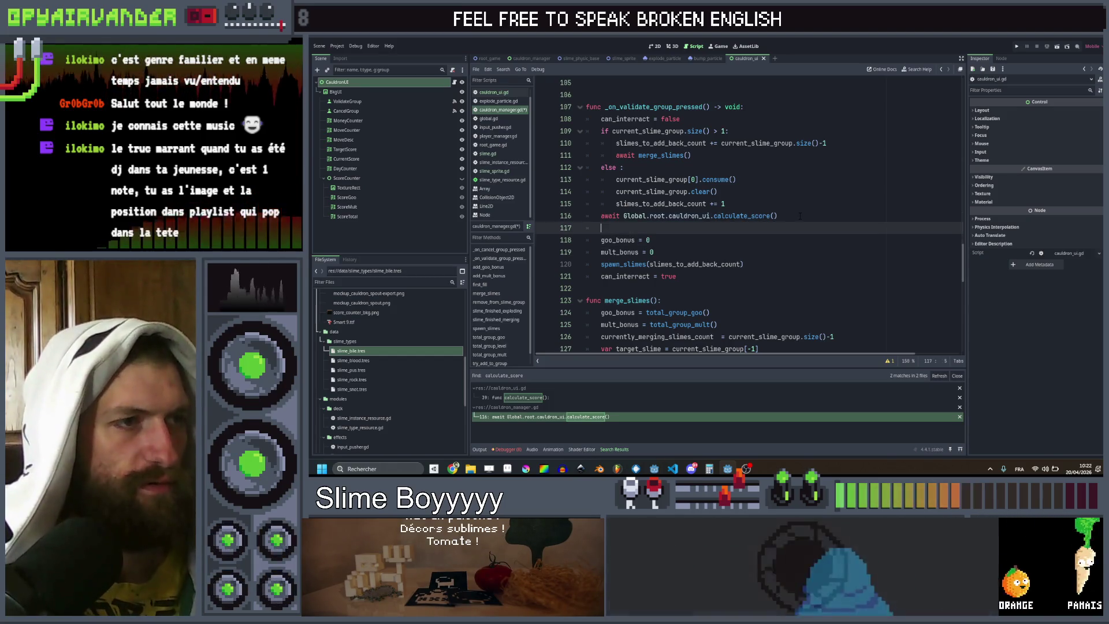
{"action": "type", "text": "Global.root.cauldron_ui."}
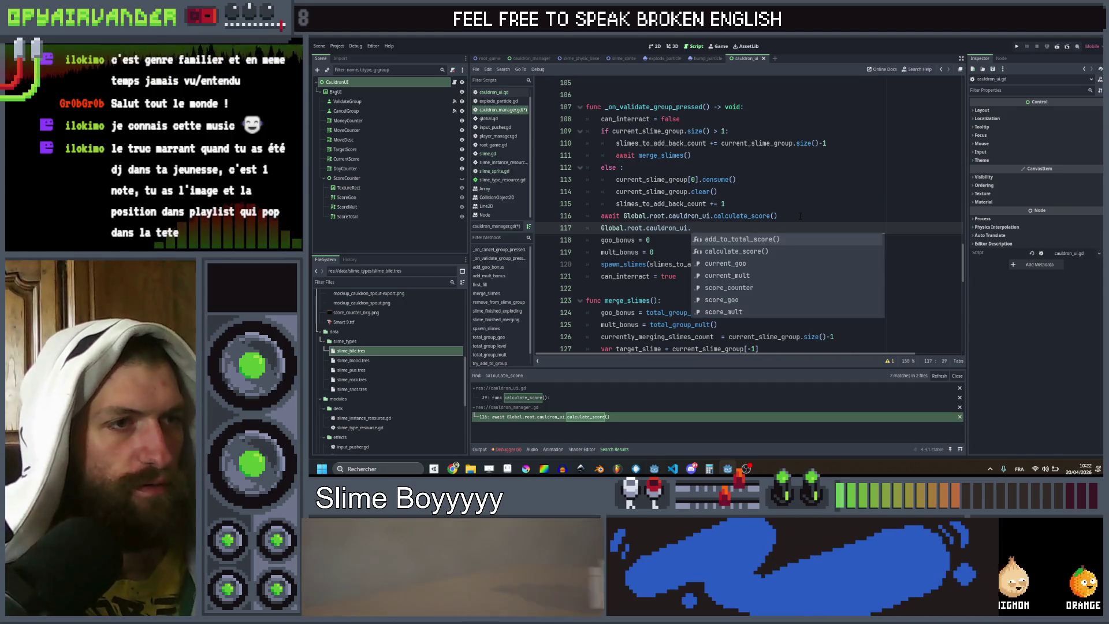
{"action": "key", "text": "Return"}
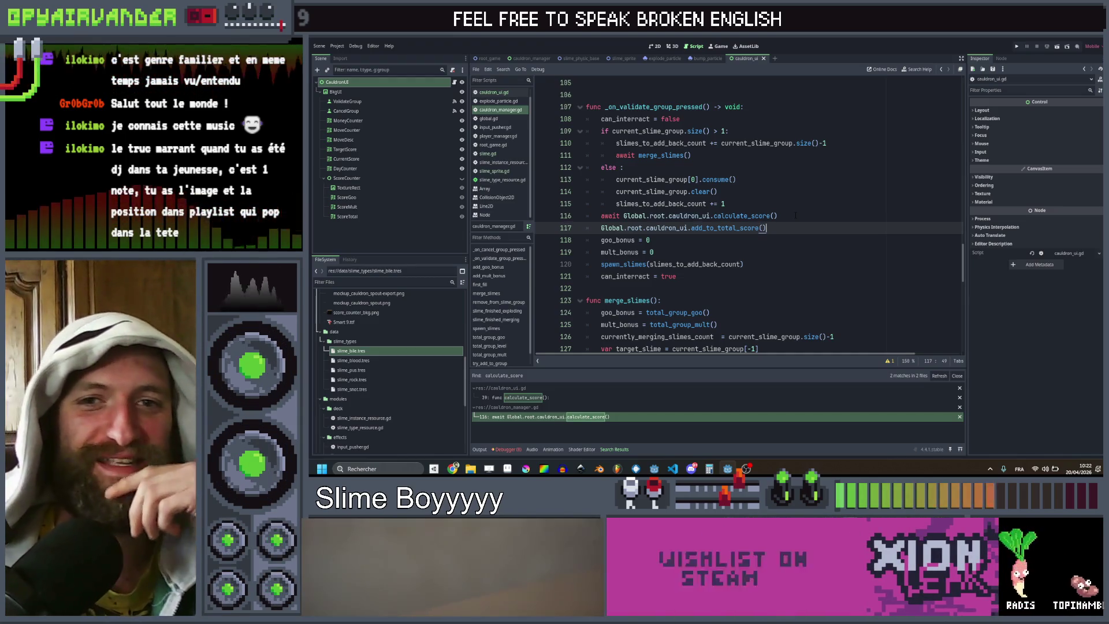
Step: Check the new add_to_total_score call among the handler's lines in cauldron_manager.gd
{"action": "left_click", "coordinate": [788, 264]}
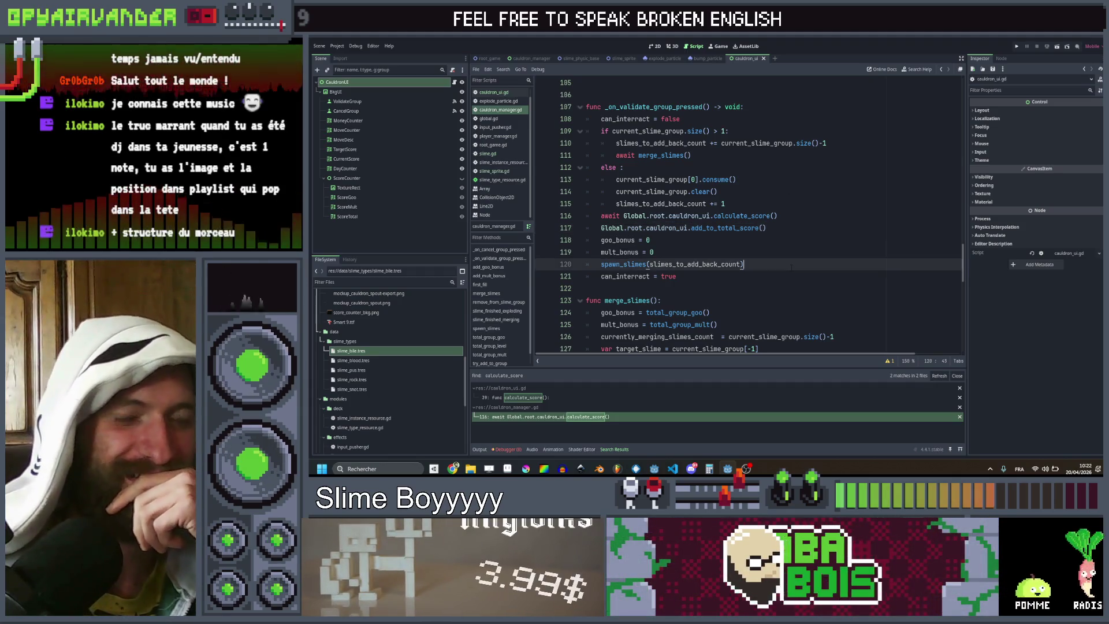
{"action": "left_click", "coordinate": [791, 228]}
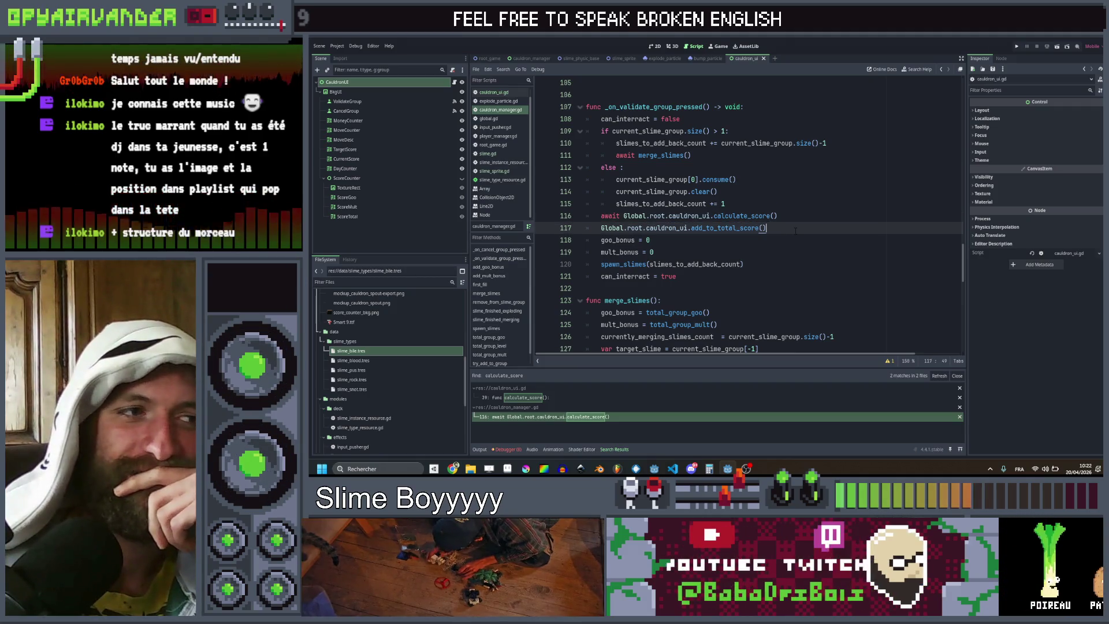
{"action": "left_click", "coordinate": [796, 248]}
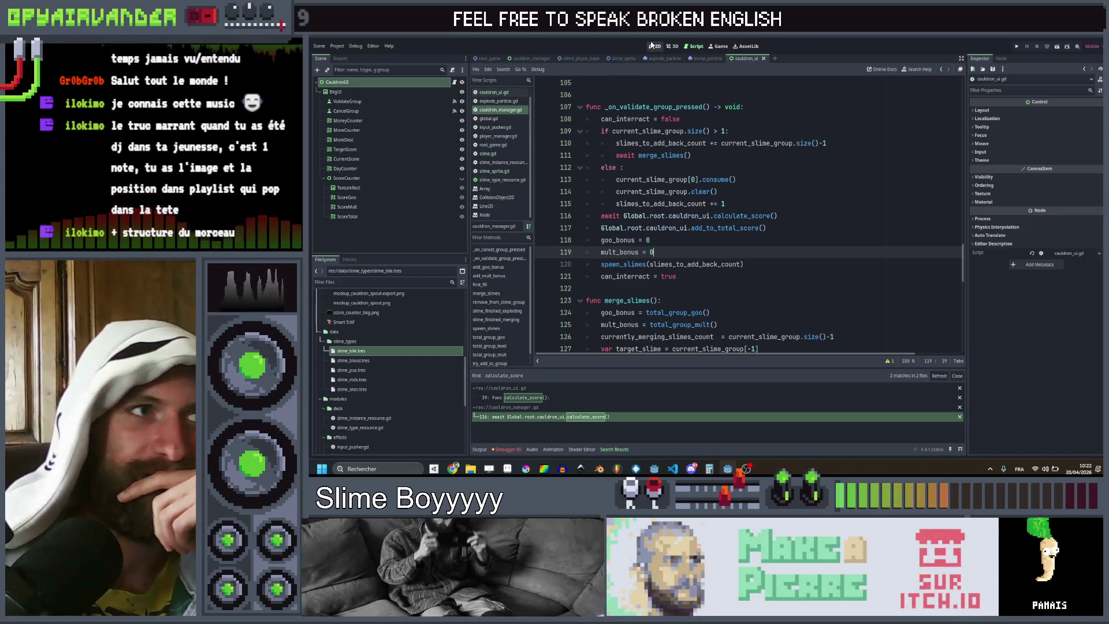
{"action": "left_click", "coordinate": [502, 92]}
Step: Paste a copy of show_result_text below add_to_total_score, begin renaming it, and save
{"action": "scroll", "coordinate": [748, 214], "scroll_direction": "down", "scroll_amount": 2}
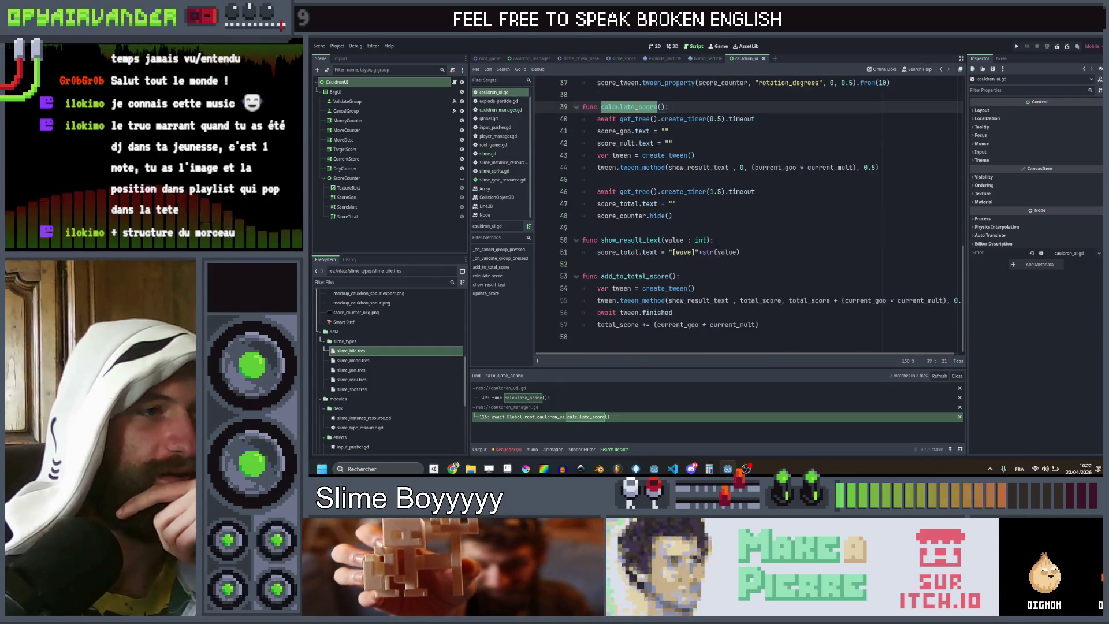
{"action": "left_click", "coordinate": [759, 254]}
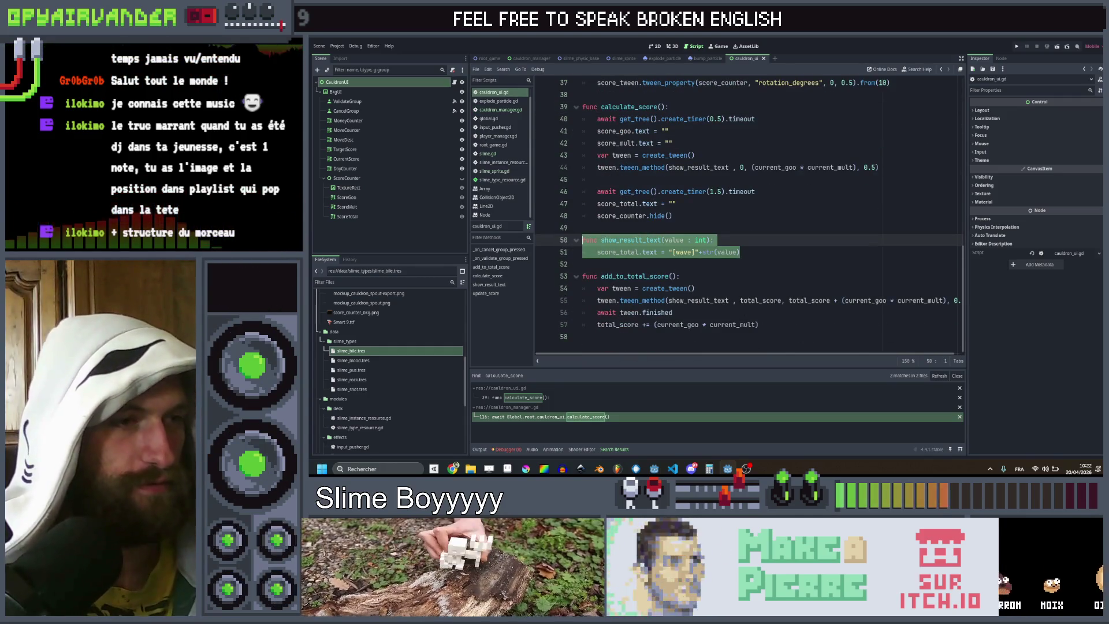
{"action": "left_click", "coordinate": [776, 326]}
{"action": "key", "text": "Return"}
{"action": "key", "text": "ctrl+v"}
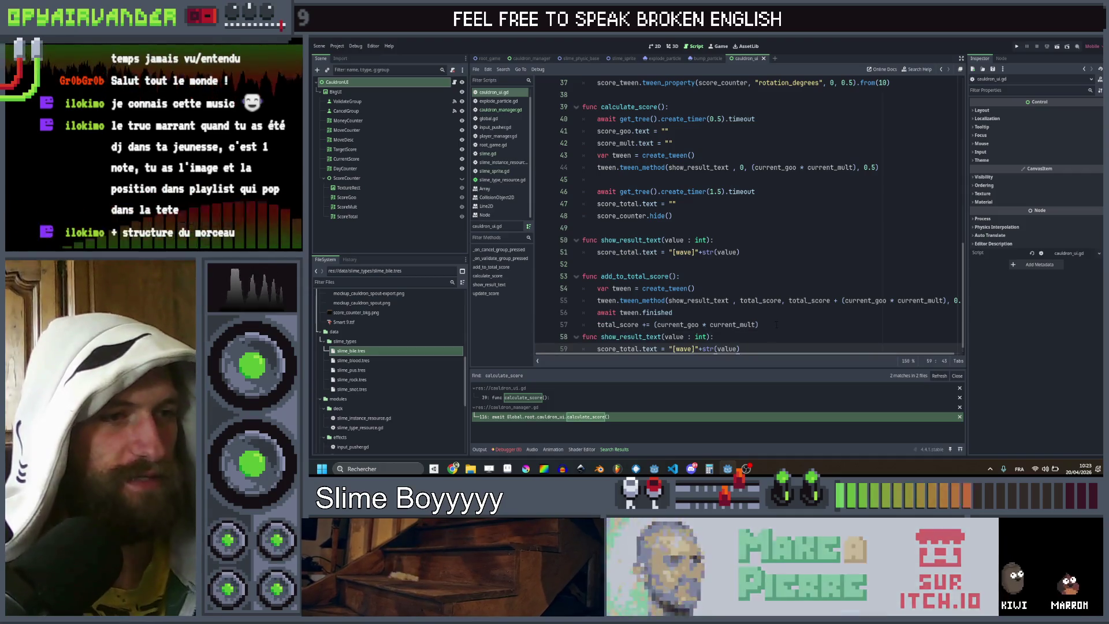
{"action": "left_click", "coordinate": [627, 348]}
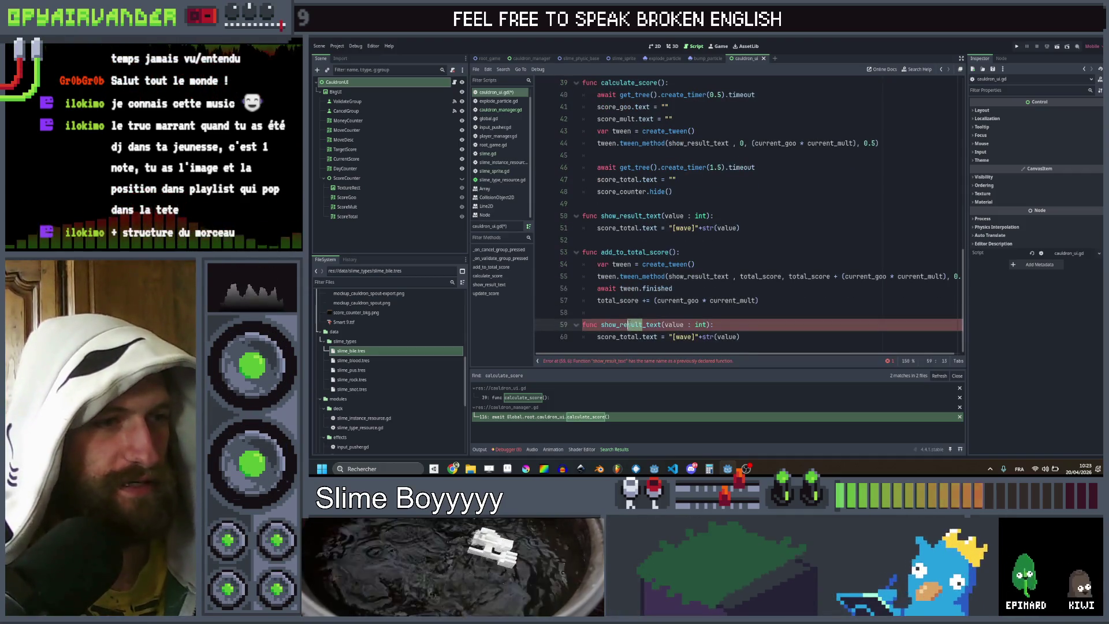
{"action": "left_click", "coordinate": [620, 324]}
{"action": "type", "text": "tota"}
{"action": "key", "text": "ctrl+s"}
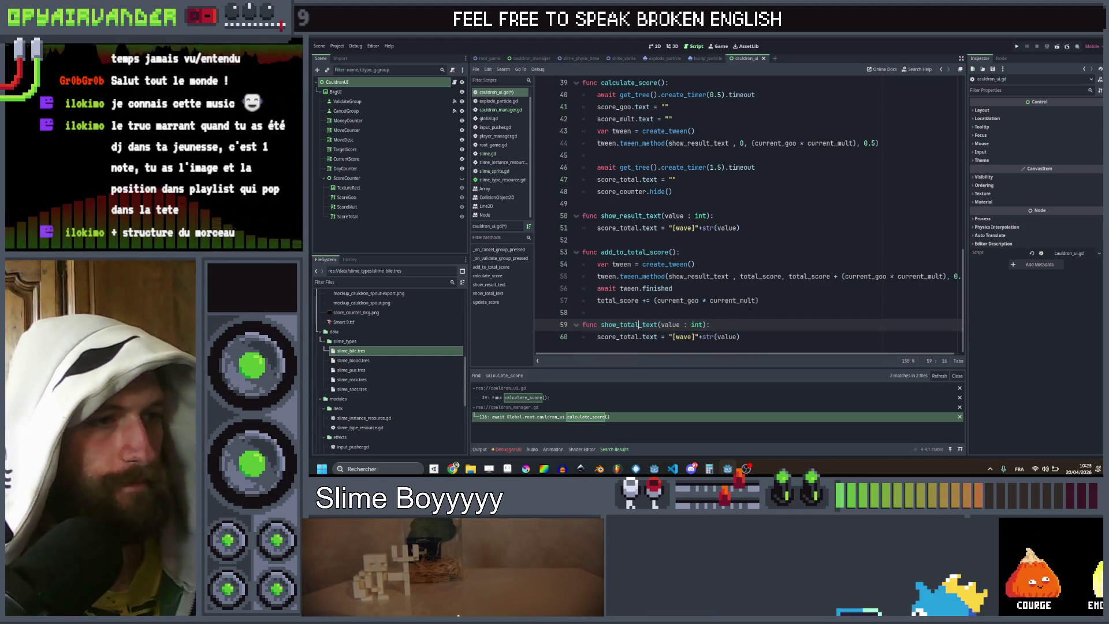
Step: Rename the copy to show_current_total_text and use it in add_to_total_score's tween_method call
{"action": "left_click", "coordinate": [770, 300]}
{"action": "scroll", "coordinate": [769, 302], "scroll_direction": "up", "scroll_amount": 13}
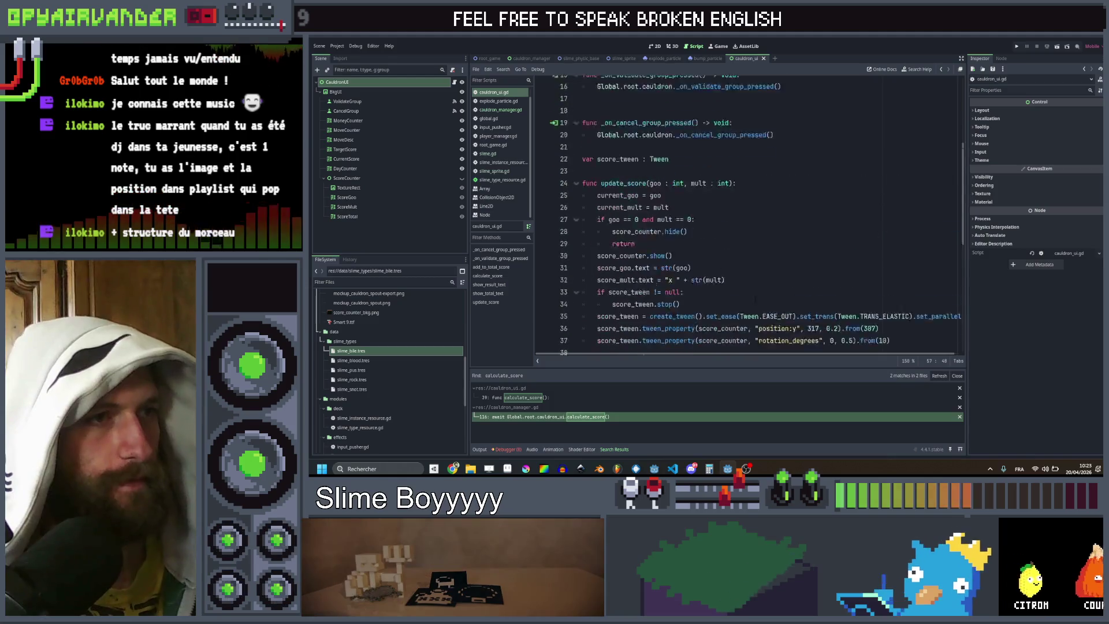
{"action": "left_click", "coordinate": [643, 143]}
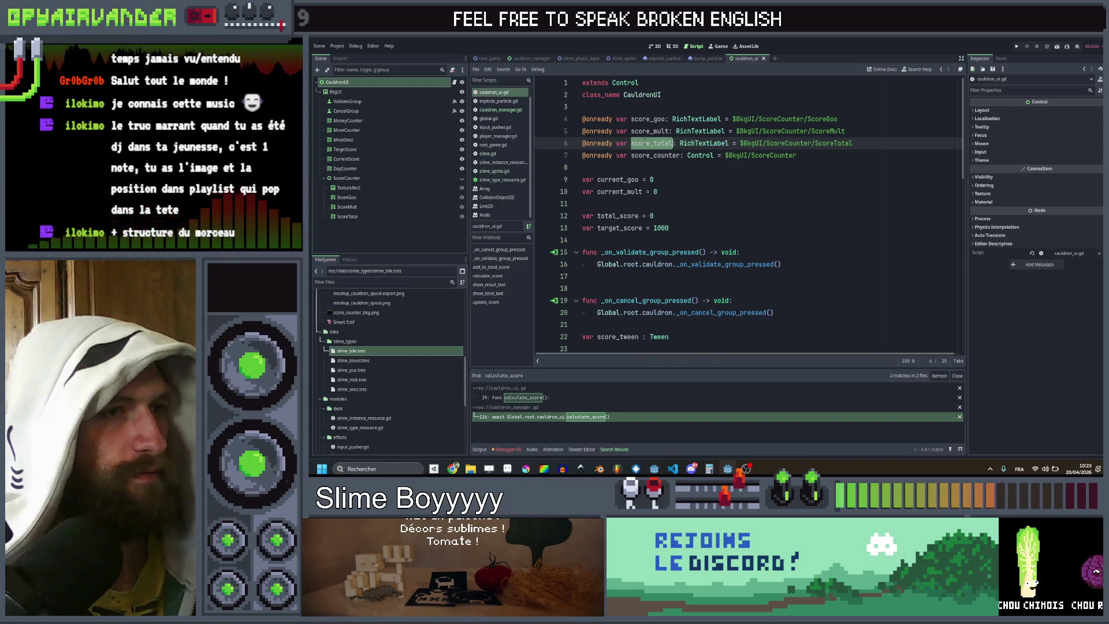
{"action": "scroll", "coordinate": [789, 237], "scroll_direction": "down", "scroll_amount": 13}
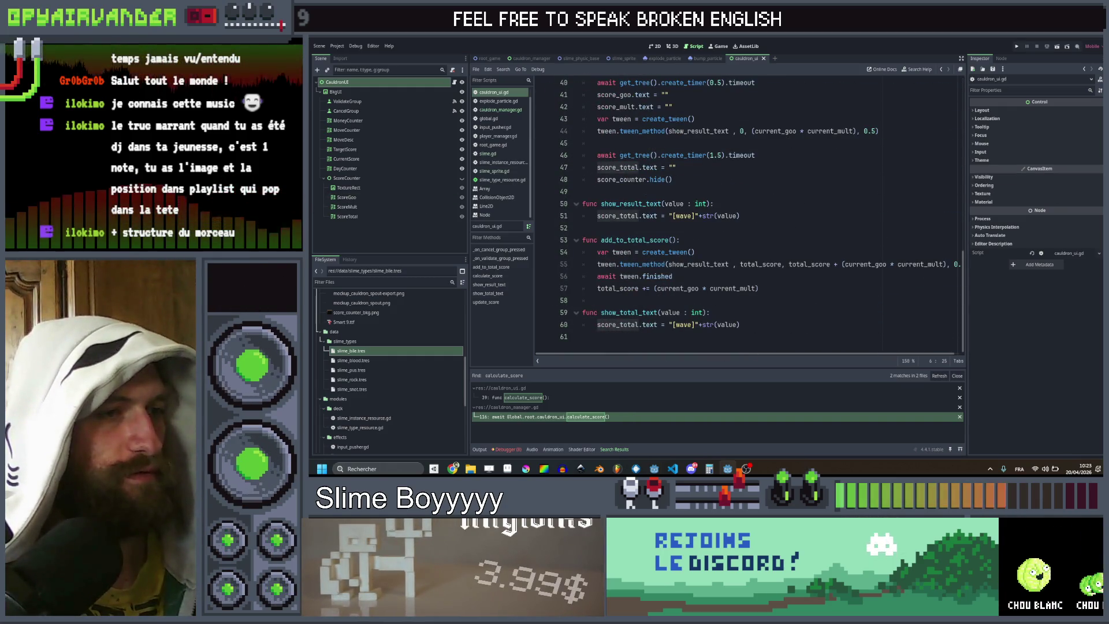
{"action": "left_click", "coordinate": [638, 313]}
{"action": "left_click", "coordinate": [619, 312]}
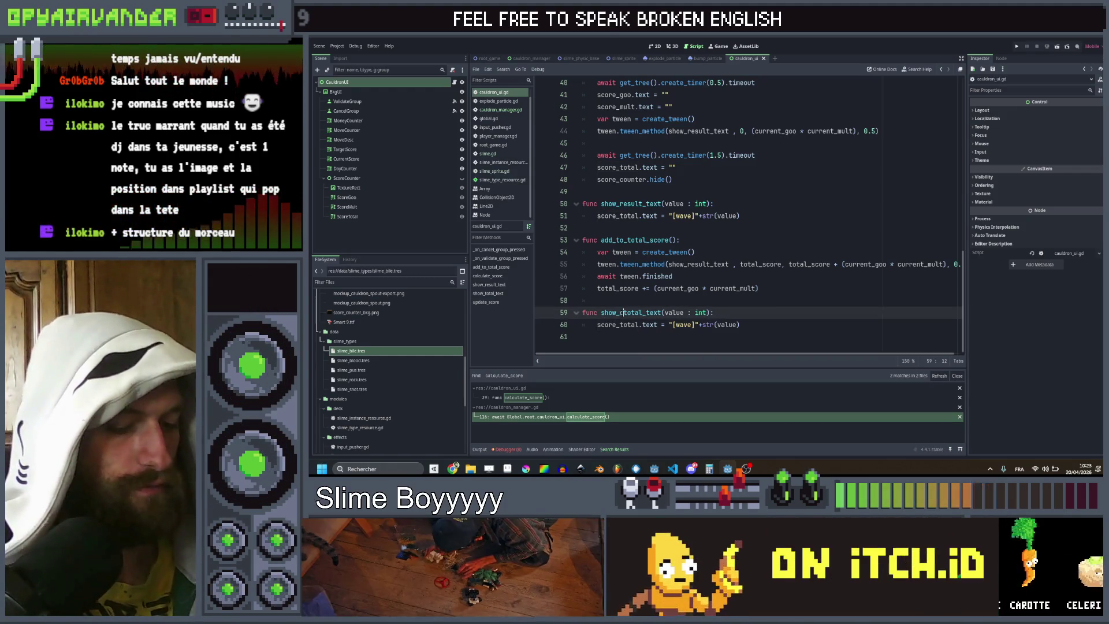
{"action": "type", "text": "current"}
{"action": "key", "text": "Up"}
{"action": "key", "text": "Up"}
{"action": "key", "text": "Up"}
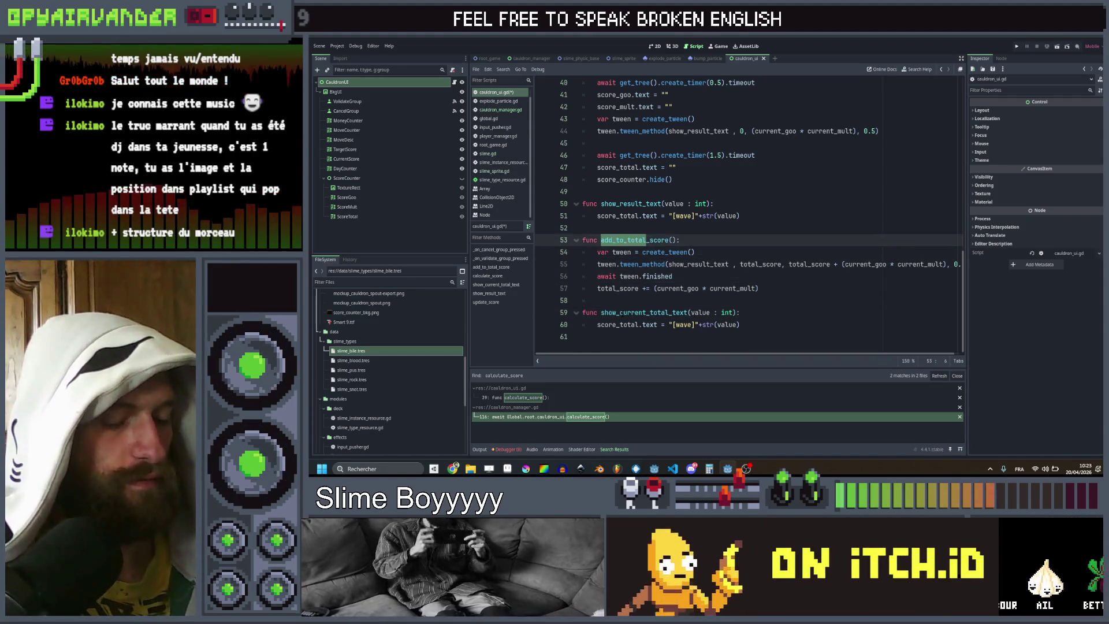
{"action": "key", "text": "shift+Right"}
{"action": "key", "text": "shift+Right"}
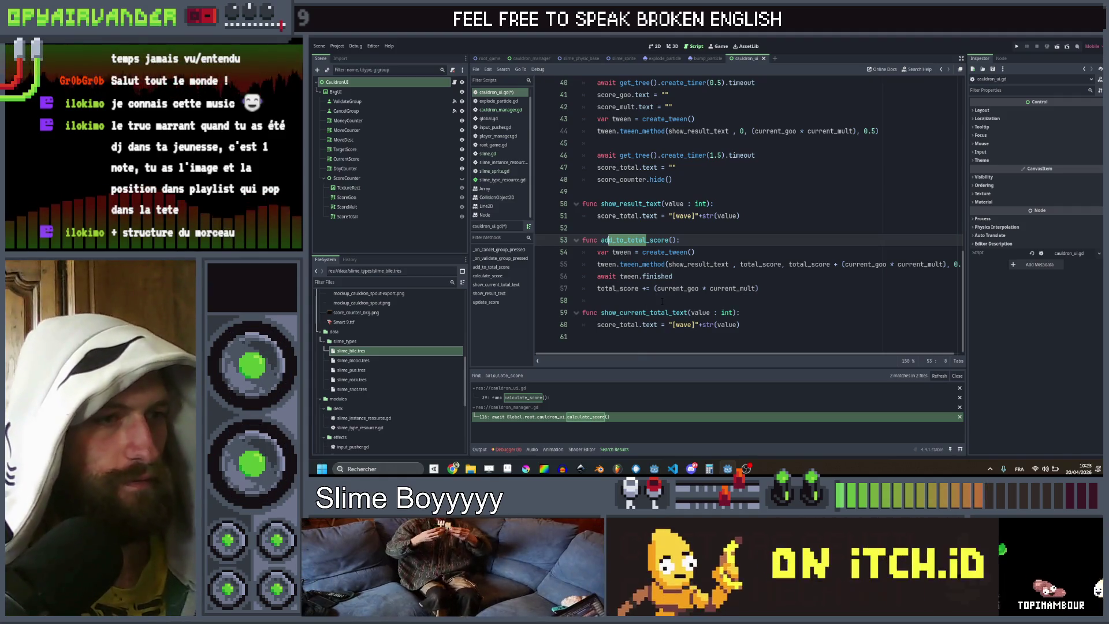
{"action": "left_click", "coordinate": [662, 301]}
{"action": "left_click_drag", "start_coordinate": [600, 312], "coordinate": [688, 313]}
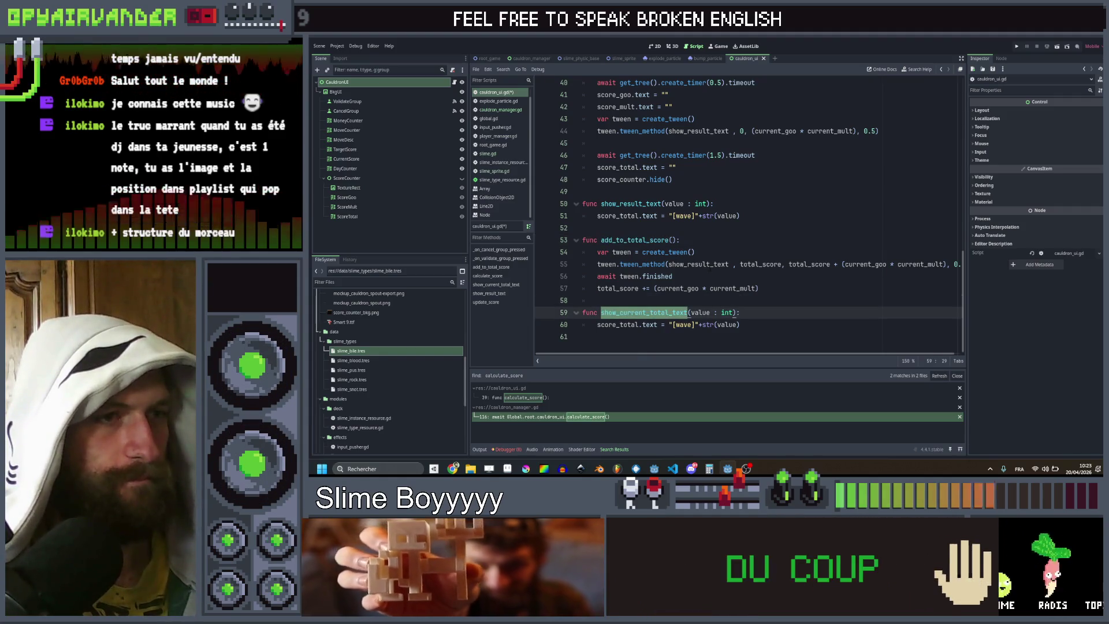
{"action": "double_click", "coordinate": [711, 264]}
Step: Add a CurrentScore reference and make the function set current_score.text = str(value), wave tag removed
{"action": "scroll", "coordinate": [745, 213], "scroll_direction": "up", "scroll_amount": 13}
{"action": "left_click_drag", "start_coordinate": [346, 159], "coordinate": [686, 168]}
{"action": "scroll", "coordinate": [685, 168], "scroll_direction": "down", "scroll_amount": 13}
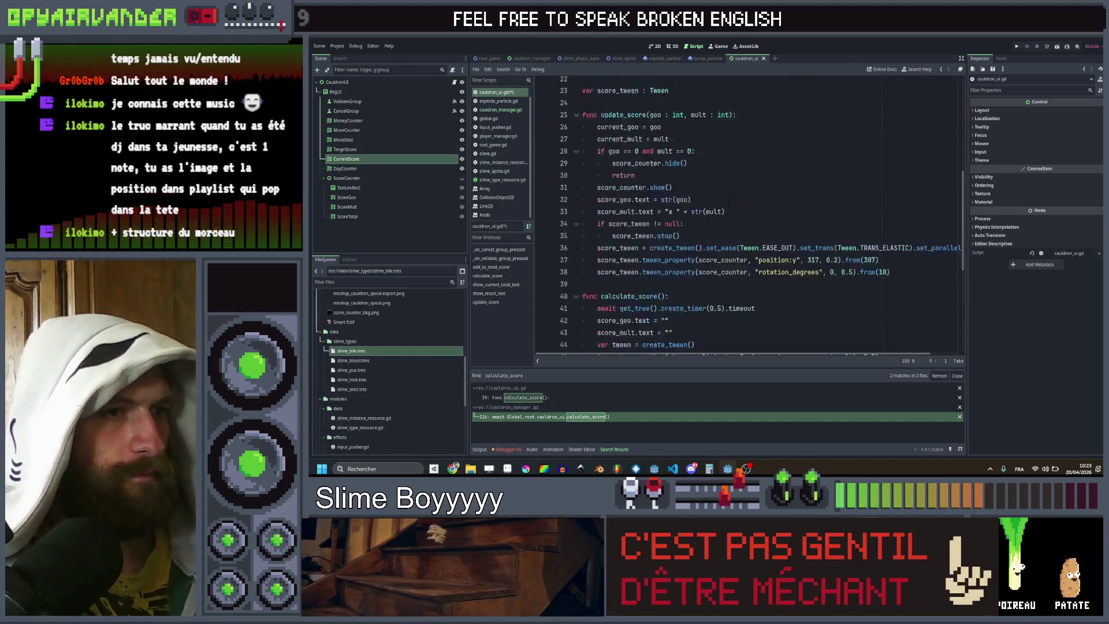
{"action": "double_click", "coordinate": [619, 325]}
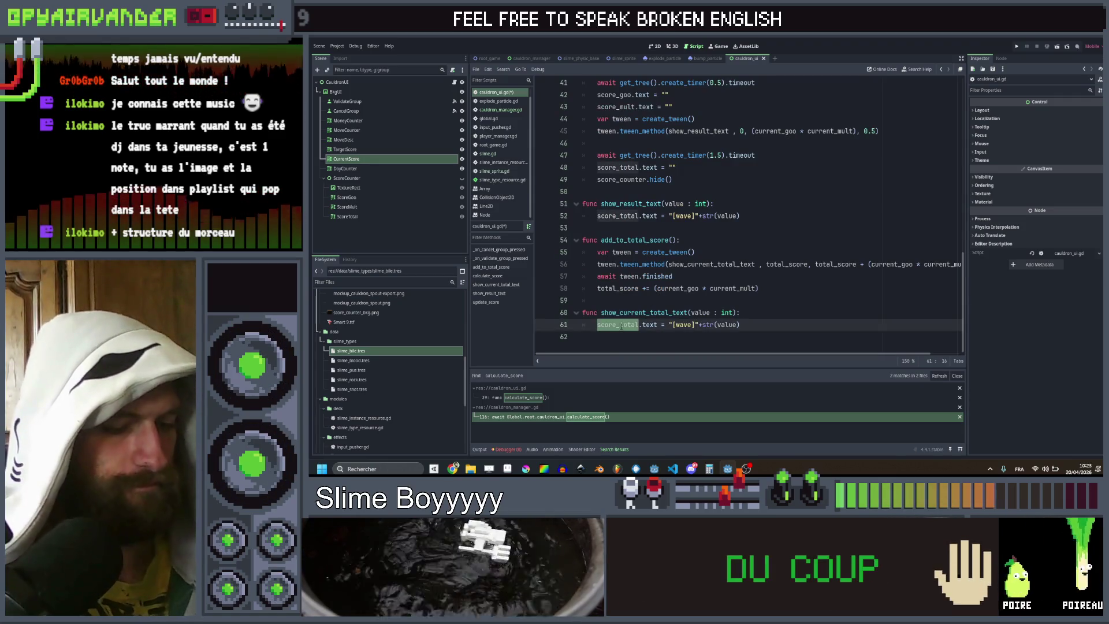
{"action": "type", "text": "curren"}
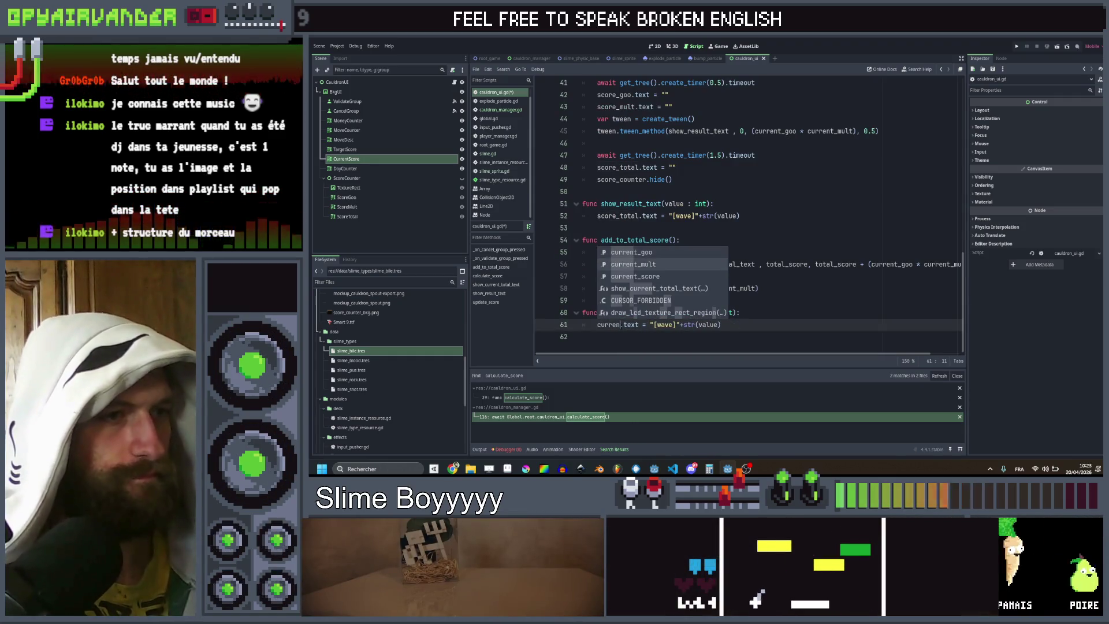
{"action": "key", "text": "Down"}
{"action": "key", "text": "Down"}
{"action": "key", "text": "Return"}
{"action": "key", "text": "ctrl+s"}
{"action": "left_click", "coordinate": [598, 300]}
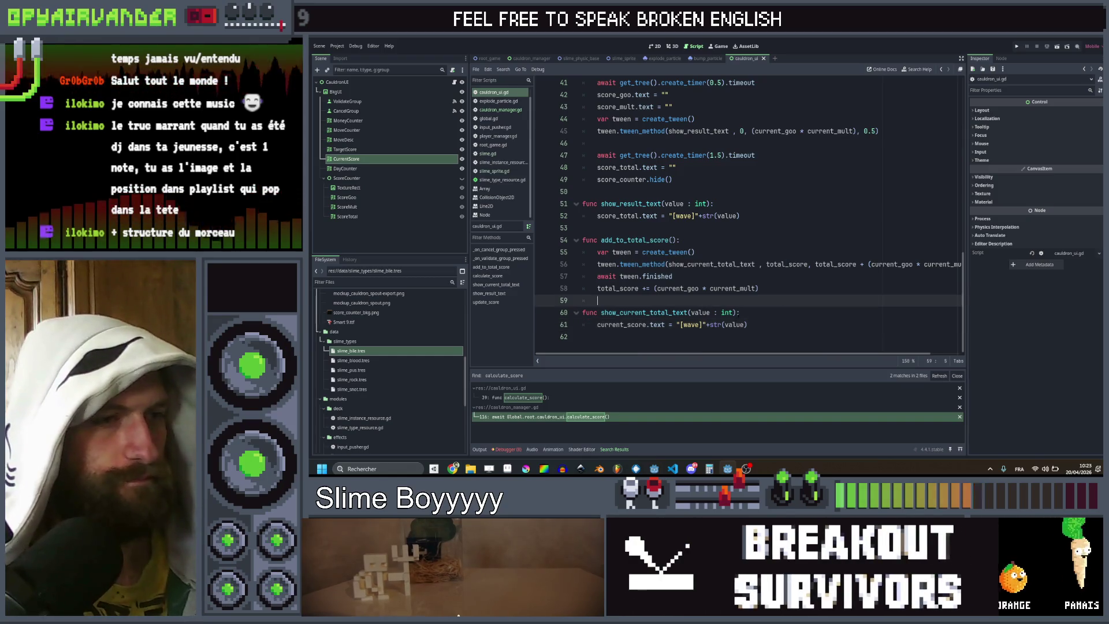
{"action": "left_click_drag", "start_coordinate": [676, 325], "coordinate": [708, 325]}
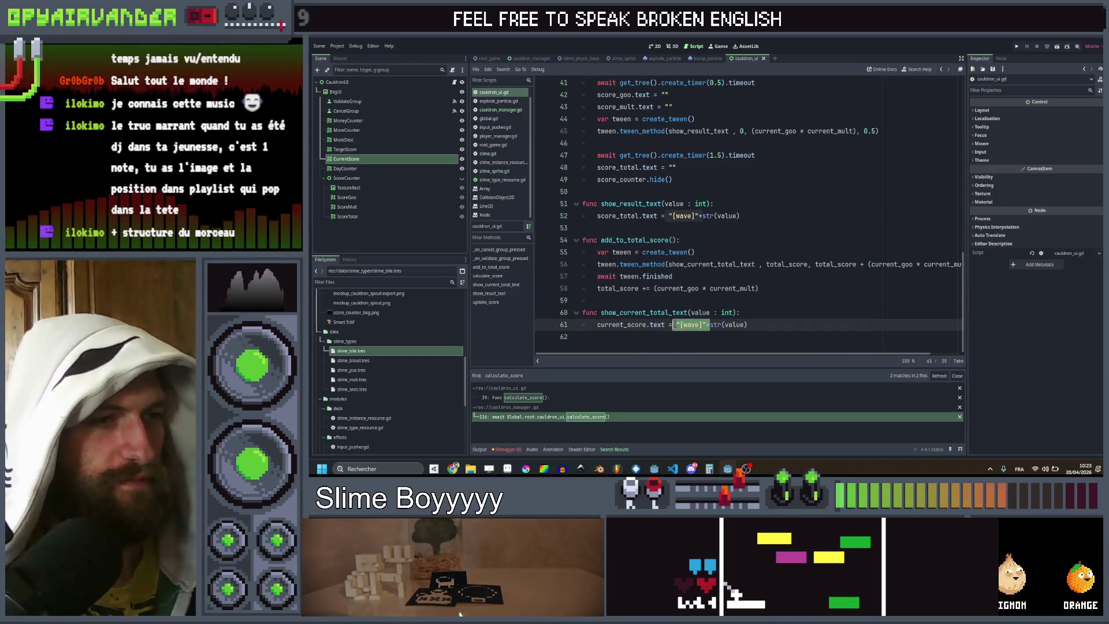
{"action": "key", "text": "Delete"}
{"action": "left_click", "coordinate": [777, 312]}
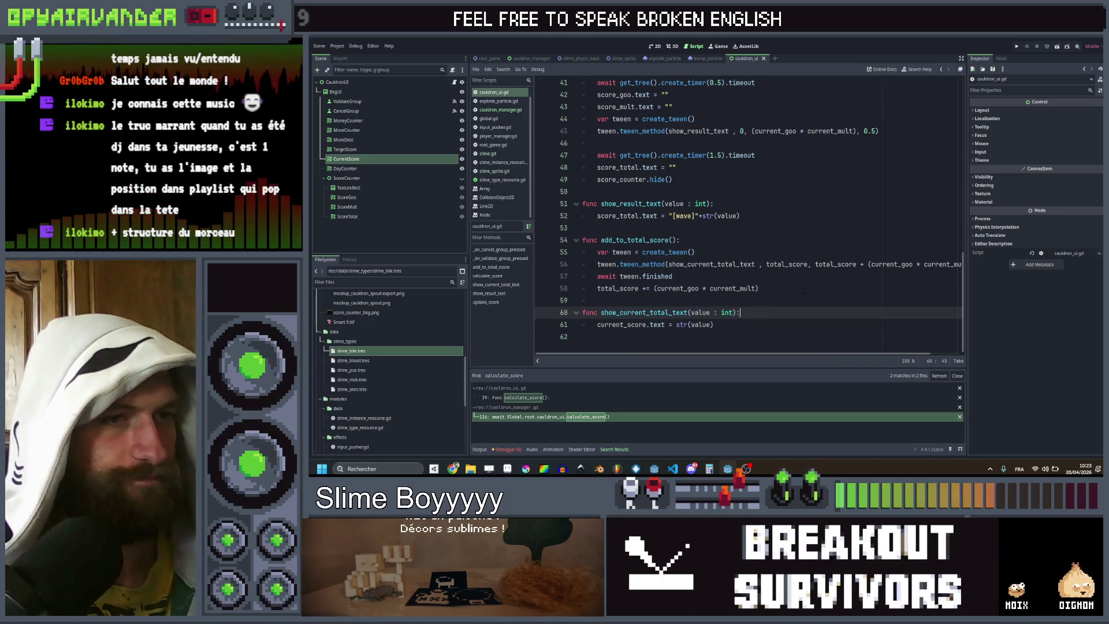
{"action": "left_click", "coordinate": [837, 288]}
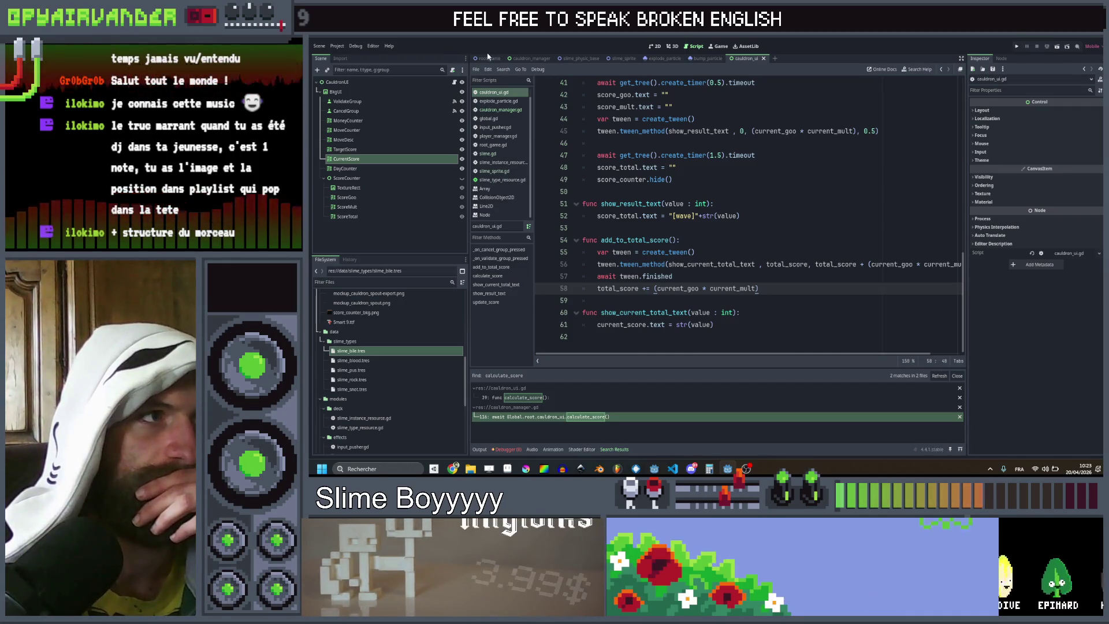
{"action": "left_click", "coordinate": [531, 57]}
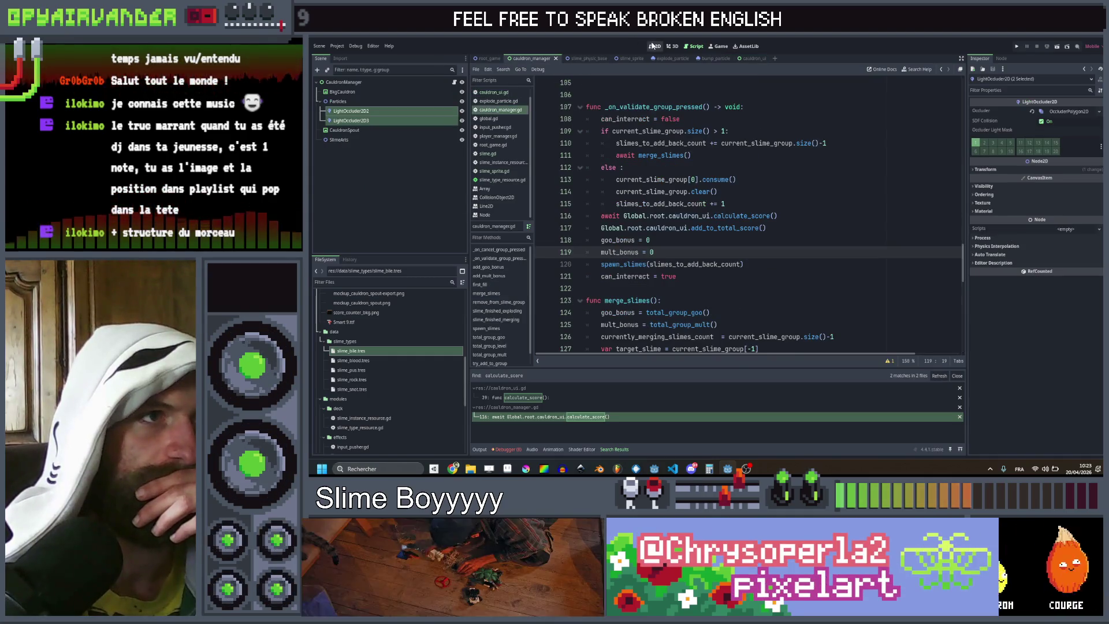
Step: Set the CurrentScore label text to read Score 0 and save the cauldron_ui scene
{"action": "left_click", "coordinate": [653, 46]}
{"action": "left_click", "coordinate": [494, 57]}
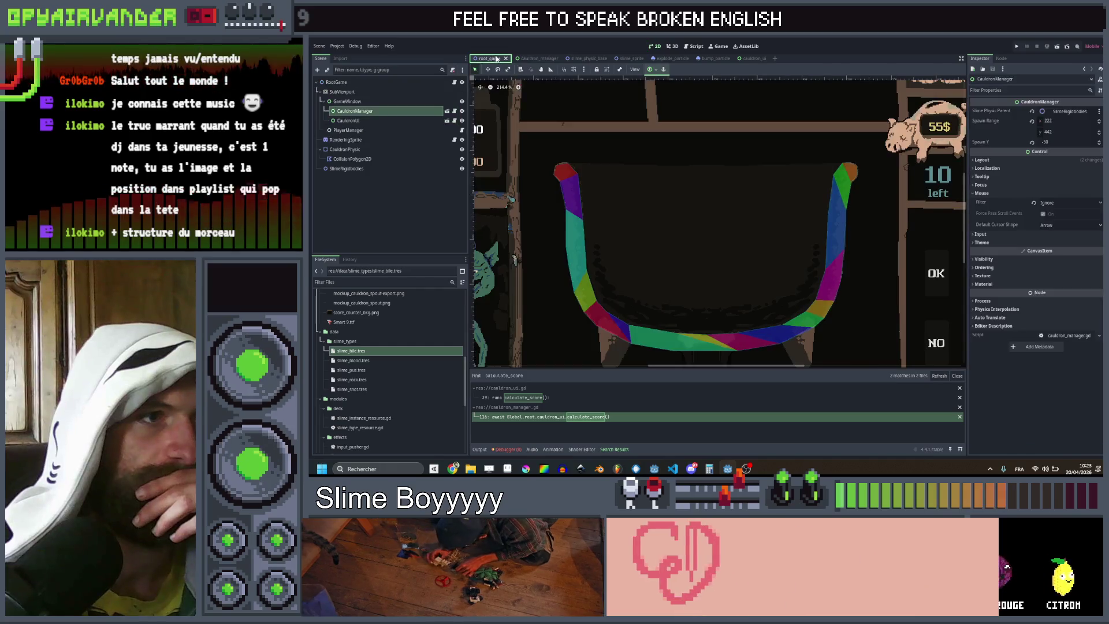
{"action": "left_click", "coordinate": [749, 58]}
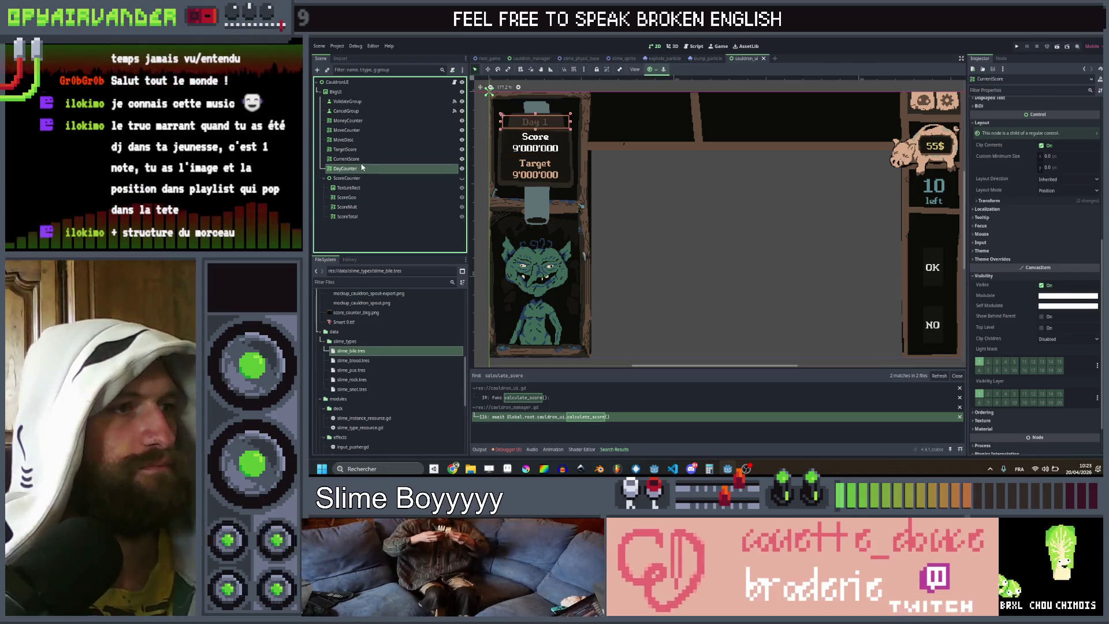
{"action": "scroll", "coordinate": [1049, 220], "scroll_direction": "up", "scroll_amount": 5}
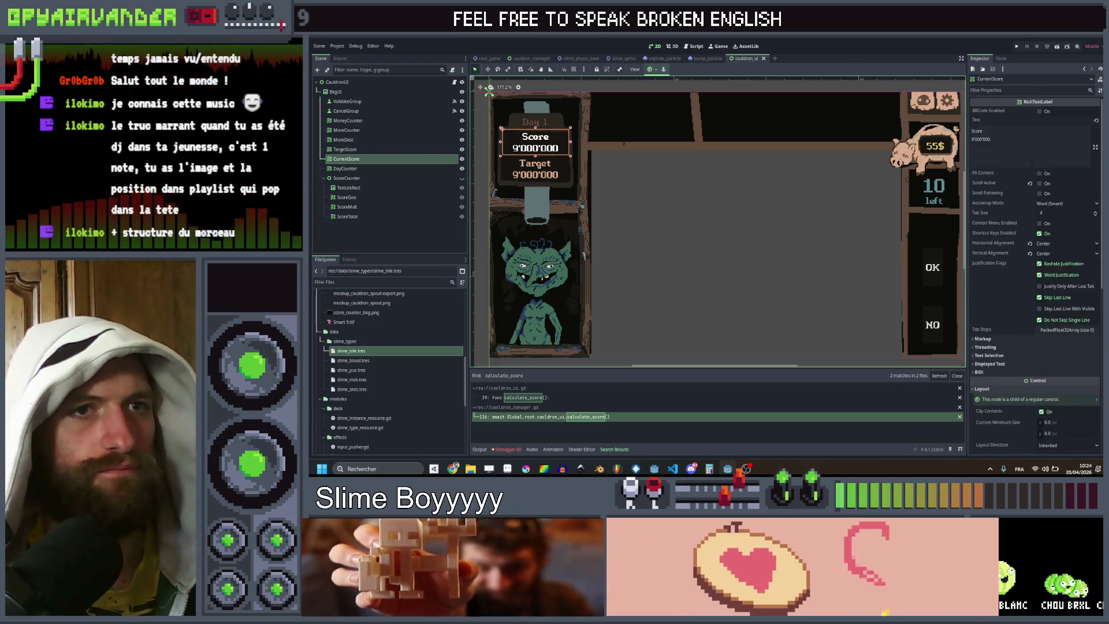
{"action": "triple_click", "coordinate": [1021, 146]}
{"action": "type", "text": "0"}
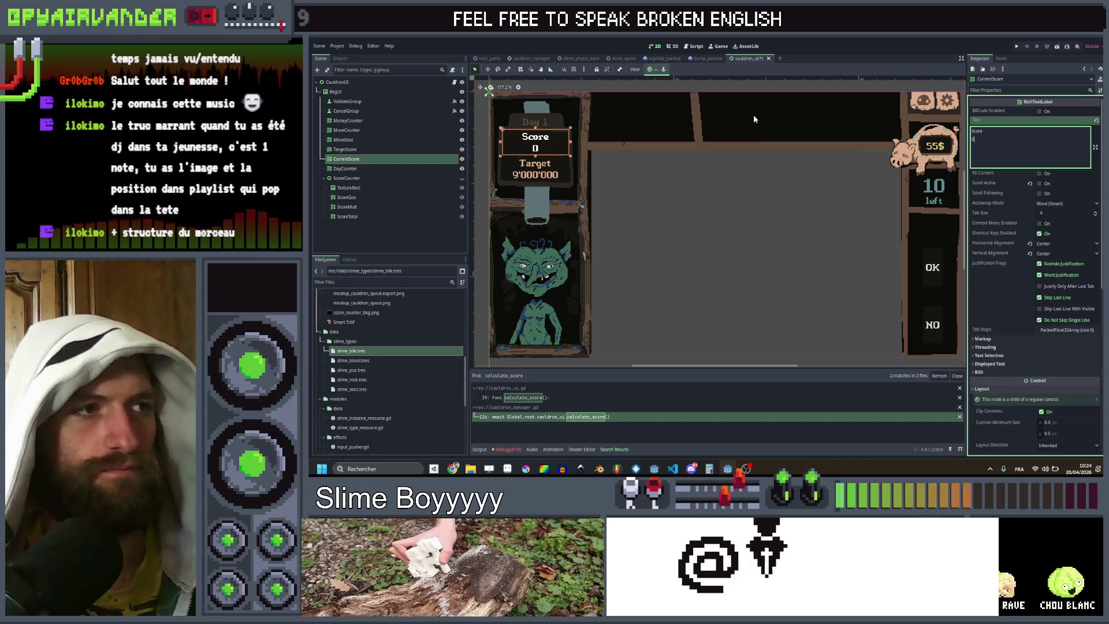
{"action": "key", "text": "ctrl+s"}
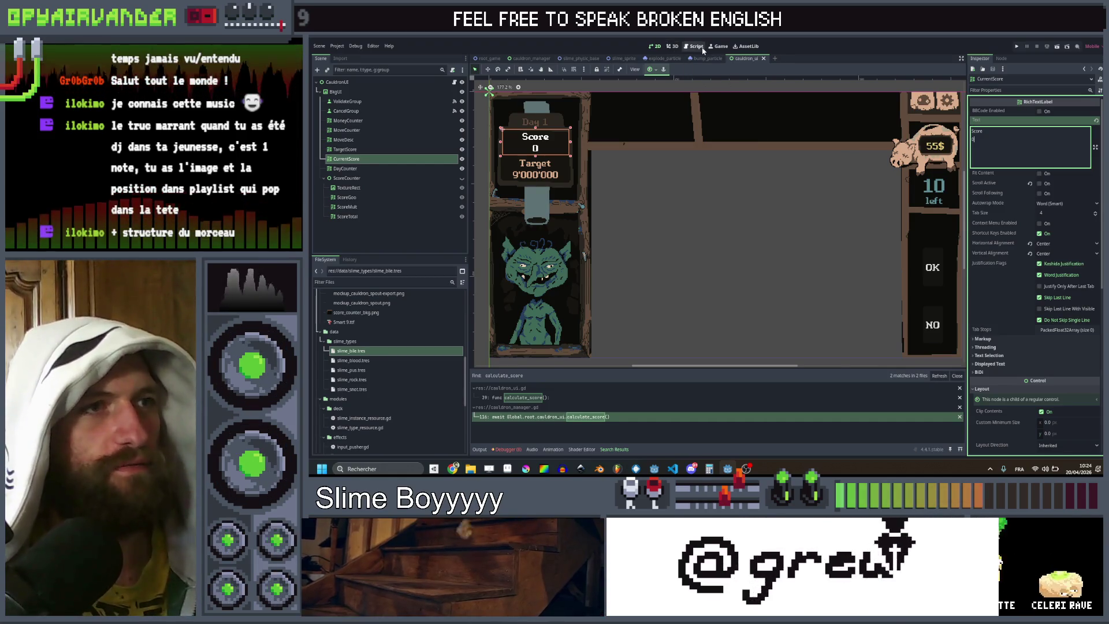
Step: Prefix the value in show_current_total_text with "Score\n", save, and run the project
{"action": "left_click", "coordinate": [693, 46]}
{"action": "left_click", "coordinate": [677, 325]}
{"action": "type", "text": "\""}
{"action": "type", "text": "\\n"}
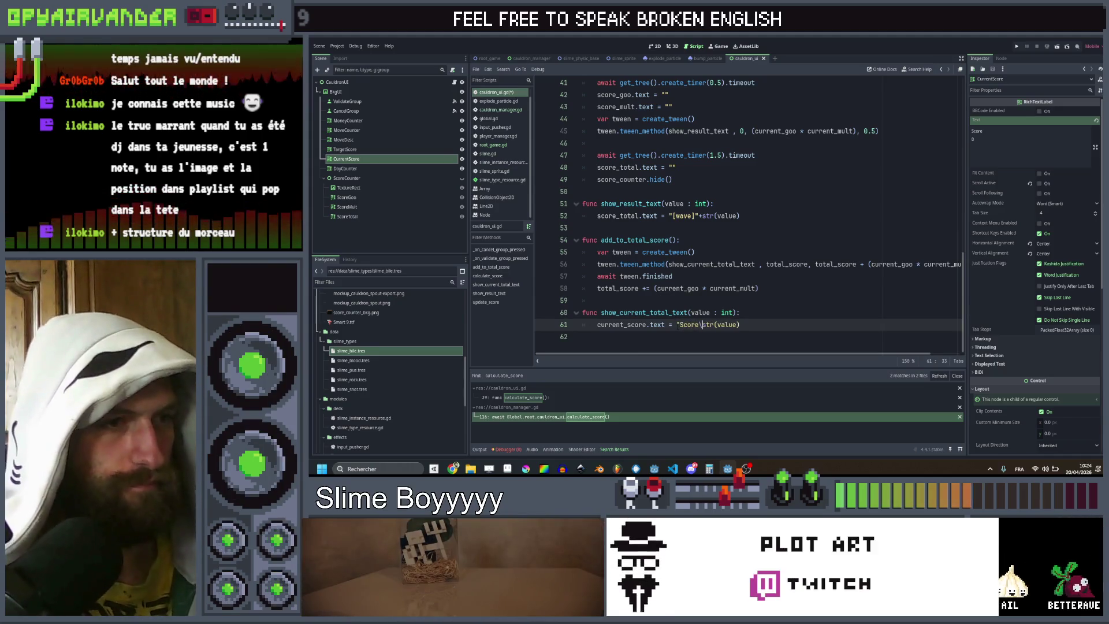
{"action": "type", "text": "+"}
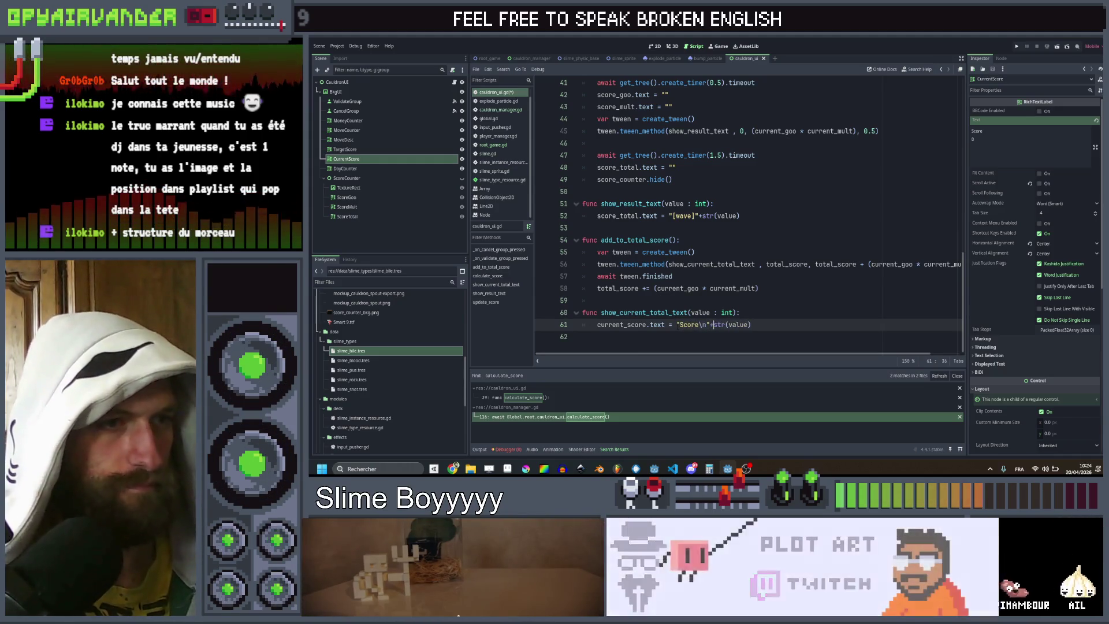
{"action": "key", "text": "ctrl+s"}
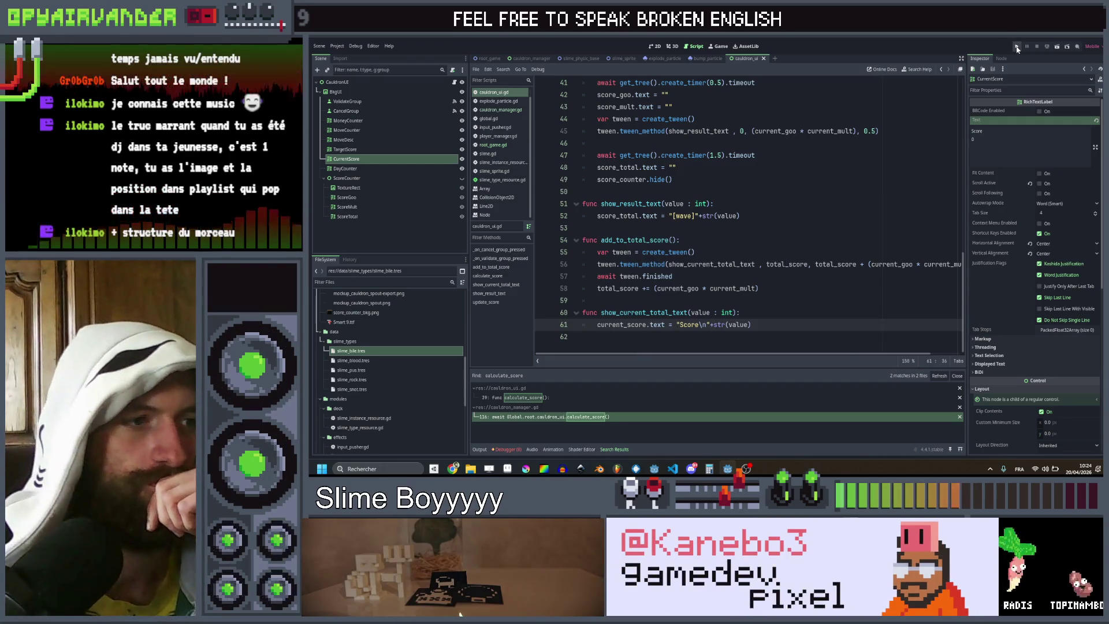
{"action": "left_click", "coordinate": [1017, 47]}
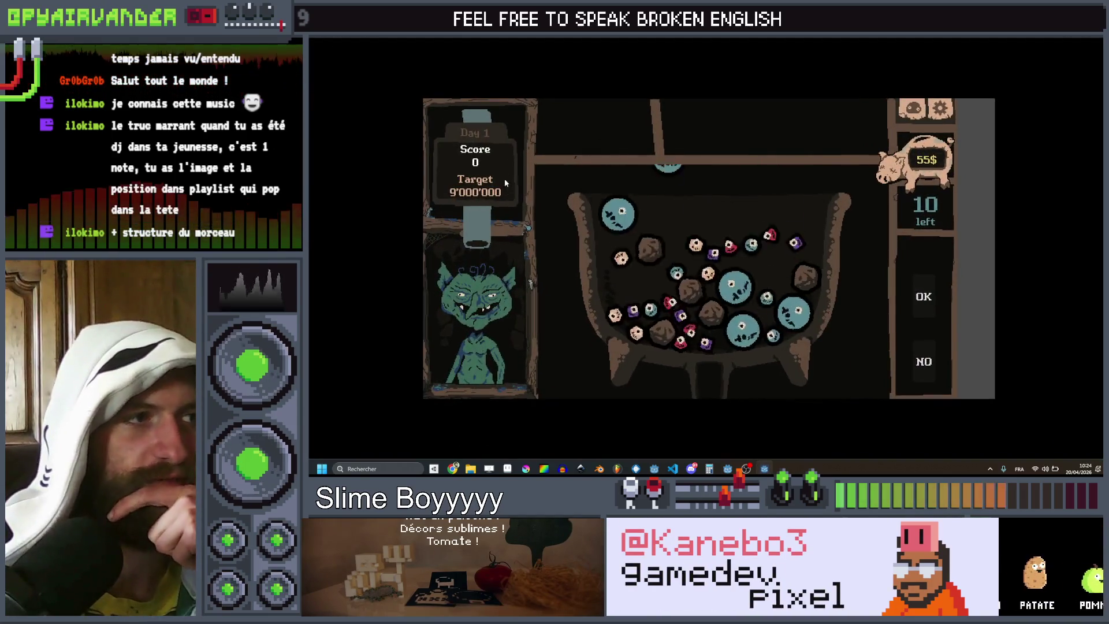
Step: Validate two slime groups so the Score total reaches 705, then stop the game with F8
{"action": "mouse_move", "coordinate": [754, 287]}
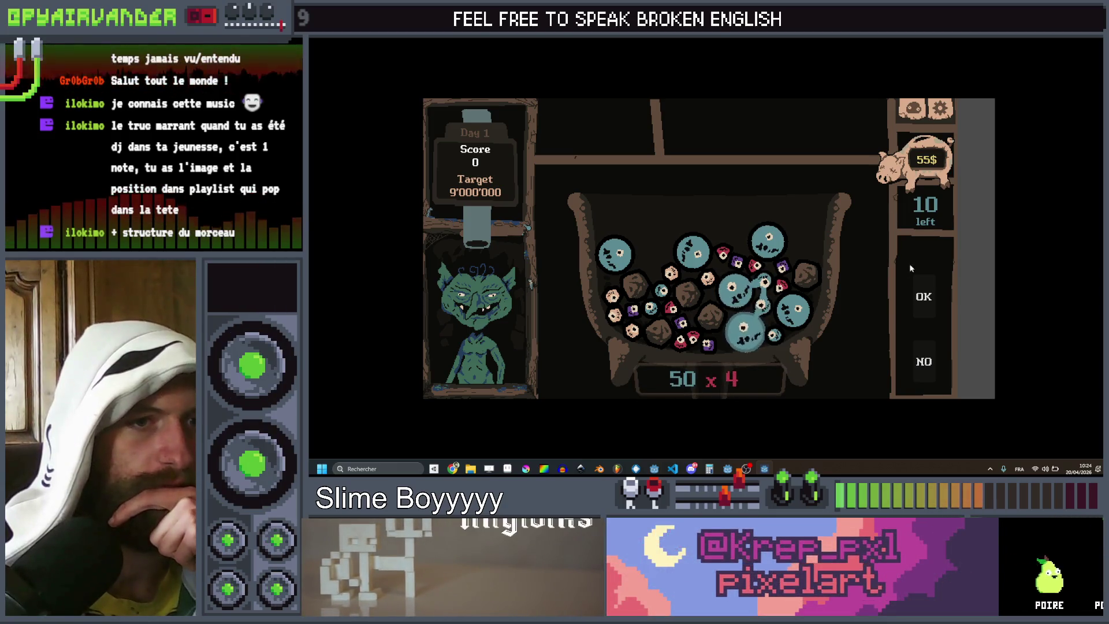
{"action": "left_click", "coordinate": [919, 301]}
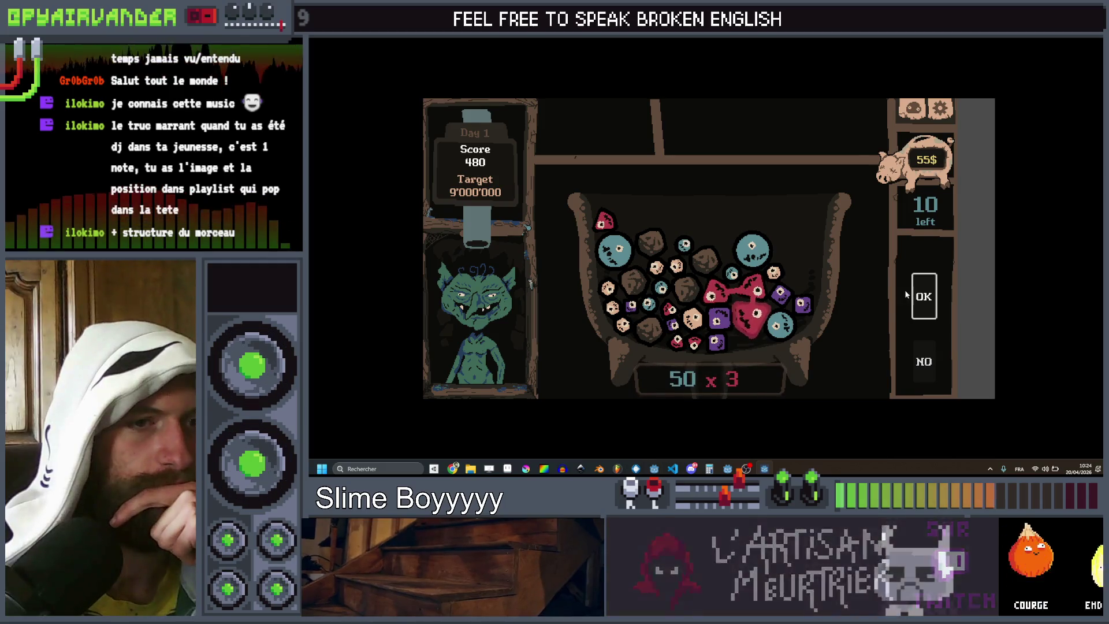
{"action": "left_click", "coordinate": [922, 297]}
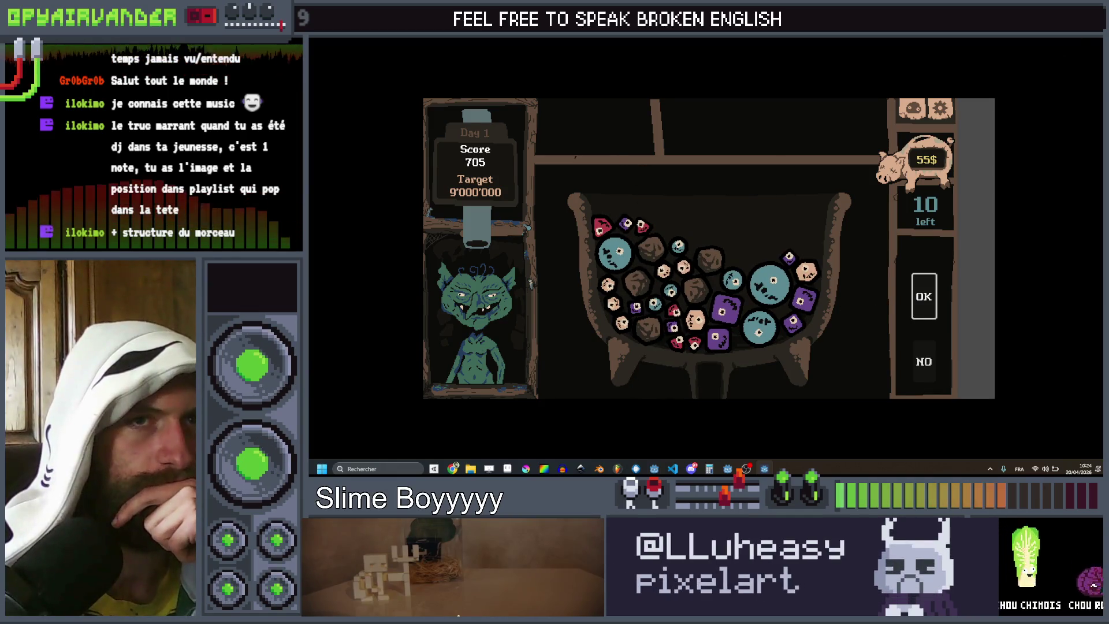
{"action": "key", "text": "F8"}
Step: Paste the three score_tween lines at the top of add_to_total_score()
{"action": "scroll", "coordinate": [745, 214], "scroll_direction": "up", "scroll_amount": 2}
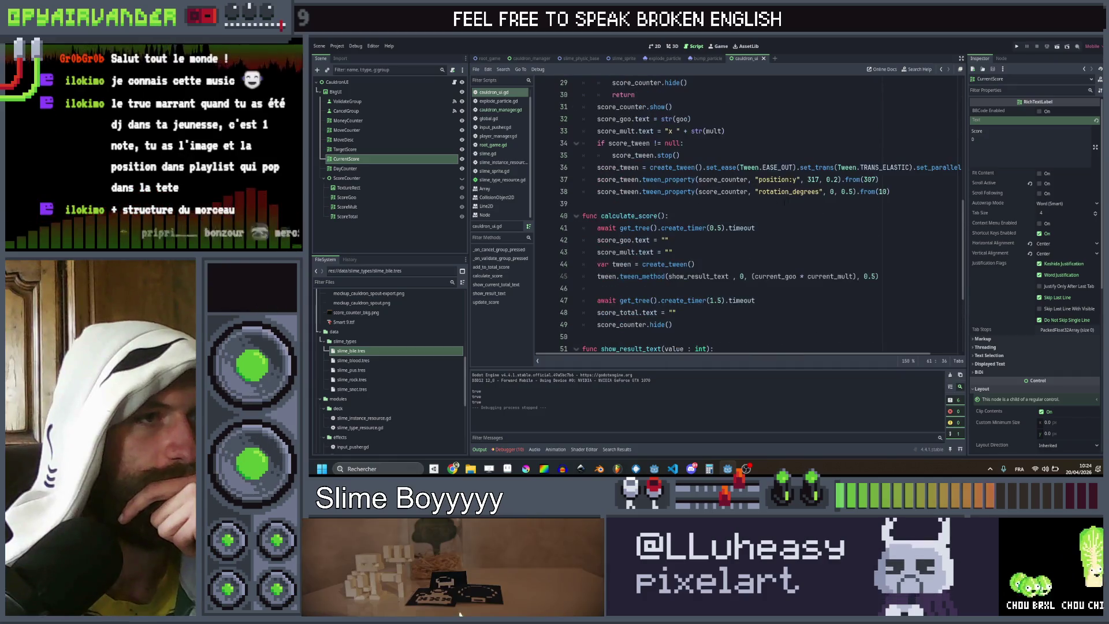
{"action": "left_click_drag", "start_coordinate": [582, 203], "coordinate": [597, 167]}
{"action": "key", "text": "ctrl+c"}
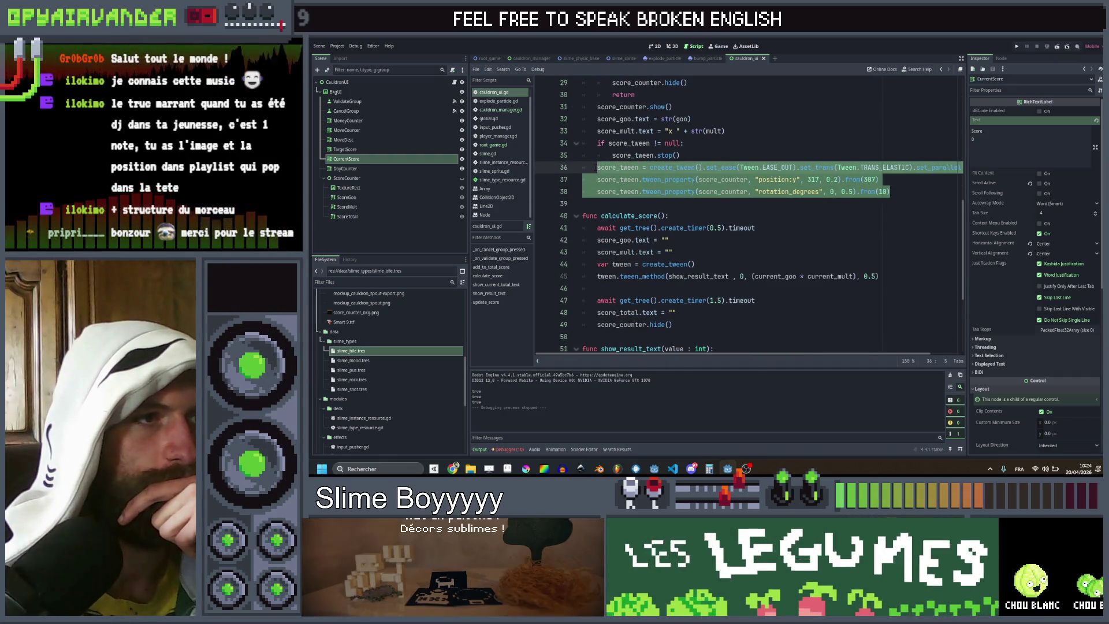
{"action": "scroll", "coordinate": [744, 214], "scroll_direction": "down", "scroll_amount": 3}
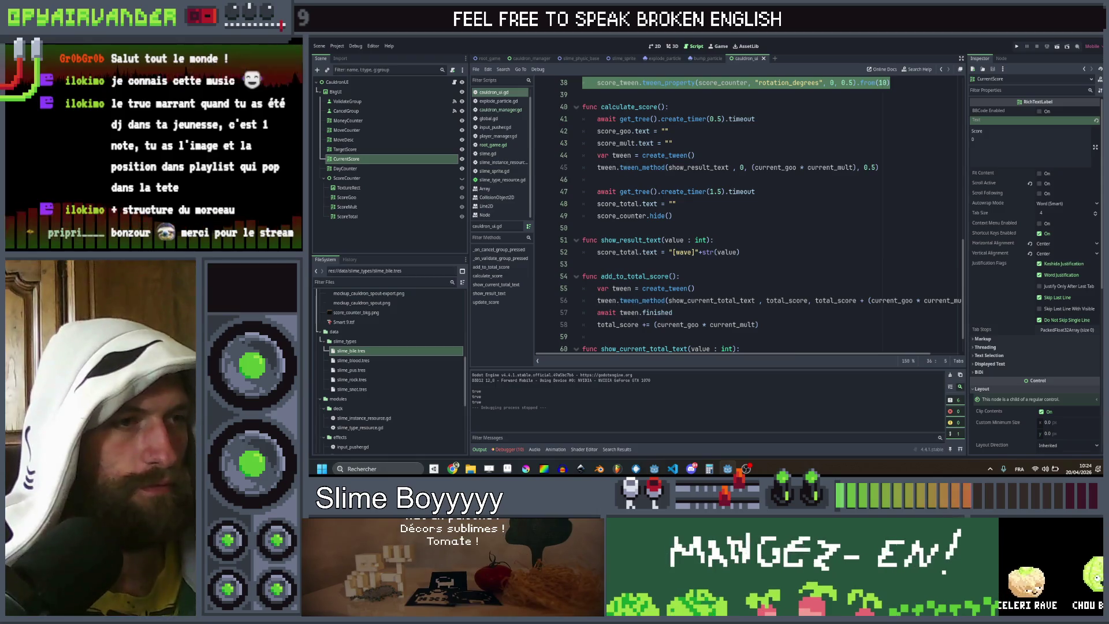
{"action": "scroll", "coordinate": [745, 214], "scroll_direction": "down", "scroll_amount": 1}
{"action": "left_click", "coordinate": [696, 252]}
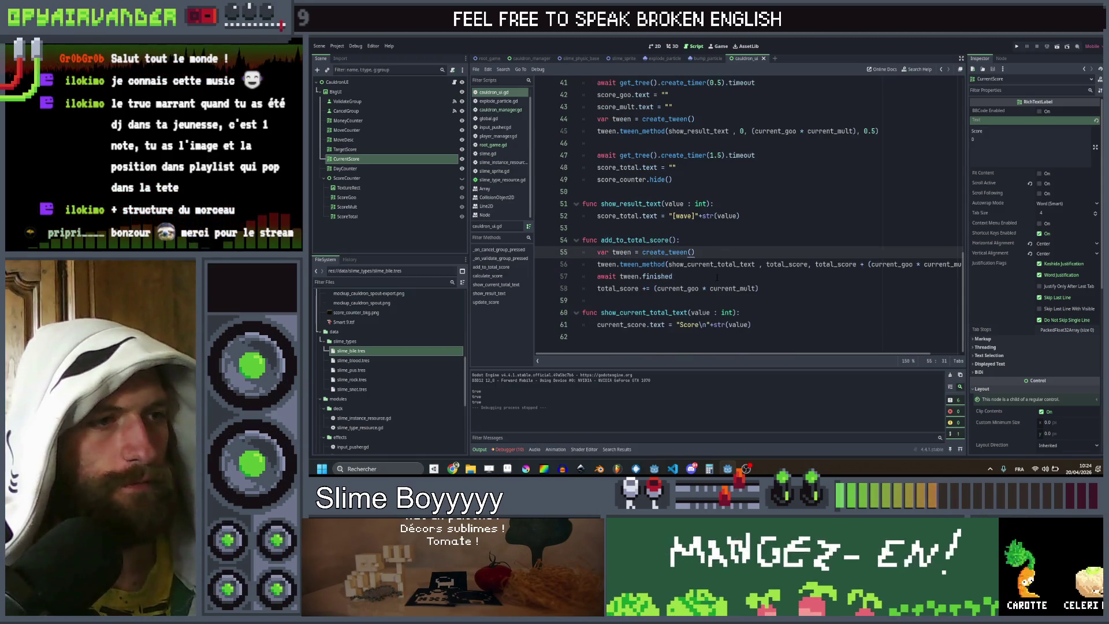
{"action": "key", "text": "Return"}
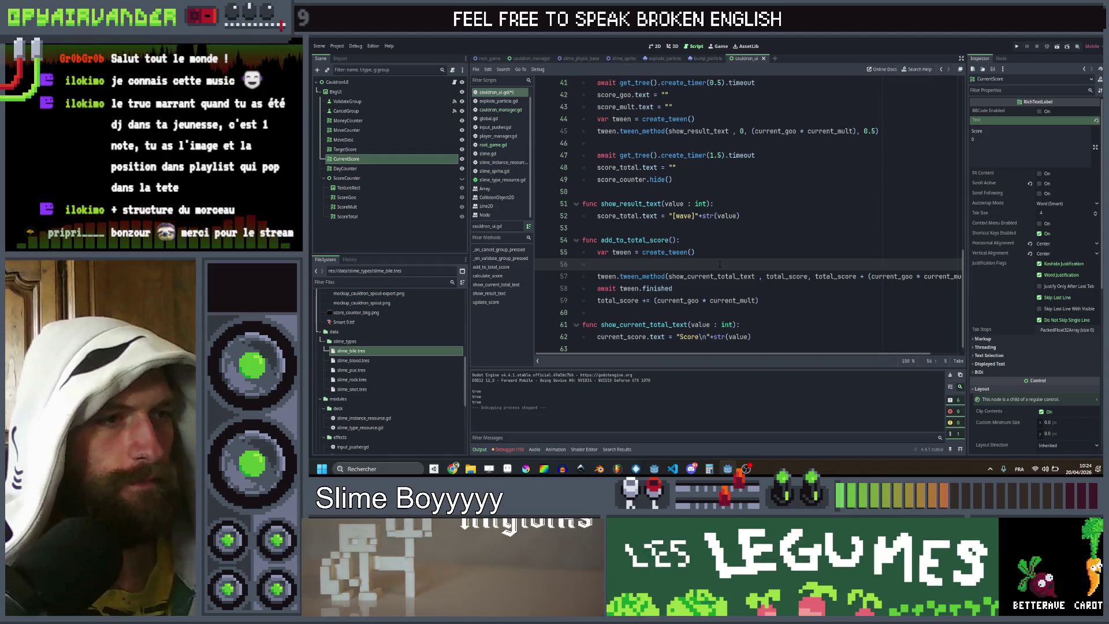
{"action": "key", "text": "alt+Up"}
{"action": "key", "text": "ctrl+v"}
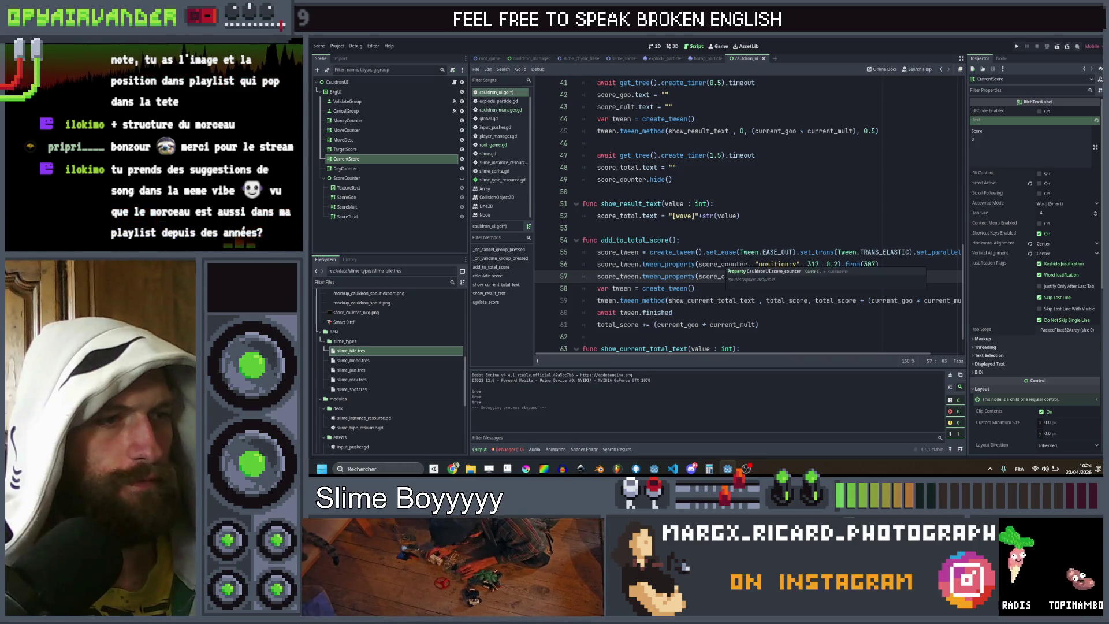
Step: Replace score_counter with current_score in the pasted tween lines 56 and 57
{"action": "scroll", "coordinate": [745, 213], "scroll_direction": "down", "scroll_amount": 1}
{"action": "double_click", "coordinate": [621, 324]}
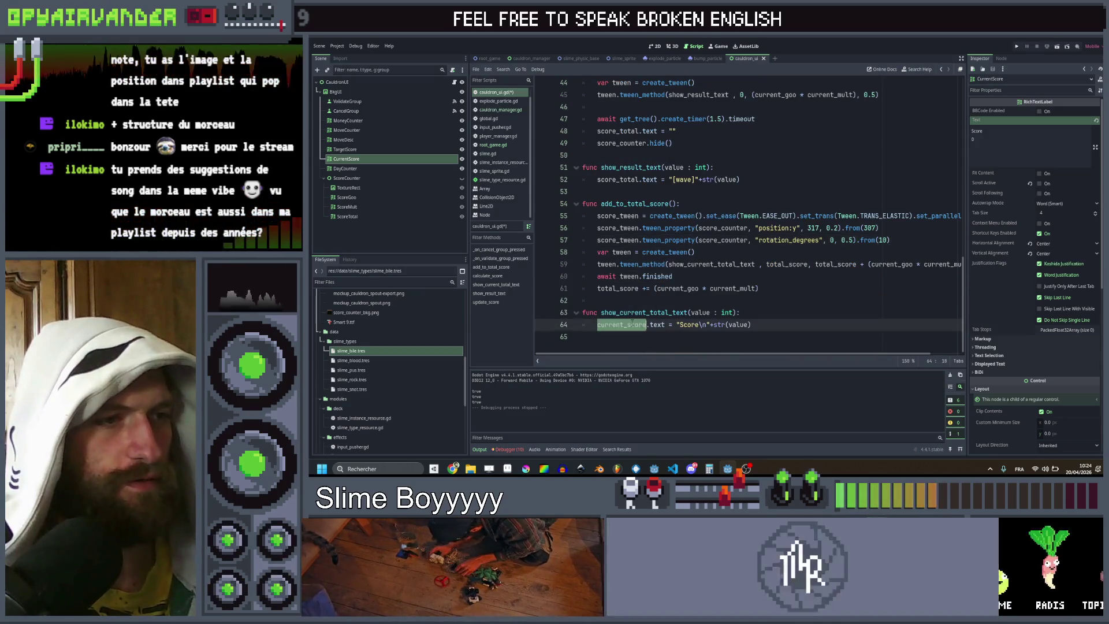
{"action": "key", "text": "ctrl+c"}
{"action": "double_click", "coordinate": [723, 228]}
{"action": "key", "text": "ctrl+v"}
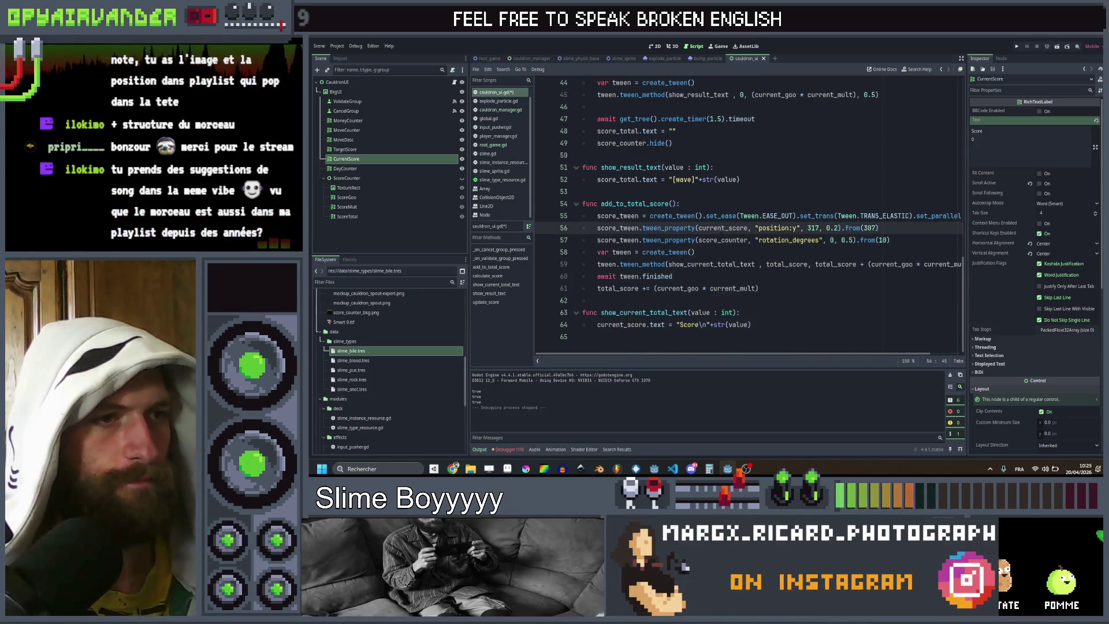
{"action": "double_click", "coordinate": [721, 240]}
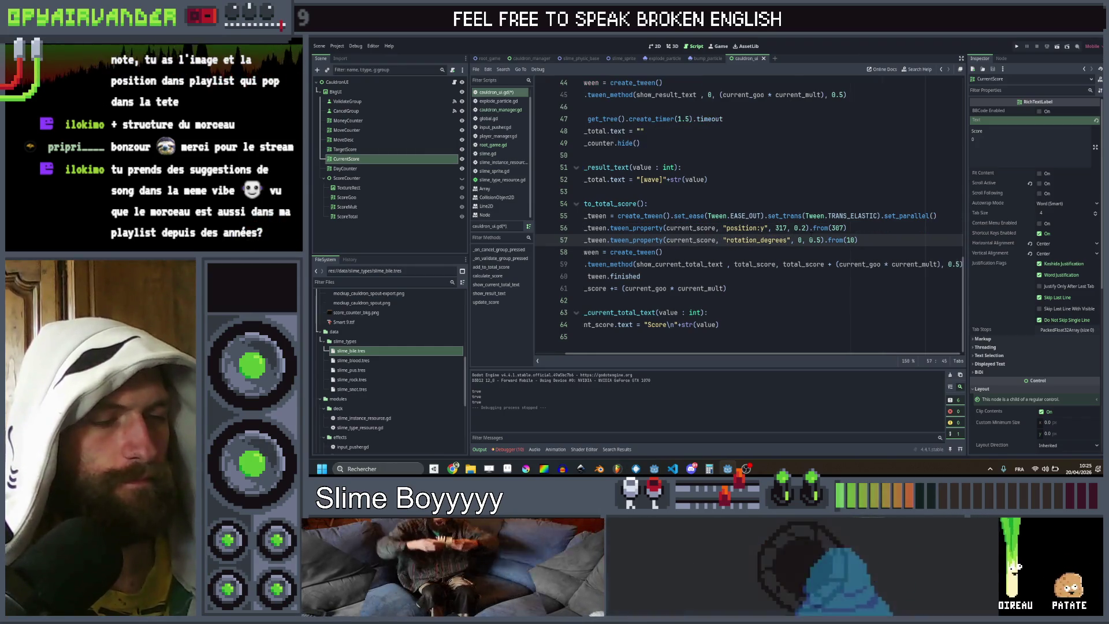
{"action": "scroll", "coordinate": [745, 214], "scroll_direction": "right", "scroll_amount": 1}
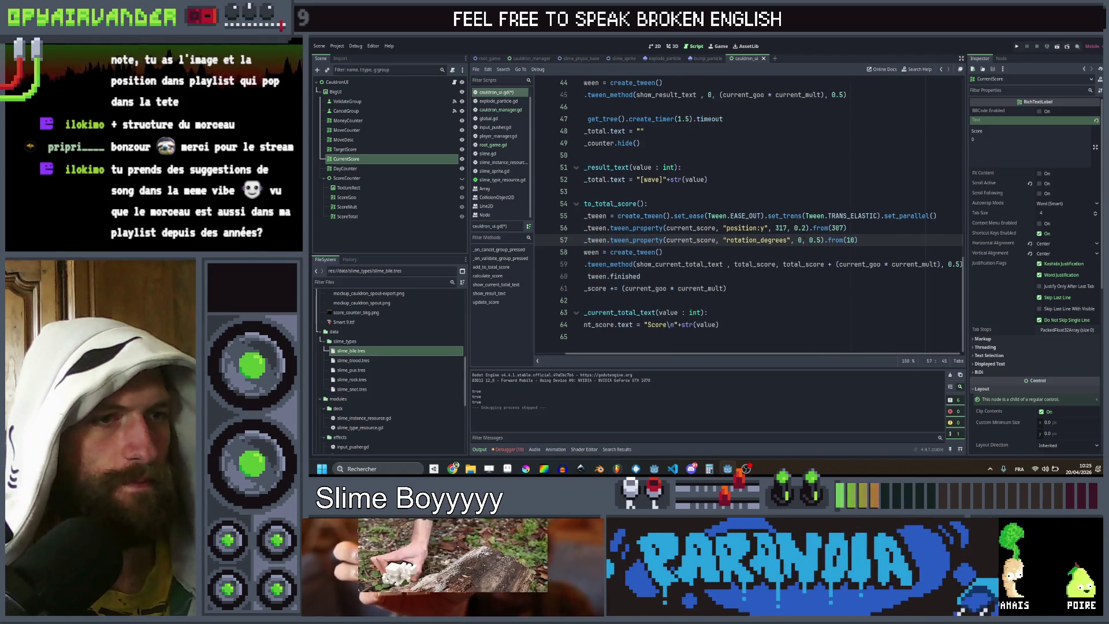
{"action": "scroll", "coordinate": [745, 214], "scroll_direction": "left", "scroll_amount": 1}
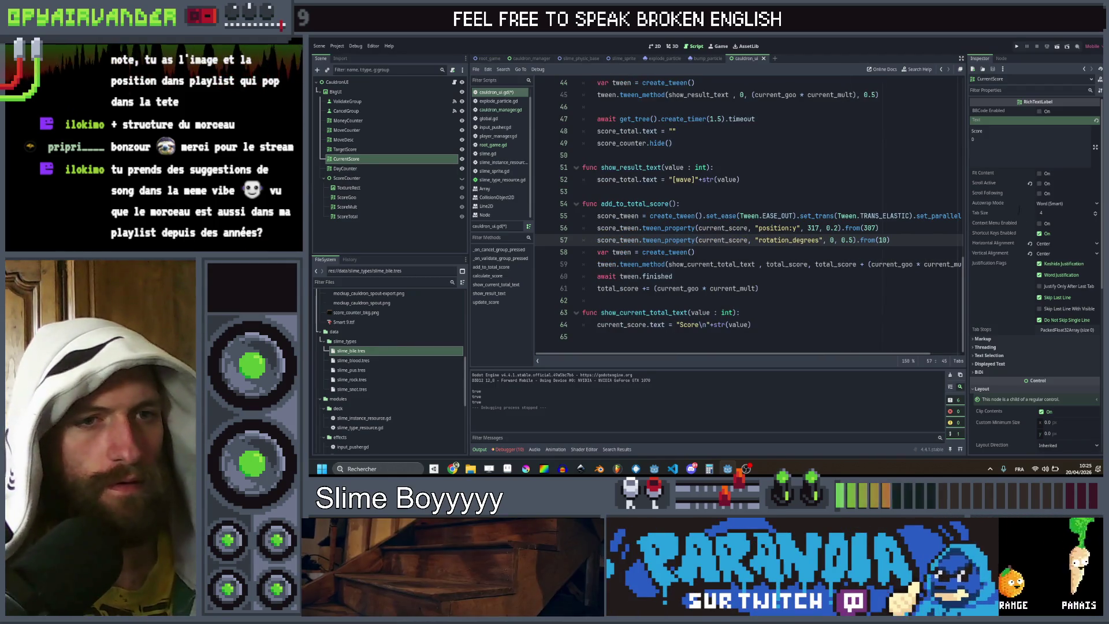
{"action": "scroll", "coordinate": [1027, 254], "scroll_direction": "down", "scroll_amount": 5}
{"action": "scroll", "coordinate": [1028, 265], "scroll_direction": "up", "scroll_amount": 3}
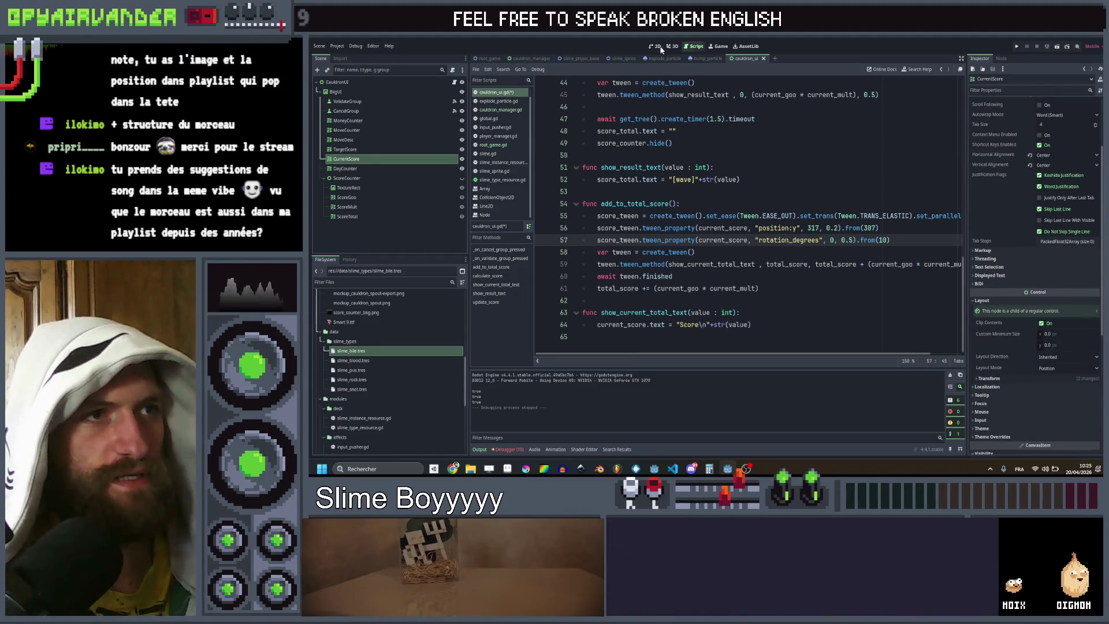
Step: In CurrentScore's Inspector Transform, enter pivot offset 45 × 17 and save the cauldron_ui scene
{"action": "key", "text": "ctrl+F1"}
{"action": "scroll", "coordinate": [1033, 191], "scroll_direction": "down", "scroll_amount": 1}
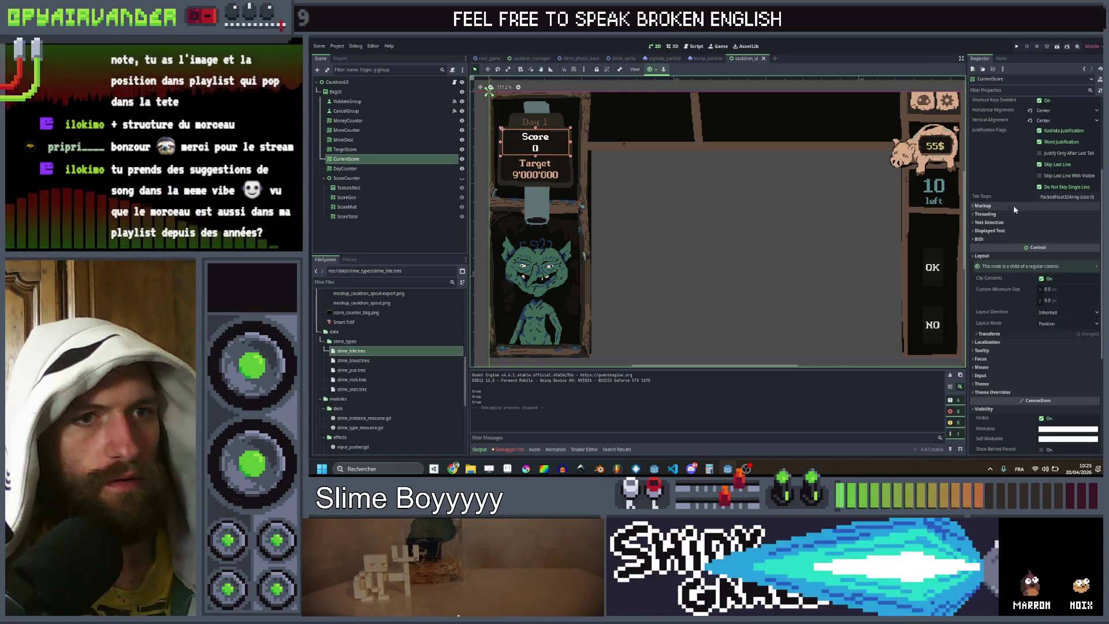
{"action": "left_click", "coordinate": [989, 333]}
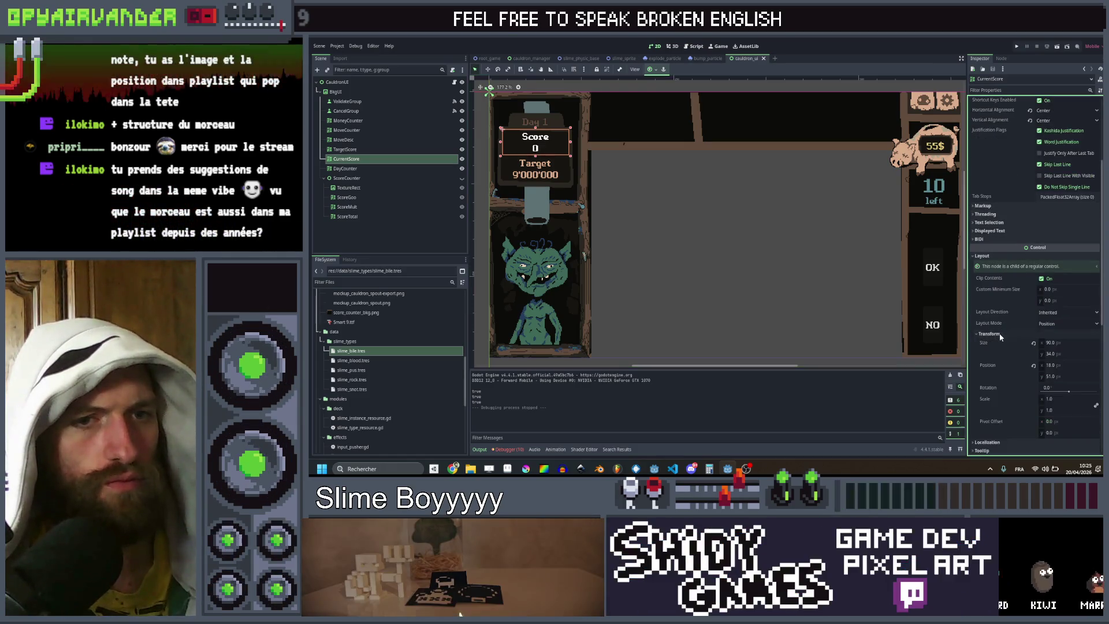
{"action": "scroll", "coordinate": [1001, 327], "scroll_direction": "down", "scroll_amount": 1}
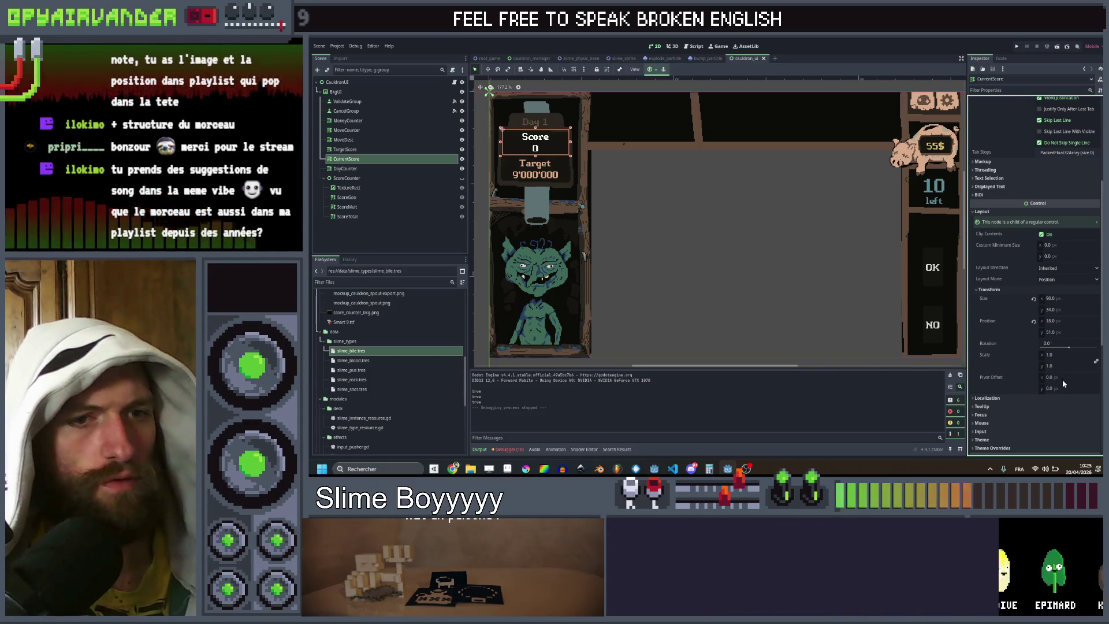
{"action": "left_click", "coordinate": [1062, 377]}
{"action": "type", "text": "45"}
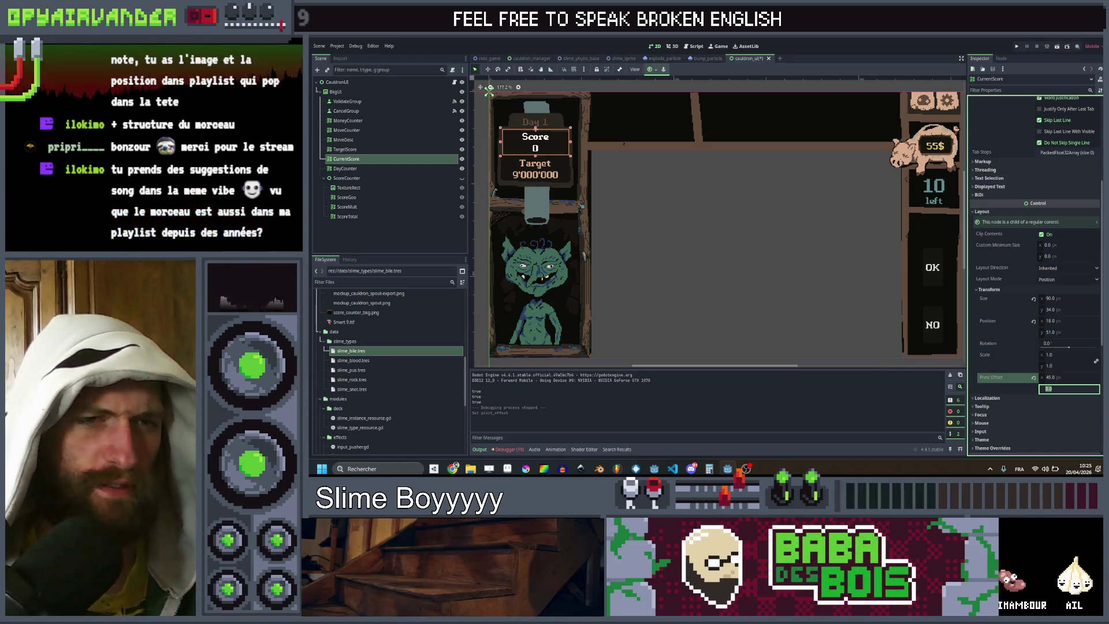
{"action": "type", "text": "7"}
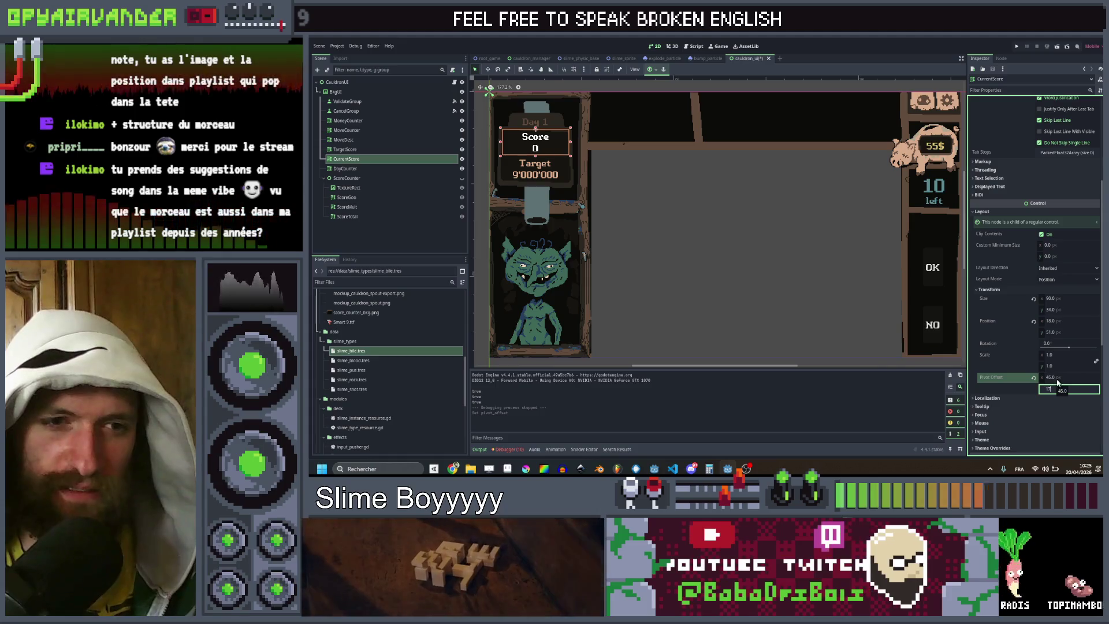
{"action": "key", "text": "ctrl+s"}
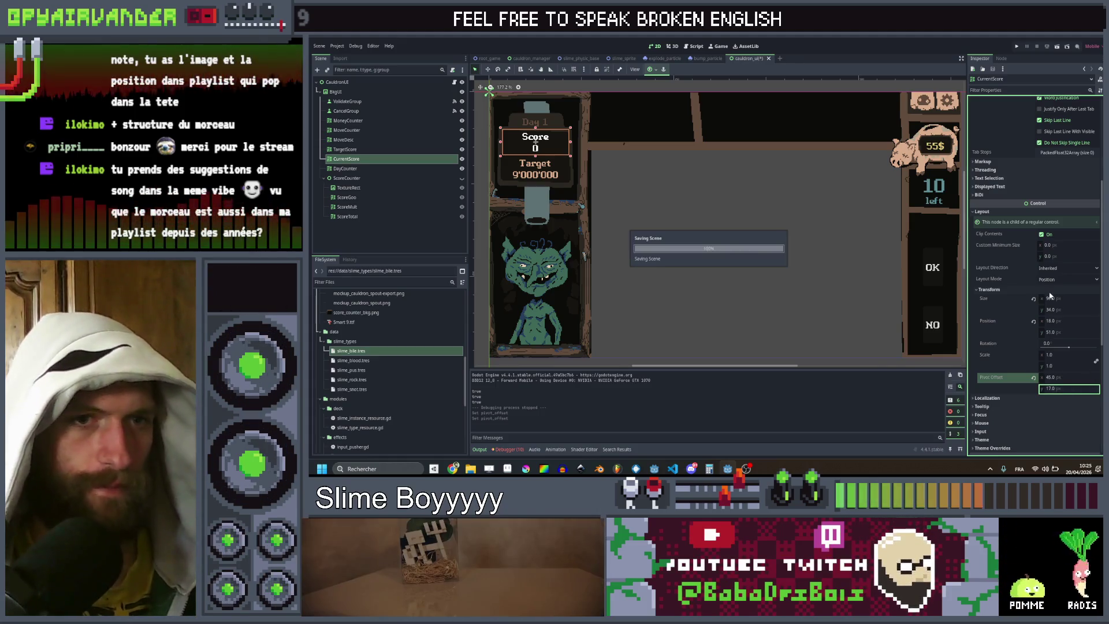
{"action": "left_click", "coordinate": [672, 46]}
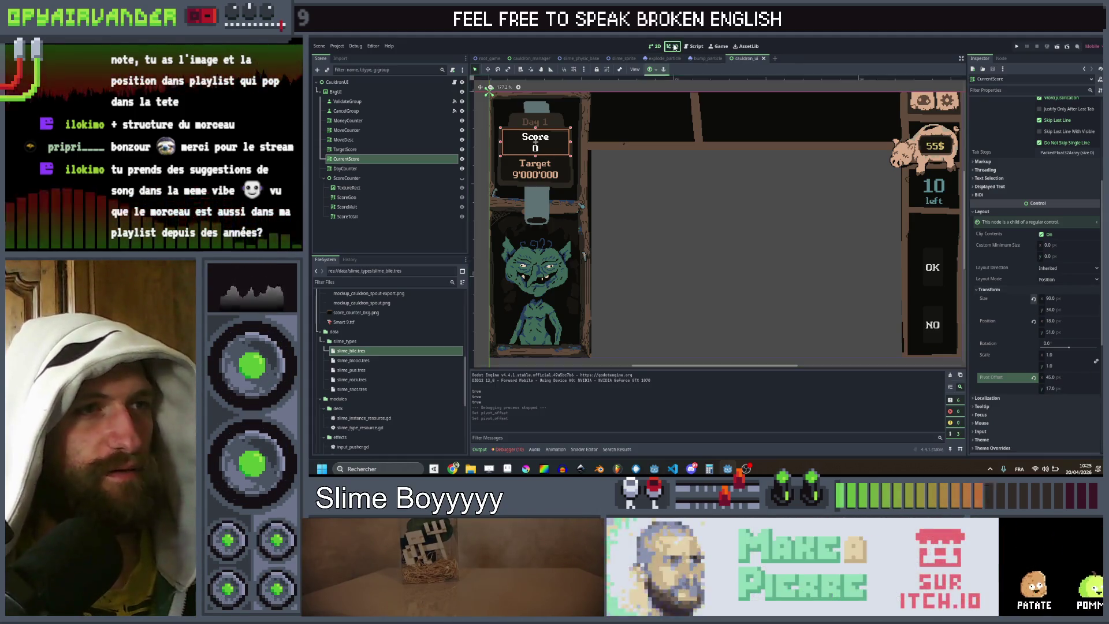
Step: Change line 56's tween to position:y 34 from 28, then run the game and close it
{"action": "left_click", "coordinate": [690, 46]}
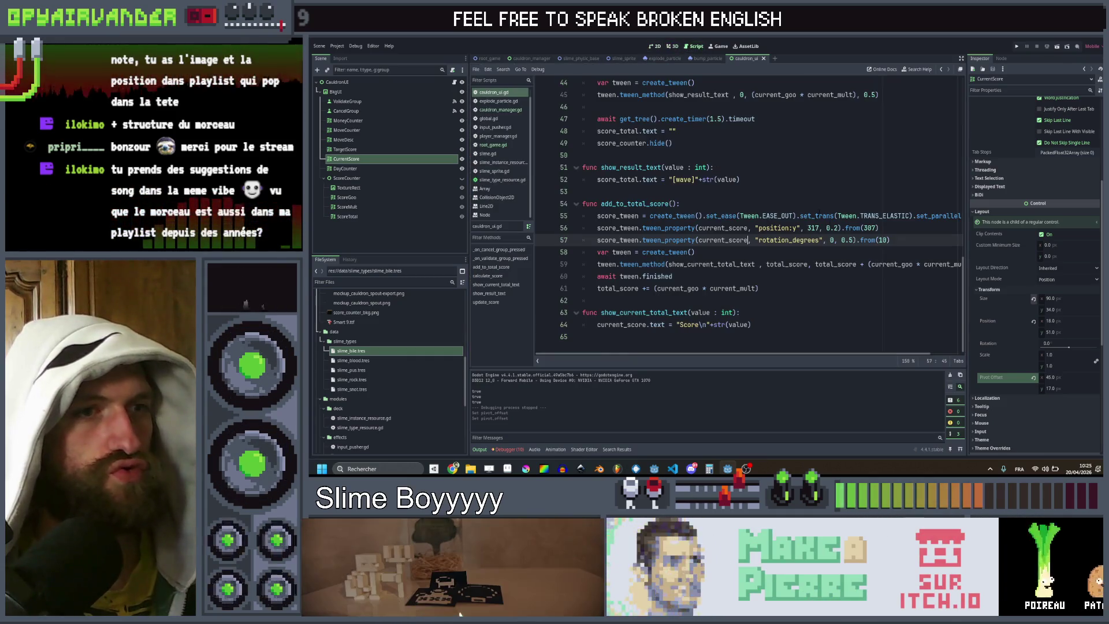
{"action": "left_click", "coordinate": [811, 227]}
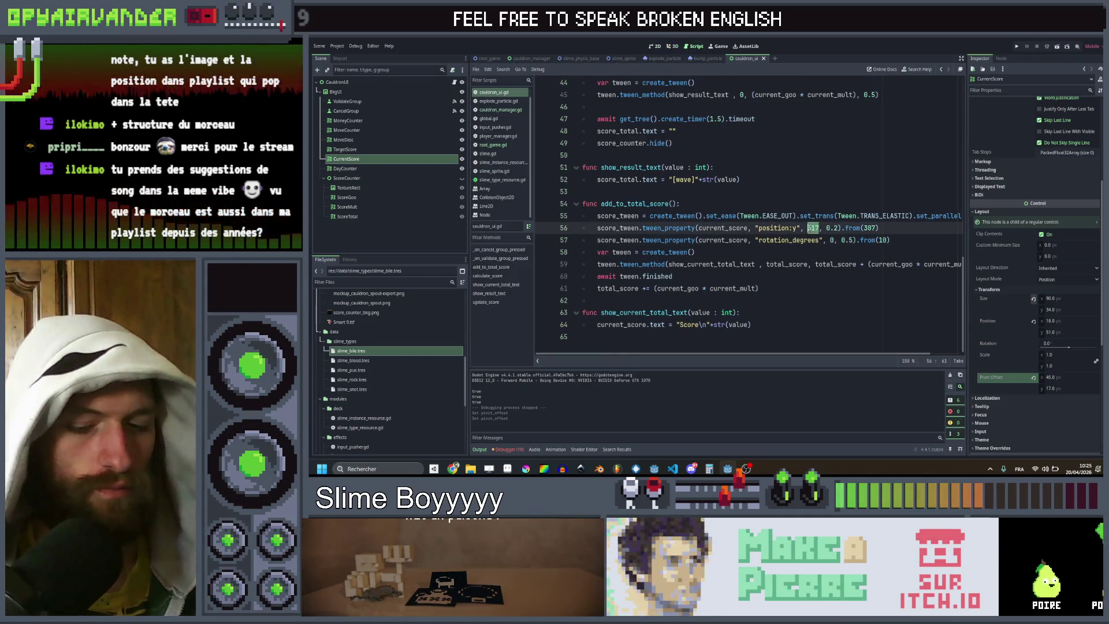
{"action": "type", "text": "4"}
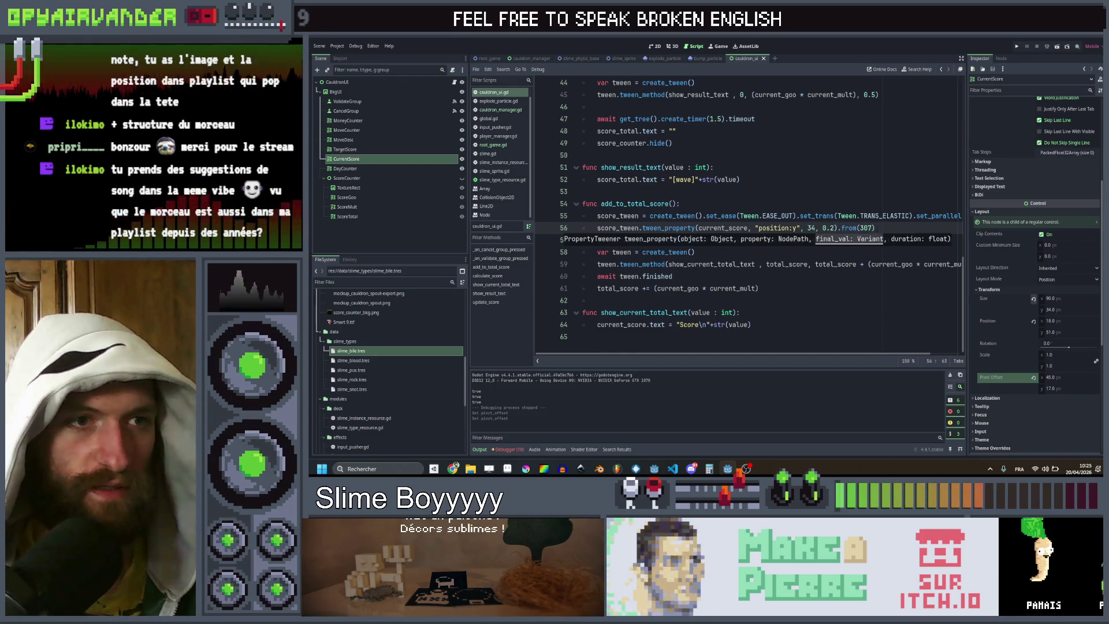
{"action": "left_click", "coordinate": [857, 227]}
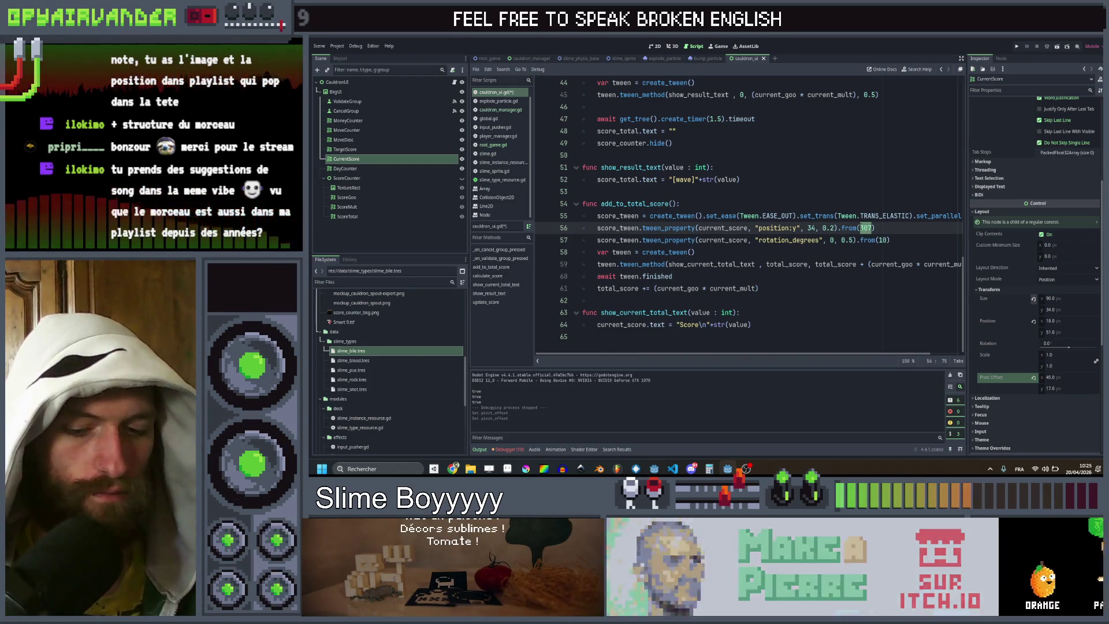
{"action": "type", "text": "28"}
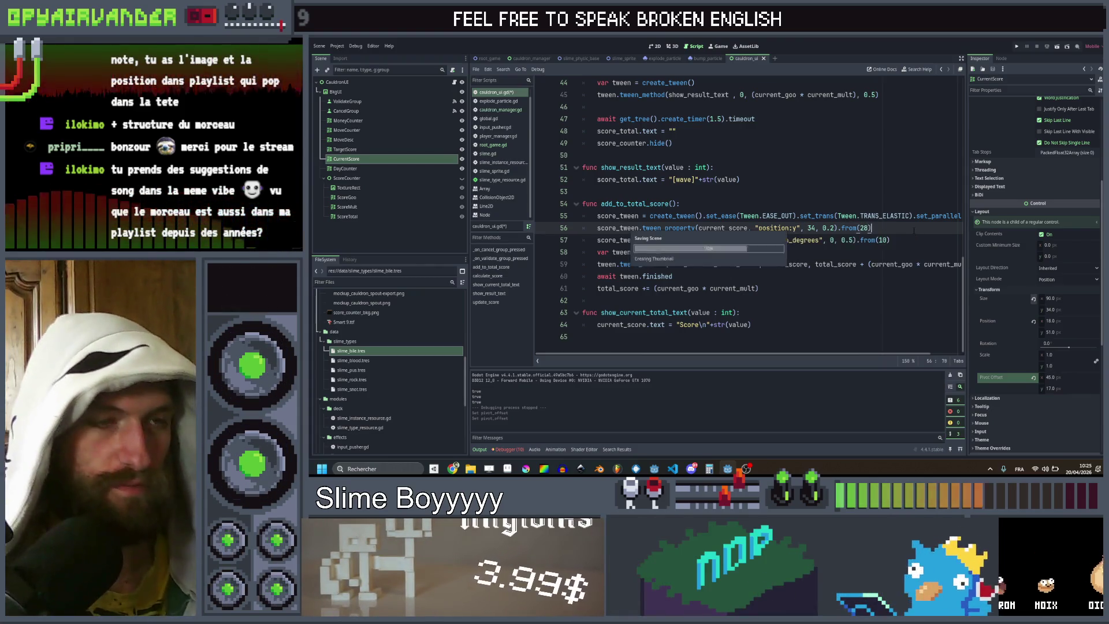
{"action": "left_click", "coordinate": [1019, 48]}
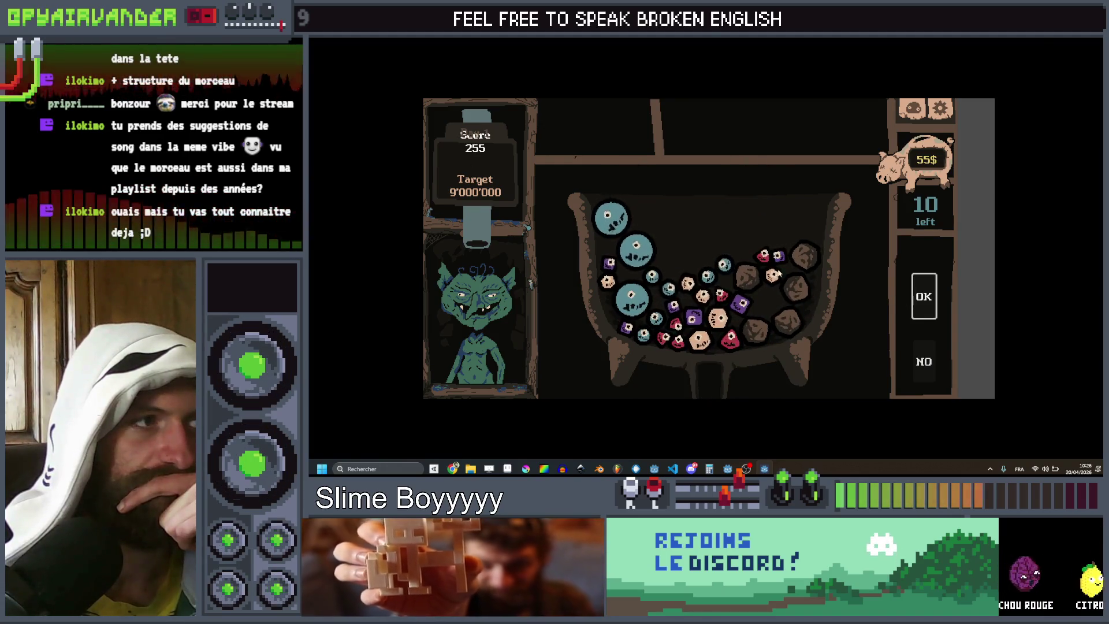
{"action": "key", "text": "alt+F4"}
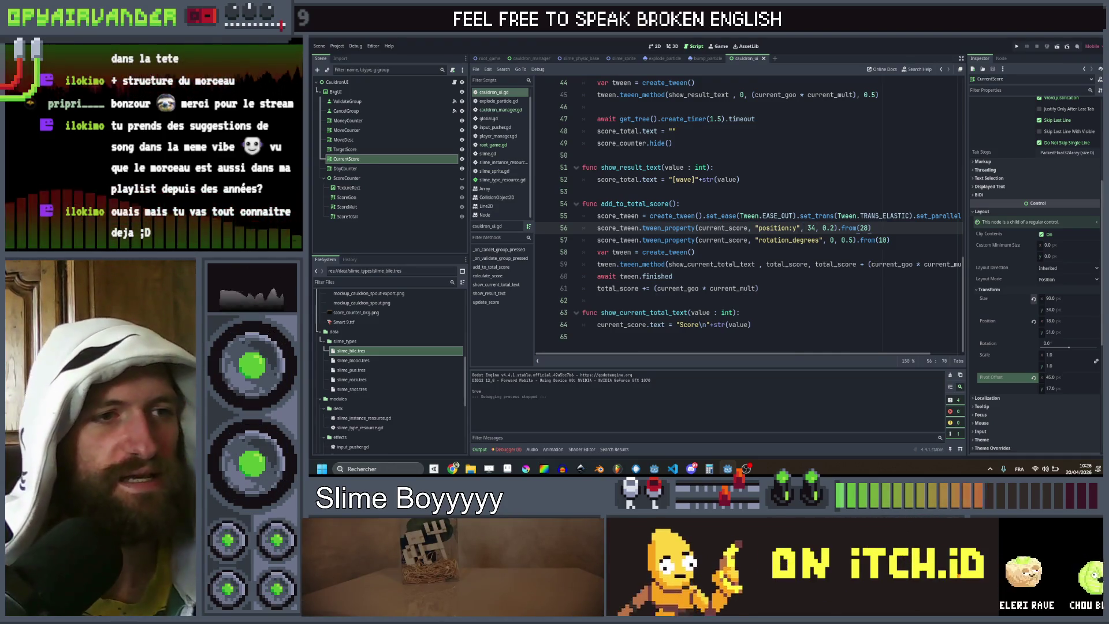
Step: Change the Score tween on line 56 to y 51 from 46, save, and run the project
{"action": "double_click", "coordinate": [810, 227]}
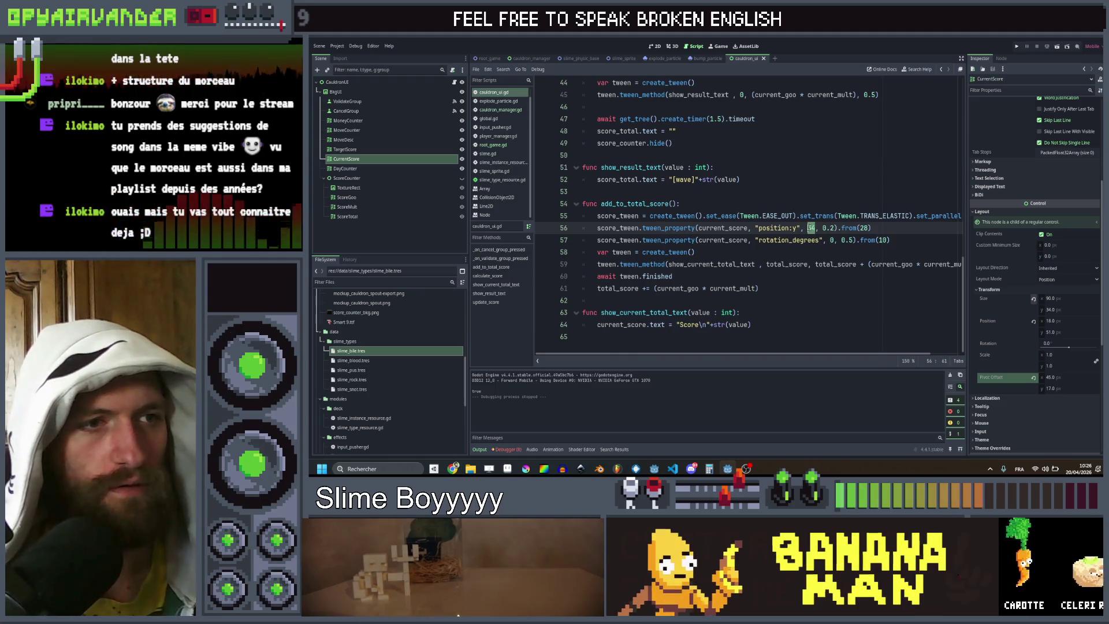
{"action": "type", "text": "51"}
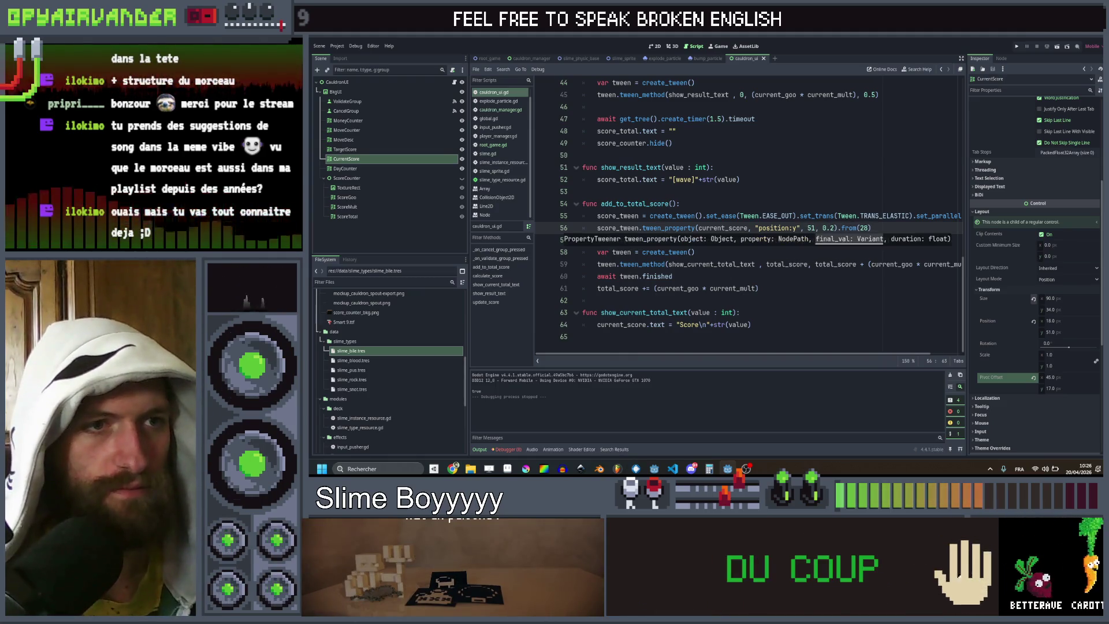
{"action": "double_click", "coordinate": [863, 227]}
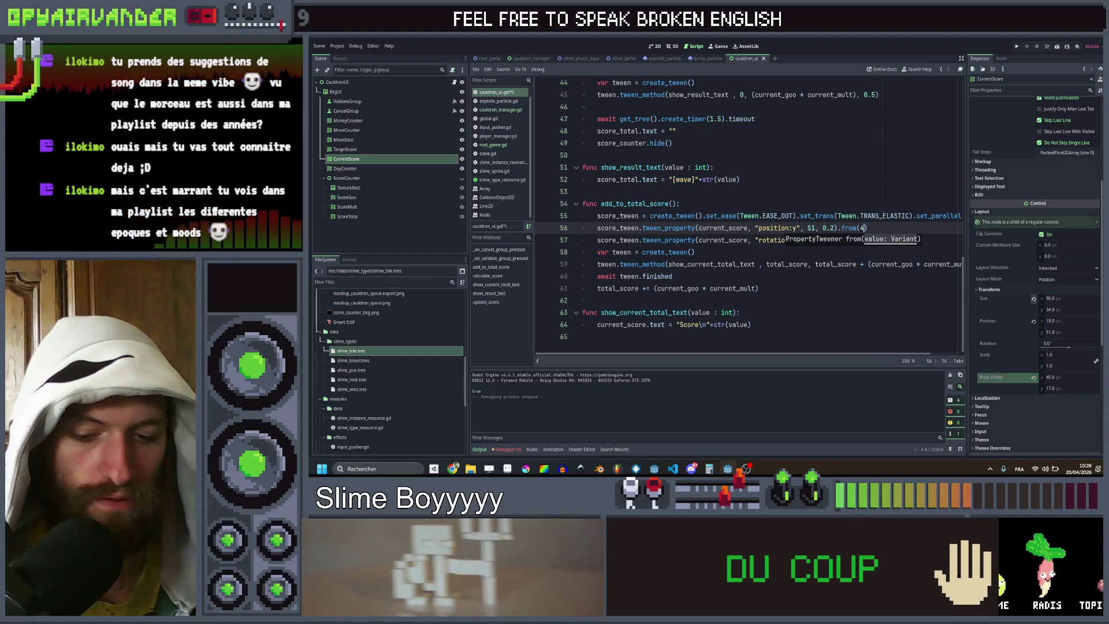
{"action": "type", "text": "6"}
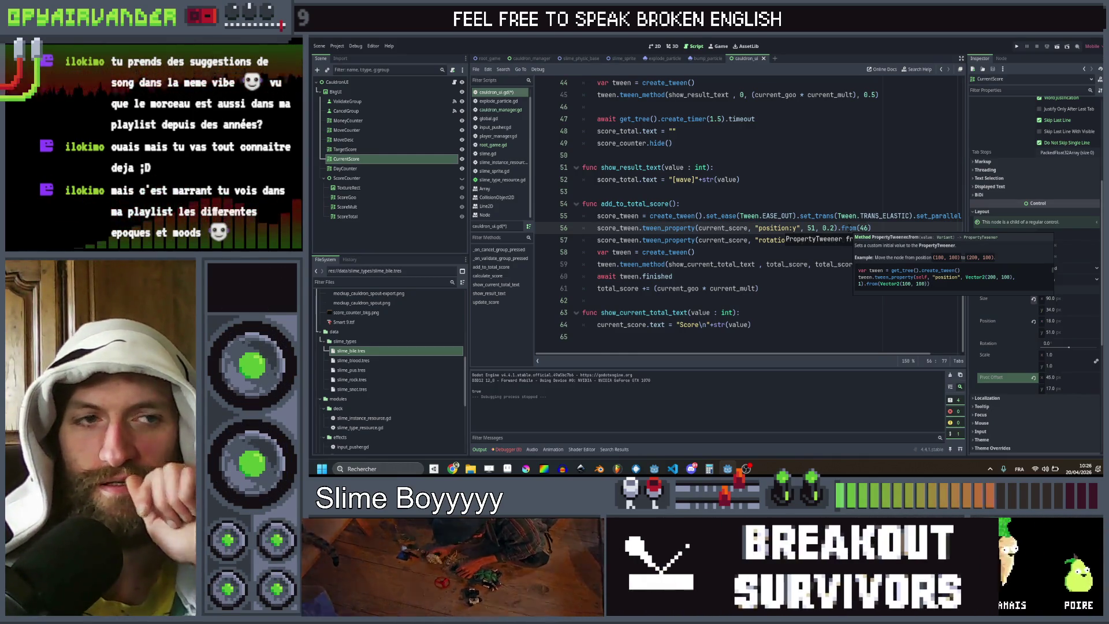
{"action": "key", "text": "Return"}
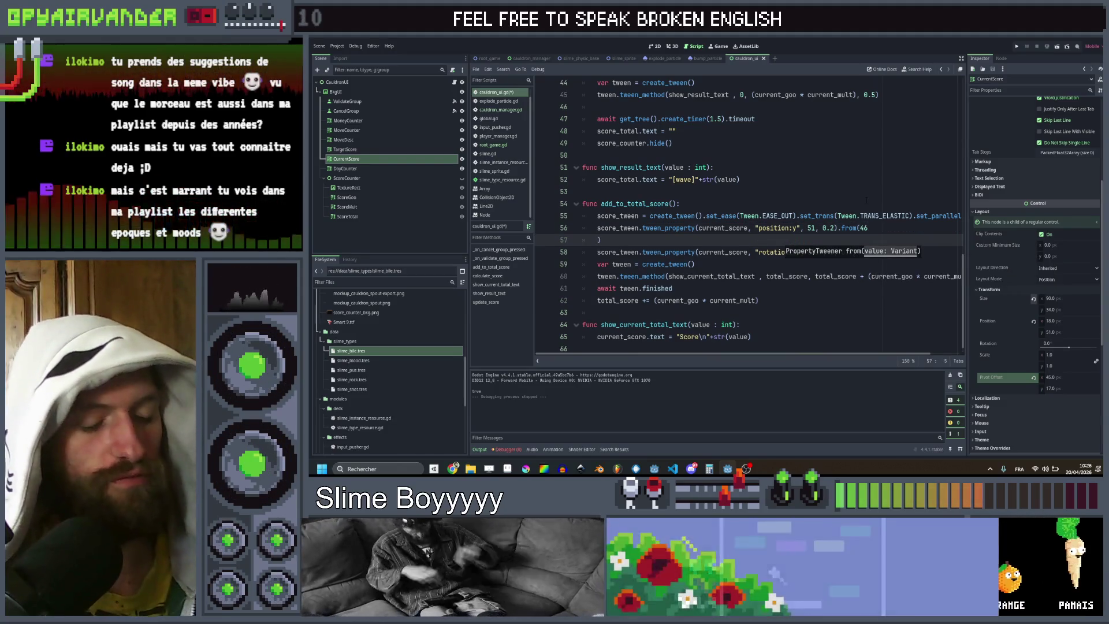
{"action": "key", "text": "ctrl+z"}
{"action": "left_click", "coordinate": [871, 193]}
{"action": "key", "text": "ctrl+s"}
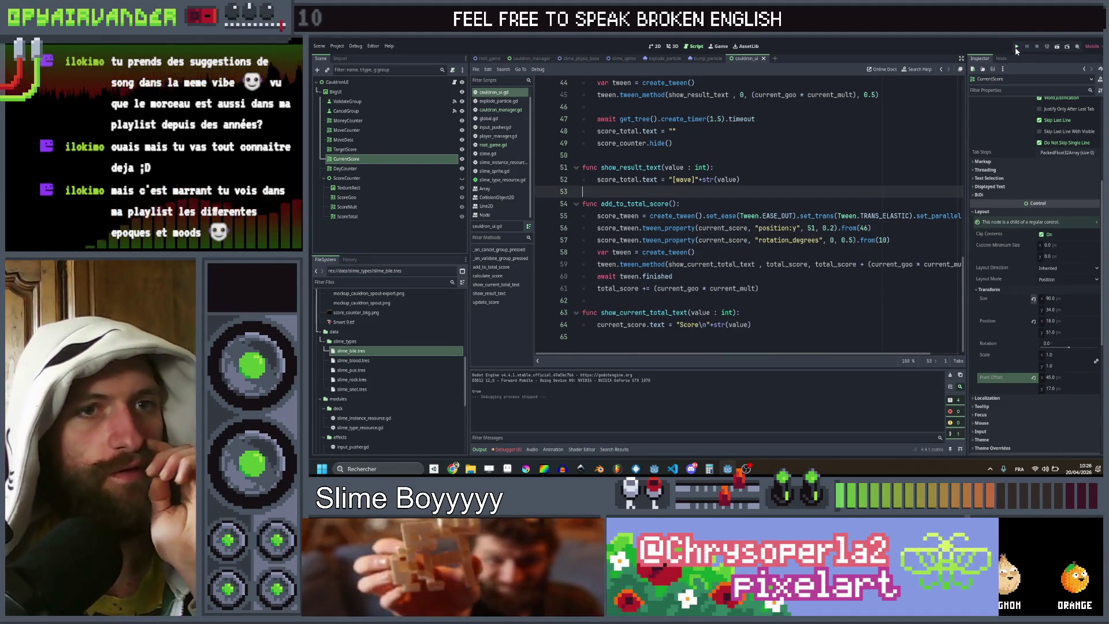
{"action": "left_click", "coordinate": [1016, 48]}
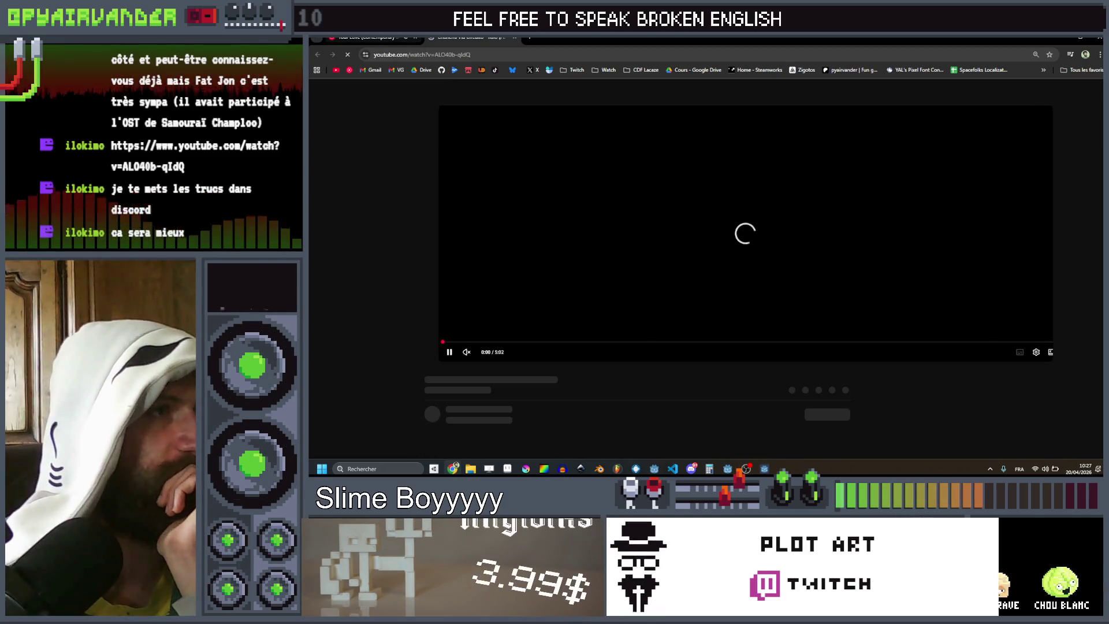
Step: Pause the Your Love track playing in YouTube Music
{"action": "key", "text": "ctrl+1"}
{"action": "key", "text": "ctrl+2"}
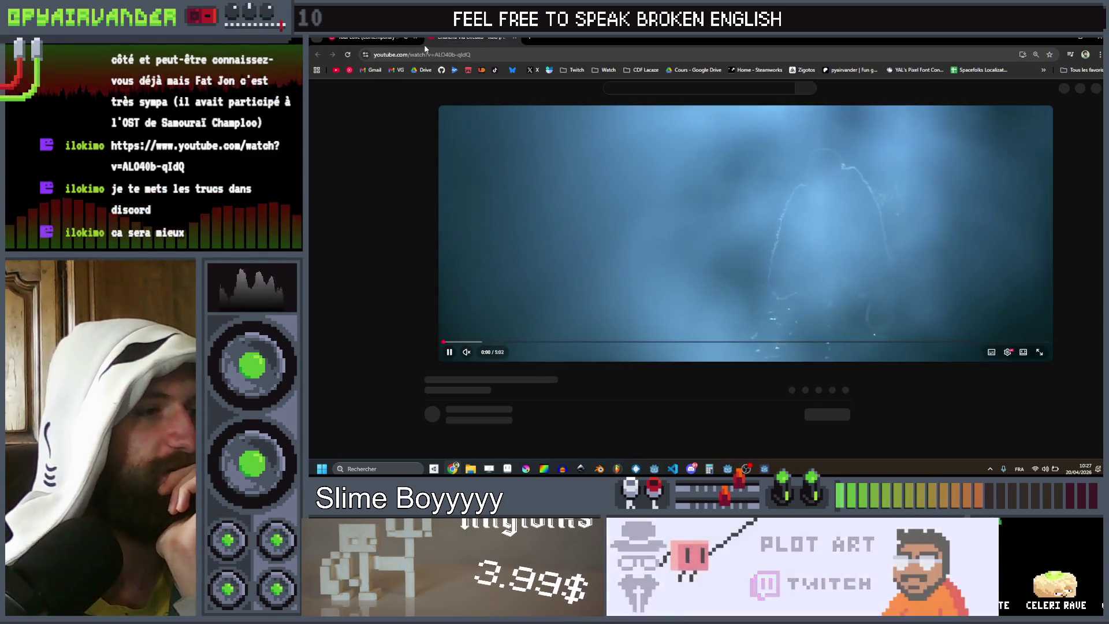
{"action": "left_click", "coordinate": [368, 37]}
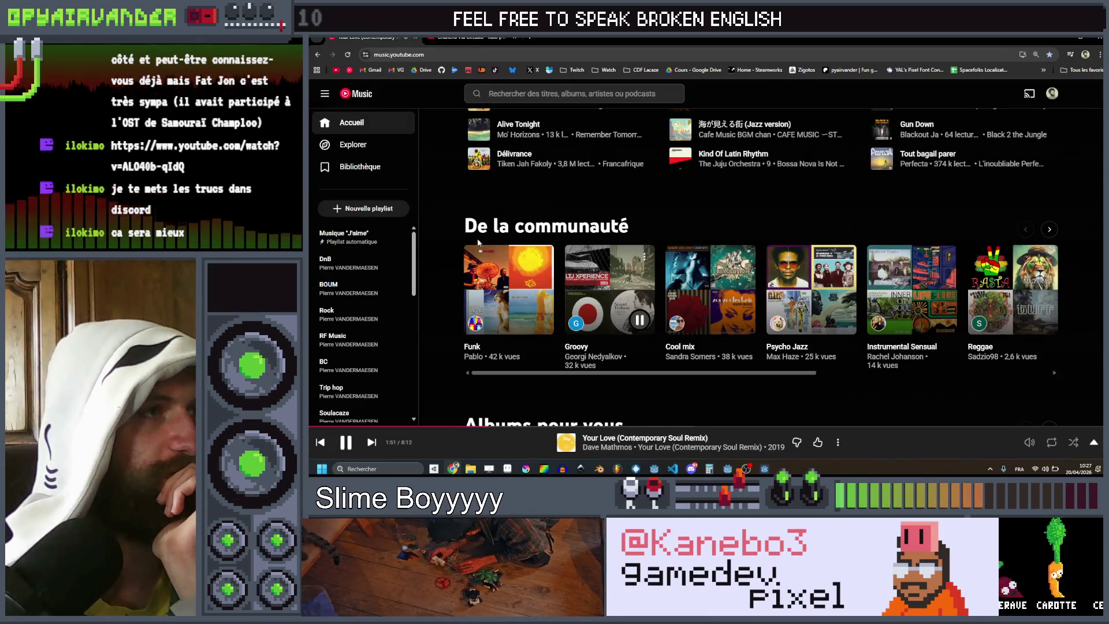
{"action": "key", "text": "space"}
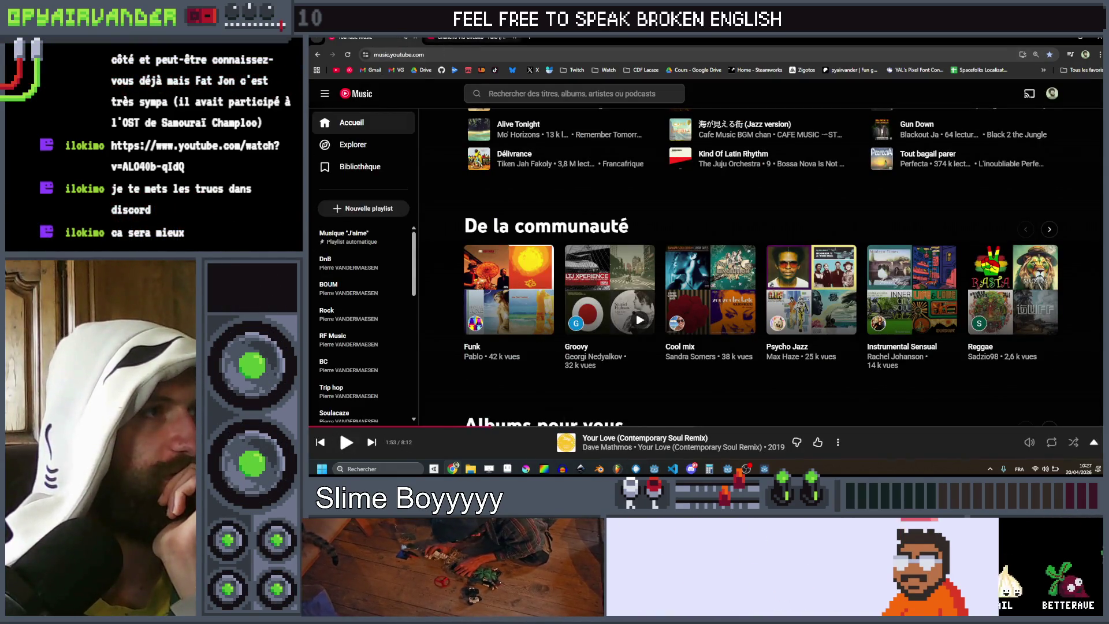
Step: Unmute the Chancha Via Circuito video, skip to about 0:59, and minimise the browser to the game
{"action": "key", "text": "ctrl+2"}
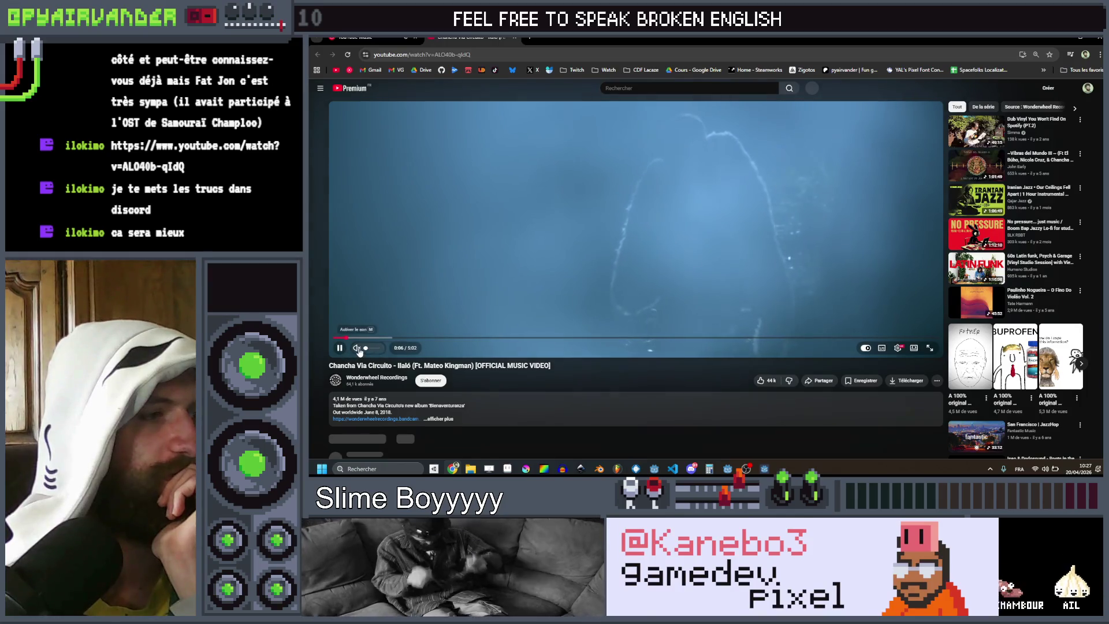
{"action": "left_click", "coordinate": [358, 348]}
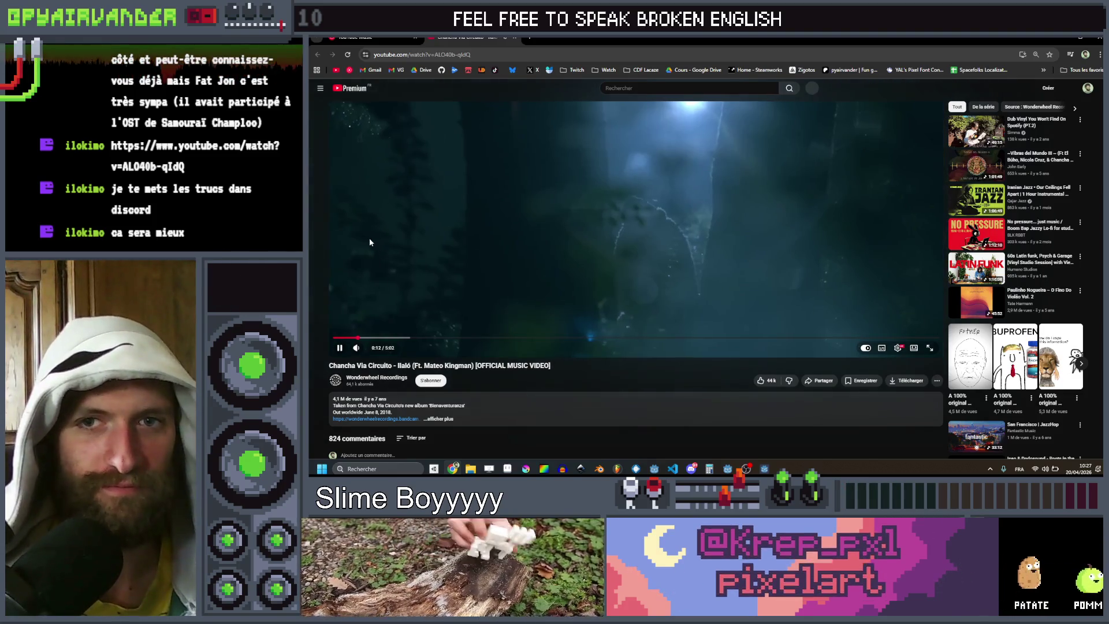
{"action": "left_click", "coordinate": [398, 338]}
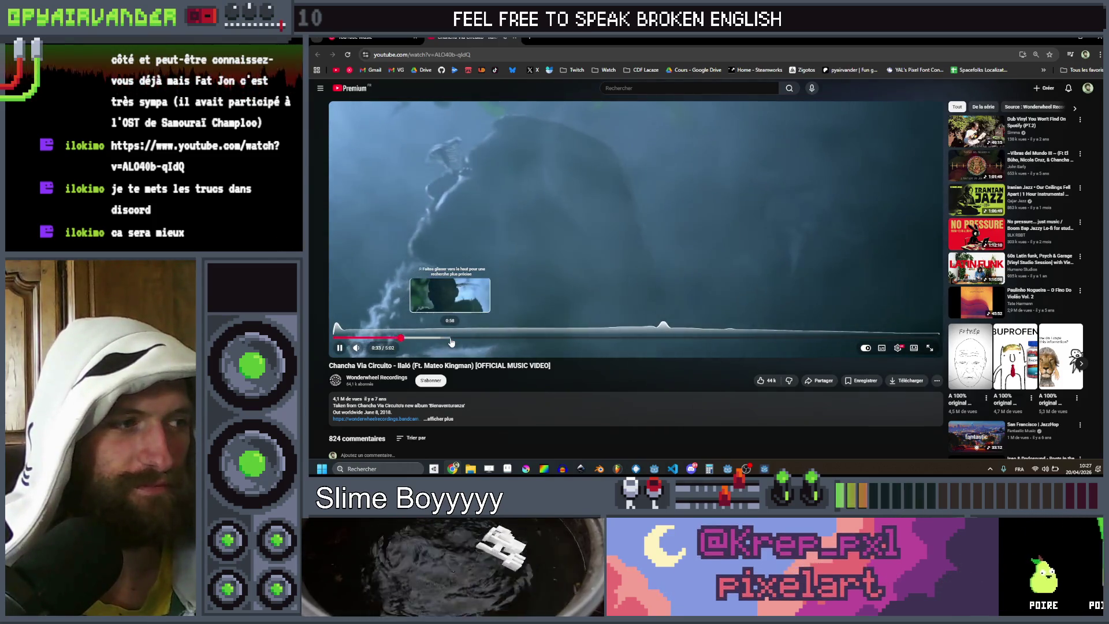
{"action": "left_click", "coordinate": [451, 340]}
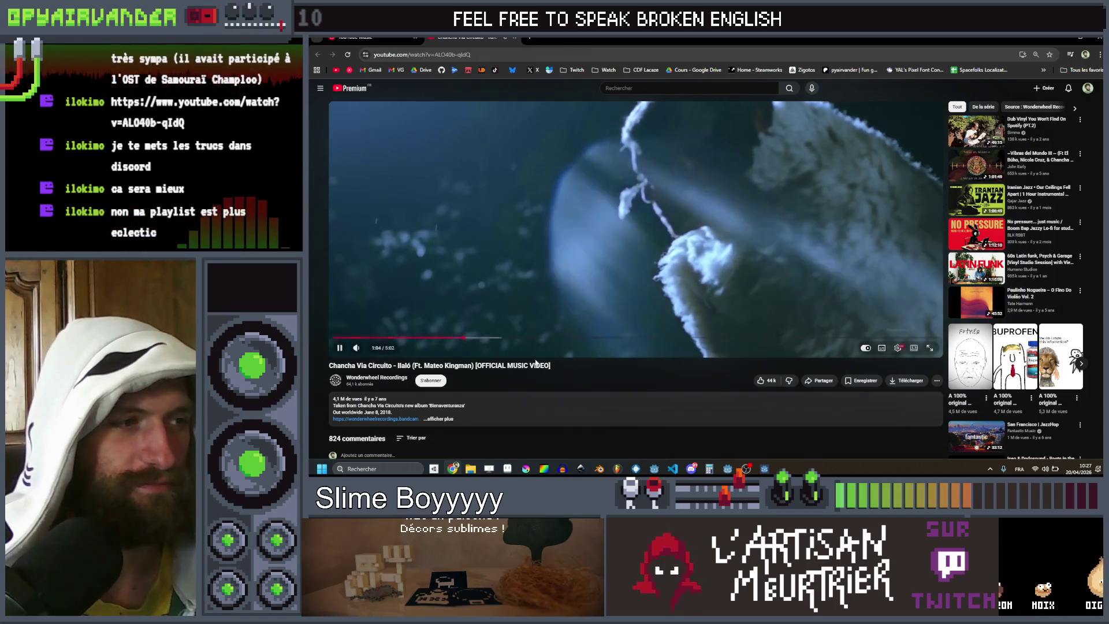
{"action": "mouse_move", "coordinate": [373, 350]}
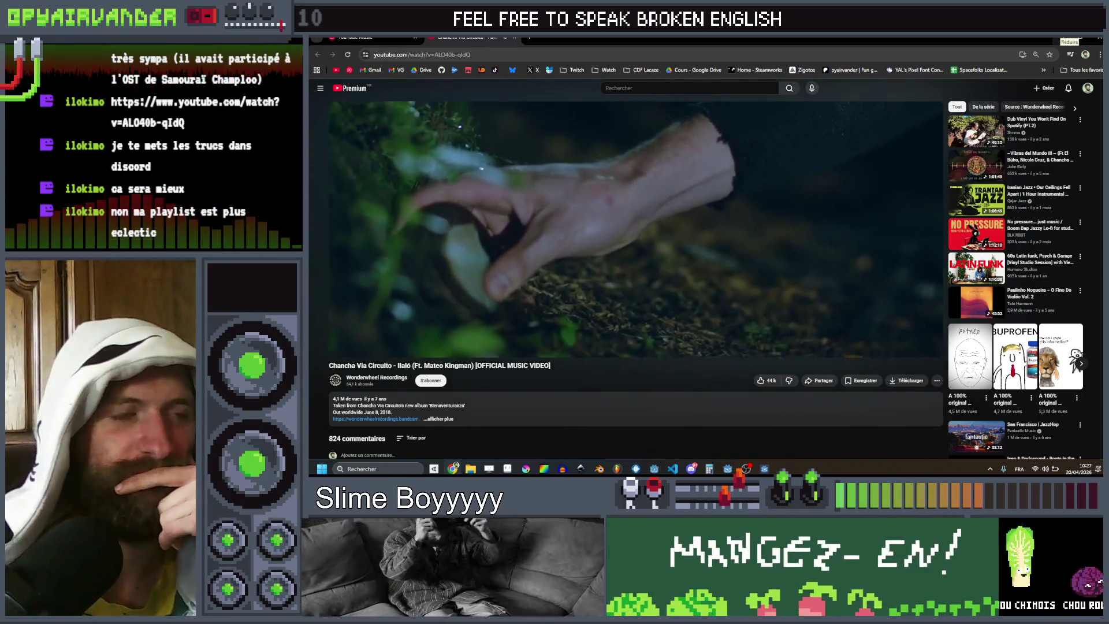
{"action": "left_click", "coordinate": [1061, 37]}
{"action": "left_click", "coordinate": [685, 275]}
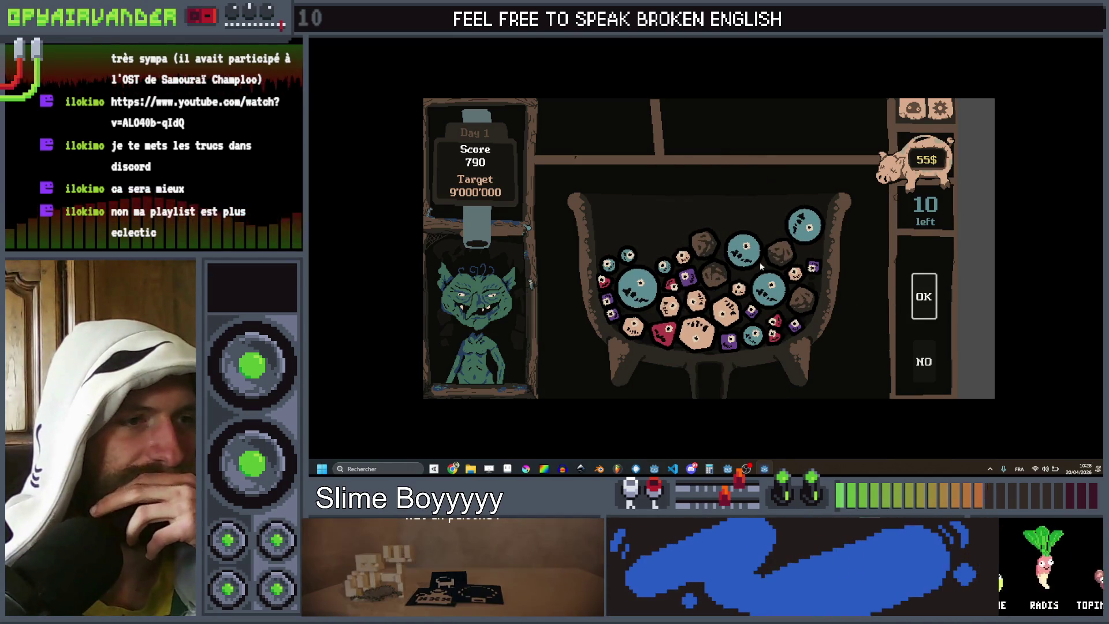
Step: Chain peach slimes and validate several groups, raising the Score from 790 to 1825
{"action": "left_click_drag", "start_coordinate": [684, 308], "coordinate": [714, 326]}
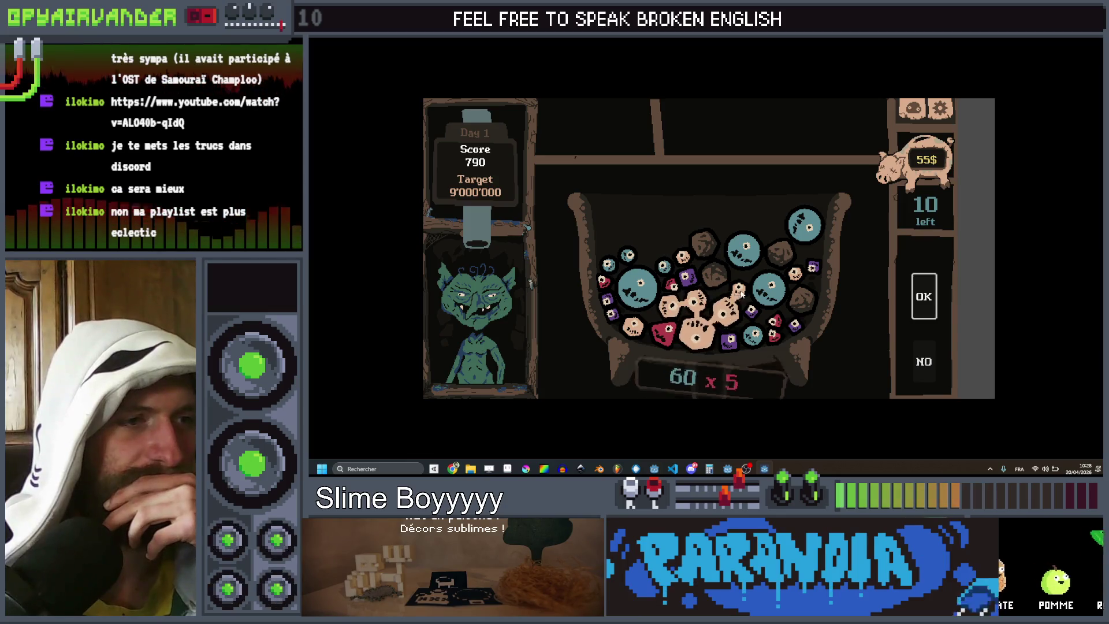
{"action": "left_click", "coordinate": [925, 299]}
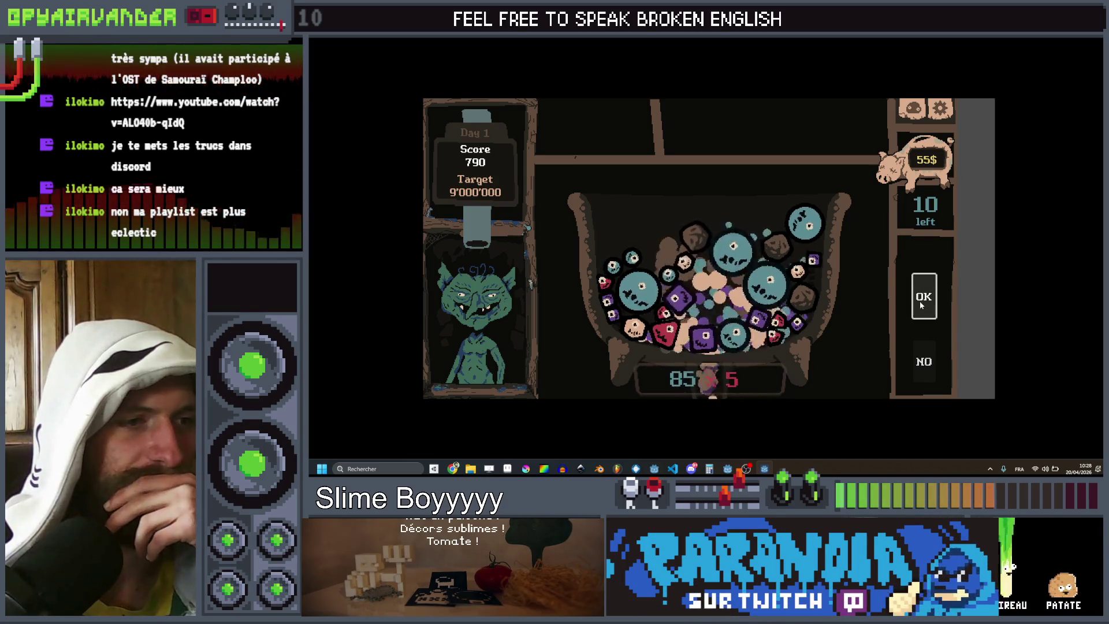
{"action": "left_click", "coordinate": [917, 303]}
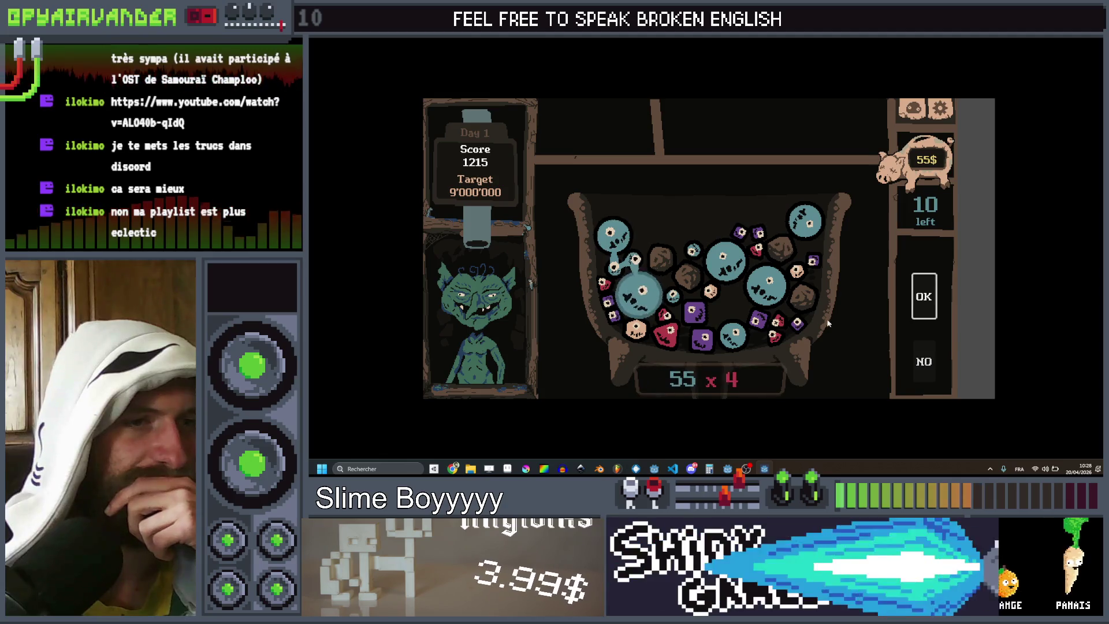
{"action": "left_click", "coordinate": [920, 300]}
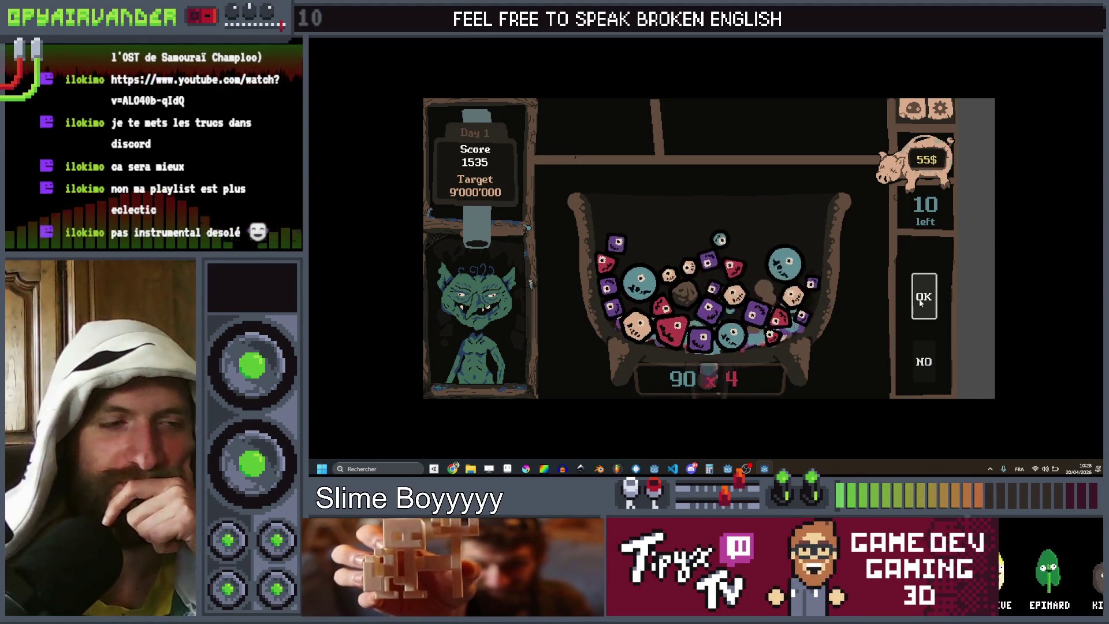
{"action": "left_click", "coordinate": [715, 276]}
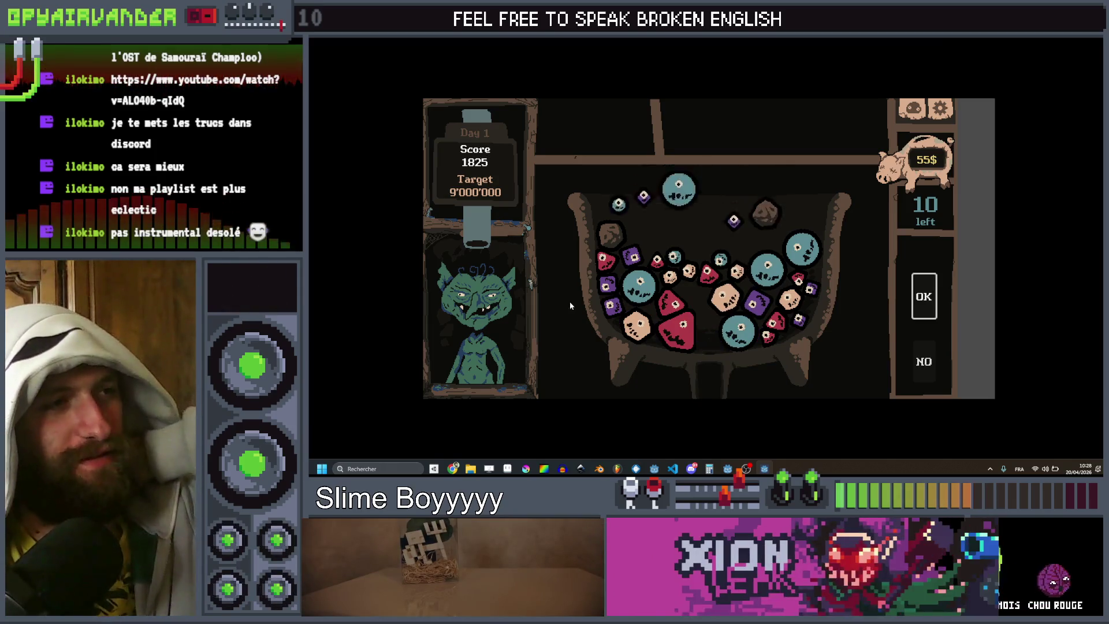
{"action": "left_click", "coordinate": [683, 273]}
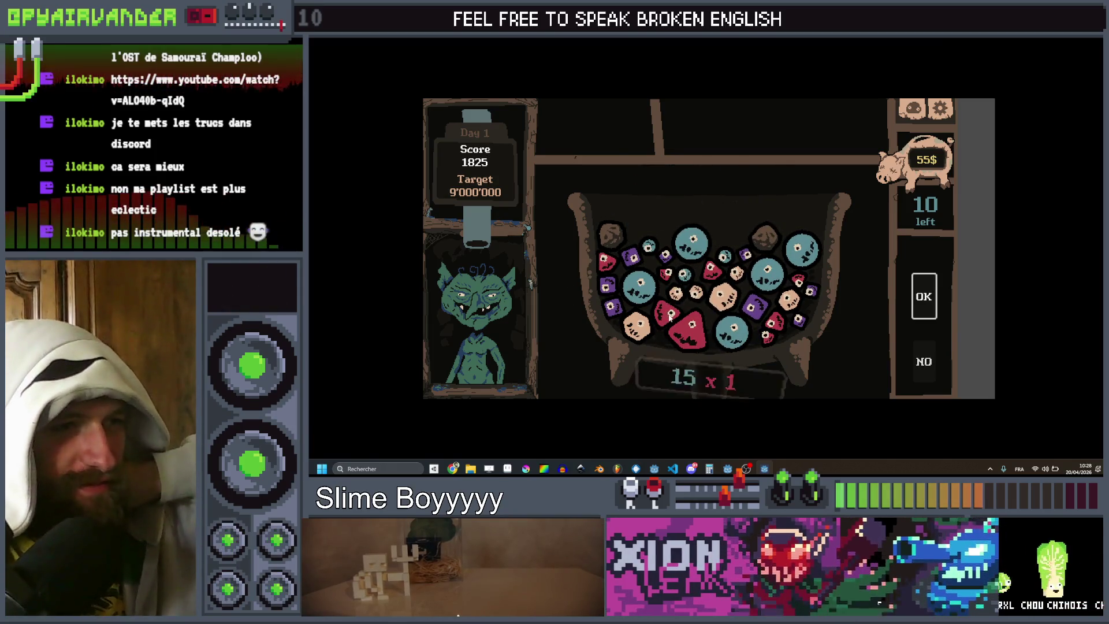
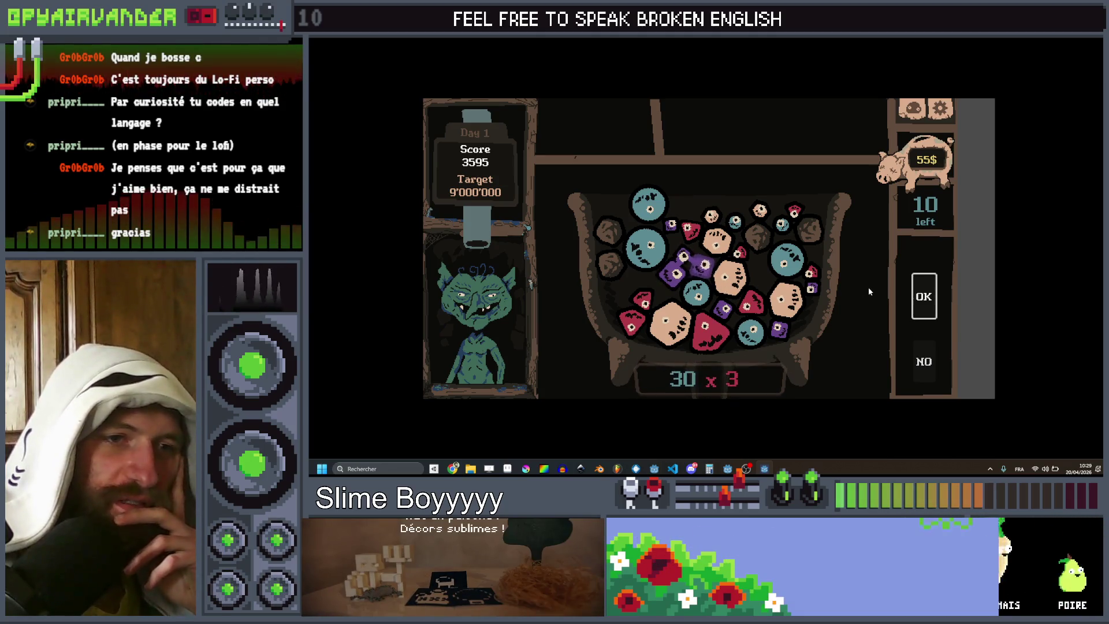
Step: Merge blue, red, beige and blue slime chains to reach a 5970 score, then stop the game
{"action": "left_click", "coordinate": [924, 297]}
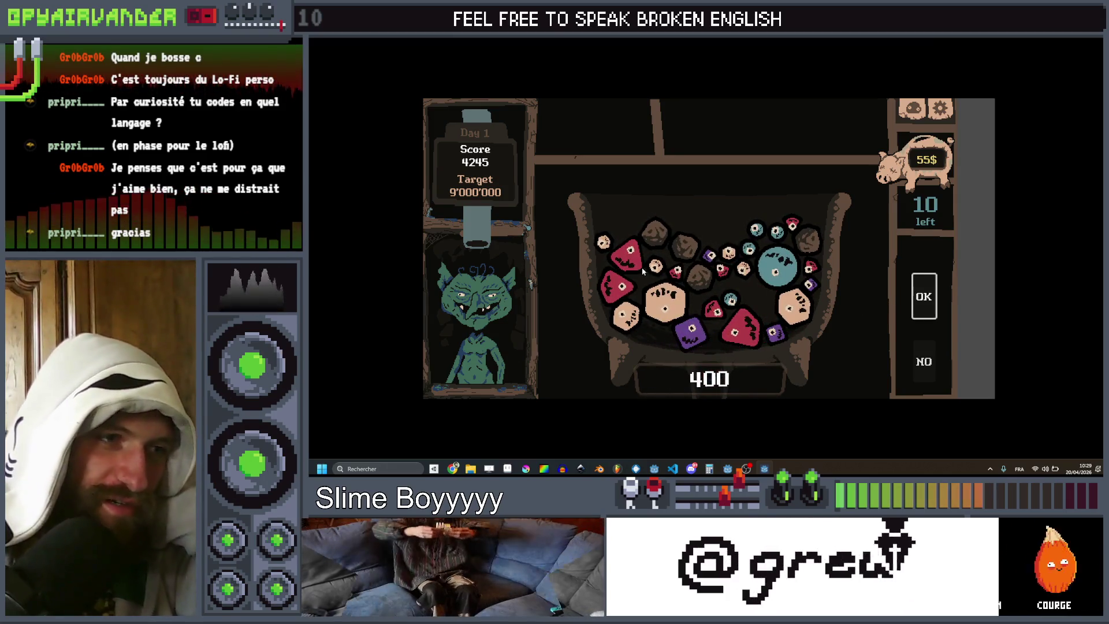
{"action": "left_click", "coordinate": [924, 297]}
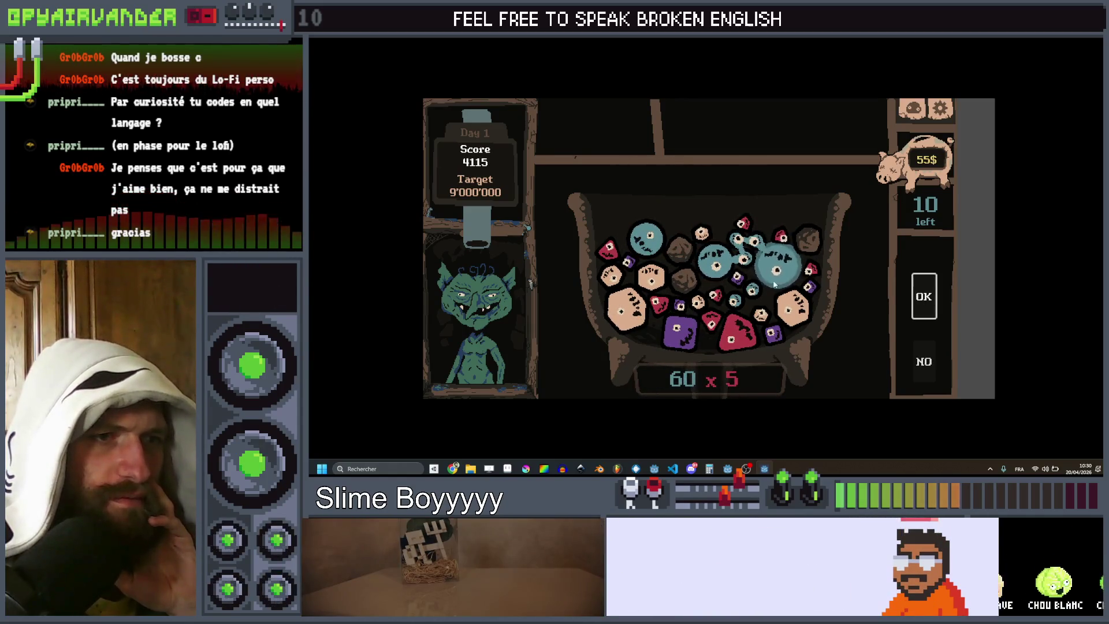
{"action": "left_click_drag", "start_coordinate": [768, 285], "coordinate": [729, 309]}
{"action": "left_click", "coordinate": [925, 306]}
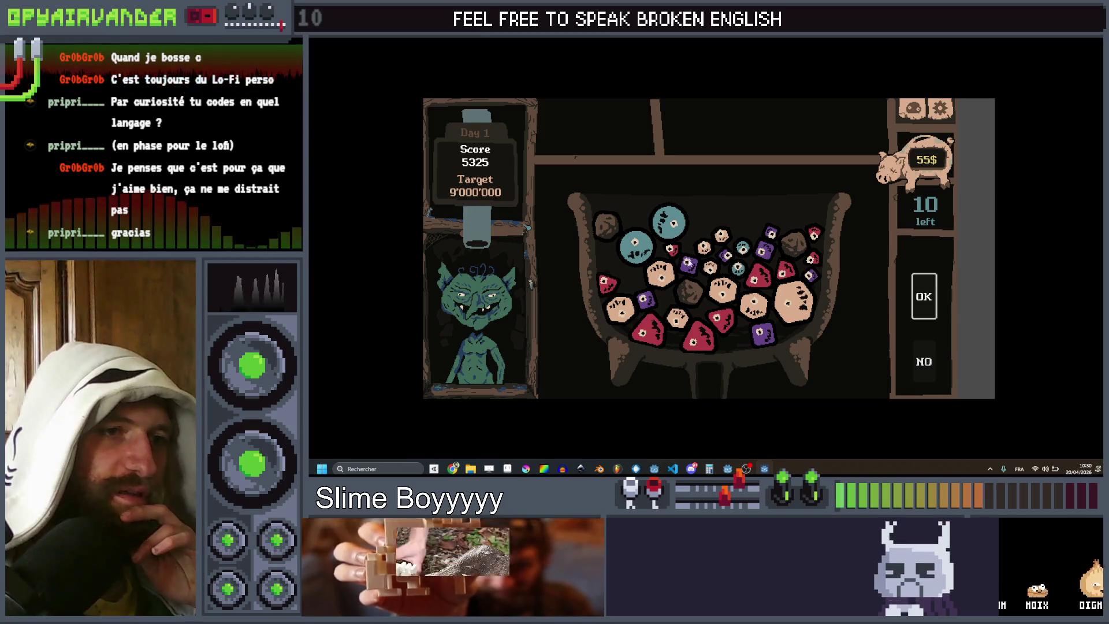
{"action": "left_click", "coordinate": [659, 327]}
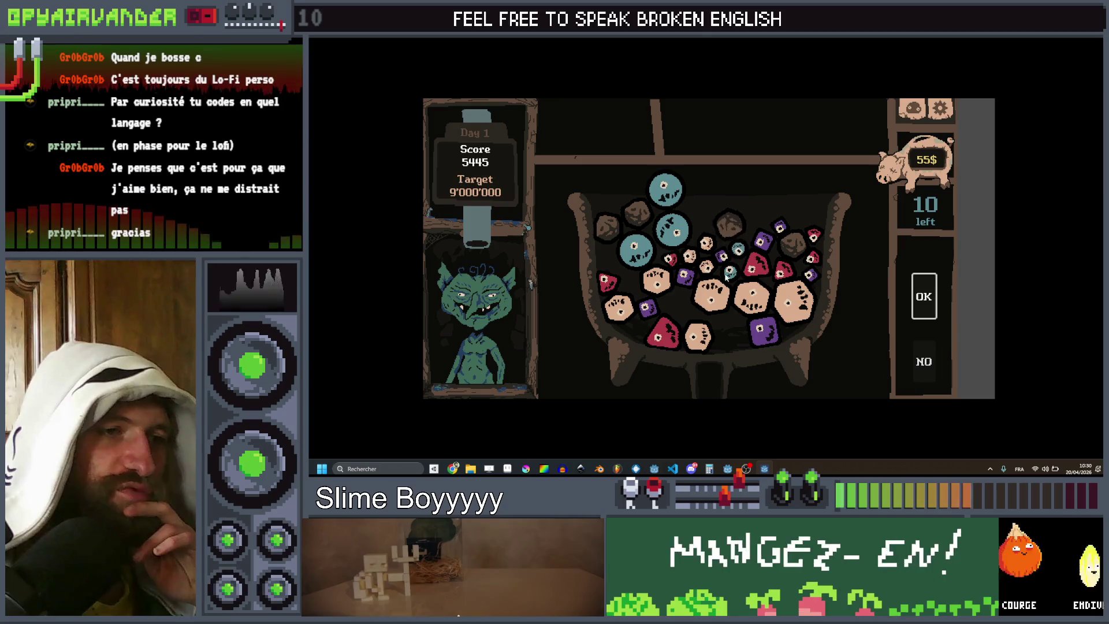
{"action": "left_click_drag", "start_coordinate": [687, 288], "coordinate": [795, 306]}
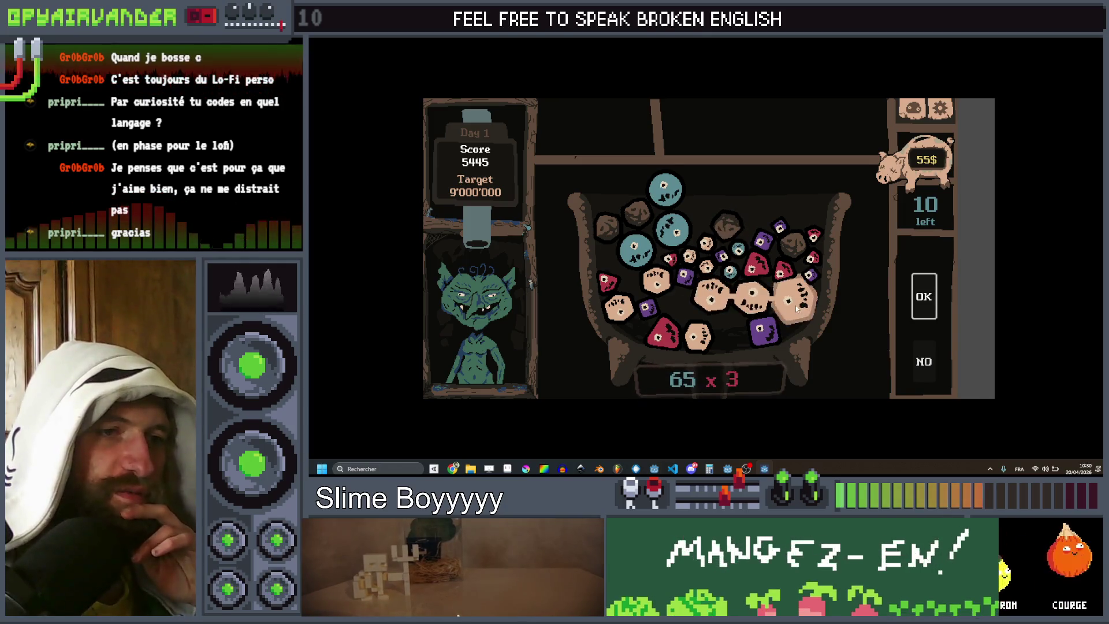
{"action": "left_click", "coordinate": [923, 304]}
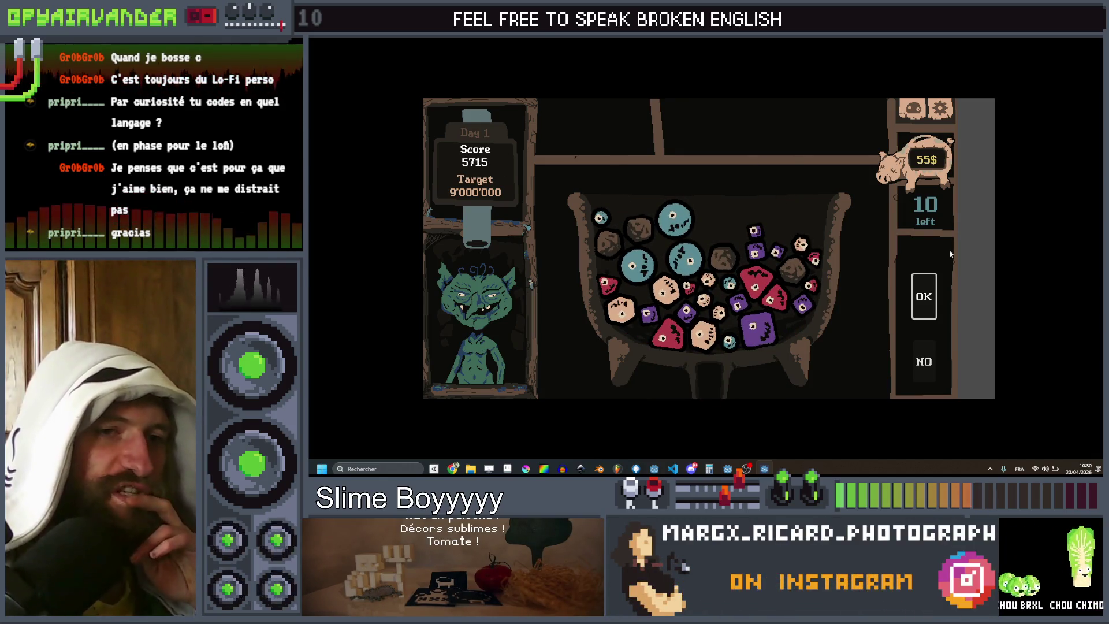
{"action": "mouse_move", "coordinate": [679, 215]}
{"action": "left_mouse_down"}
{"action": "mouse_move", "coordinate": [685, 260]}
{"action": "mouse_move", "coordinate": [638, 266]}
{"action": "left_mouse_up"}
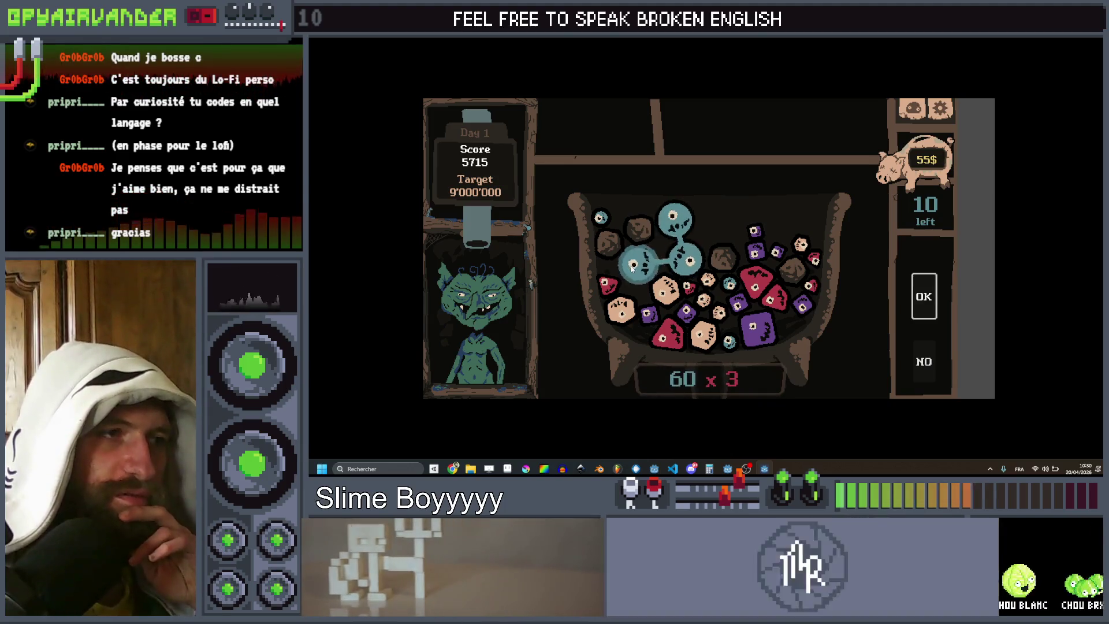
{"action": "left_click", "coordinate": [920, 304]}
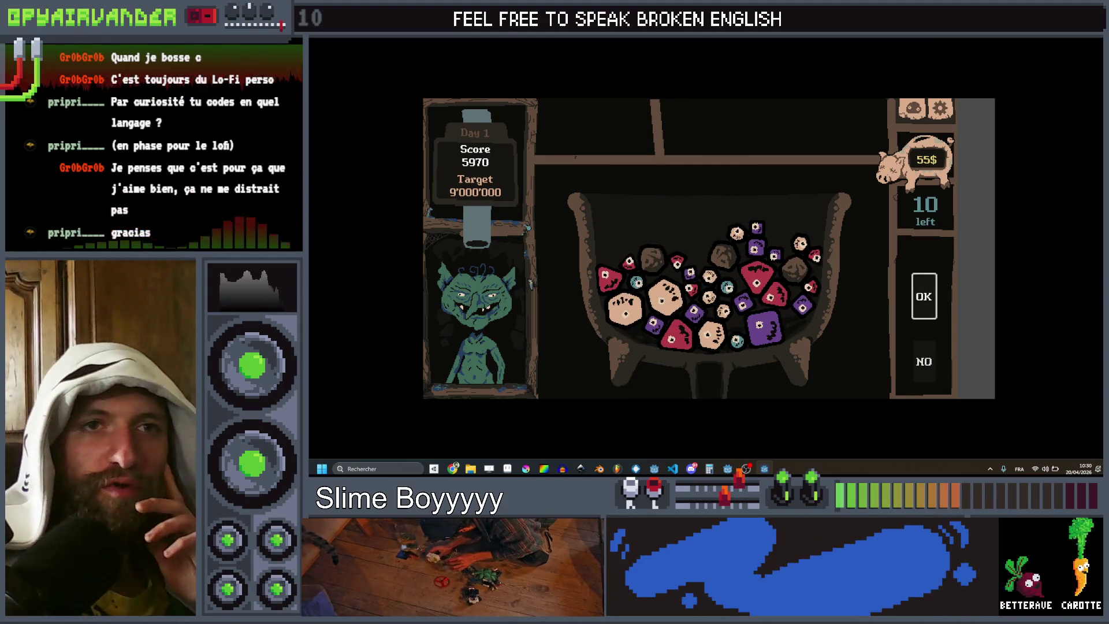
{"action": "key", "text": "alt+F4"}
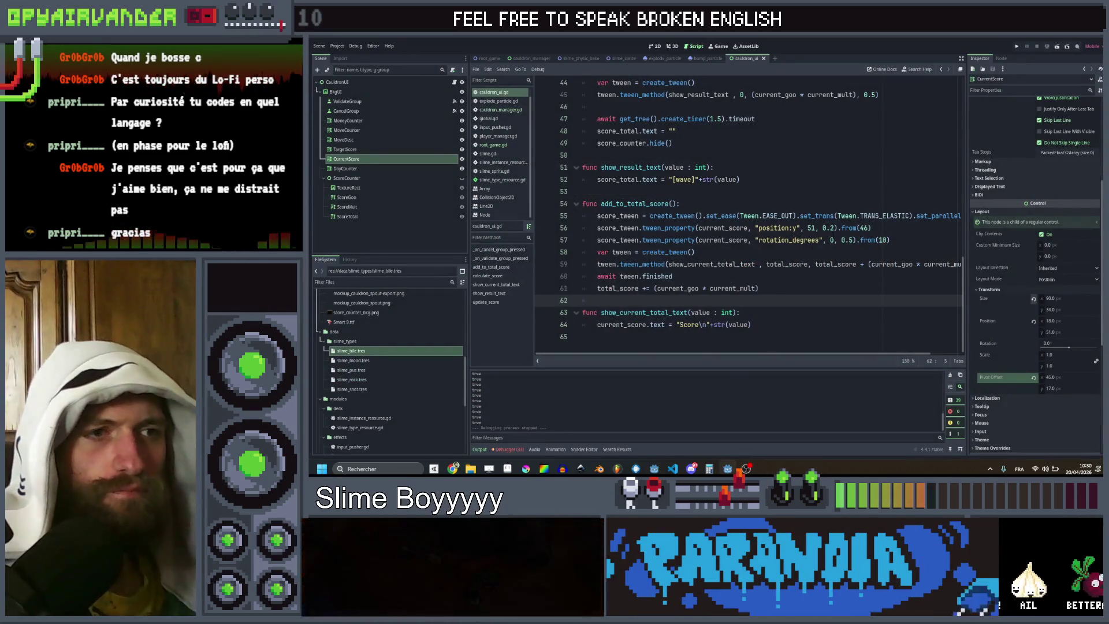
Step: On line 57, change the tweened property from rotation_degrees to scale and enter Vector2.ONE
{"action": "double_click", "coordinate": [815, 240]}
{"action": "type", "text": "c"}
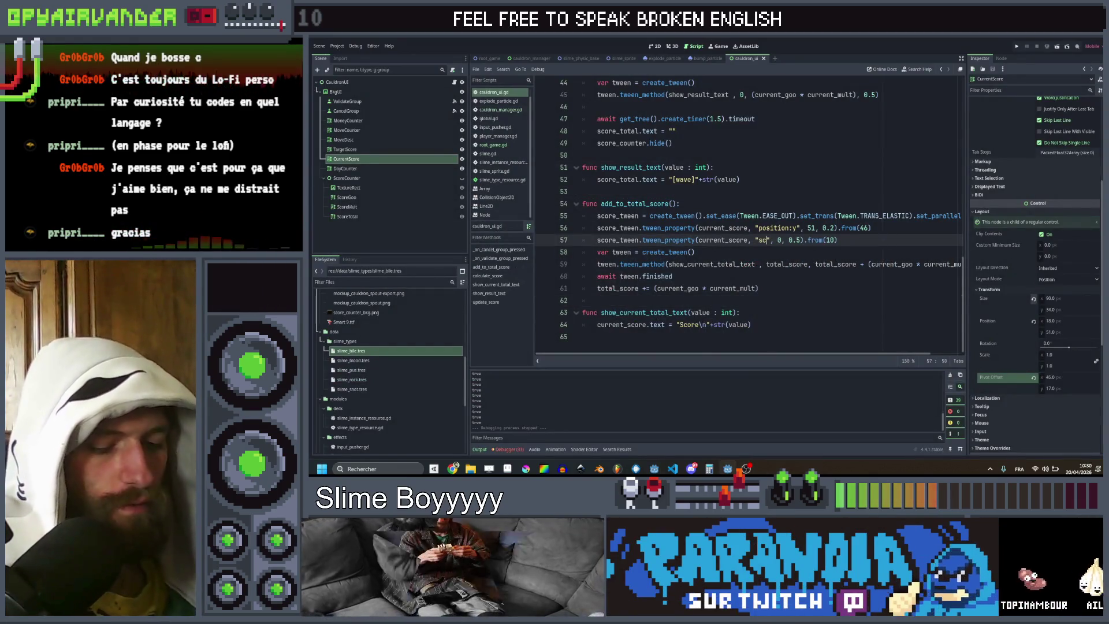
{"action": "type", "text": "ale"}
{"action": "key", "text": "Right"}
{"action": "key", "text": "Right"}
{"action": "key", "text": "Right"}
{"action": "key", "text": "Delete"}
{"action": "key", "text": "BackSpace"}
{"action": "key", "text": "BackSpace"}
{"action": "type", "text": "Vec"}
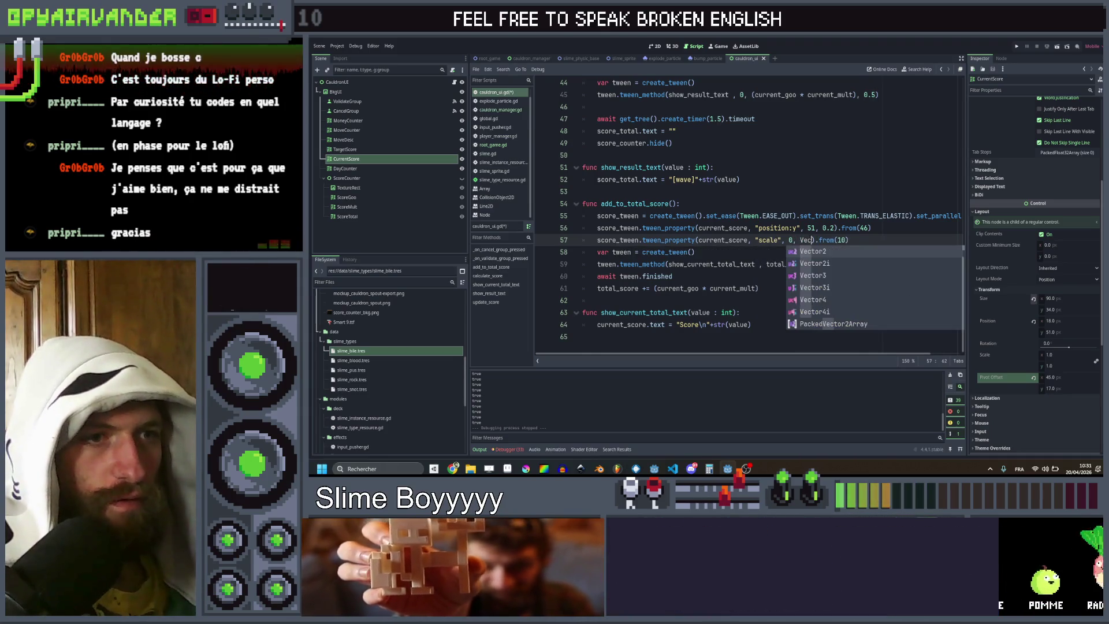
{"action": "key", "text": "Return"}
{"action": "type", "text": ".On"}
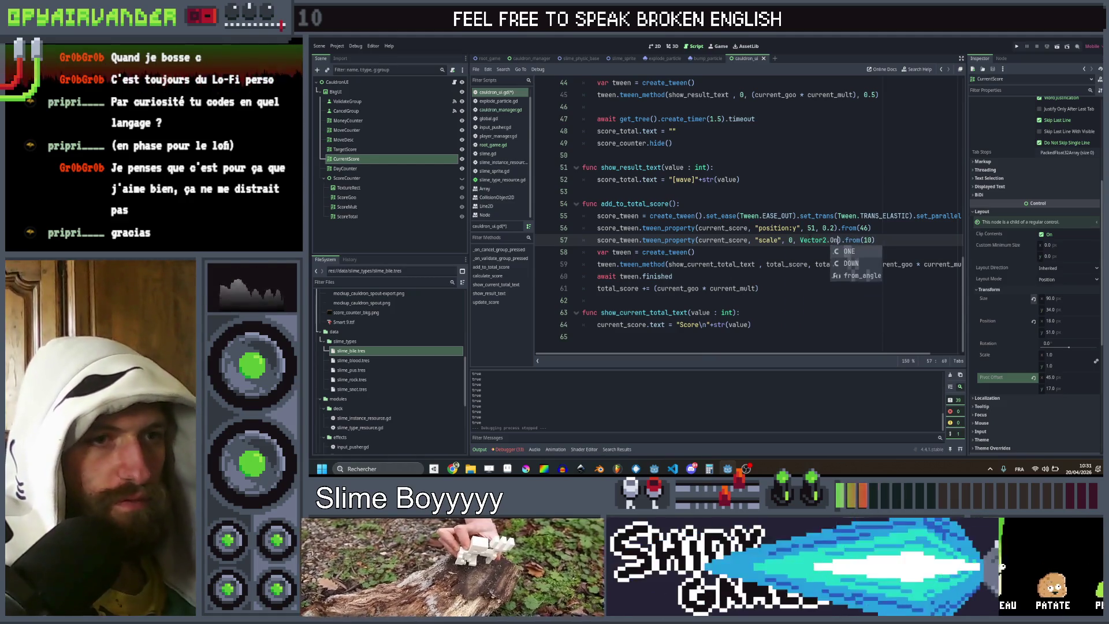
{"action": "key", "text": "Return"}
{"action": "key", "text": "Right"}
{"action": "key", "text": "Right"}
{"action": "key", "text": "Right"}
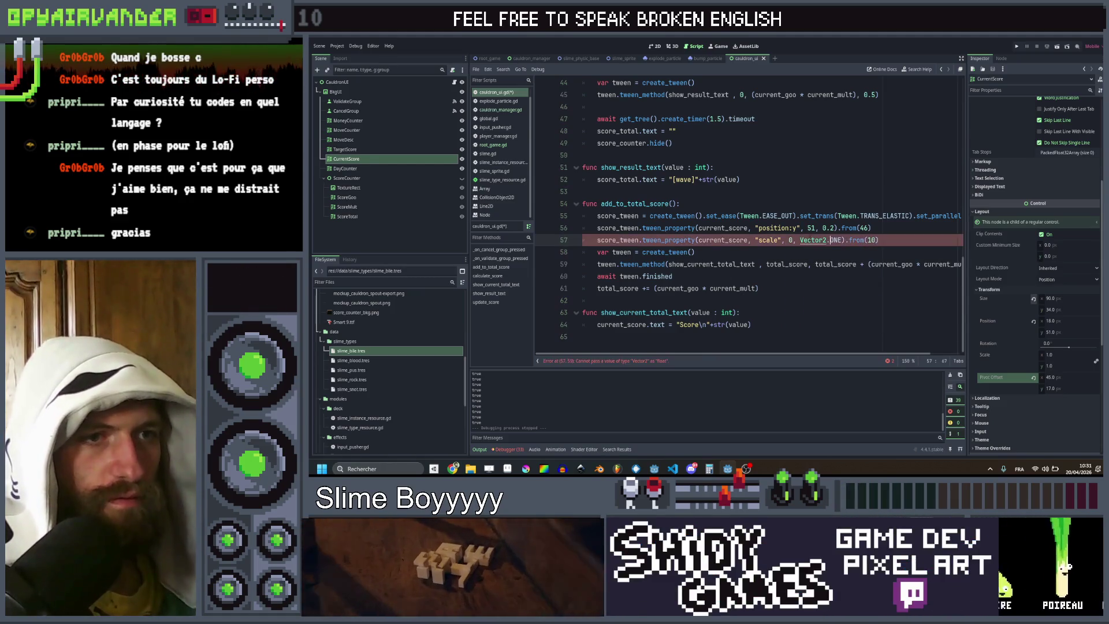
{"action": "left_click_drag", "start_coordinate": [841, 239], "coordinate": [801, 239]}
{"action": "left_click", "coordinate": [876, 239]}
{"action": "type", "text": "Vector2.ONE * 1.5"}
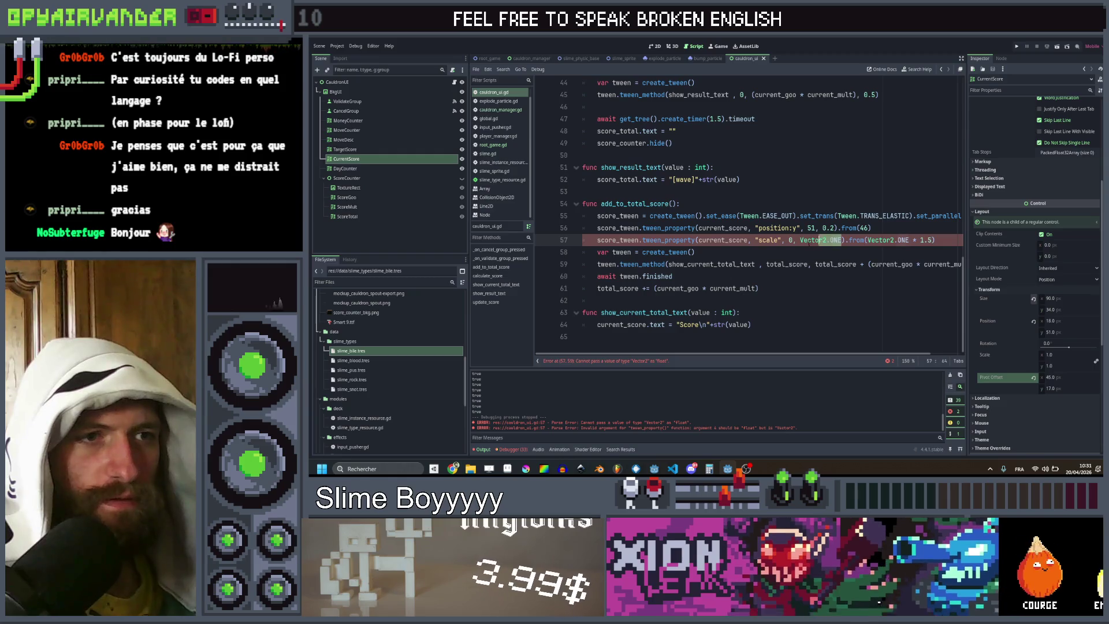
Step: Make Vector2.ONE the target scale with a 0.2 duration, save the script, and run the game
{"action": "left_click_drag", "start_coordinate": [809, 242], "coordinate": [800, 241]}
{"action": "key", "text": "ctrl+c"}
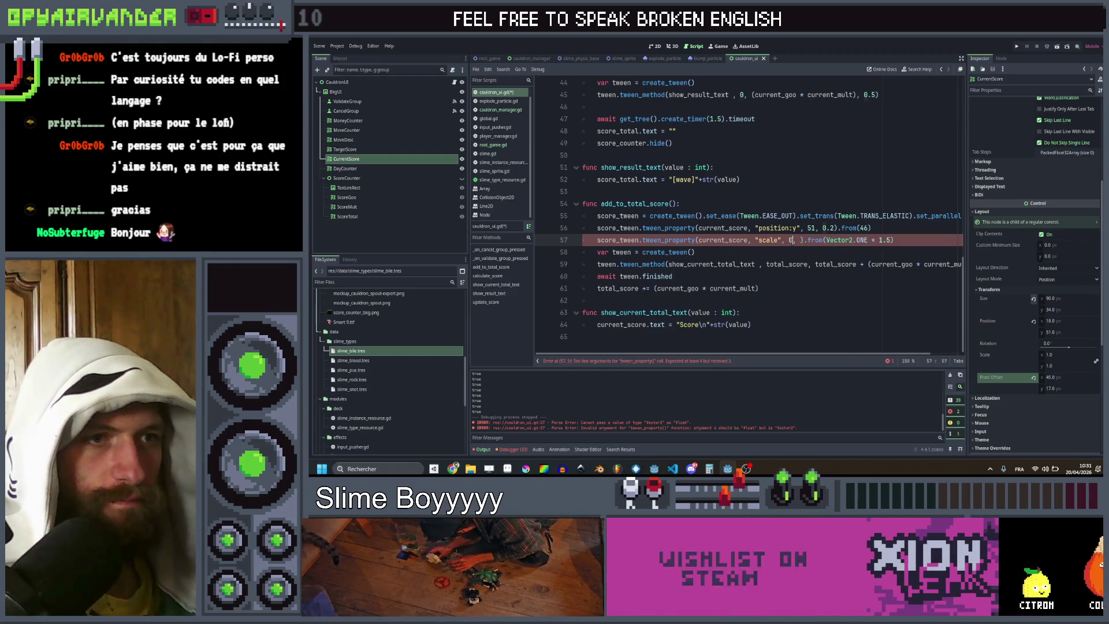
{"action": "key", "text": "BackSpace"}
{"action": "key", "text": "ctrl+v"}
{"action": "type", "text": ","}
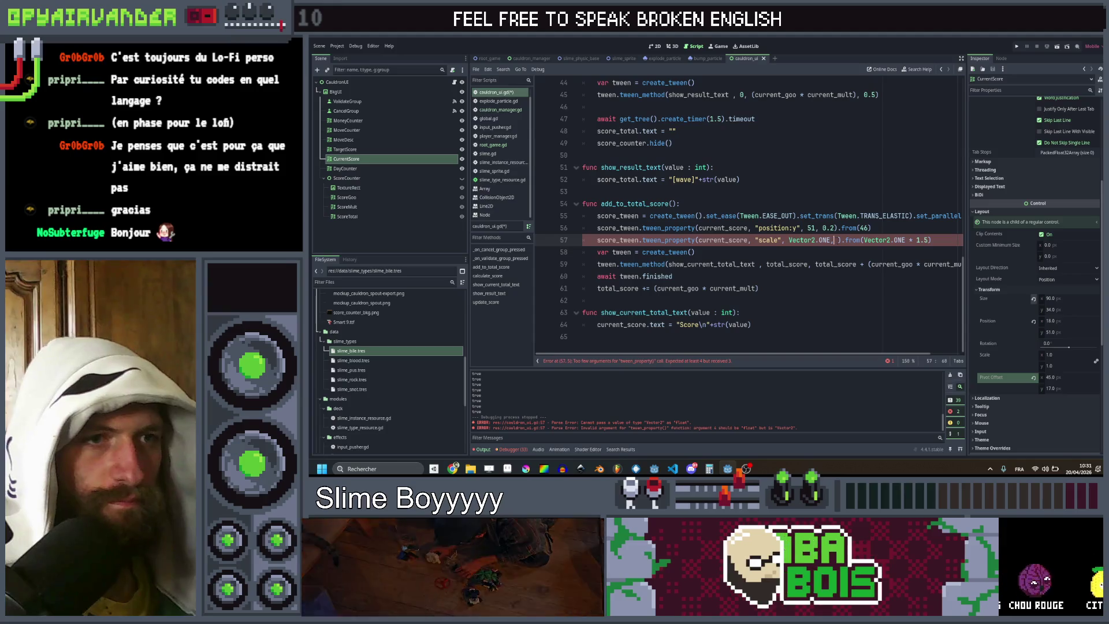
{"action": "type", "text": " 0.2"}
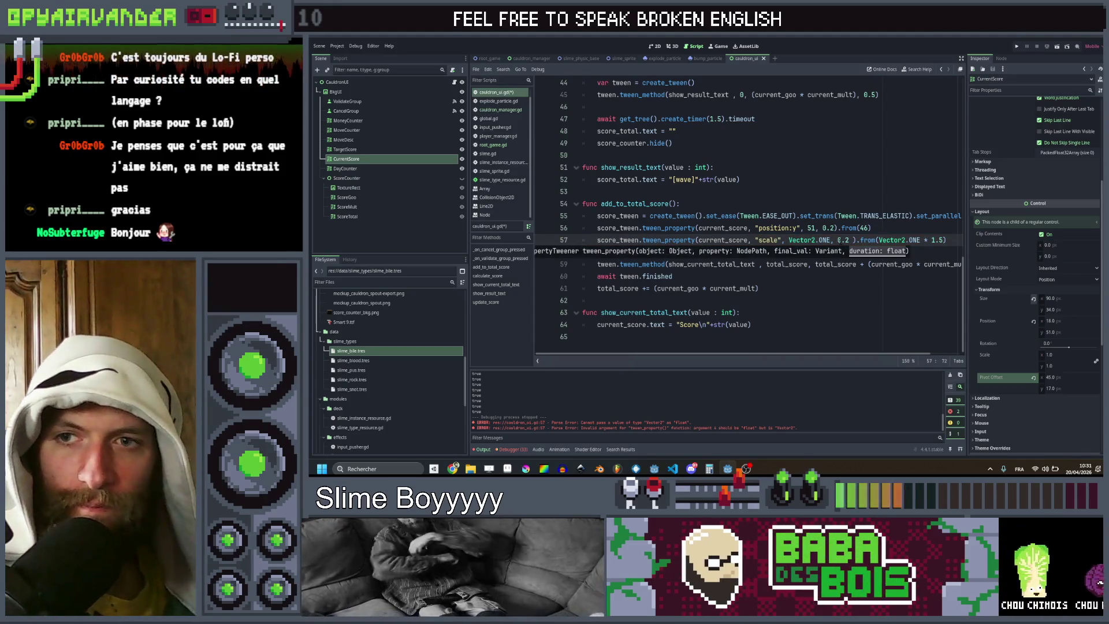
{"action": "key", "text": "Right"}
{"action": "key", "text": "ctrl+s"}
{"action": "left_click", "coordinate": [871, 228]}
{"action": "left_click", "coordinate": [1016, 46]}
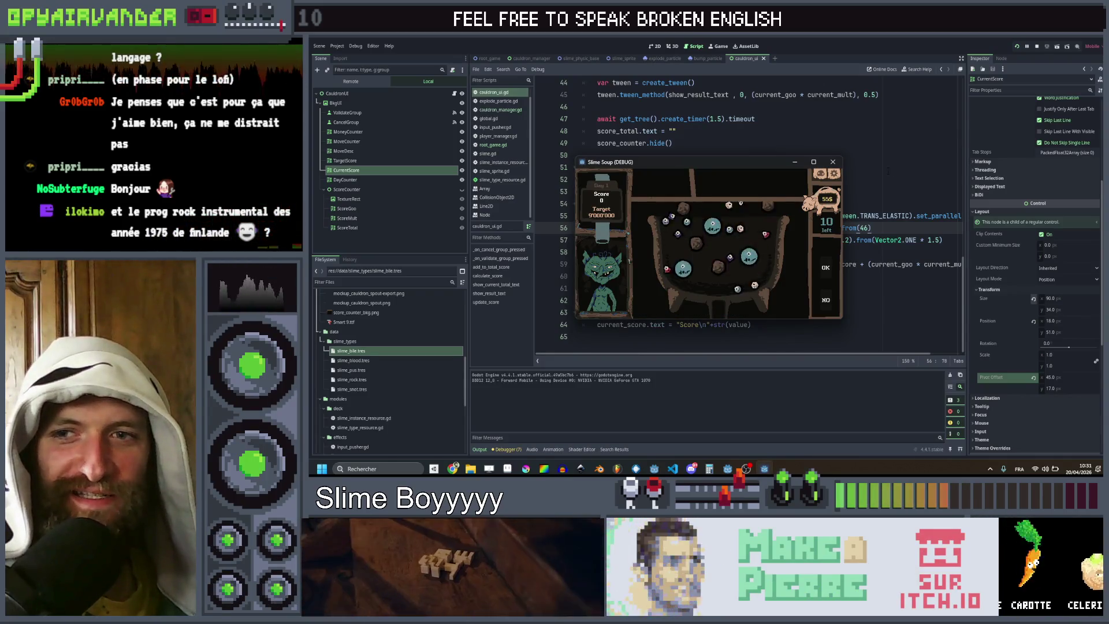
Step: Maximize the game, clear one slime chain to watch the score animation, then stop it
{"action": "left_click", "coordinate": [813, 162]}
{"action": "mouse_move", "coordinate": [788, 275]}
{"action": "left_mouse_down"}
{"action": "mouse_move", "coordinate": [767, 304]}
{"action": "mouse_move", "coordinate": [724, 304]}
{"action": "left_mouse_up"}
{"action": "left_click", "coordinate": [923, 296]}
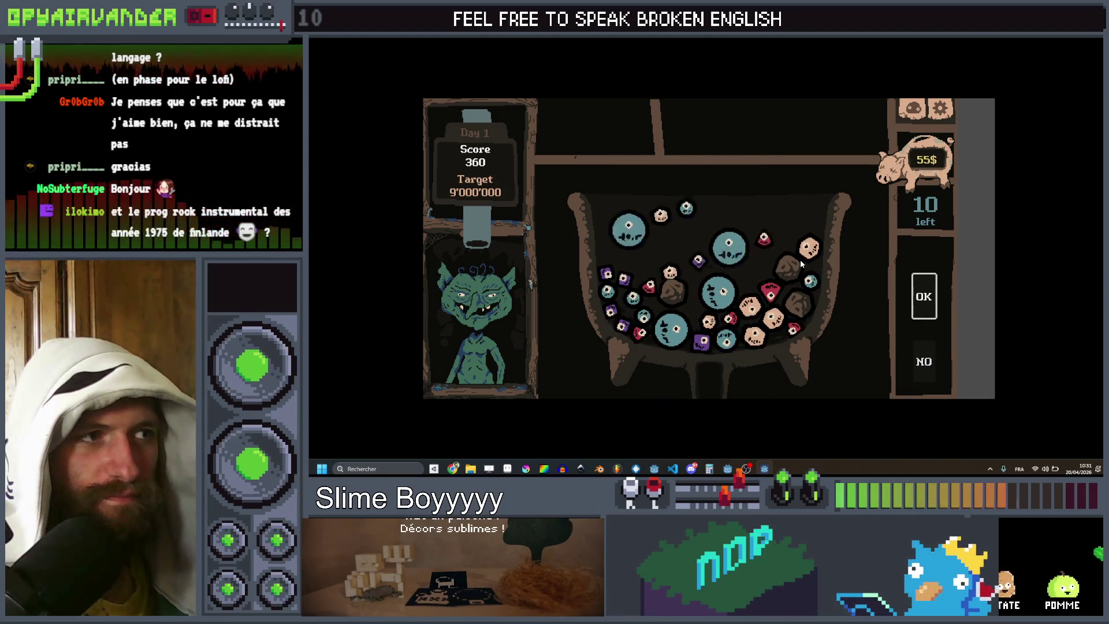
{"action": "key", "text": "F8"}
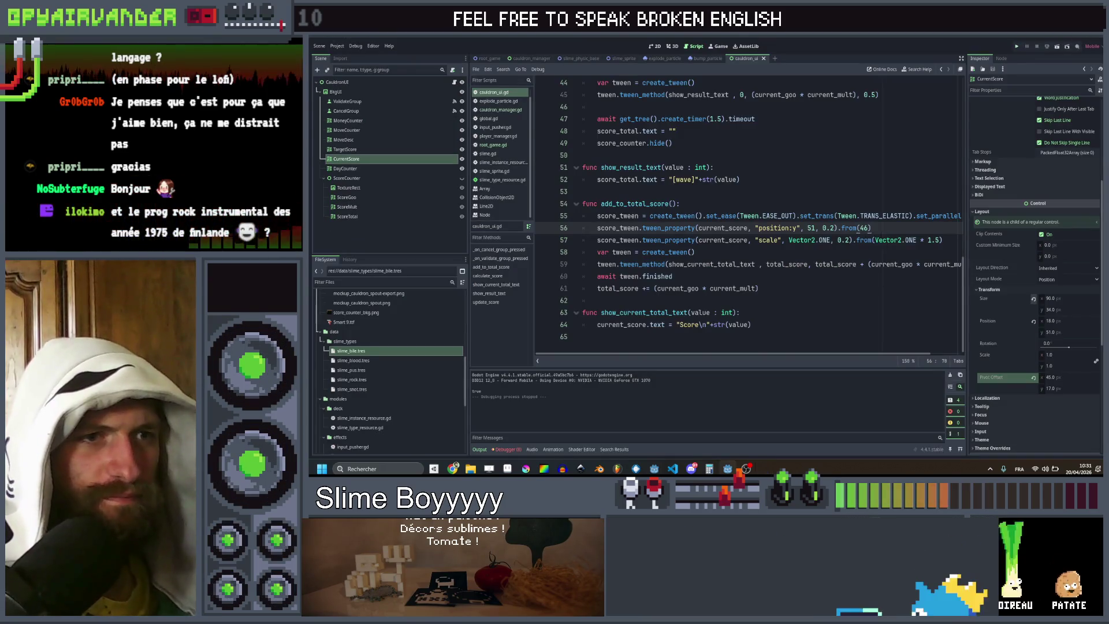
Step: Change the tween durations on lines 57 and 56 to 0.5, save, and relaunch the game
{"action": "left_click", "coordinate": [847, 239]}
{"action": "type", "text": "5"}
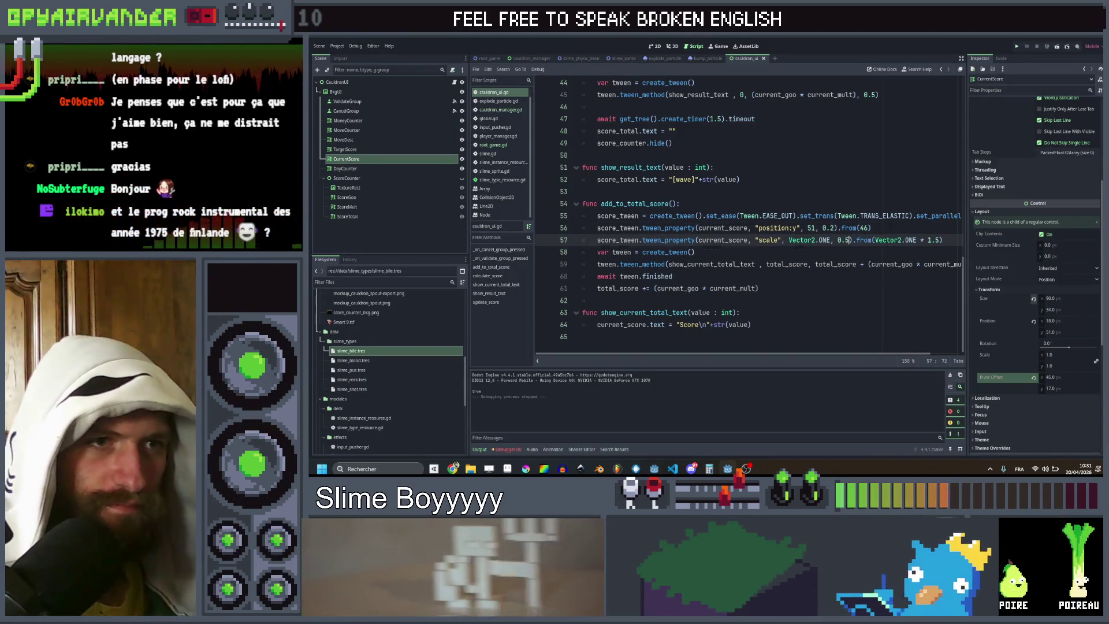
{"action": "key", "text": "Delete"}
{"action": "type", "text": "5"}
{"action": "left_click", "coordinate": [870, 228]}
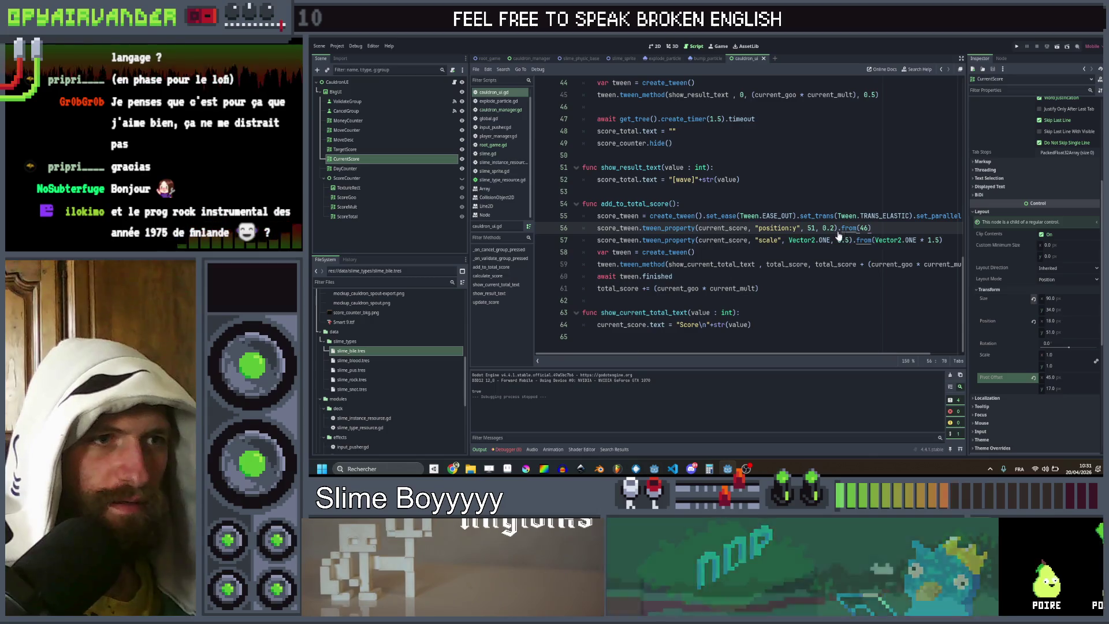
{"action": "left_click", "coordinate": [884, 227]}
{"action": "key", "text": "ctrl+s"}
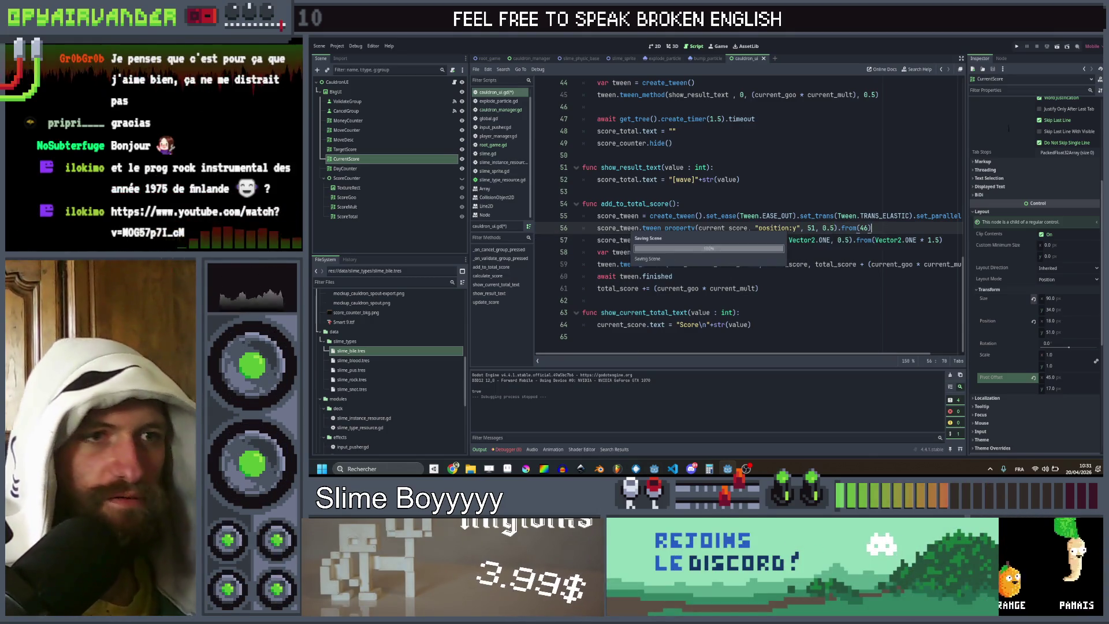
{"action": "key", "text": "F5"}
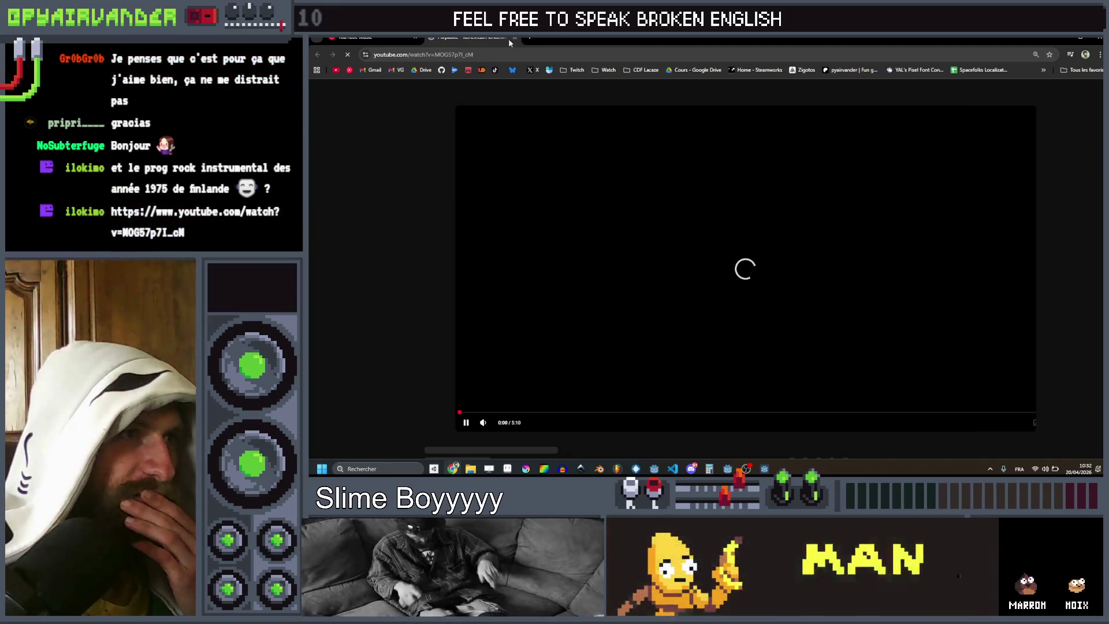
Step: Close the second browser tab so the Piirpauke 'Konevitsan kirkonkellot' video plays
{"action": "left_click", "coordinate": [514, 38]}
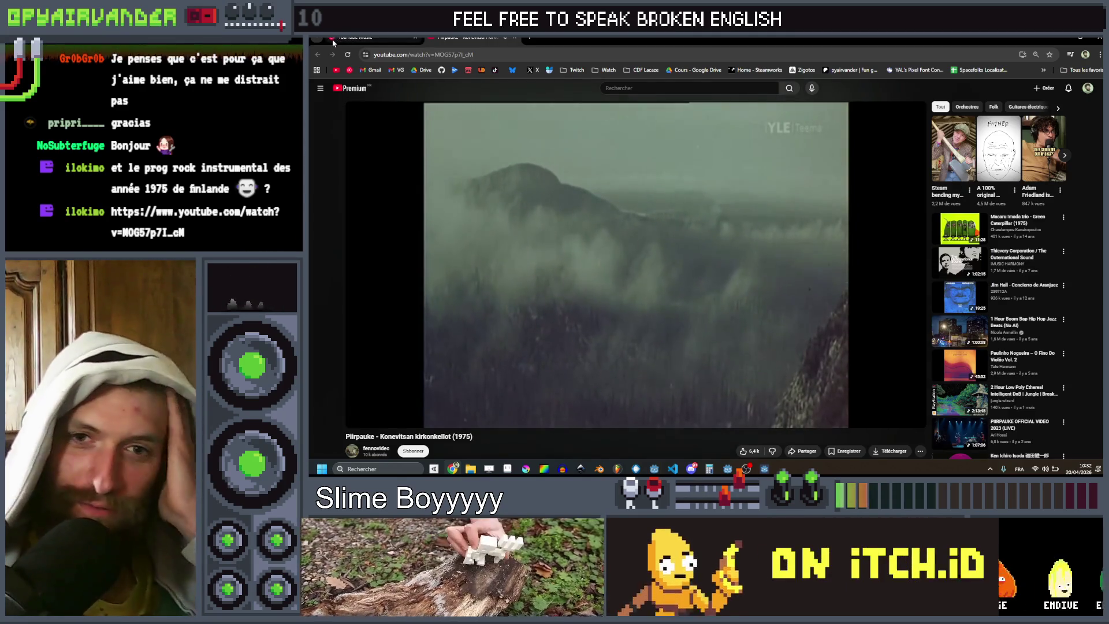
{"action": "mouse_move", "coordinate": [338, 38]}
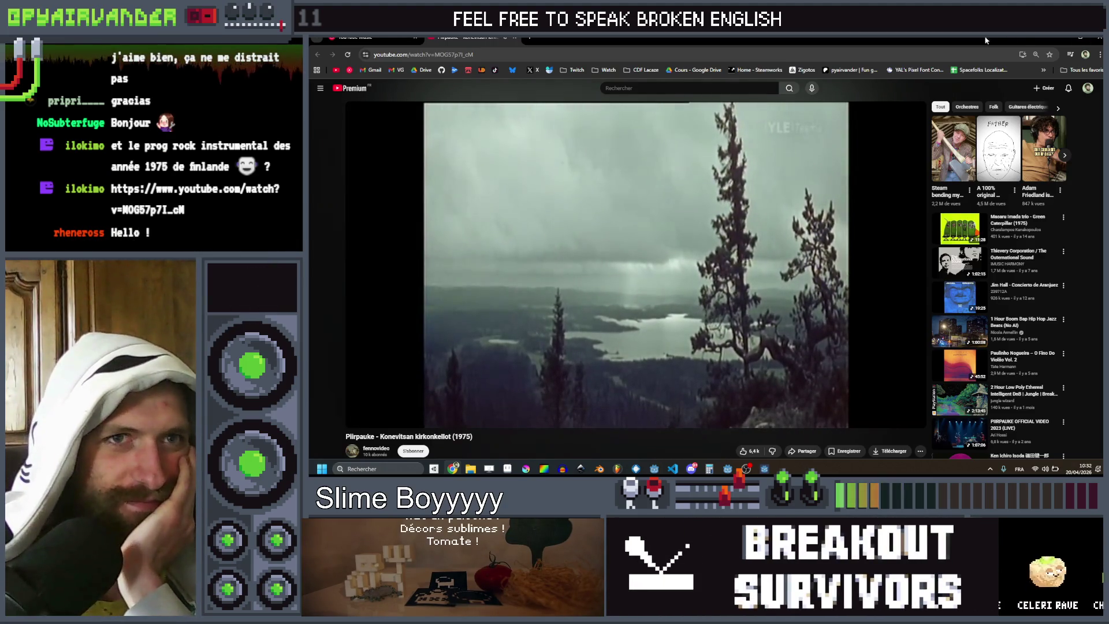
Step: Search YouTube Music for 'malai rai banda' and open the Mahala Rai Banda artist page
{"action": "key", "text": "ctrl+1"}
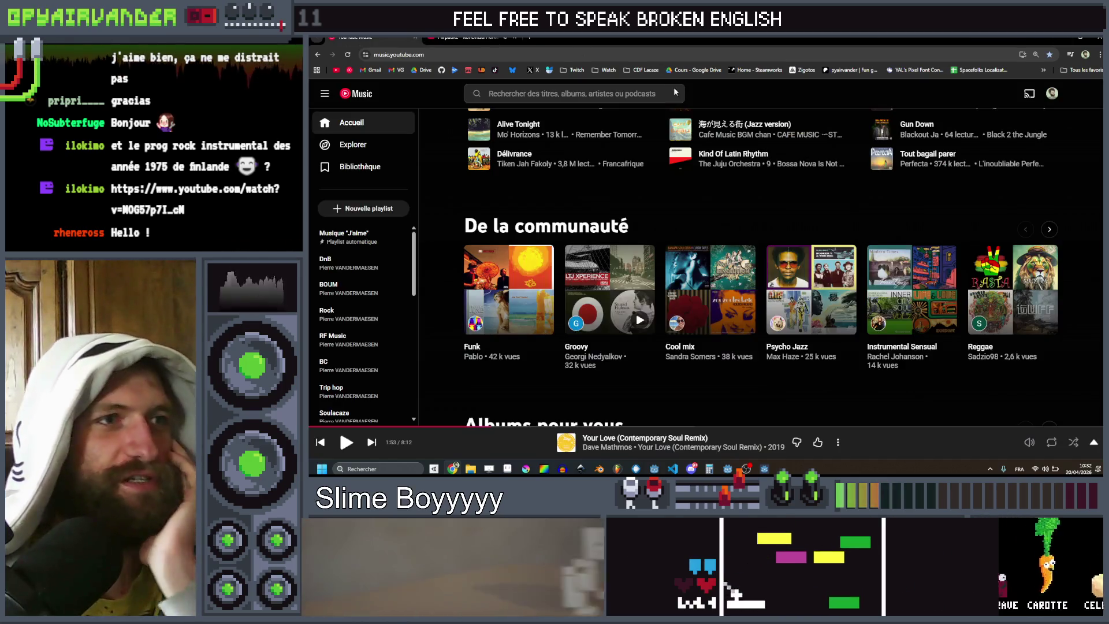
{"action": "type", "text": "/malai"}
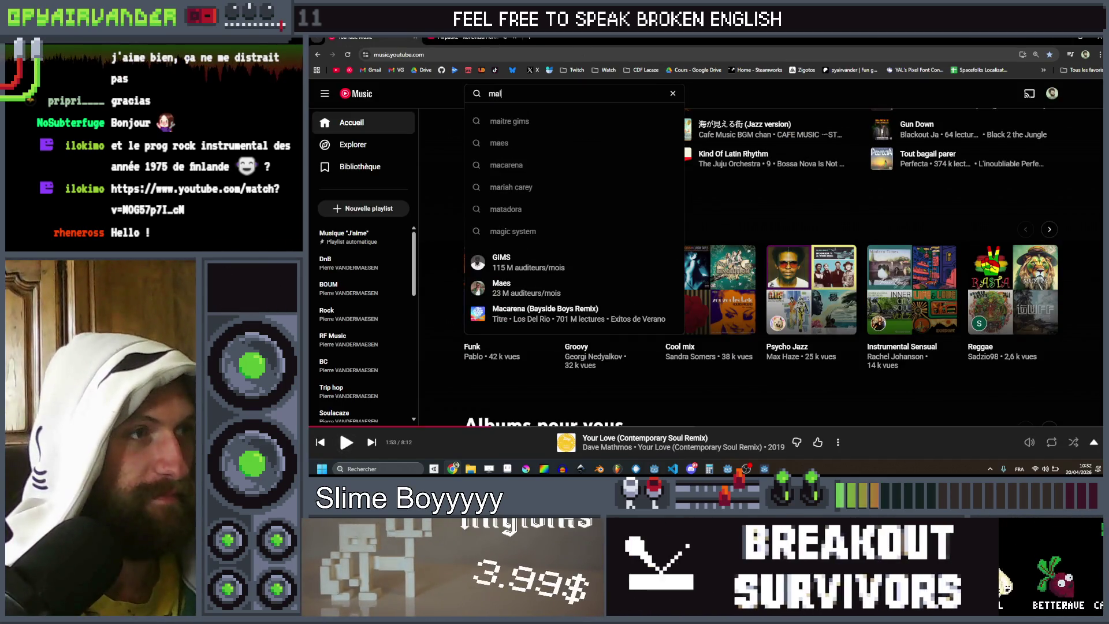
{"action": "type", "text": " r"}
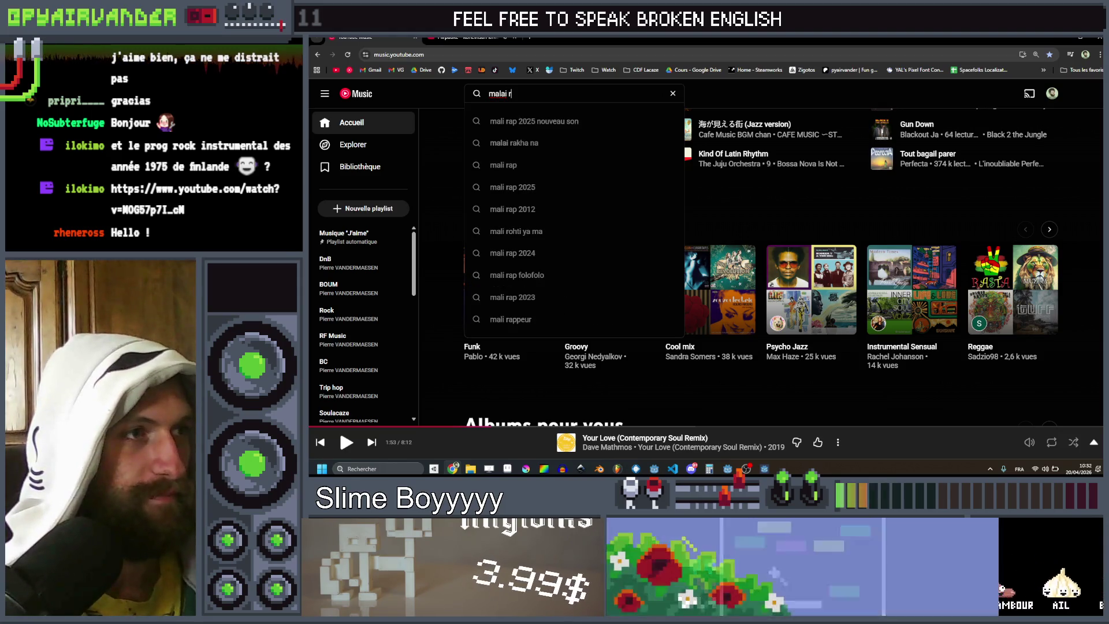
{"action": "type", "text": "ai banda"}
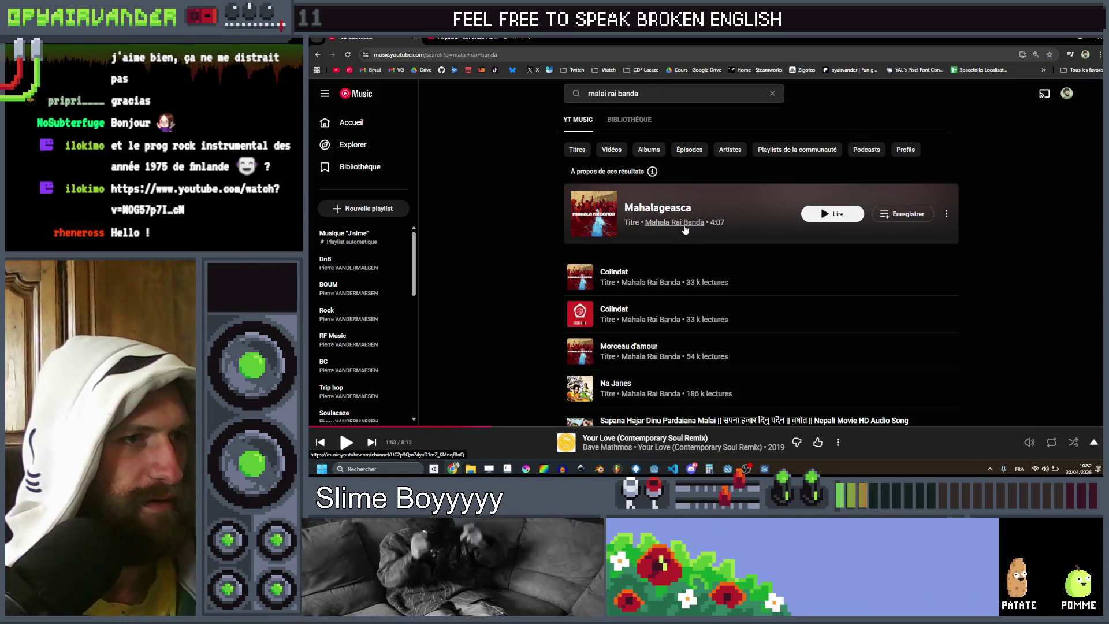
{"action": "left_click", "coordinate": [684, 229]}
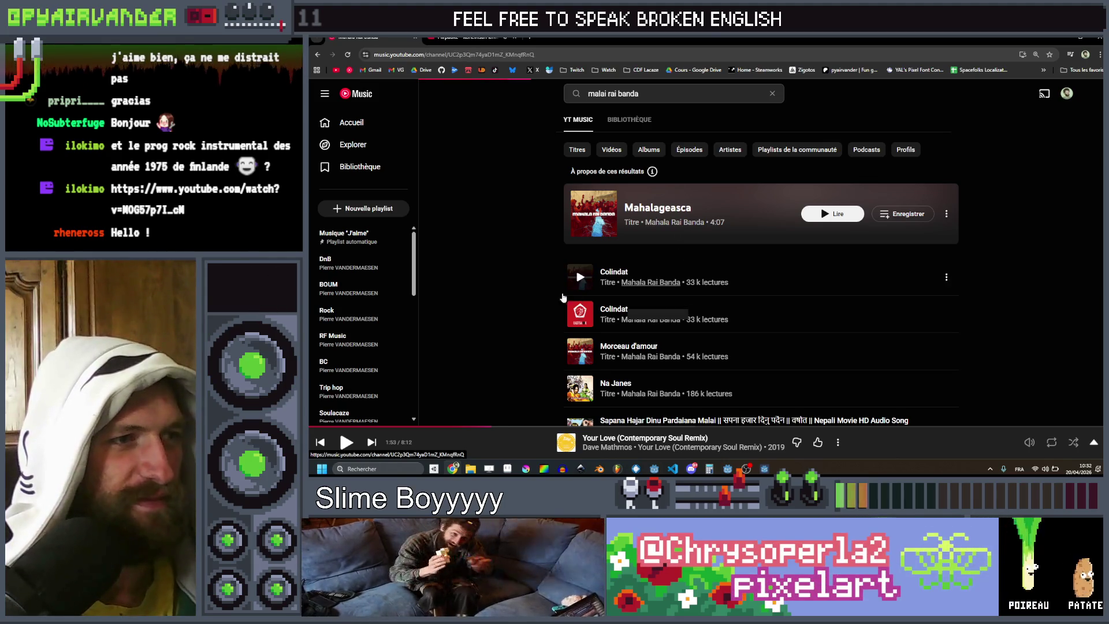
Step: Open the Ghetto Blasters album from the artist's albums, then minimize the browser
{"action": "scroll", "coordinate": [560, 277], "scroll_direction": "down", "scroll_amount": 10}
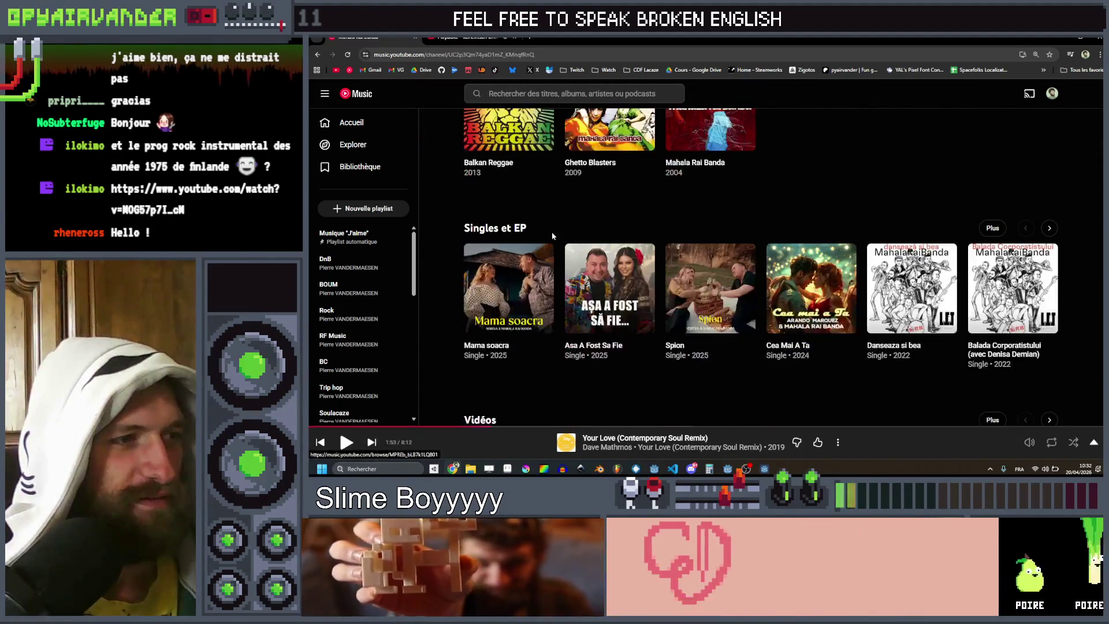
{"action": "scroll", "coordinate": [552, 236], "scroll_direction": "down", "scroll_amount": 5}
{"action": "scroll", "coordinate": [585, 198], "scroll_direction": "up", "scroll_amount": 10}
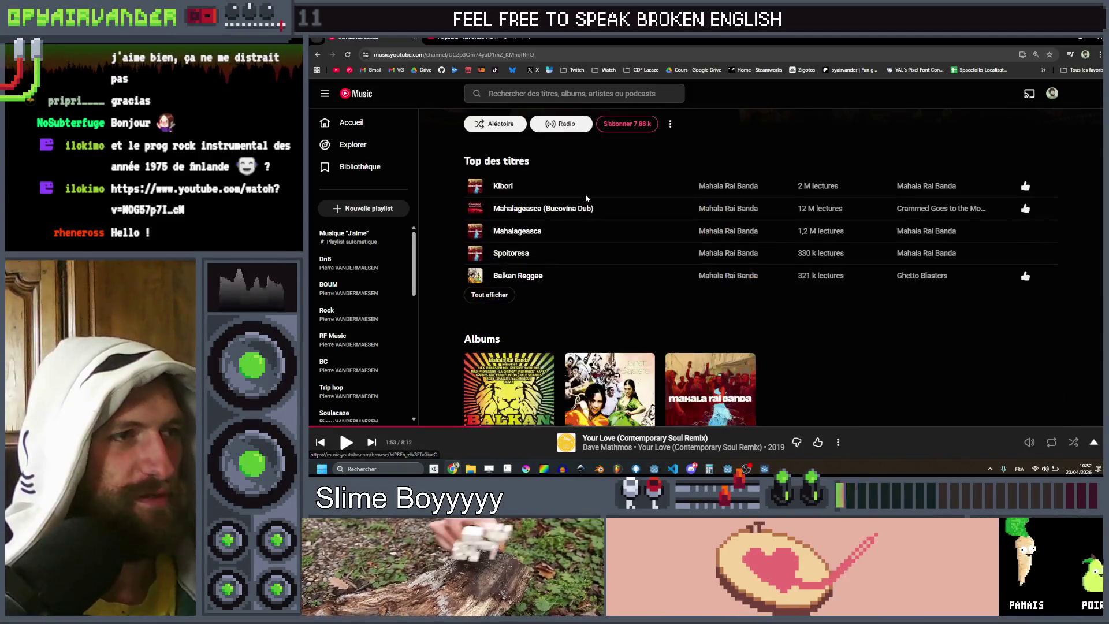
{"action": "scroll", "coordinate": [594, 220], "scroll_direction": "down", "scroll_amount": 2}
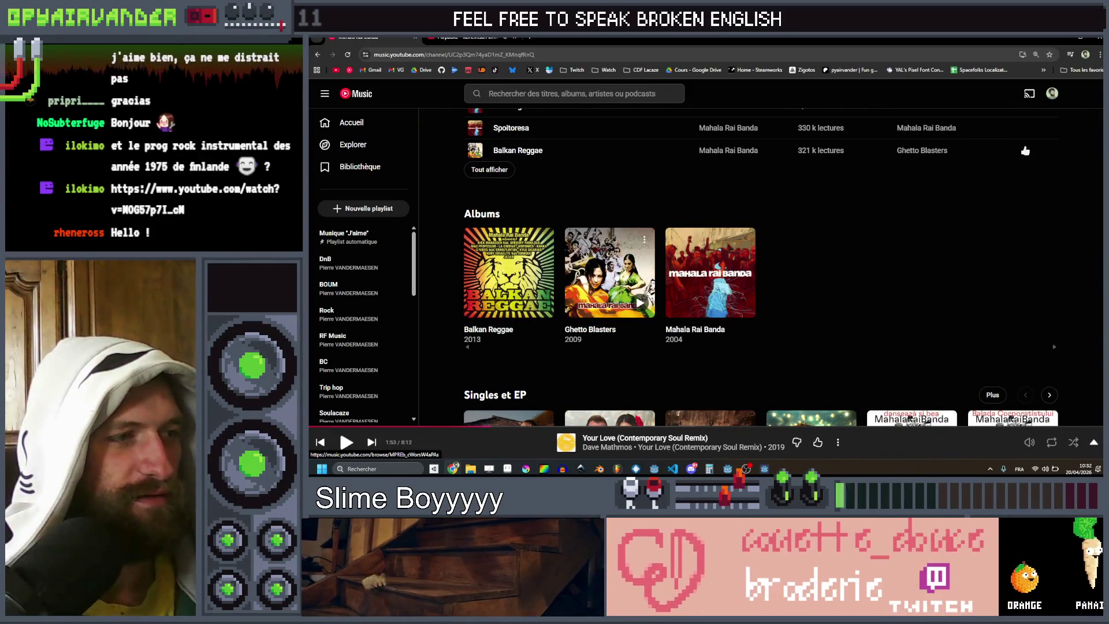
{"action": "left_click", "coordinate": [611, 270]}
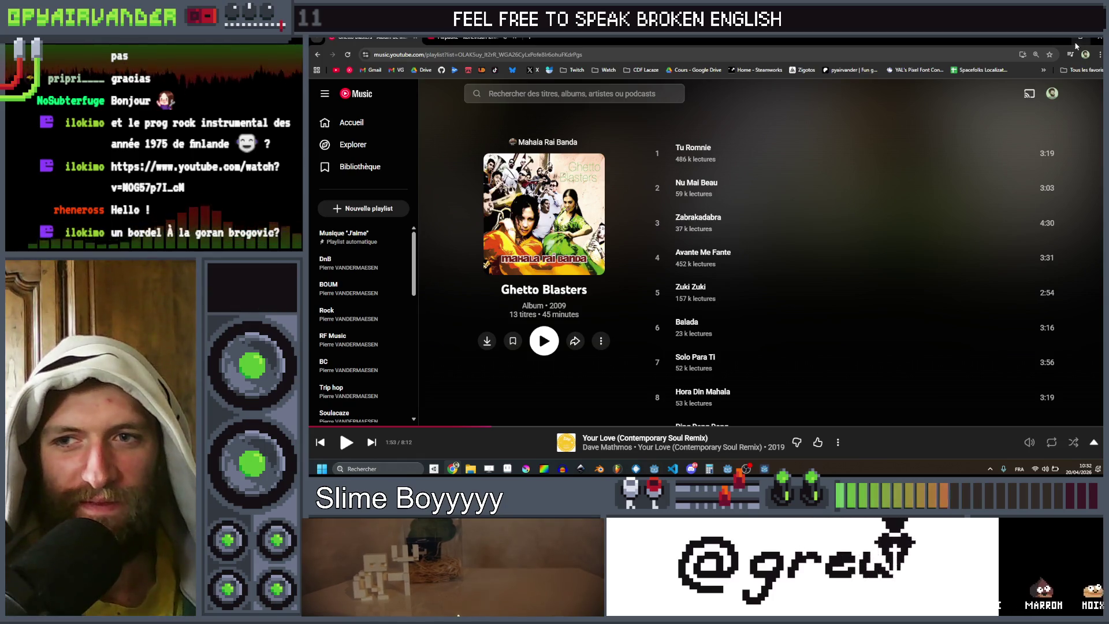
{"action": "mouse_move", "coordinate": [1089, 37]}
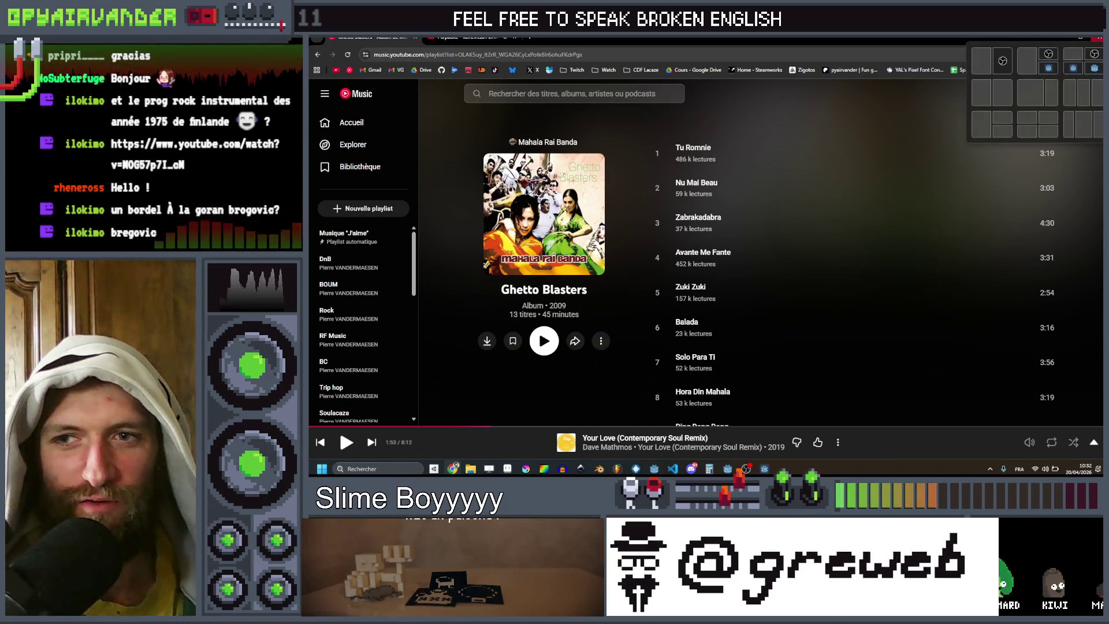
{"action": "left_click", "coordinate": [1068, 42]}
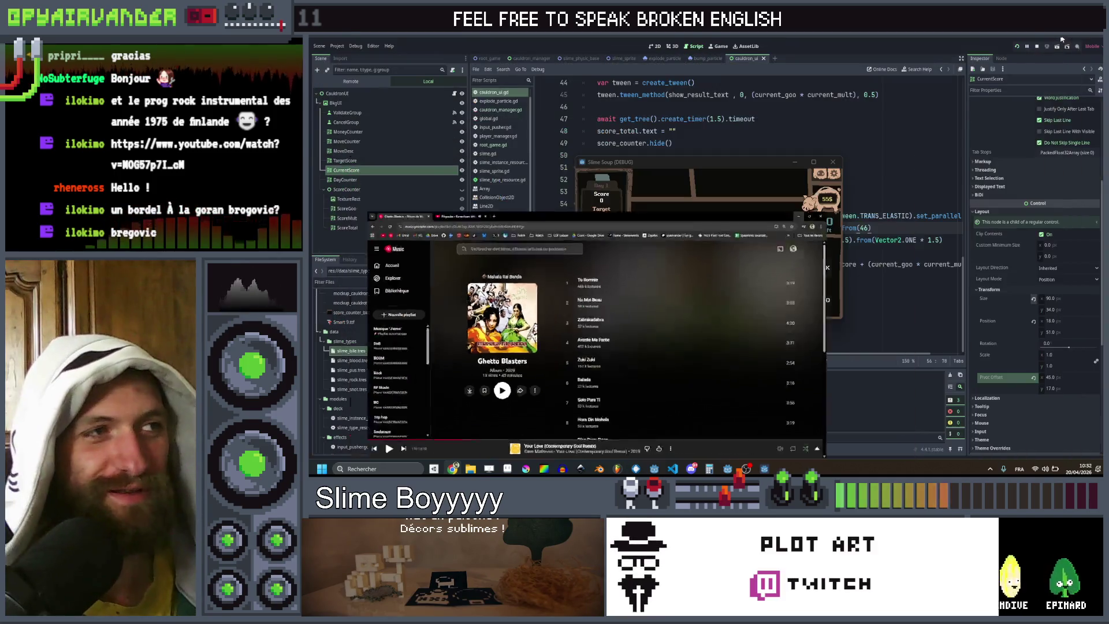
Step: Maximize the game window and clear a few slime selections, including the blue group
{"action": "left_click", "coordinate": [819, 164]}
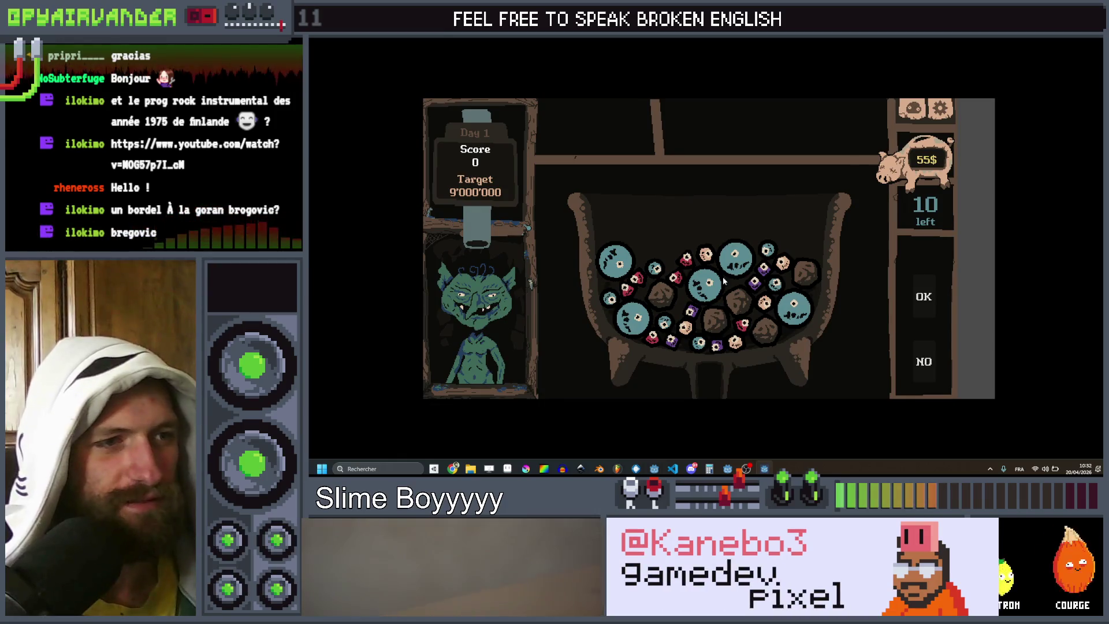
{"action": "left_click", "coordinate": [741, 290]}
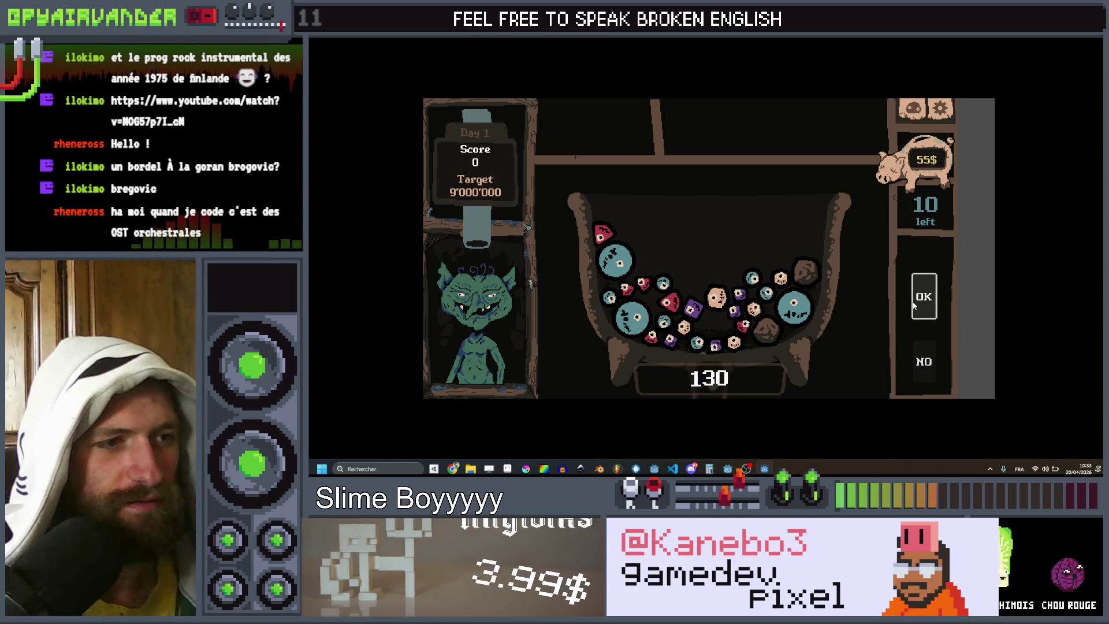
{"action": "left_click", "coordinate": [914, 306]}
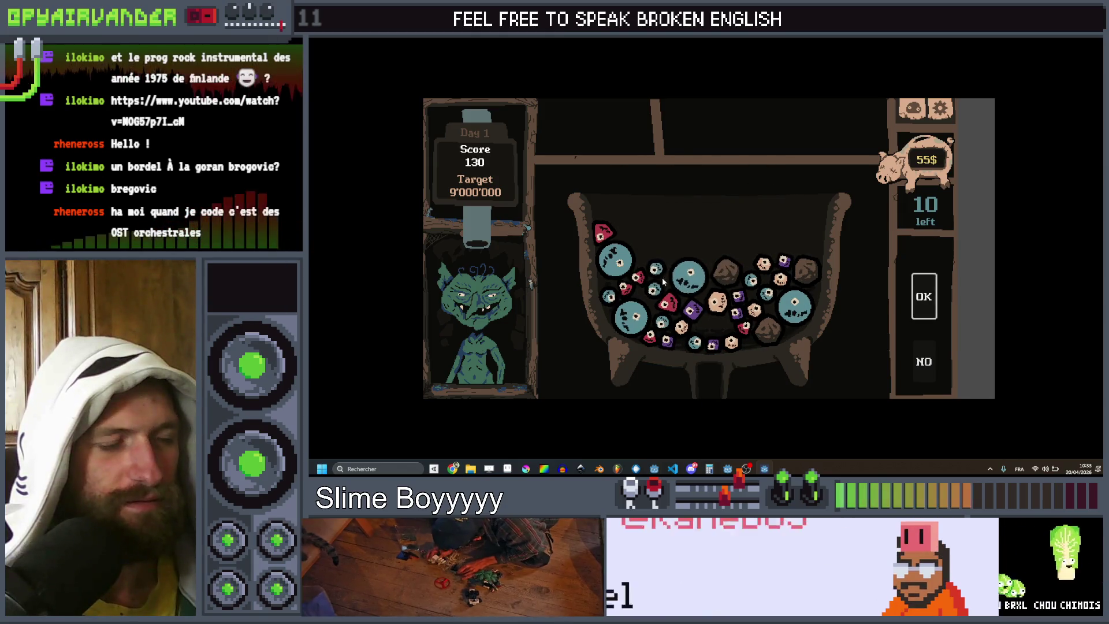
{"action": "left_click", "coordinate": [658, 267]}
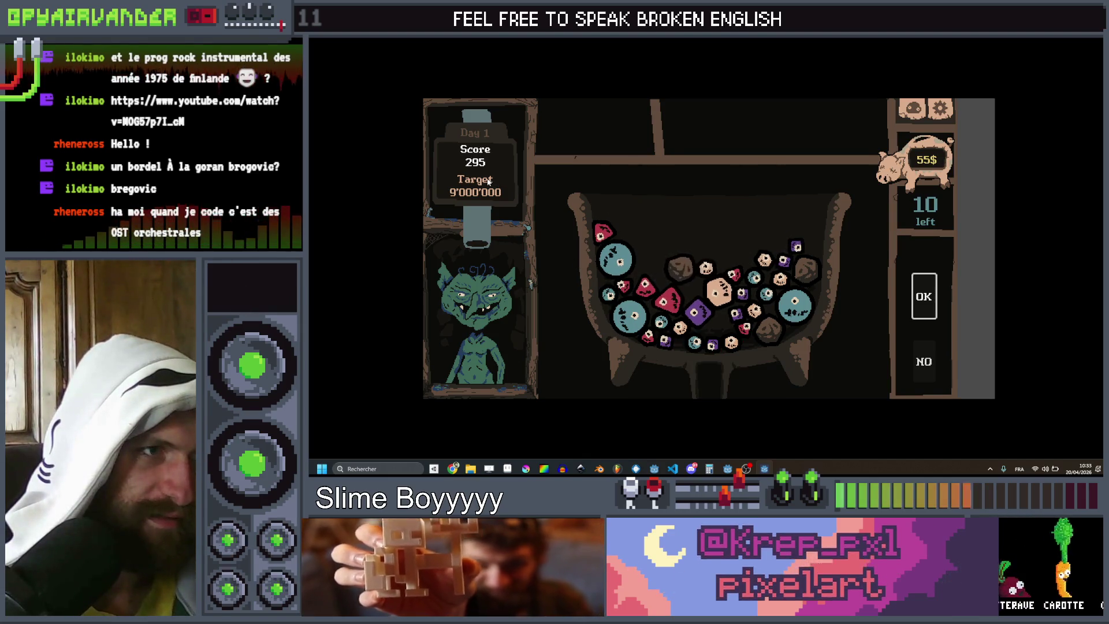
{"action": "left_click", "coordinate": [761, 291]}
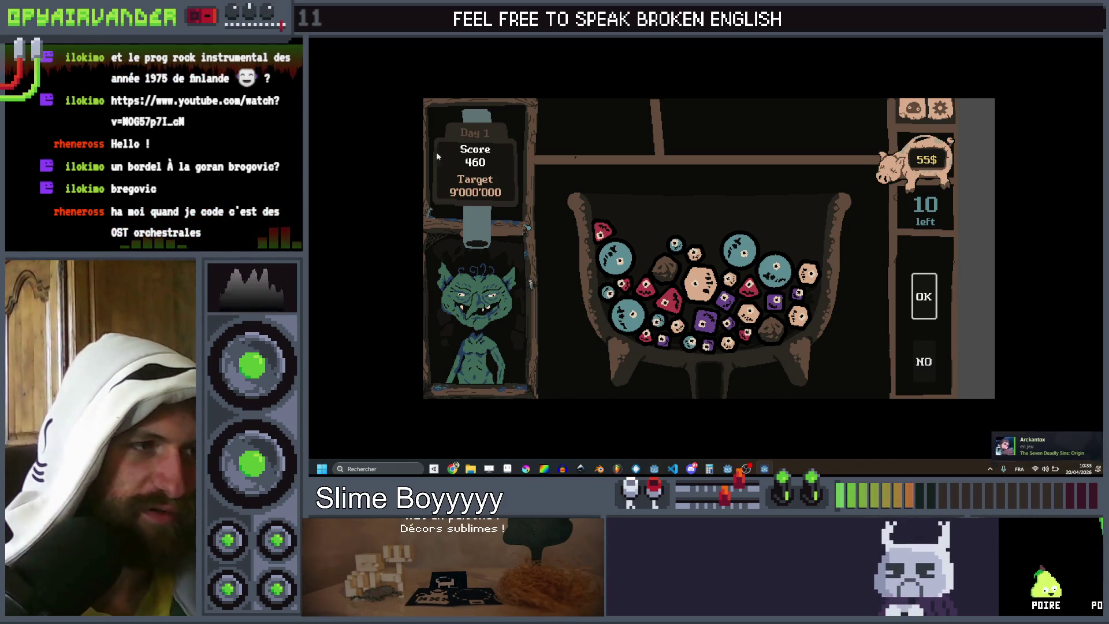
{"action": "left_click", "coordinate": [609, 260]}
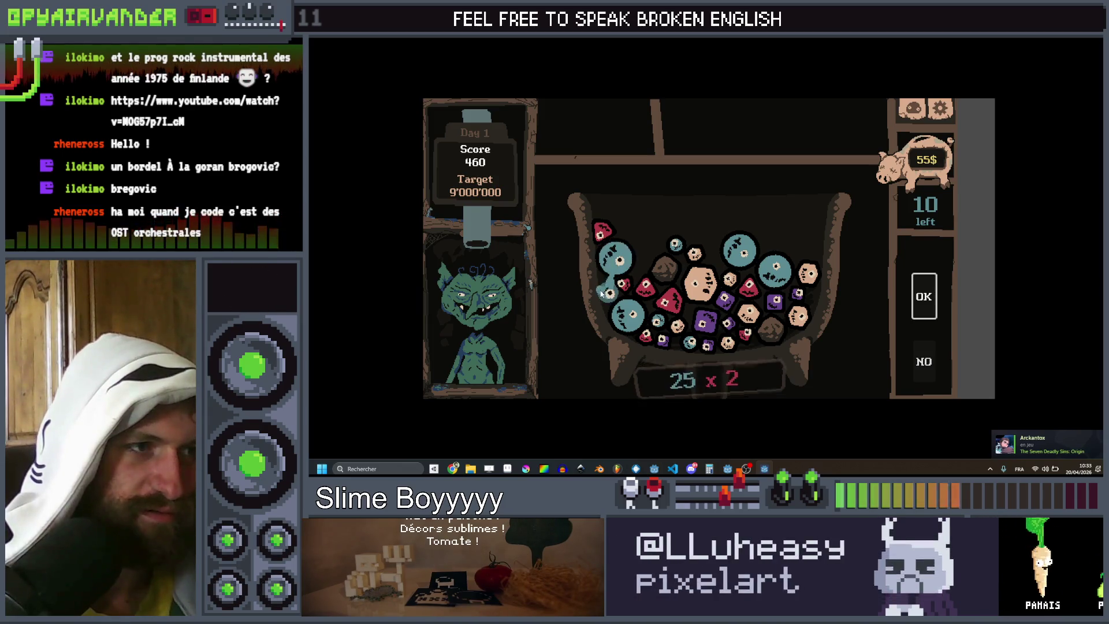
{"action": "left_click", "coordinate": [930, 309]}
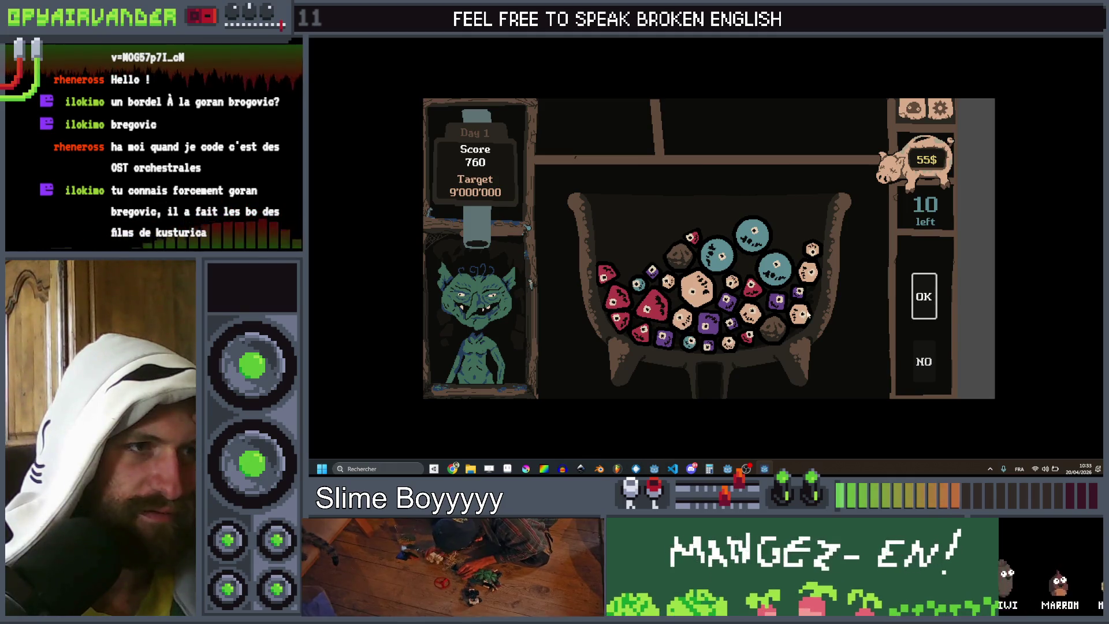
Step: Clear the red, teal, peach and purple slime groups to reach 2265, then close the game
{"action": "mouse_move", "coordinate": [614, 284]}
{"action": "left_mouse_down"}
{"action": "mouse_move", "coordinate": [621, 320]}
{"action": "mouse_move", "coordinate": [640, 332]}
{"action": "mouse_move", "coordinate": [652, 306]}
{"action": "left_mouse_up"}
{"action": "left_click", "coordinate": [926, 303]}
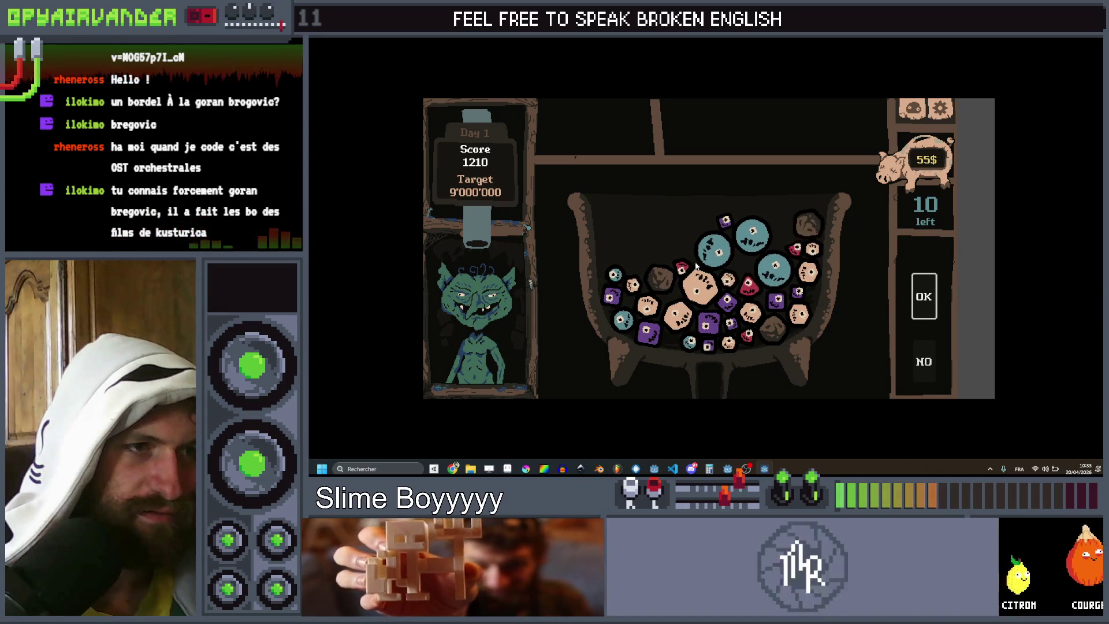
{"action": "left_click", "coordinate": [765, 235]}
{"action": "left_click", "coordinate": [923, 303]}
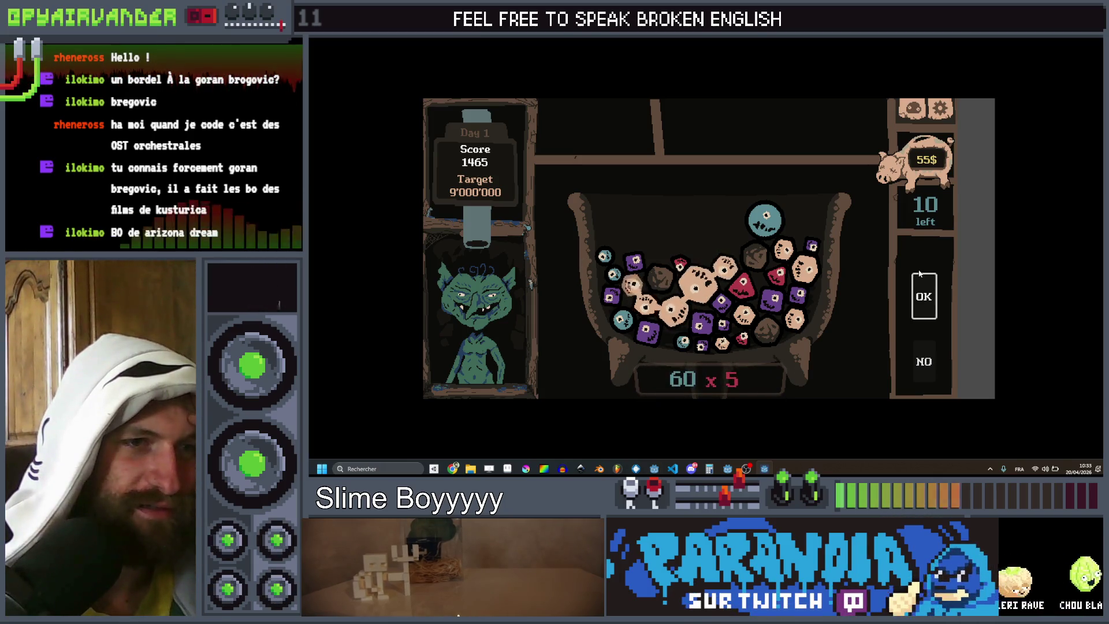
{"action": "left_click", "coordinate": [924, 296]}
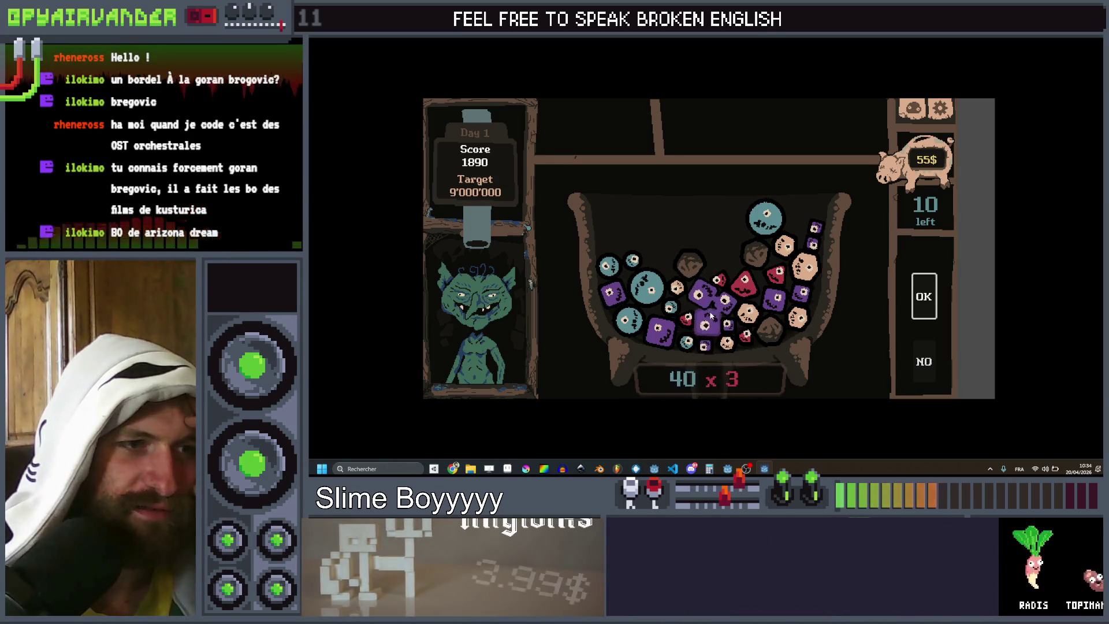
{"action": "left_click", "coordinate": [709, 334]}
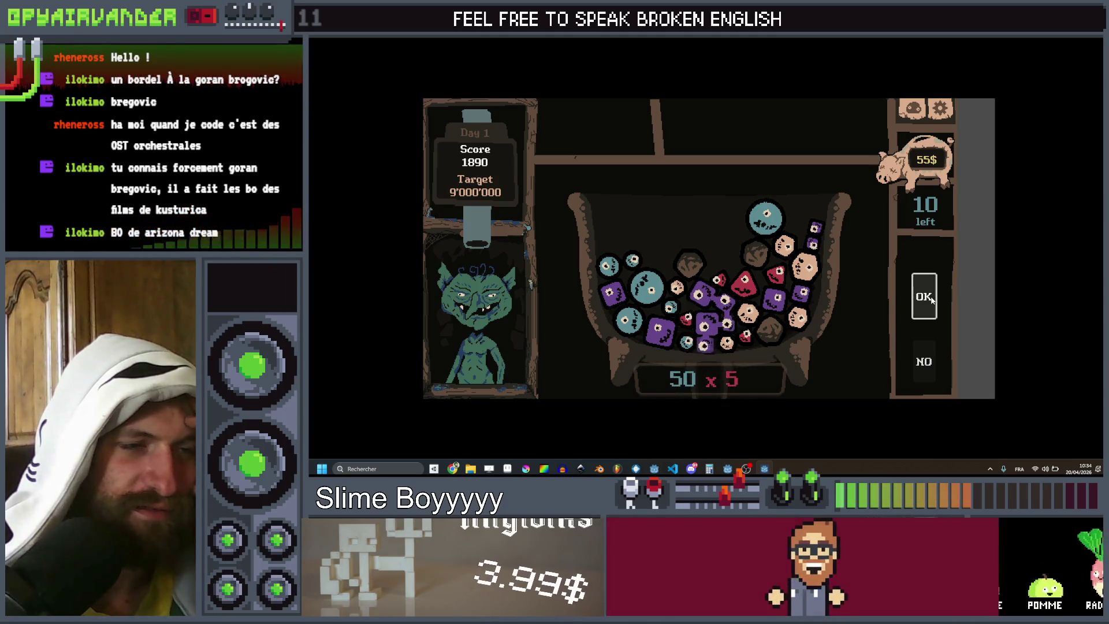
{"action": "left_click", "coordinate": [922, 300]}
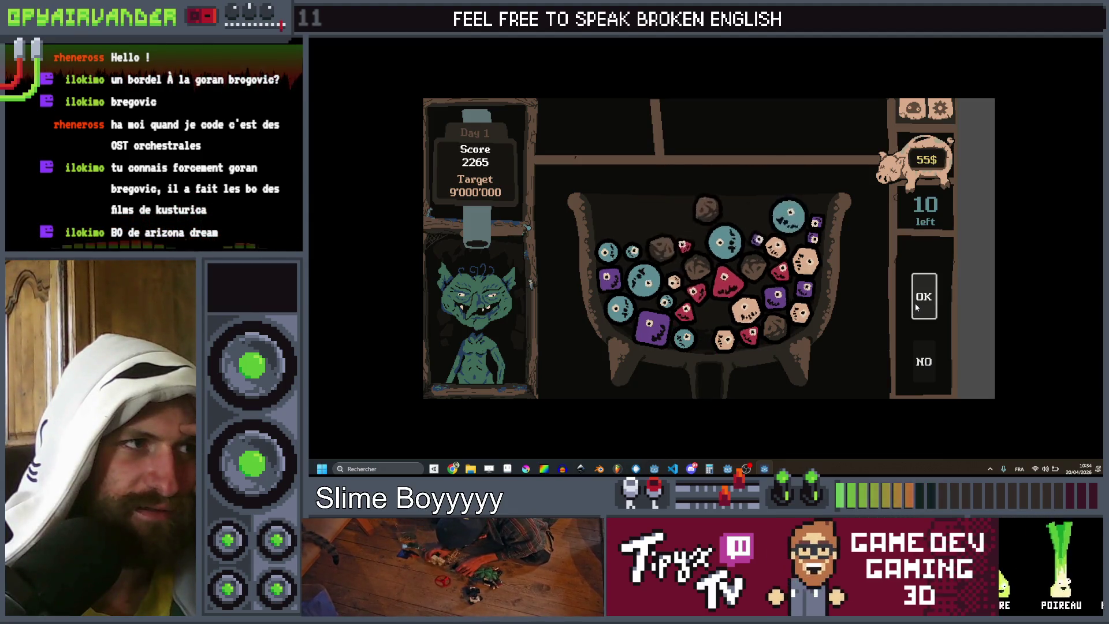
{"action": "left_click", "coordinate": [1093, 41]}
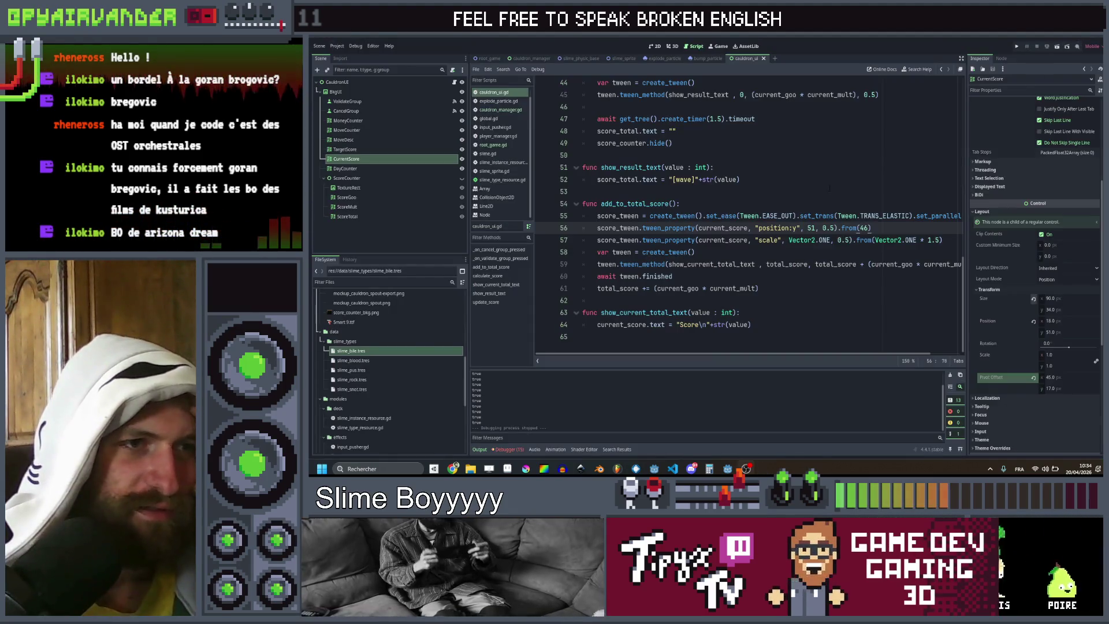
Step: Replace TRANS_ELASTIC with TRANS_CIRC on line 55 and run the game in a maximized window
{"action": "scroll", "coordinate": [761, 253], "scroll_direction": "right", "scroll_amount": 2}
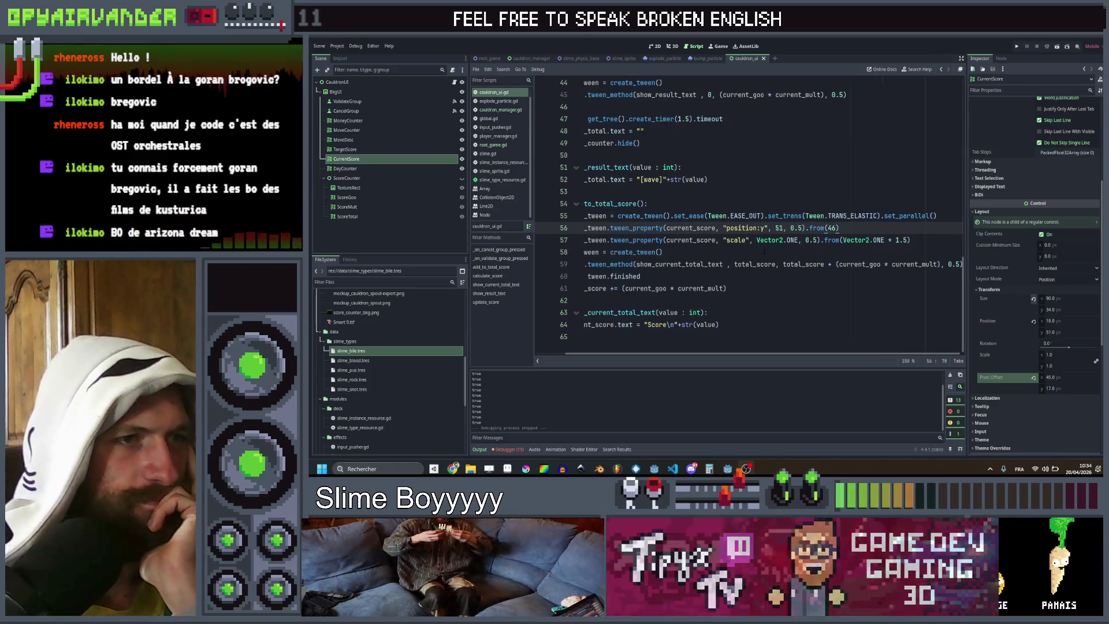
{"action": "scroll", "coordinate": [761, 253], "scroll_direction": "left", "scroll_amount": 2}
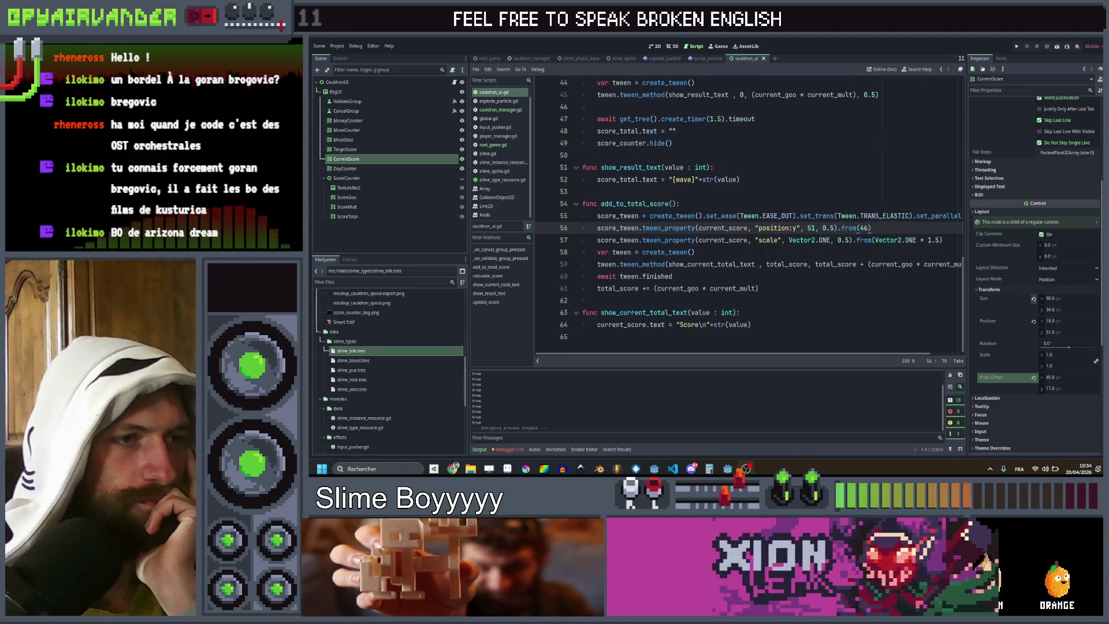
{"action": "scroll", "coordinate": [761, 252], "scroll_direction": "right", "scroll_amount": 2}
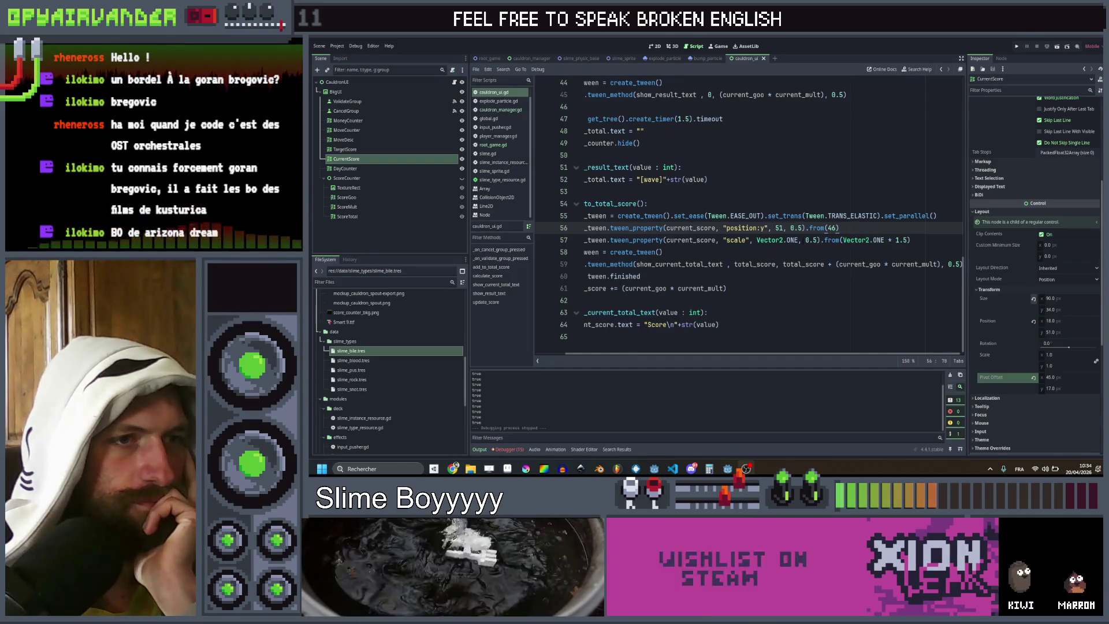
{"action": "left_click", "coordinate": [818, 240]}
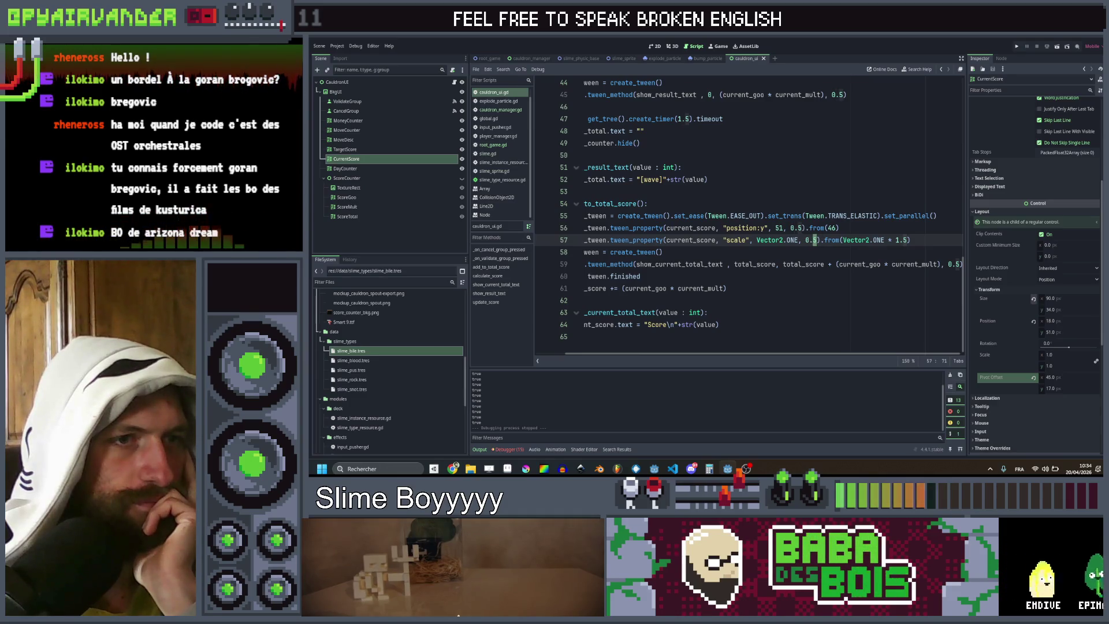
{"action": "double_click", "coordinate": [859, 215]}
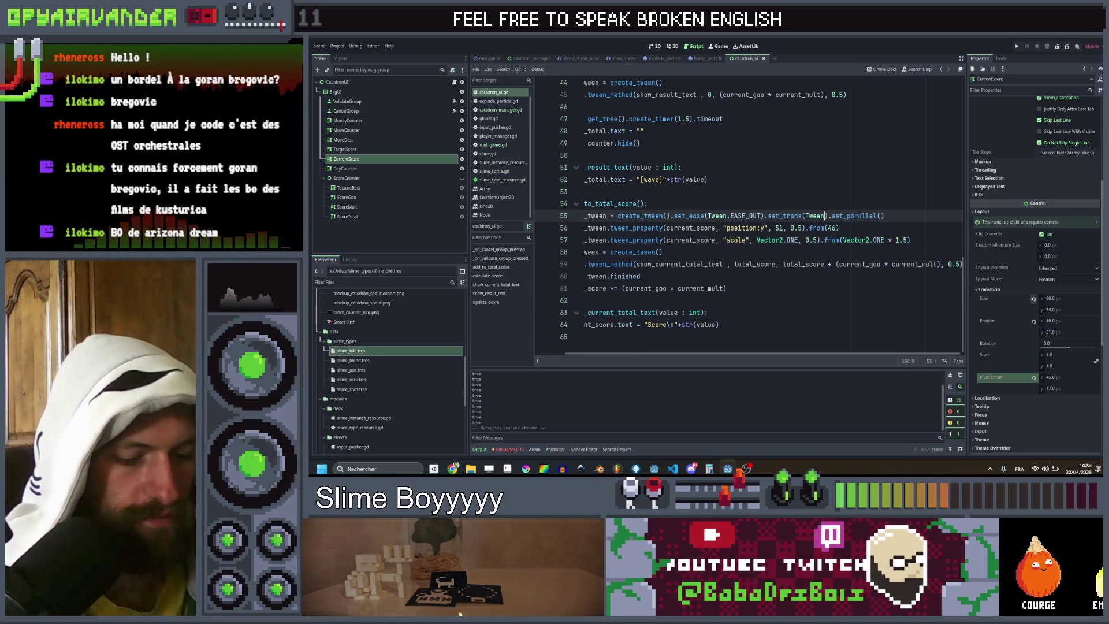
{"action": "type", "text": "."}
{"action": "key", "text": "BackSpace"}
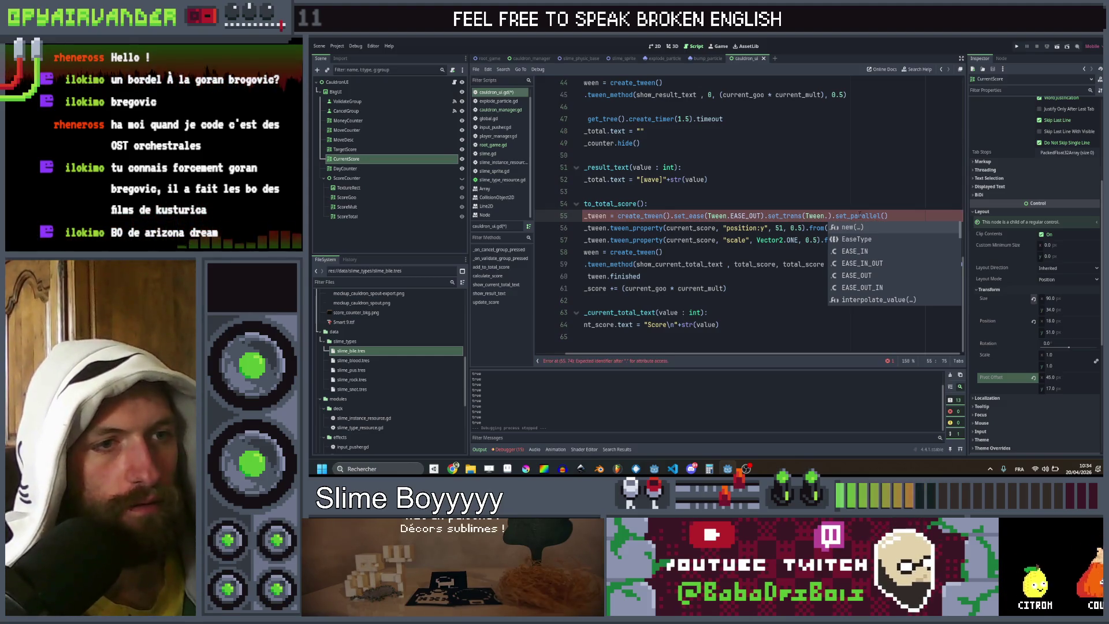
{"action": "type", "text": "t"}
{"action": "key", "text": "Down"}
{"action": "key", "text": "Down"}
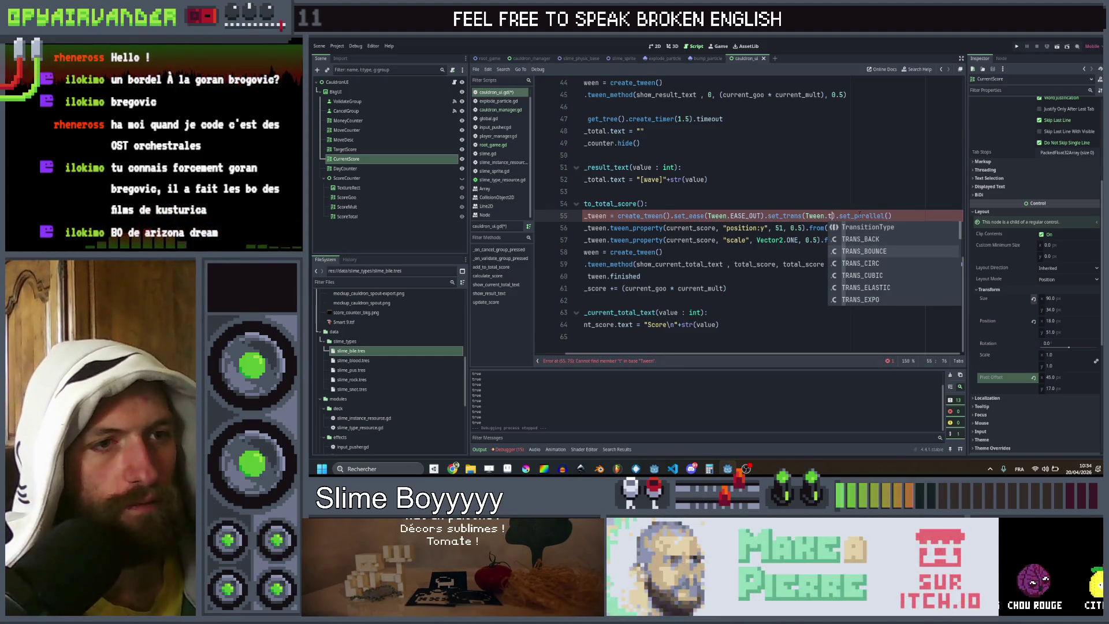
{"action": "key", "text": "Return"}
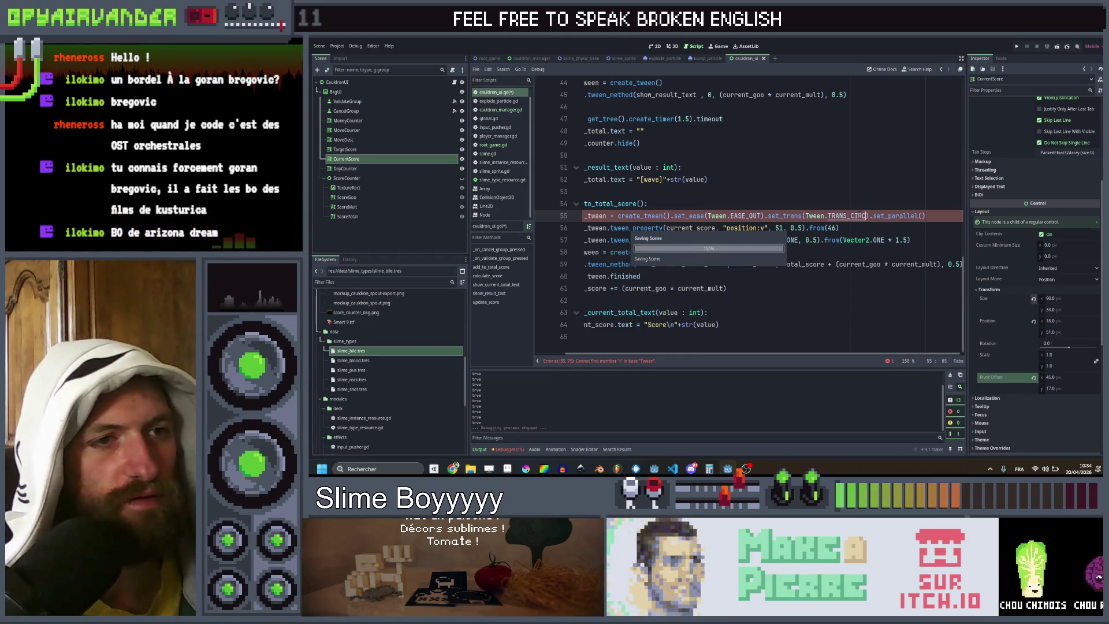
{"action": "left_click", "coordinate": [1014, 50]}
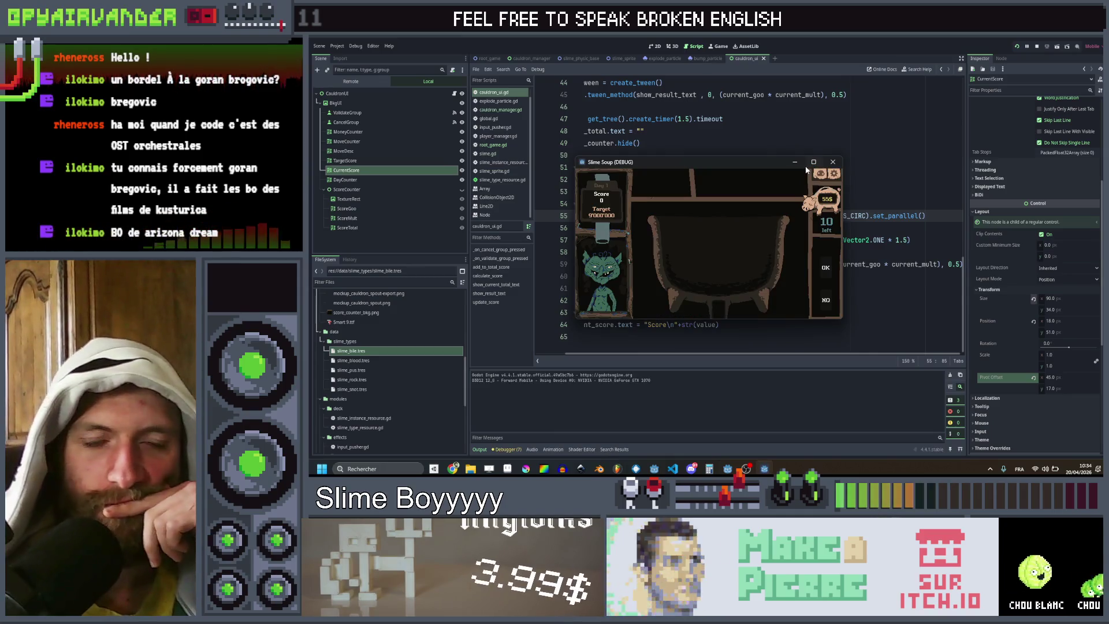
{"action": "left_click", "coordinate": [813, 162]}
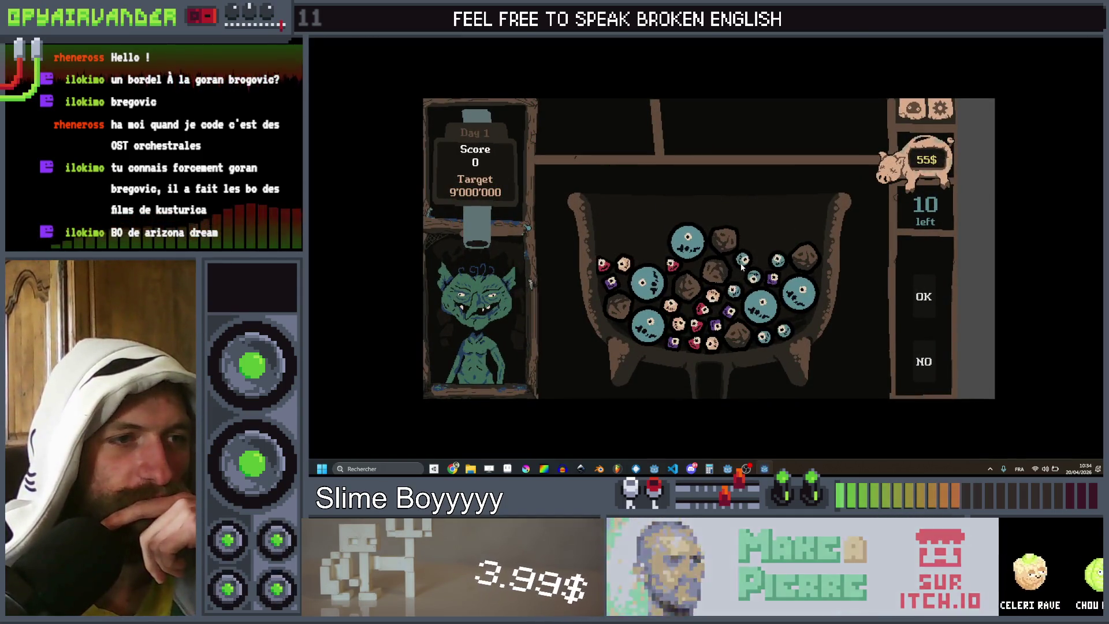
Step: Merge blue, peach, red and blue slime chains to reach a score of 925, then stop the game
{"action": "mouse_move", "coordinate": [749, 282]}
{"action": "left_mouse_down"}
{"action": "mouse_move", "coordinate": [761, 311]}
{"action": "mouse_move", "coordinate": [899, 318]}
{"action": "left_mouse_up"}
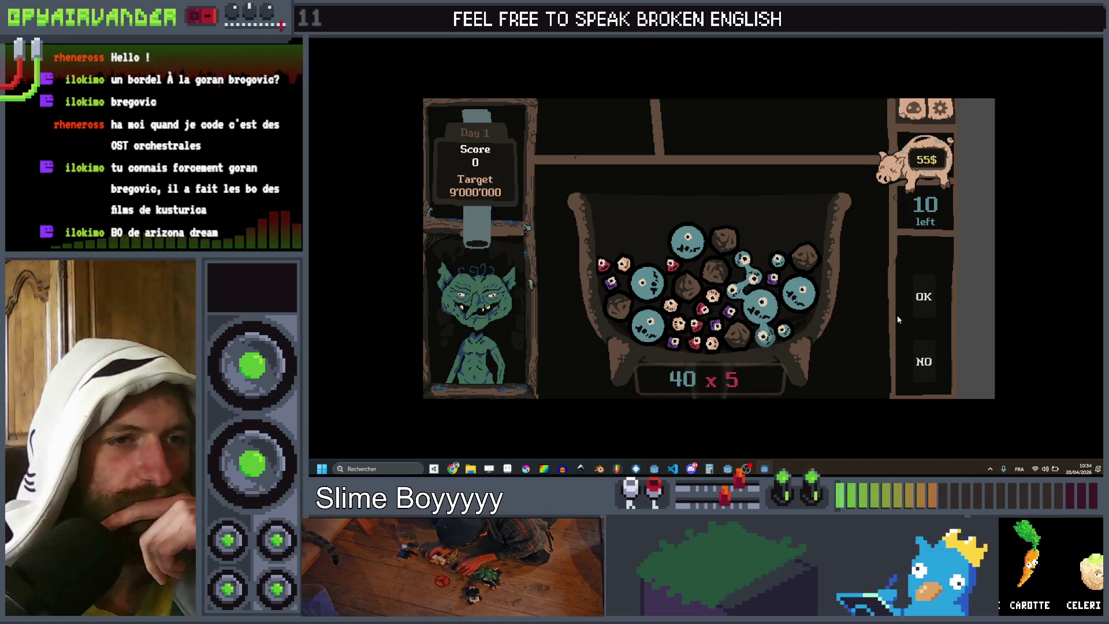
{"action": "left_click", "coordinate": [932, 296]}
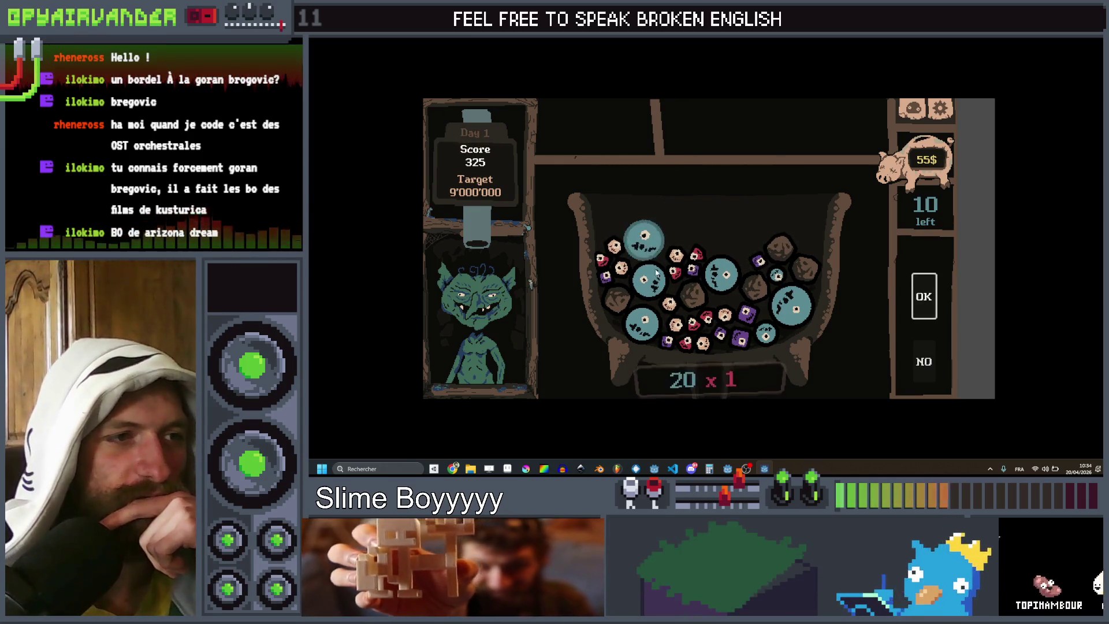
{"action": "left_click", "coordinate": [914, 297]}
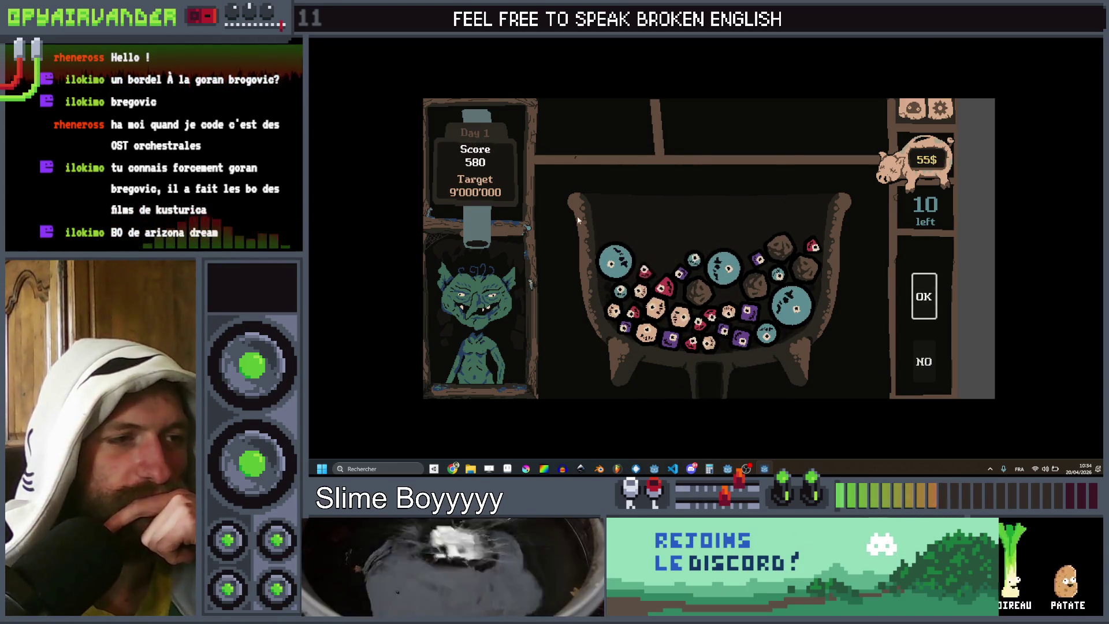
{"action": "mouse_move", "coordinate": [651, 337]}
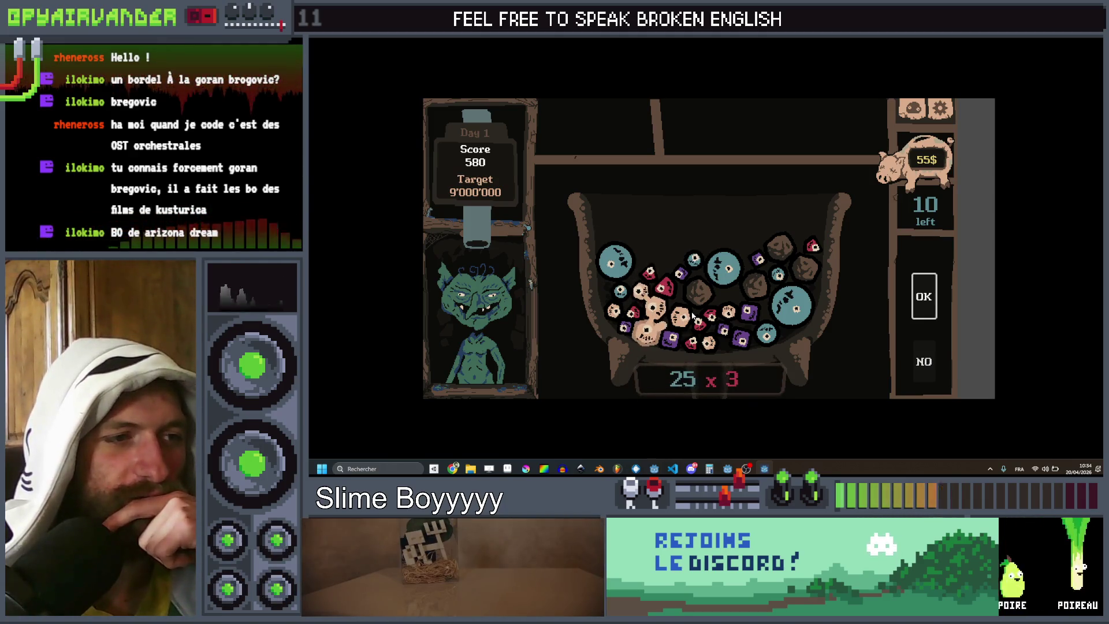
{"action": "left_click", "coordinate": [929, 297]}
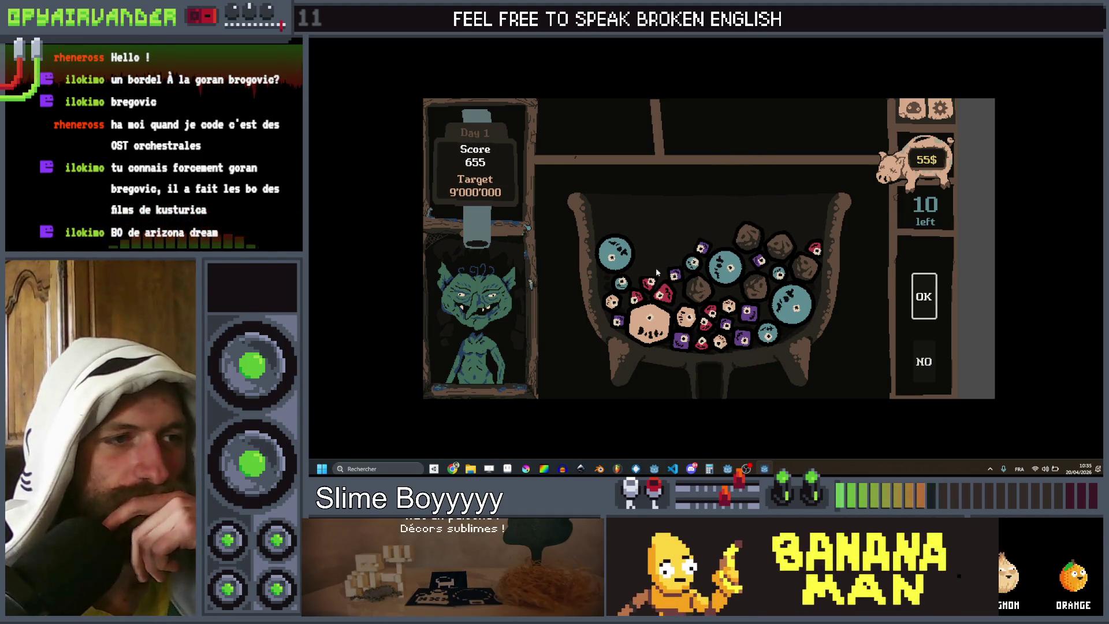
{"action": "left_click", "coordinate": [661, 294]}
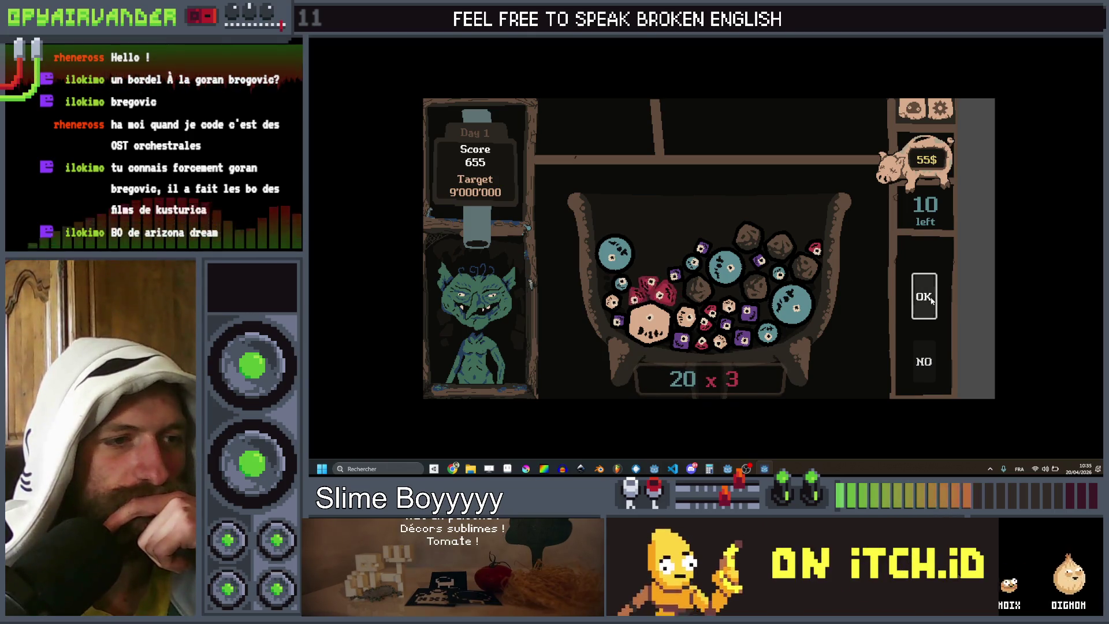
{"action": "left_click", "coordinate": [931, 298]}
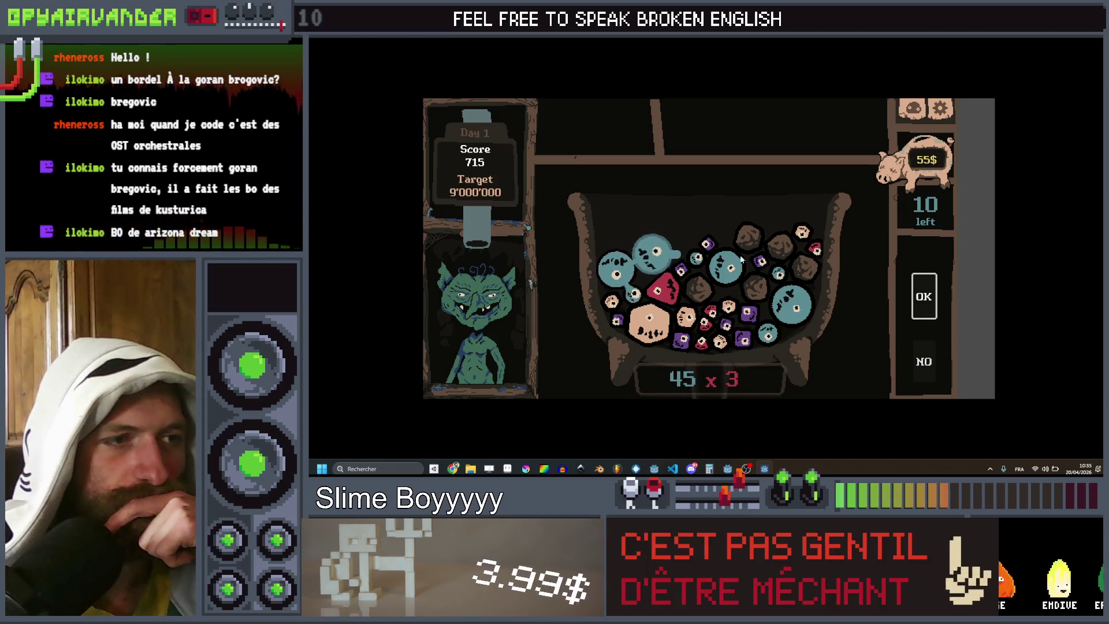
{"action": "left_click", "coordinate": [924, 301]}
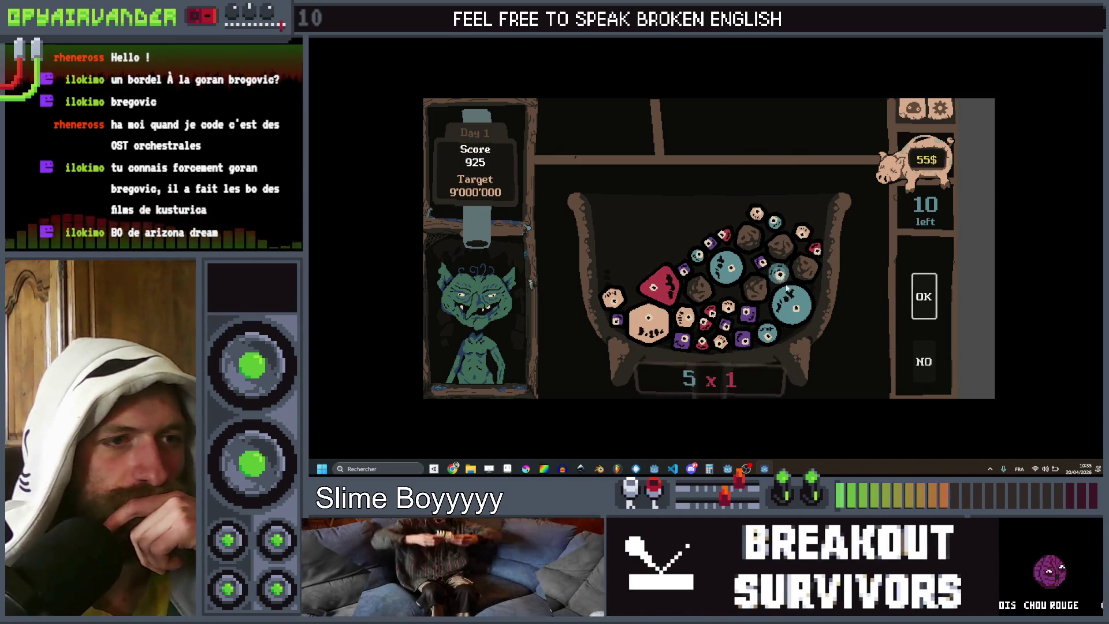
{"action": "left_click", "coordinate": [923, 300]}
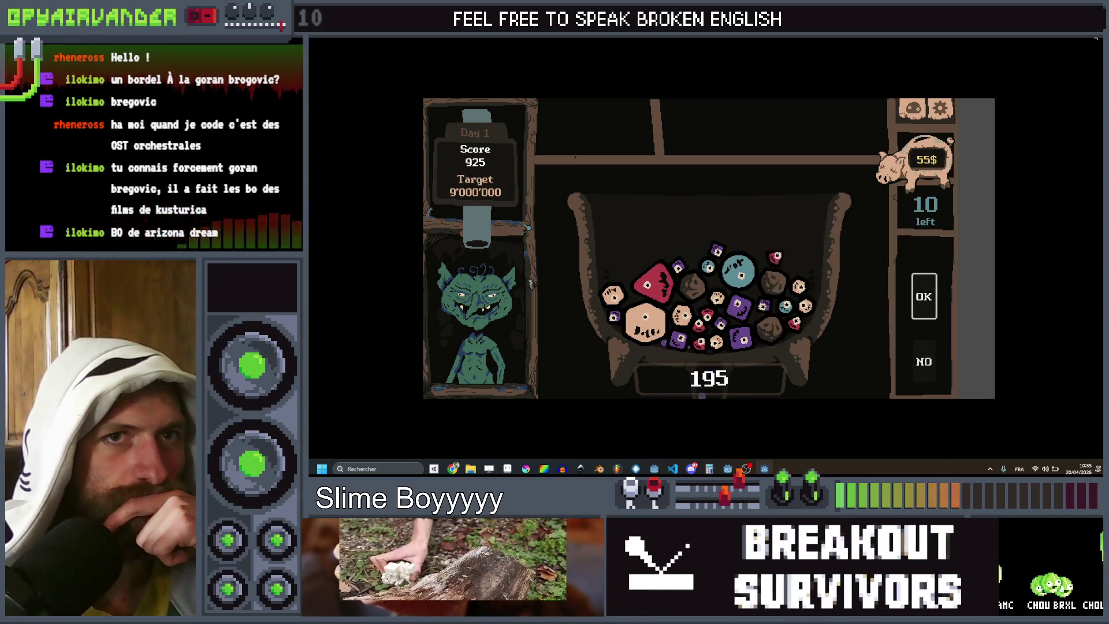
{"action": "key", "text": "F8"}
{"action": "left_click", "coordinate": [819, 180]}
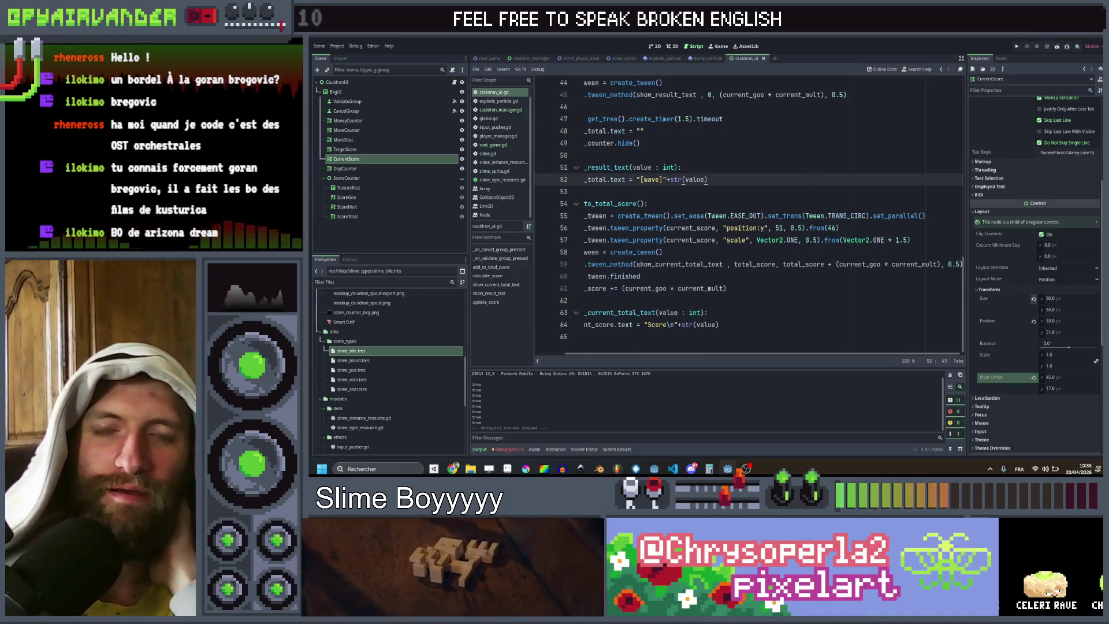
Step: Inspect the ScoreMult, CurrentScore and TargetScore nodes in the scene tree
{"action": "left_click", "coordinate": [421, 236]}
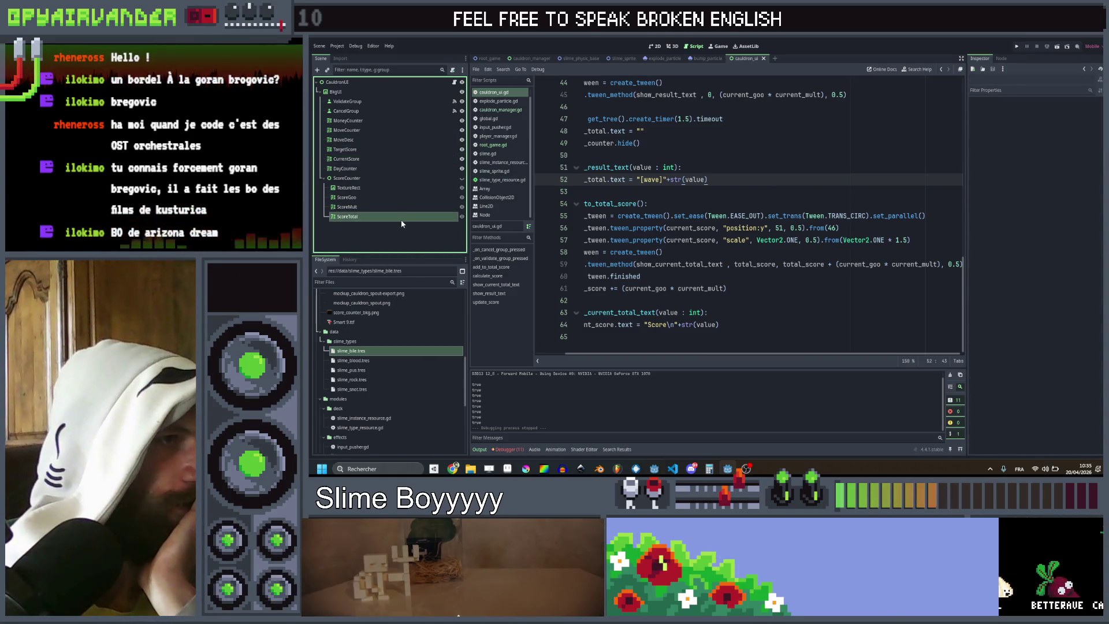
{"action": "left_click", "coordinate": [391, 207]}
{"action": "left_click", "coordinate": [394, 161]}
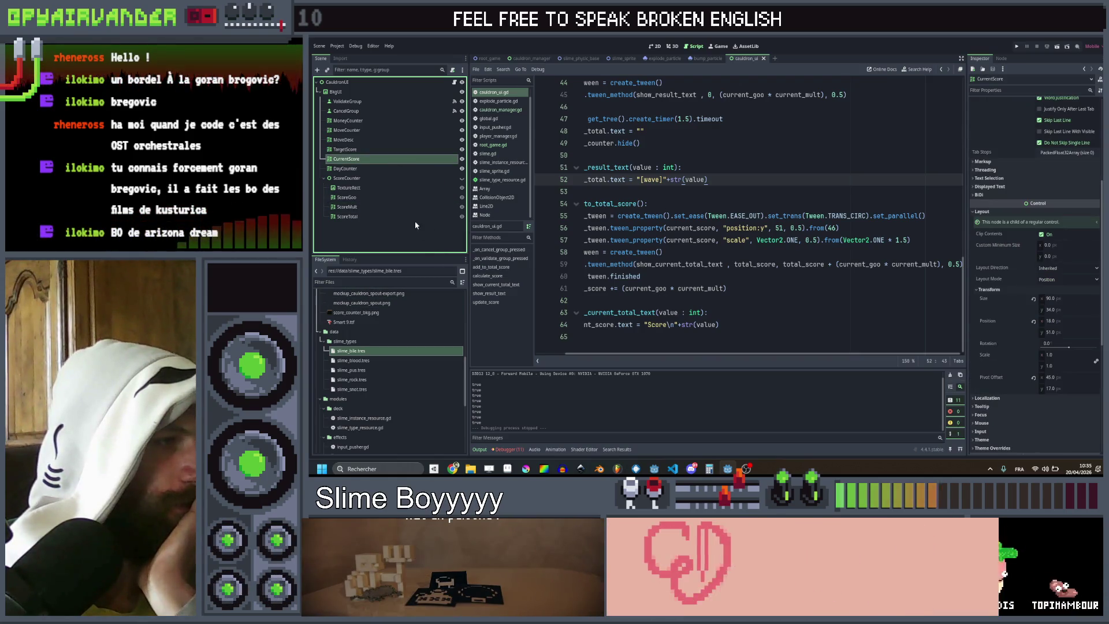
{"action": "left_click", "coordinate": [408, 230]}
{"action": "left_click", "coordinate": [404, 150]}
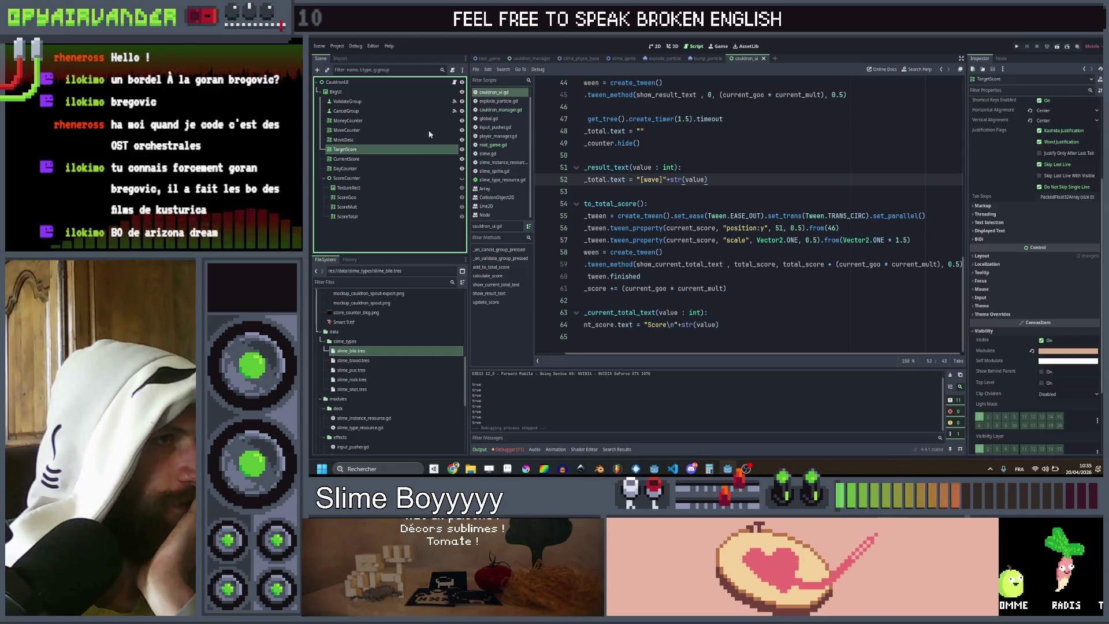
Step: In the slime_sprite scene, add a RichTextLabel node under Slime_Outline and view it in 2D
{"action": "left_click", "coordinate": [619, 59]}
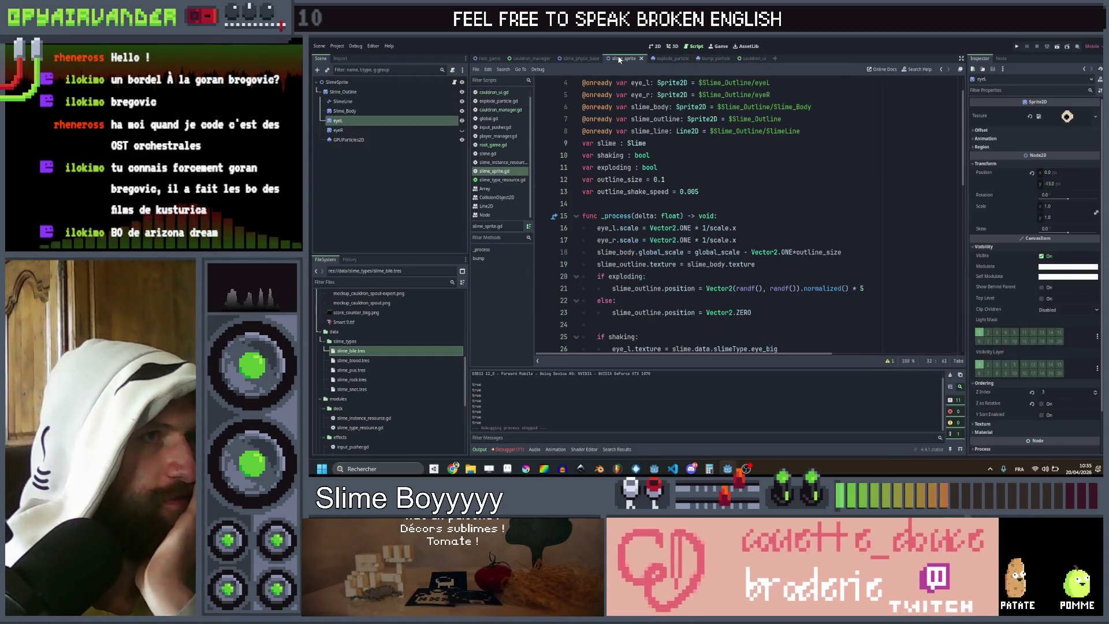
{"action": "left_click", "coordinate": [370, 93]}
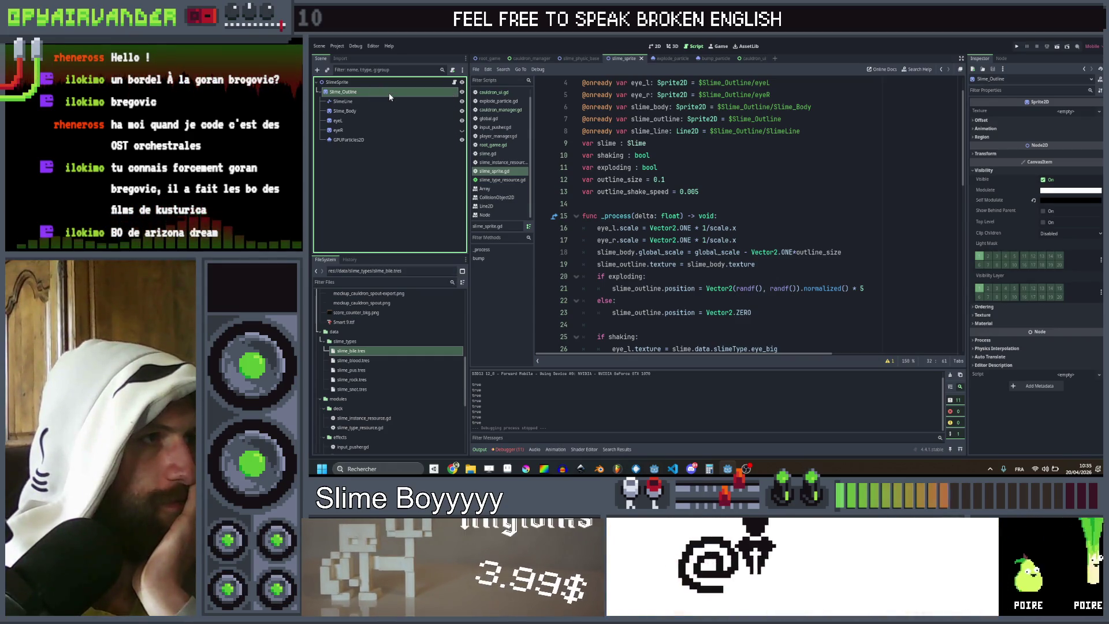
{"action": "key", "text": "ctrl+a"}
{"action": "double_click", "coordinate": [656, 233]}
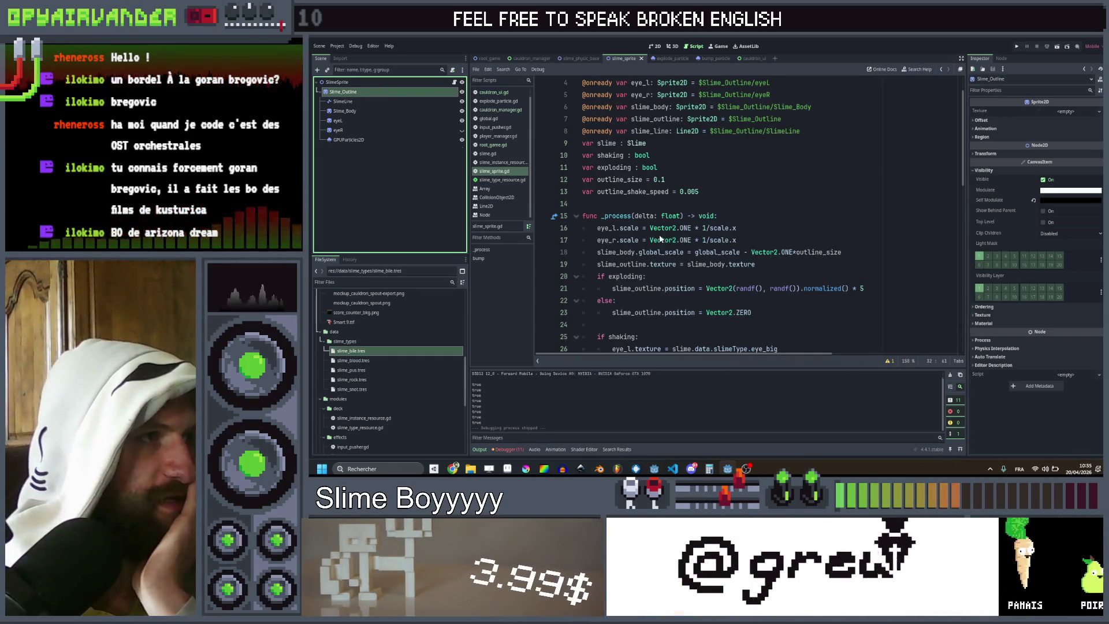
{"action": "left_click", "coordinate": [656, 46]}
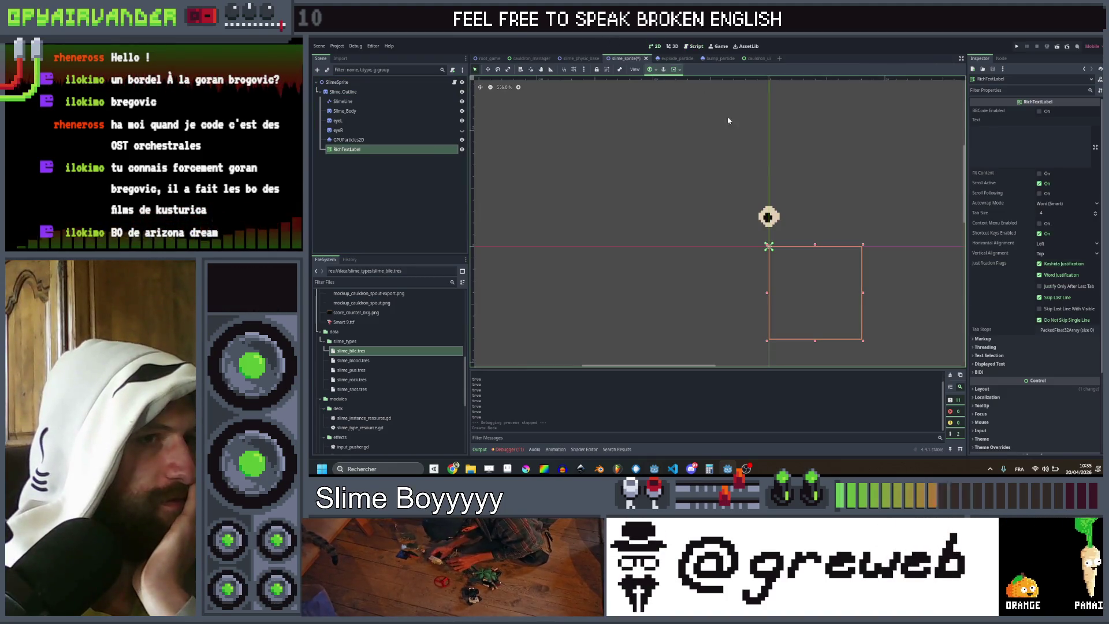
Step: Add a Control child node under Slime_Outline and shrink it to 0×0
{"action": "scroll", "coordinate": [840, 249], "scroll_direction": "up", "scroll_amount": 1}
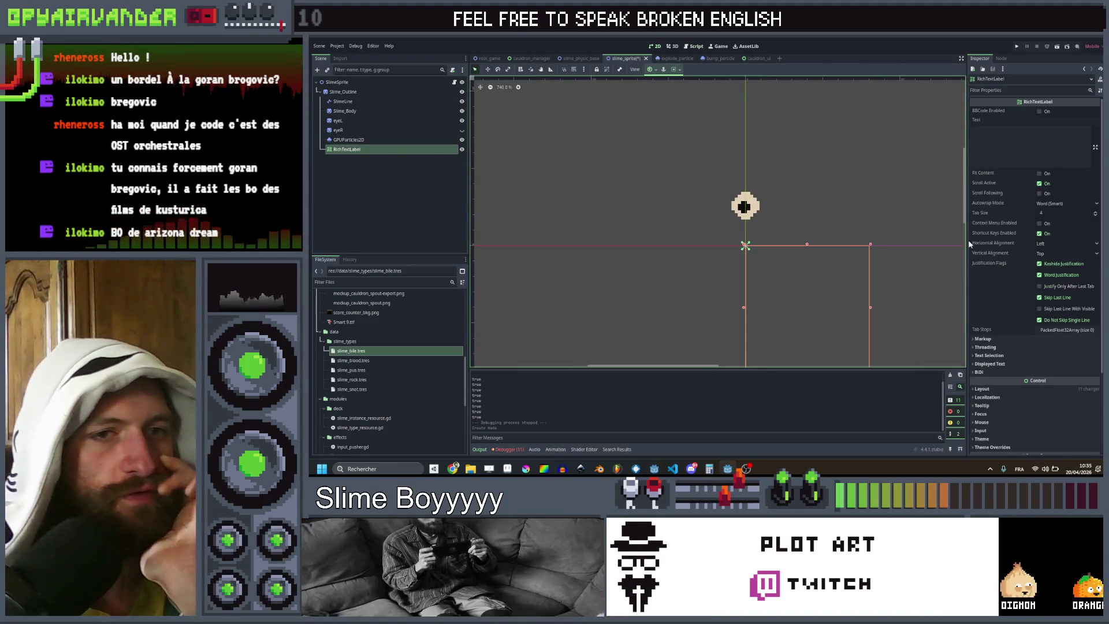
{"action": "left_click", "coordinate": [388, 188]}
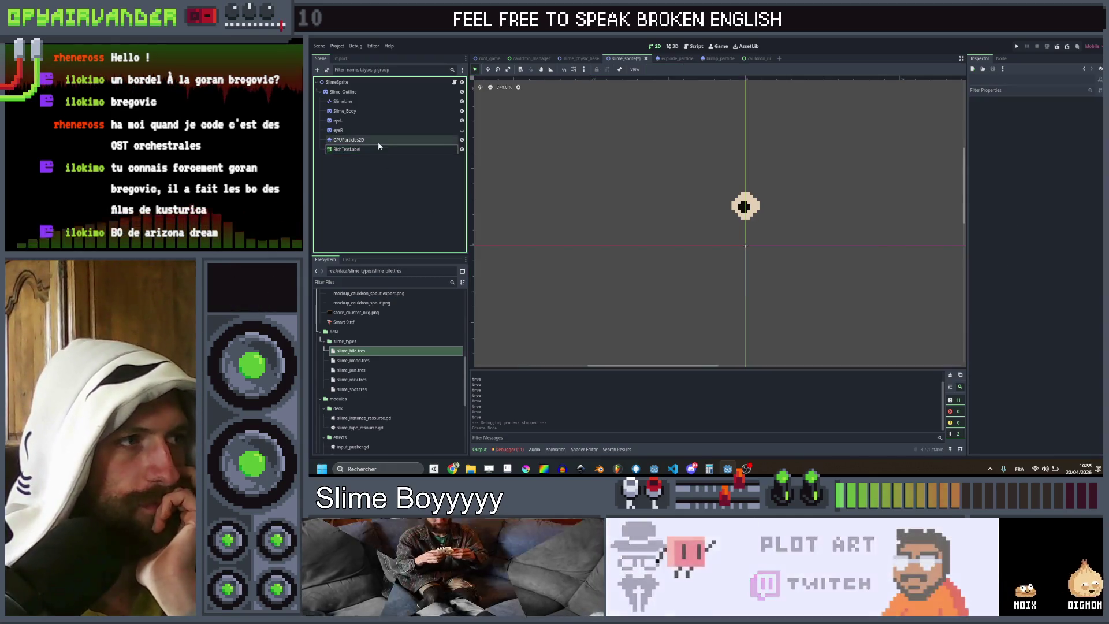
{"action": "left_click", "coordinate": [350, 82]}
{"action": "left_click", "coordinate": [353, 92]}
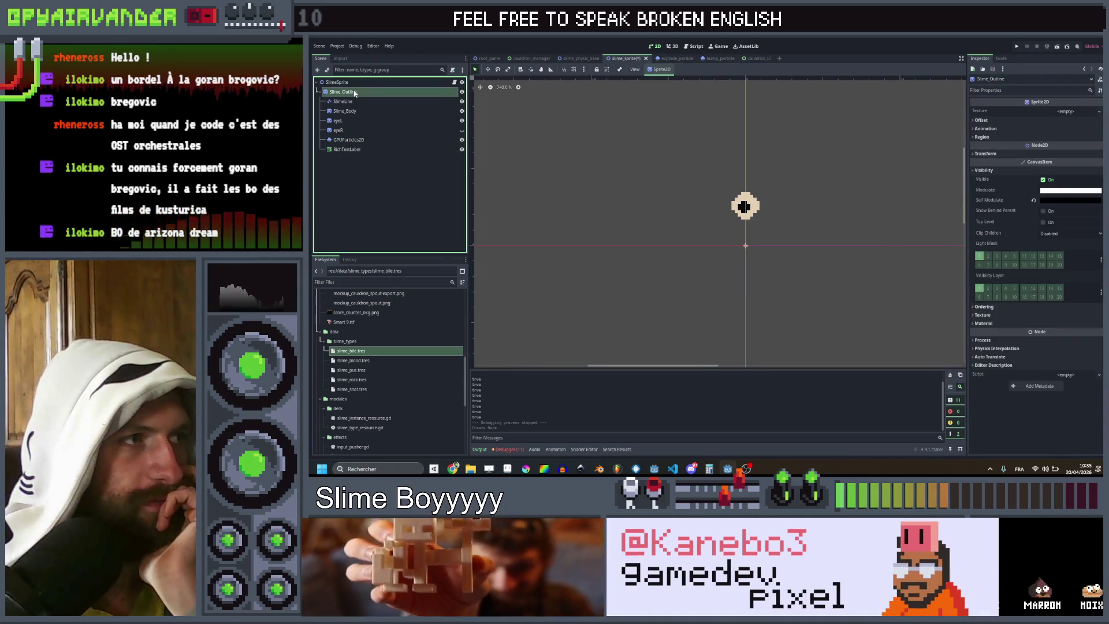
{"action": "right_click", "coordinate": [354, 92]}
{"action": "left_click", "coordinate": [372, 97]}
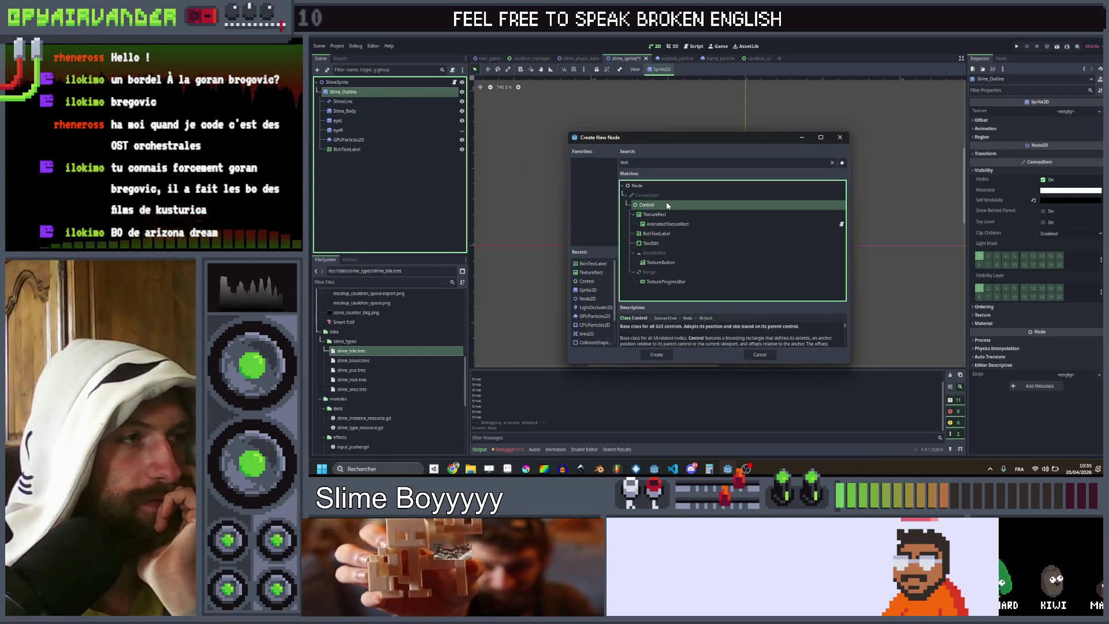
{"action": "double_click", "coordinate": [646, 205]}
{"action": "scroll", "coordinate": [716, 231], "scroll_direction": "down", "scroll_amount": 2}
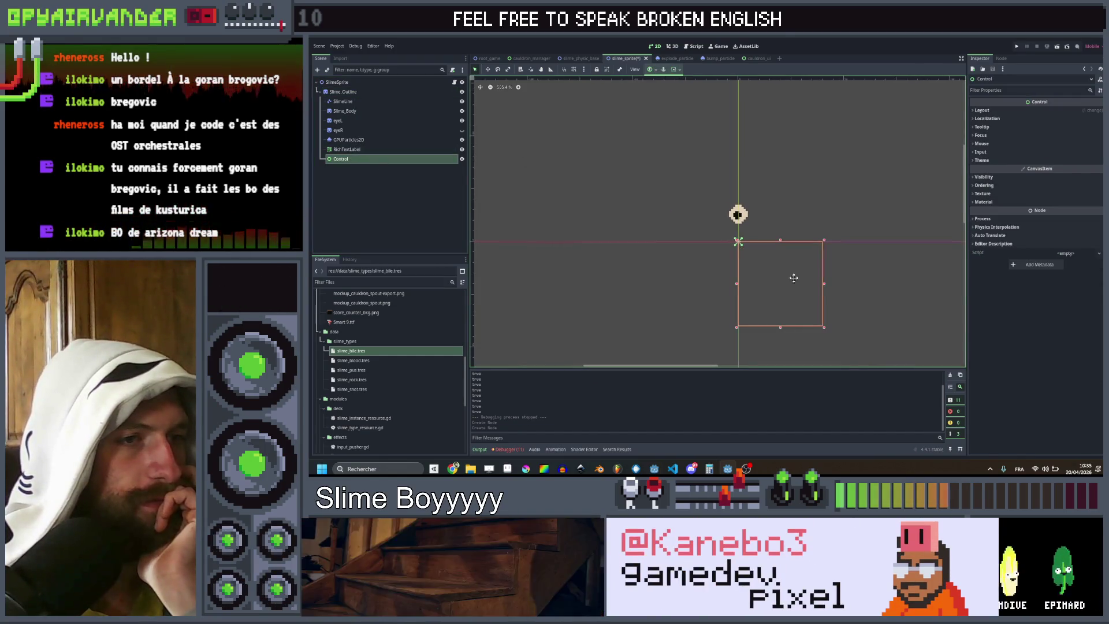
{"action": "left_click_drag", "start_coordinate": [789, 293], "coordinate": [668, 186]}
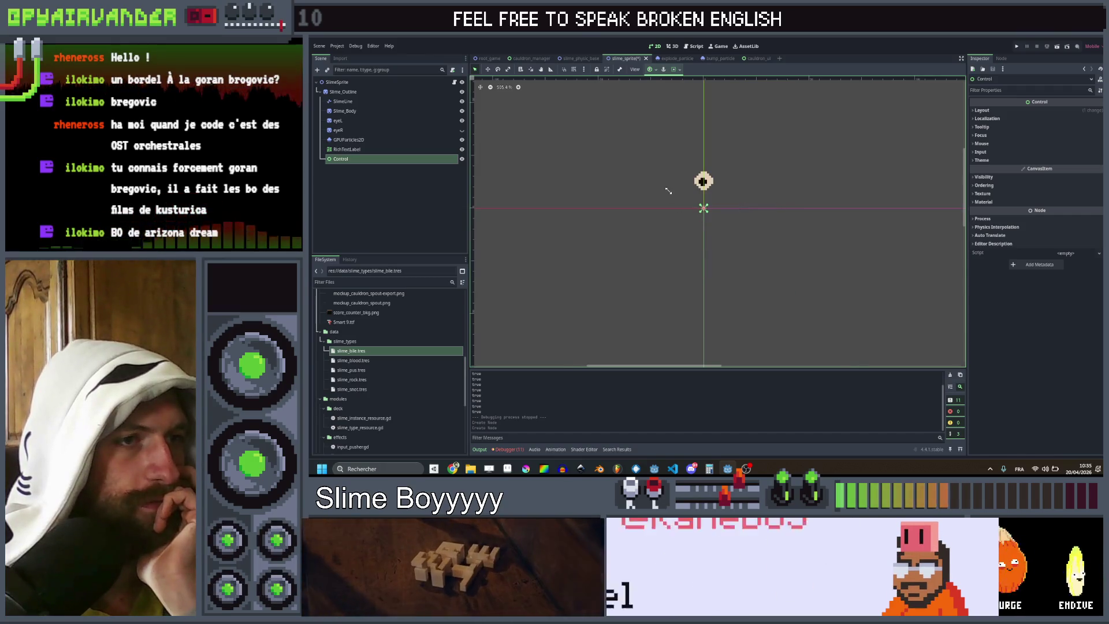
Step: Nest the RichTextLabel under the Control node and move its box up and left
{"action": "left_click", "coordinate": [341, 151]}
{"action": "left_click_drag", "start_coordinate": [347, 157], "coordinate": [345, 156]}
{"action": "scroll", "coordinate": [717, 238], "scroll_direction": "up", "scroll_amount": 3}
{"action": "mouse_move", "coordinate": [772, 264]}
{"action": "left_mouse_down"}
{"action": "mouse_move", "coordinate": [701, 199]}
{"action": "mouse_move", "coordinate": [715, 205]}
{"action": "left_mouse_up"}
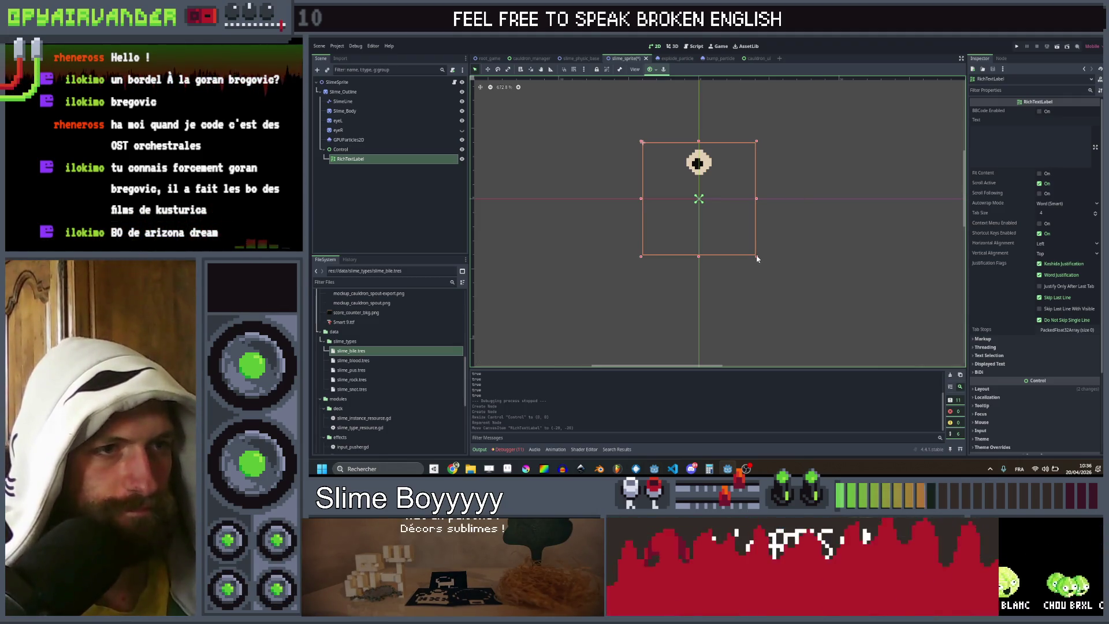
Step: Widen the RichTextLabel box around the slime and set its text to +50
{"action": "left_click_drag", "start_coordinate": [756, 255], "coordinate": [775, 244]}
{"action": "left_click", "coordinate": [1017, 141]}
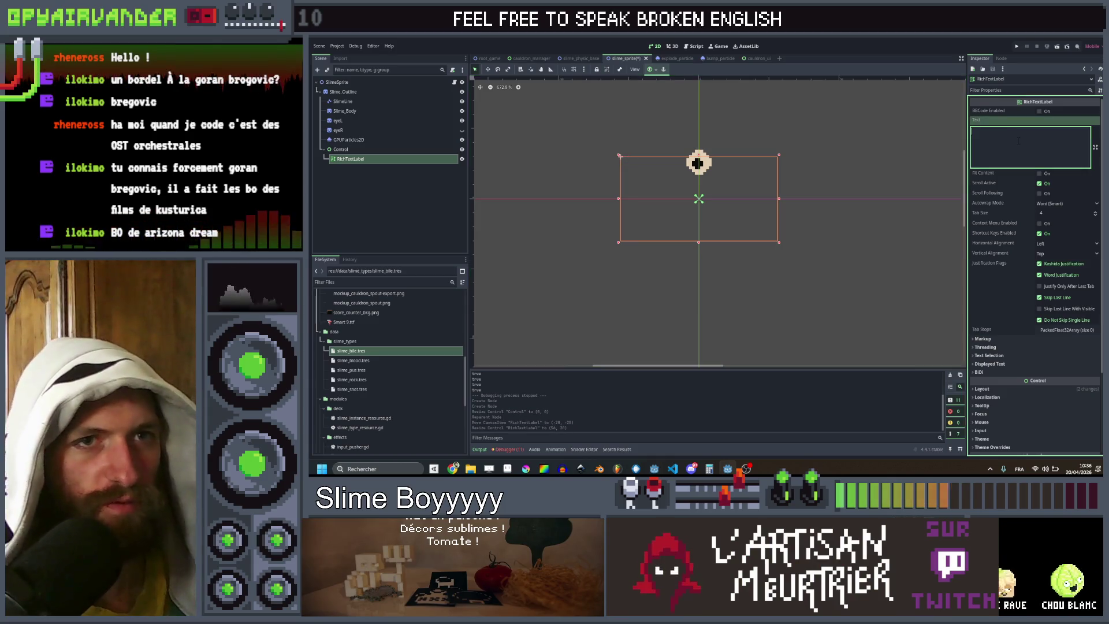
{"action": "type", "text": "+50"}
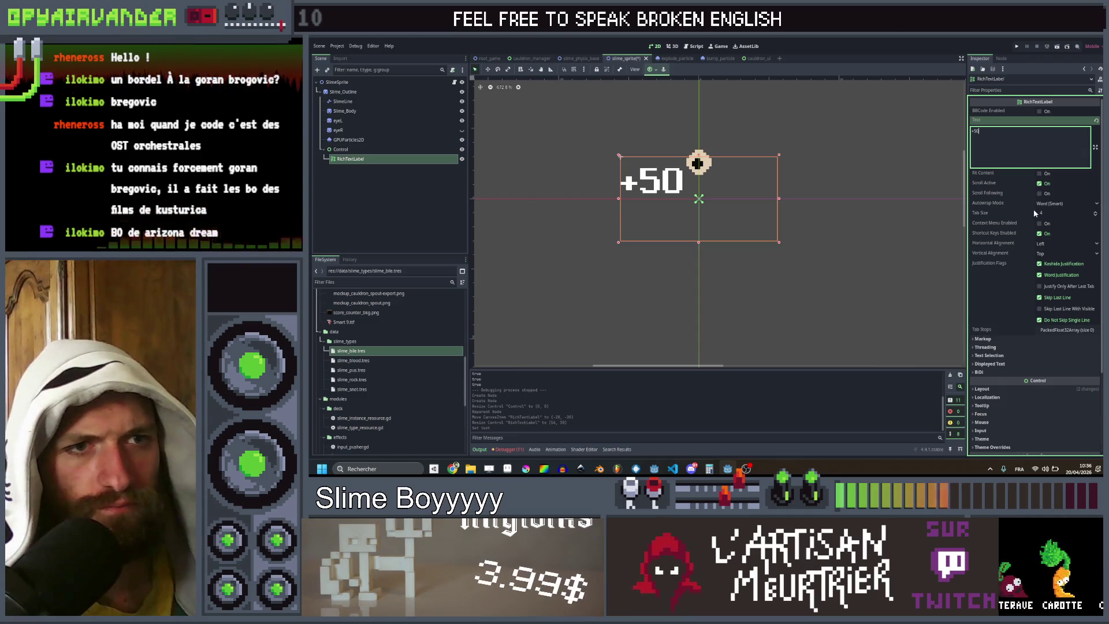
Step: Center the label text vertically and horizontally, then switch to YouTube Music
{"action": "left_click", "coordinate": [1050, 254]}
{"action": "left_click", "coordinate": [1050, 274]}
{"action": "left_click", "coordinate": [1054, 243]}
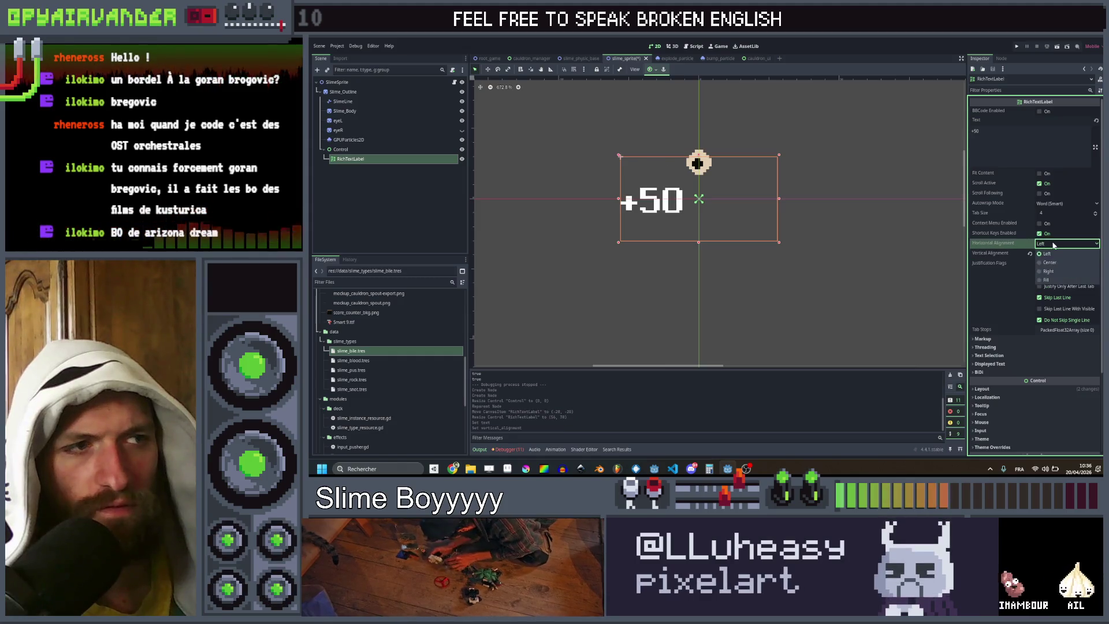
{"action": "left_click", "coordinate": [1050, 263]}
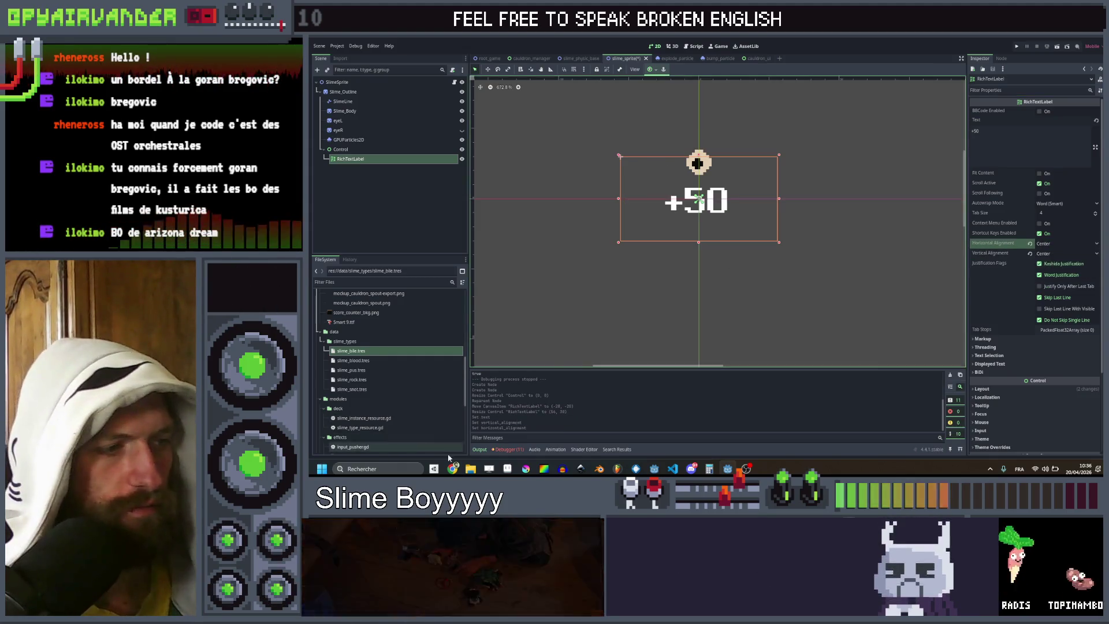
{"action": "key", "text": "alt+Tab"}
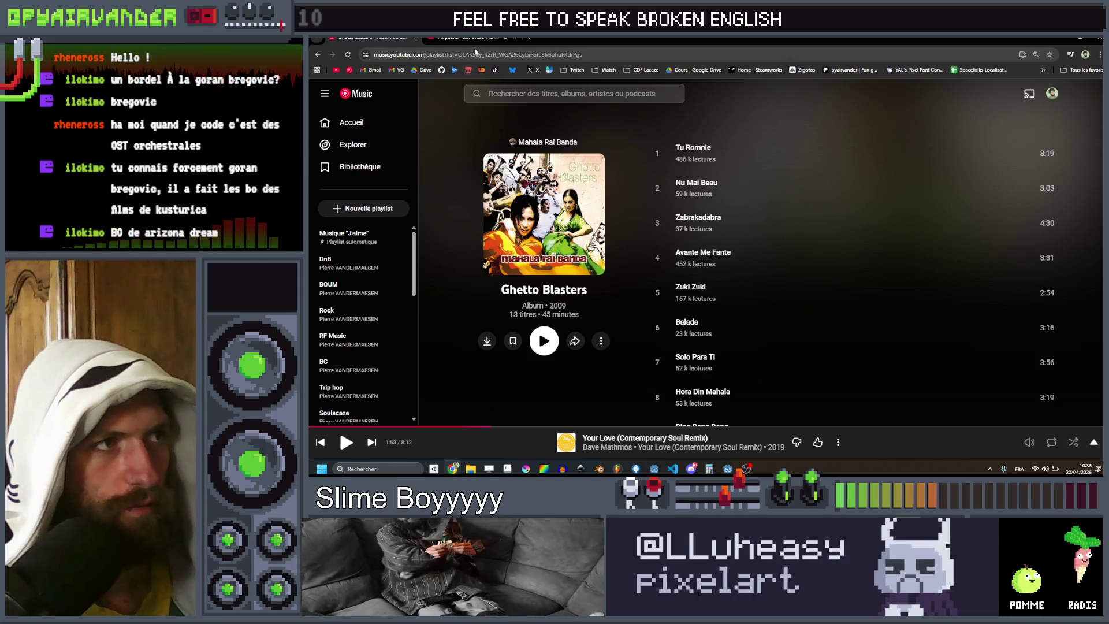
Step: Close the Piirpauke video tab, play Tu Romnie from Ghetto Blasters, and return to Godot
{"action": "left_click", "coordinate": [475, 42]}
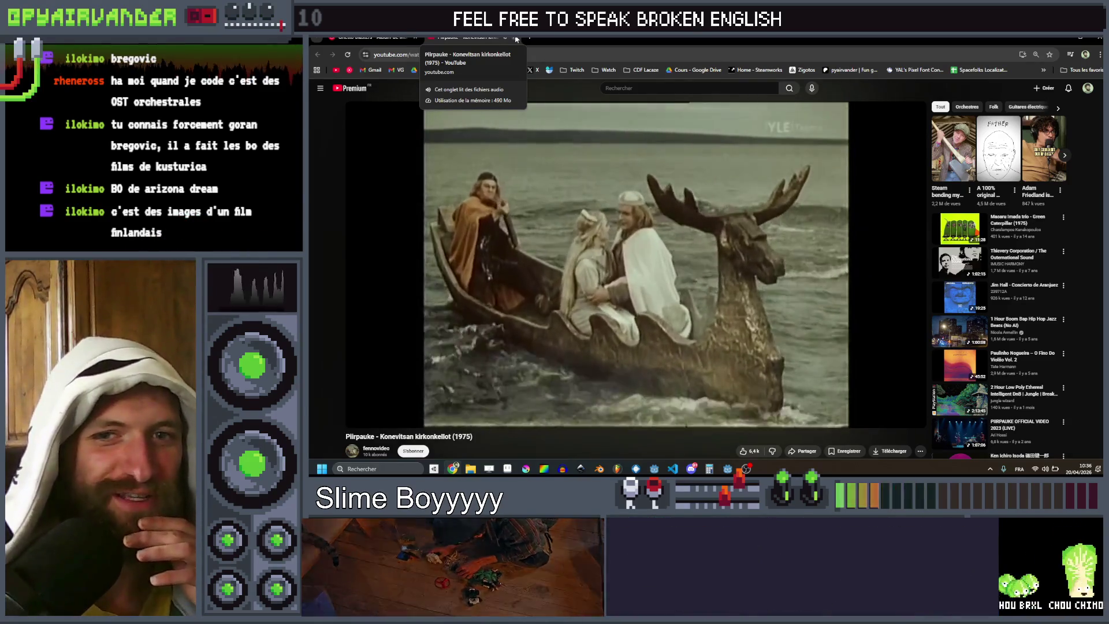
{"action": "left_click", "coordinate": [516, 38]}
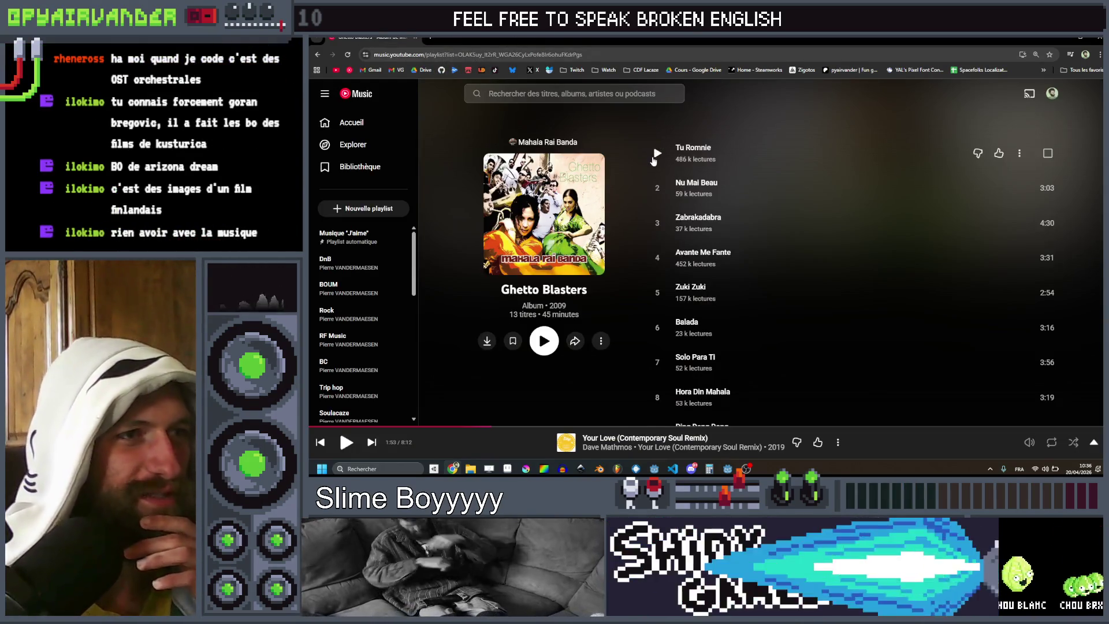
{"action": "left_click", "coordinate": [655, 156]}
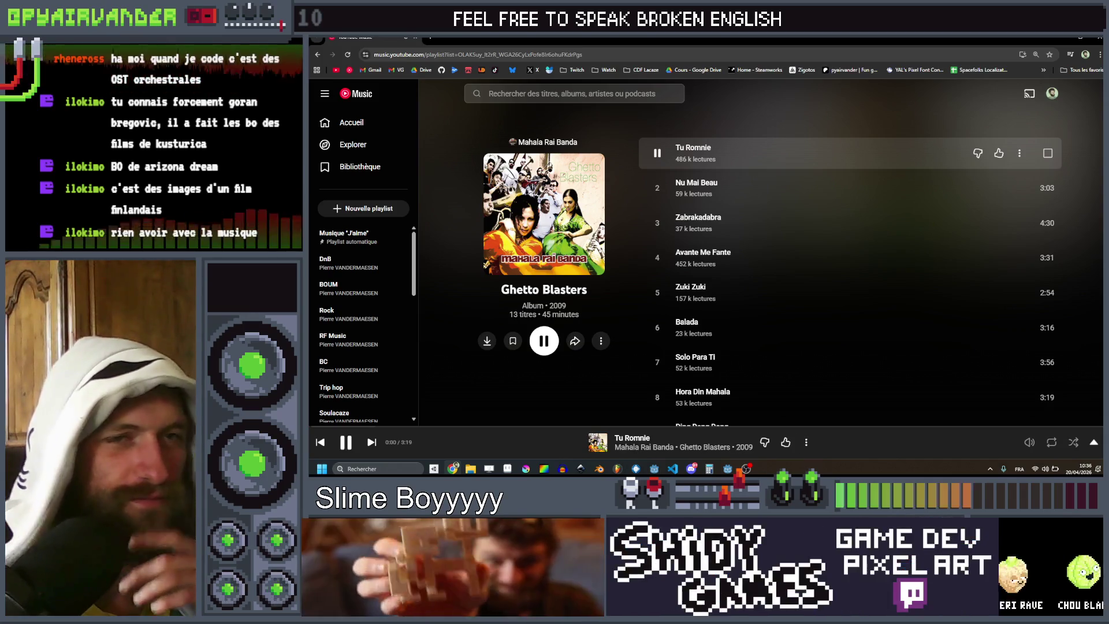
{"action": "key", "text": "alt+Tab"}
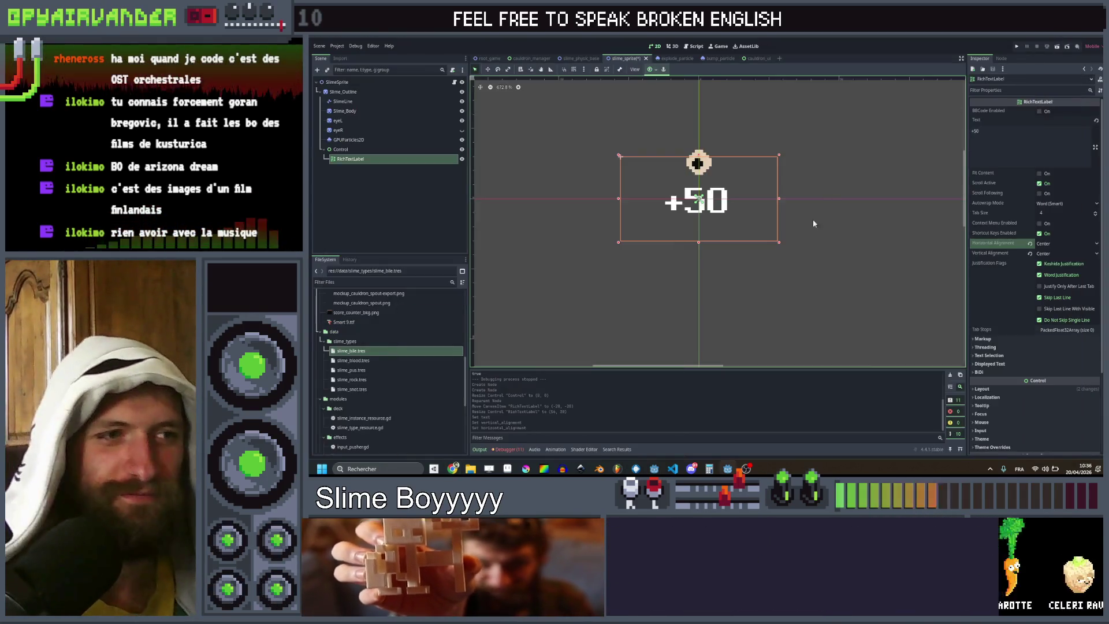
Step: Expand the label's Theme Overrides down to the Constants section
{"action": "scroll", "coordinate": [751, 225], "scroll_direction": "up", "scroll_amount": 3}
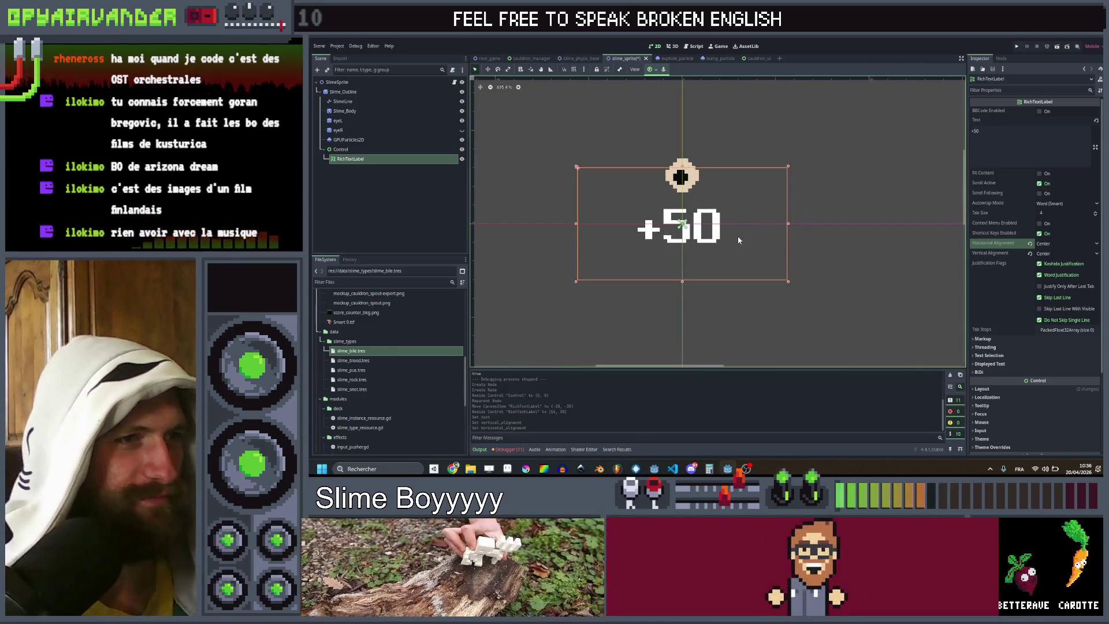
{"action": "left_click_drag", "start_coordinate": [738, 239], "coordinate": [764, 250]}
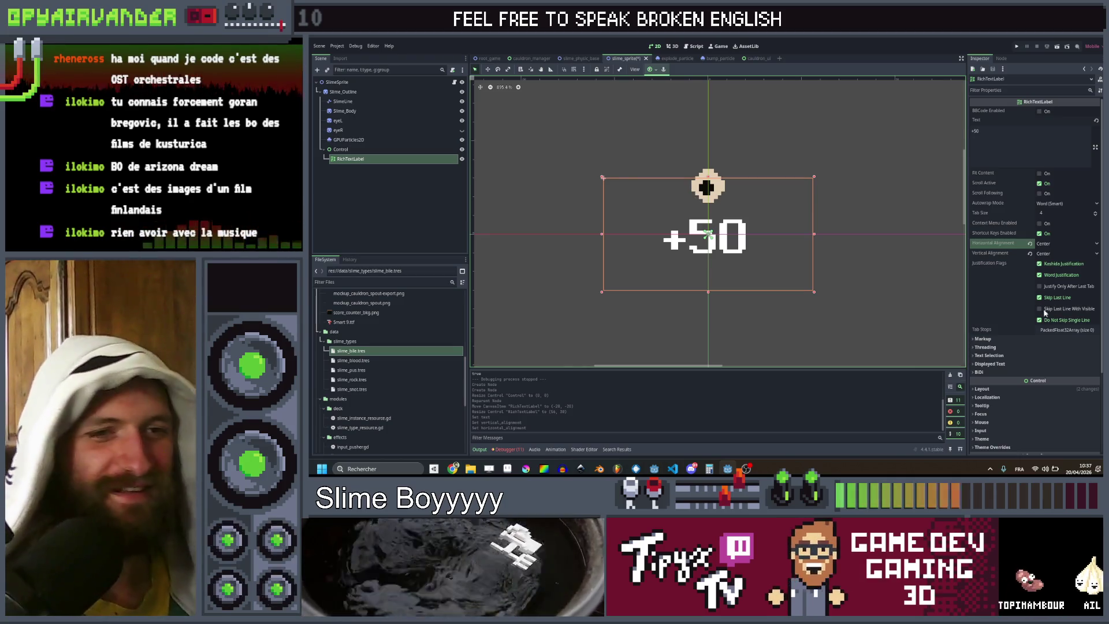
{"action": "scroll", "coordinate": [1005, 342], "scroll_direction": "down", "scroll_amount": 3}
{"action": "left_click", "coordinate": [989, 344]}
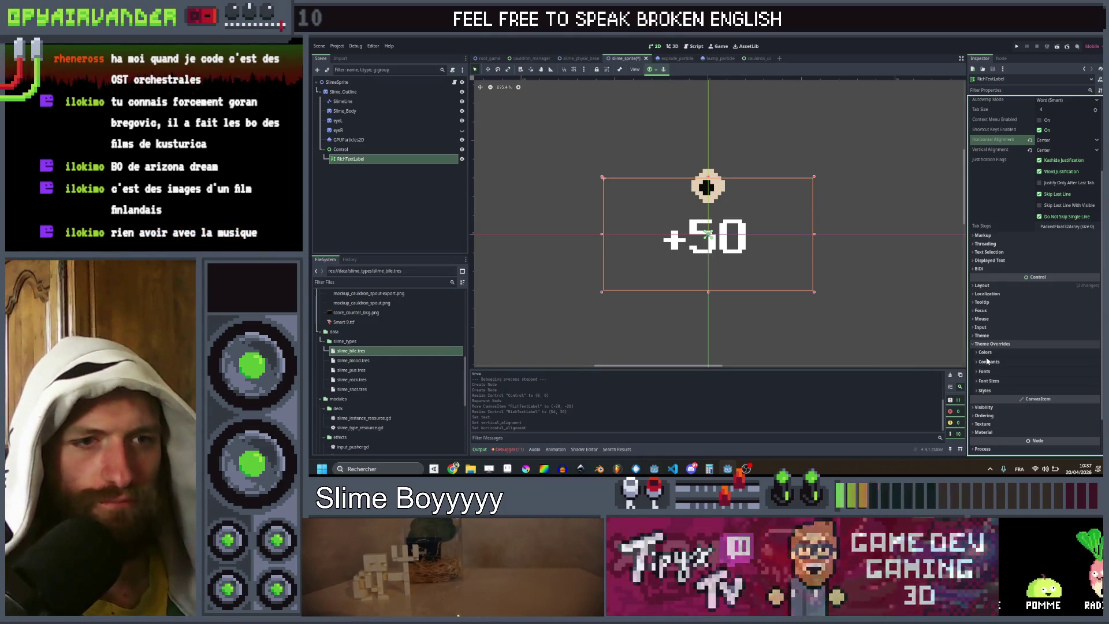
{"action": "left_click", "coordinate": [992, 364]}
{"action": "scroll", "coordinate": [987, 347], "scroll_direction": "down", "scroll_amount": 1}
{"action": "left_click", "coordinate": [984, 308]}
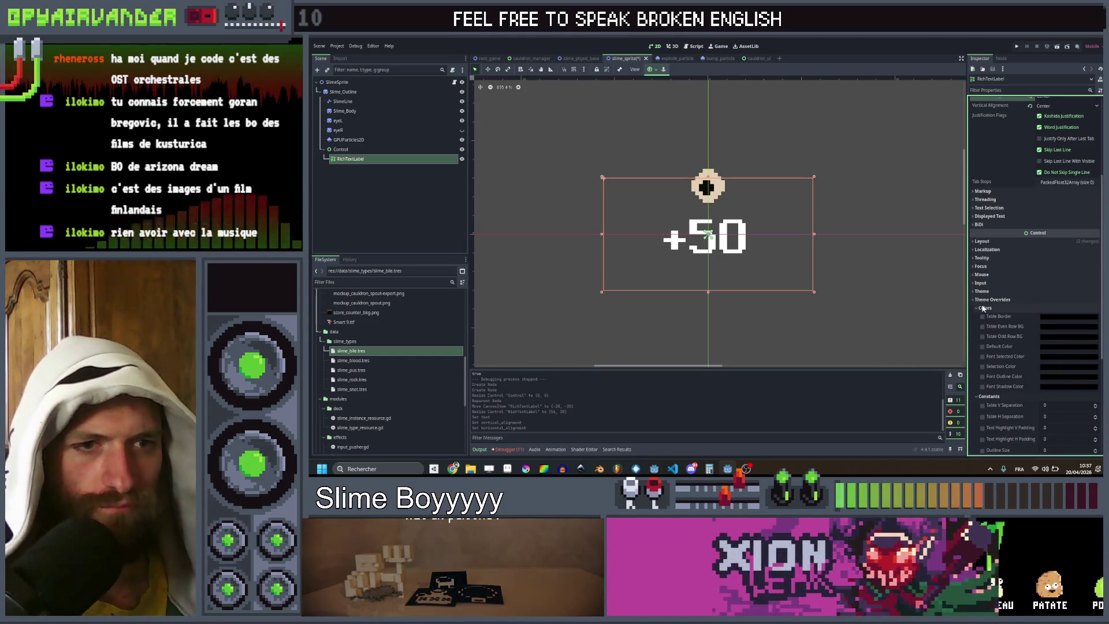
{"action": "left_click", "coordinate": [983, 308]}
Step: Enable the Outline Size constant and raise it to 5, then preview the outlined +50
{"action": "scroll", "coordinate": [981, 320], "scroll_direction": "down", "scroll_amount": 1}
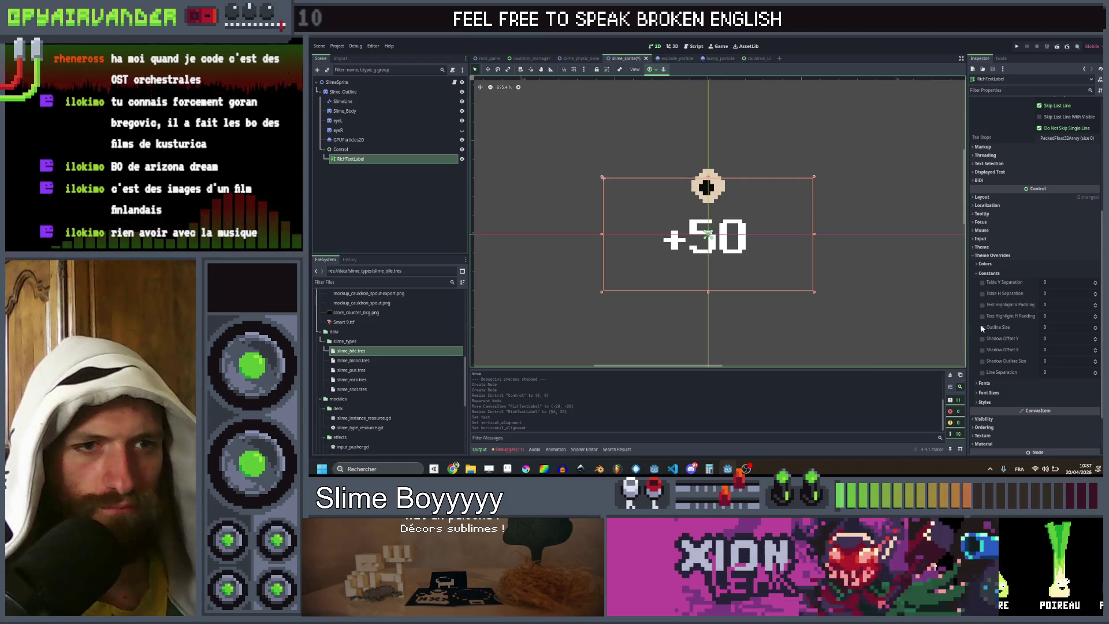
{"action": "left_click", "coordinate": [1094, 327]}
{"action": "left_click", "coordinate": [1095, 327]}
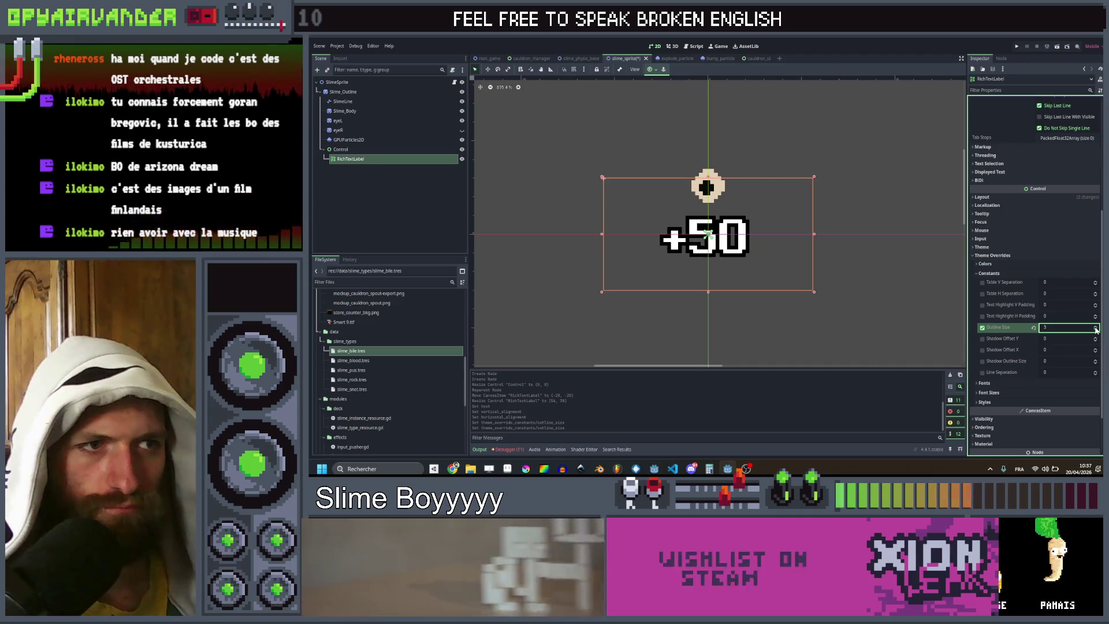
{"action": "left_click", "coordinate": [1095, 327]}
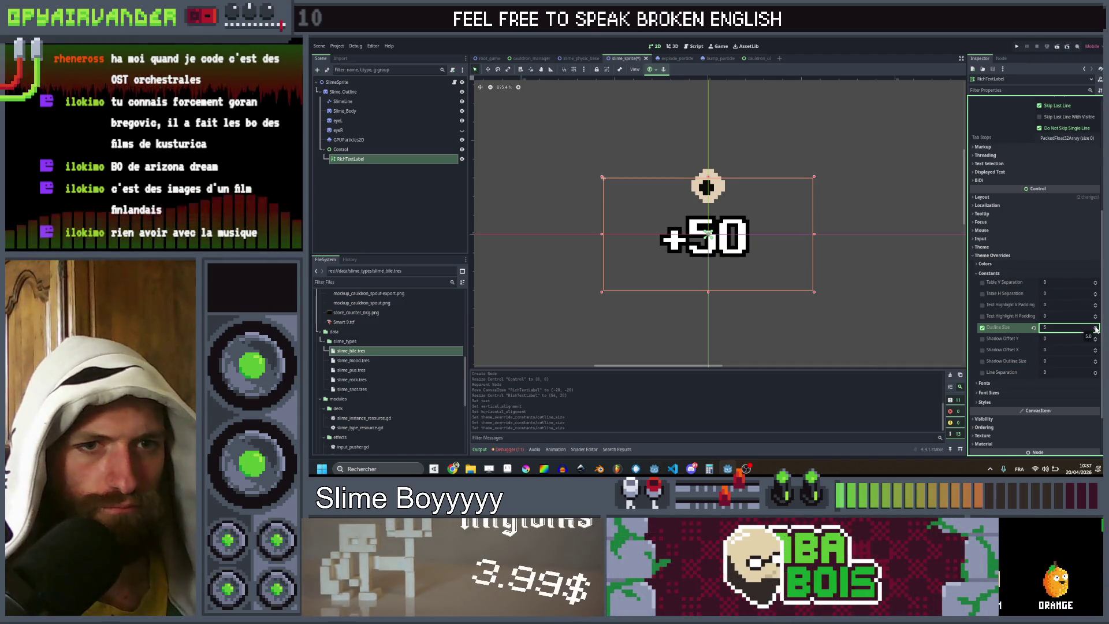
{"action": "scroll", "coordinate": [752, 201], "scroll_direction": "down", "scroll_amount": 5}
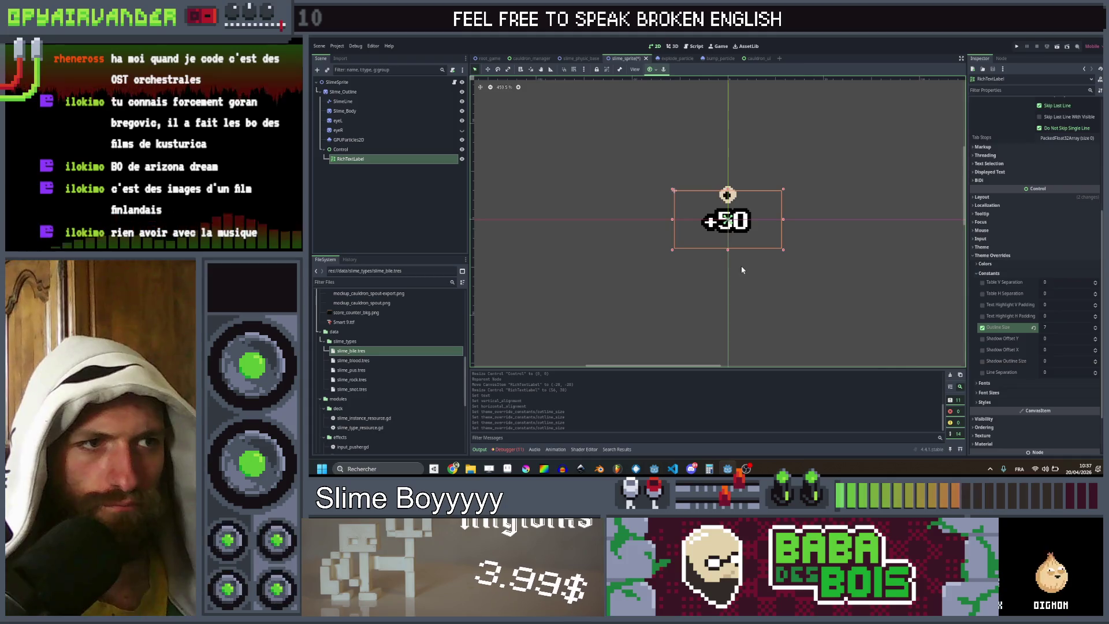
{"action": "left_click", "coordinate": [742, 274]}
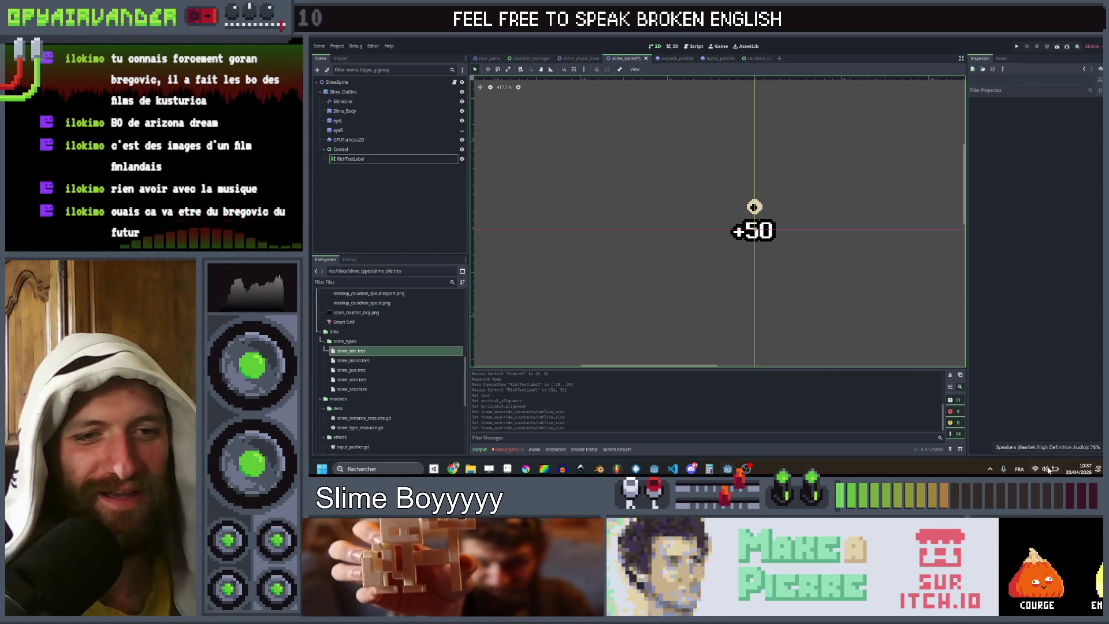
{"action": "mouse_move", "coordinate": [1053, 421]}
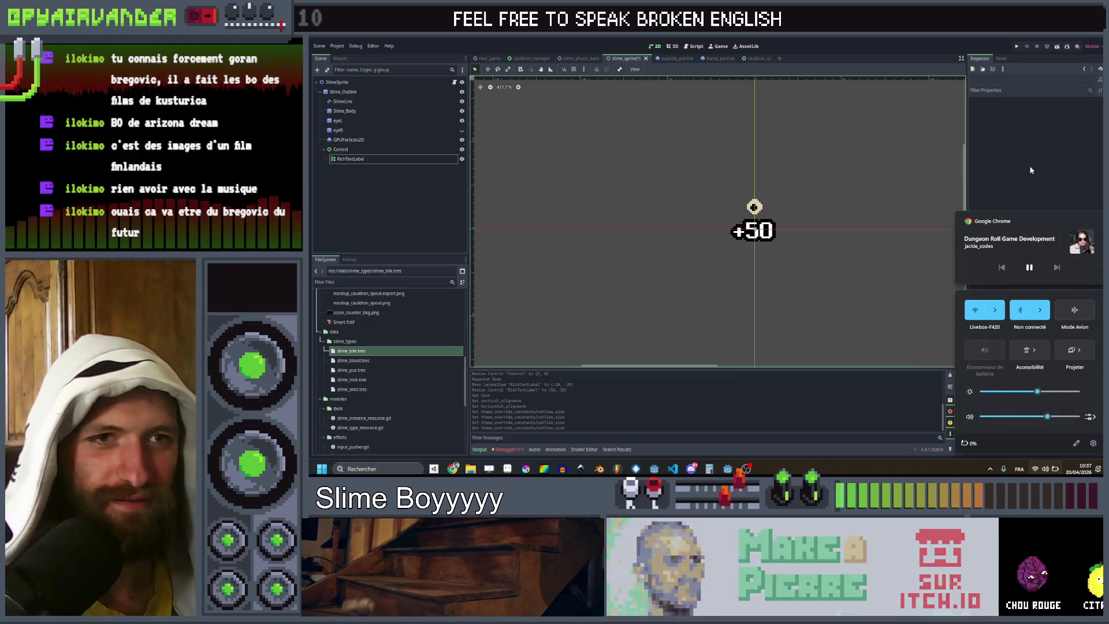
{"action": "left_click", "coordinate": [1029, 166]}
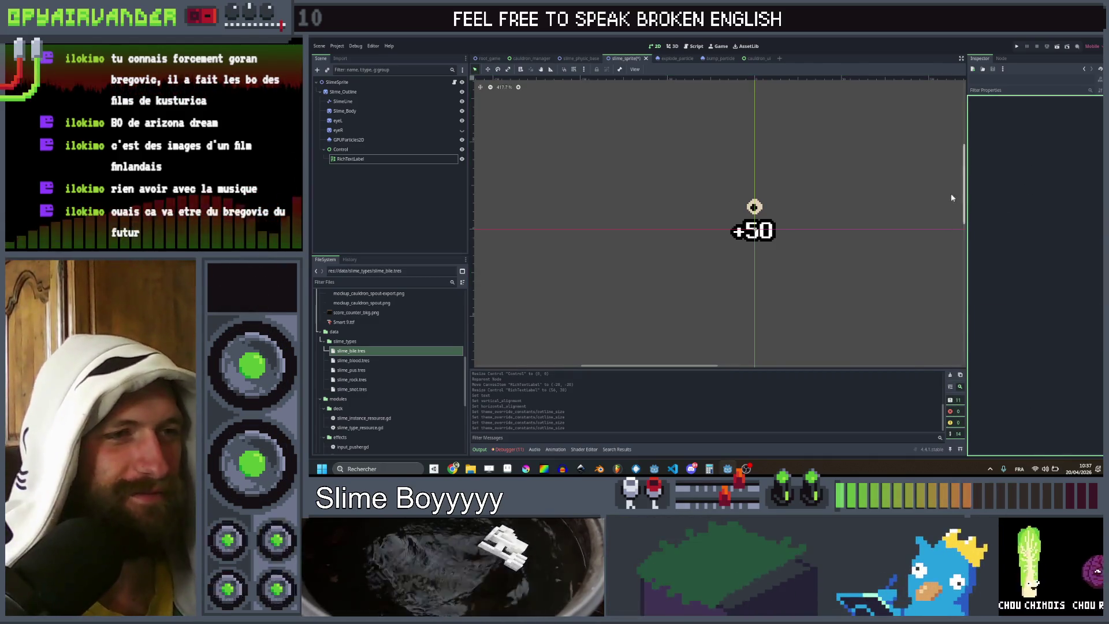
{"action": "left_click", "coordinate": [583, 285]}
{"action": "key", "text": "alt+Tab"}
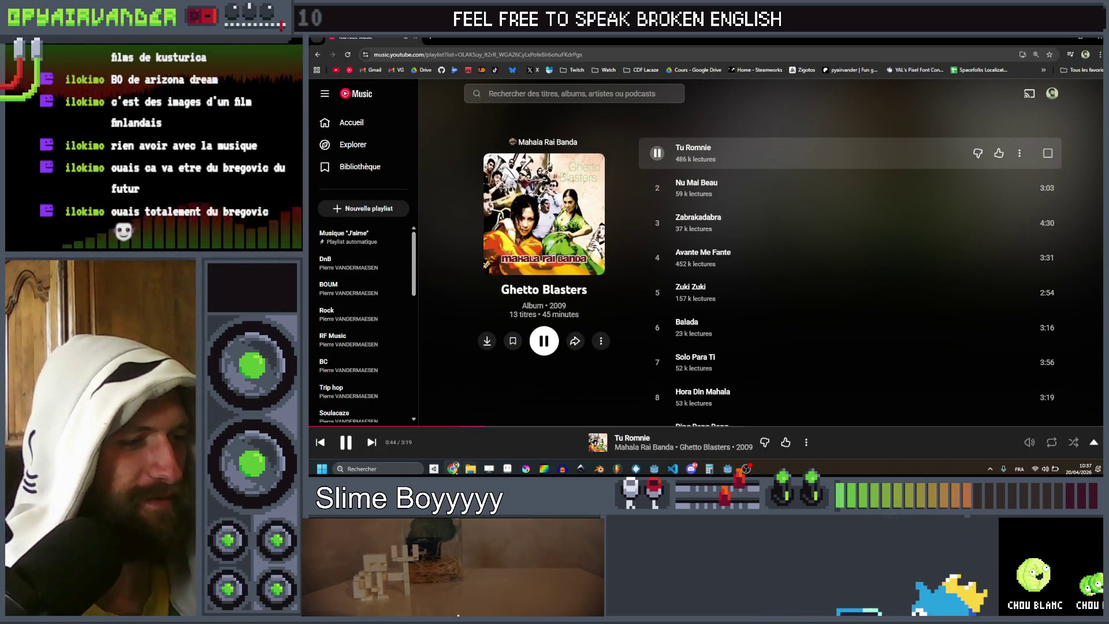
{"action": "mouse_move", "coordinate": [452, 468]}
{"action": "key", "text": "super+Down"}
{"action": "key", "text": "super+Down"}
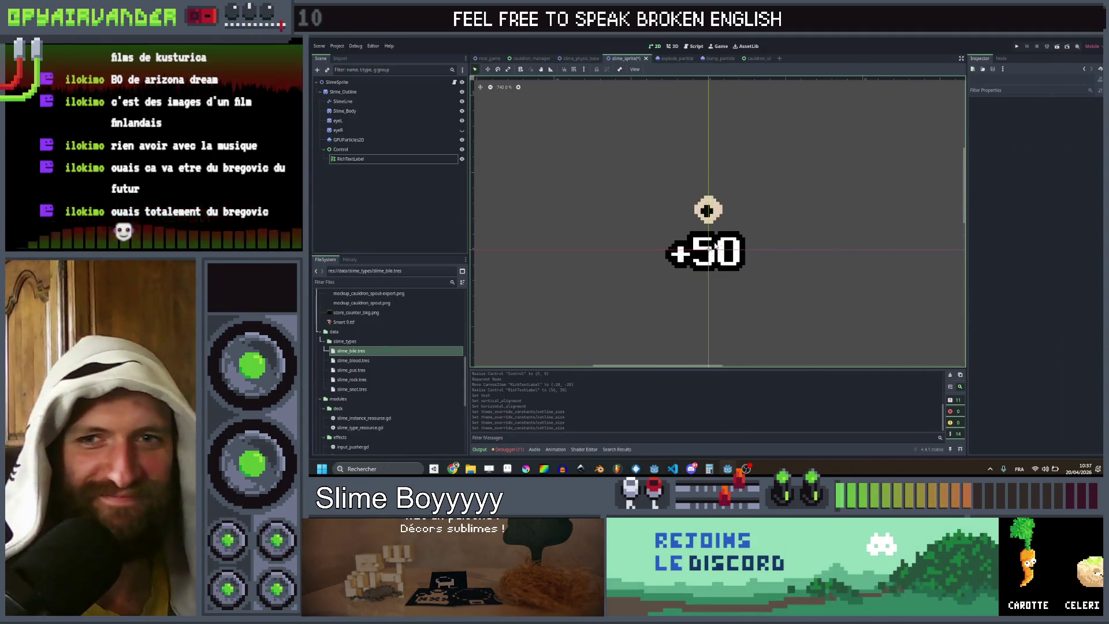
{"action": "scroll", "coordinate": [714, 245], "scroll_direction": "down", "scroll_amount": 5}
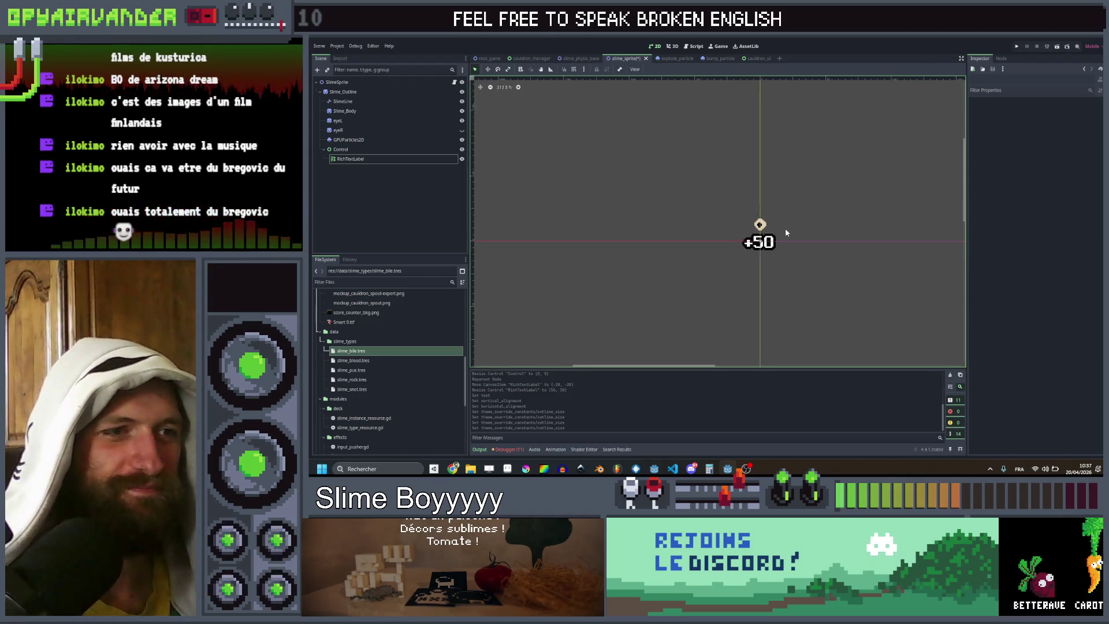
{"action": "scroll", "coordinate": [785, 231], "scroll_direction": "up", "scroll_amount": 3}
{"action": "left_click", "coordinate": [355, 158]}
{"action": "left_click", "coordinate": [370, 151]}
{"action": "type", "text": "ScorePop"}
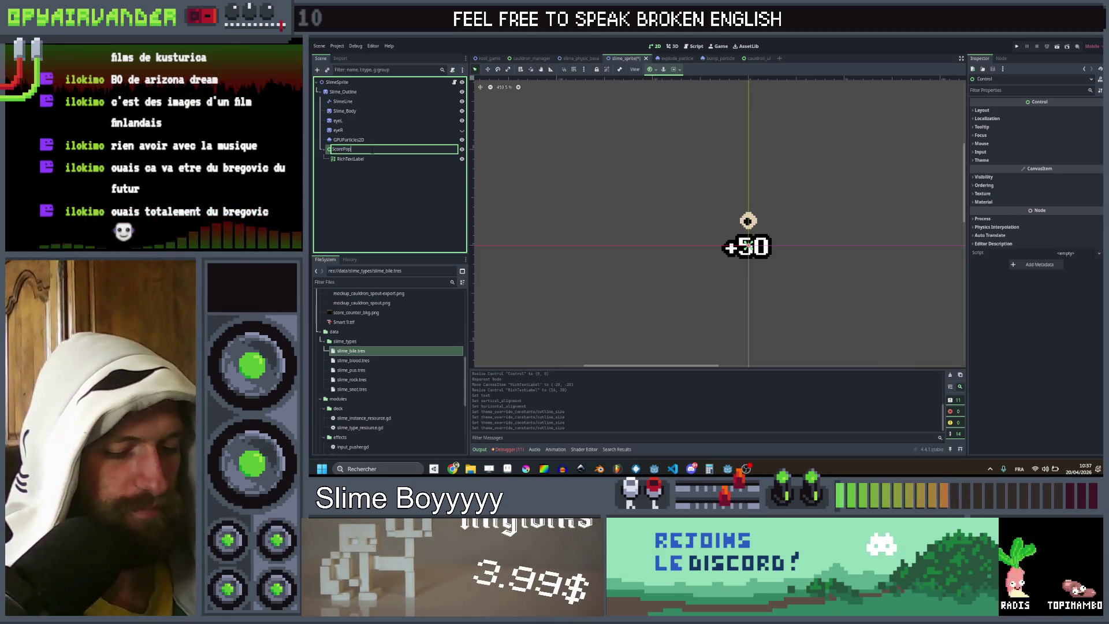
Step: Rename the Control node to SlimeTextPopup and create slime_text_popup.gd at the suggested path
{"action": "type", "text": "up"}
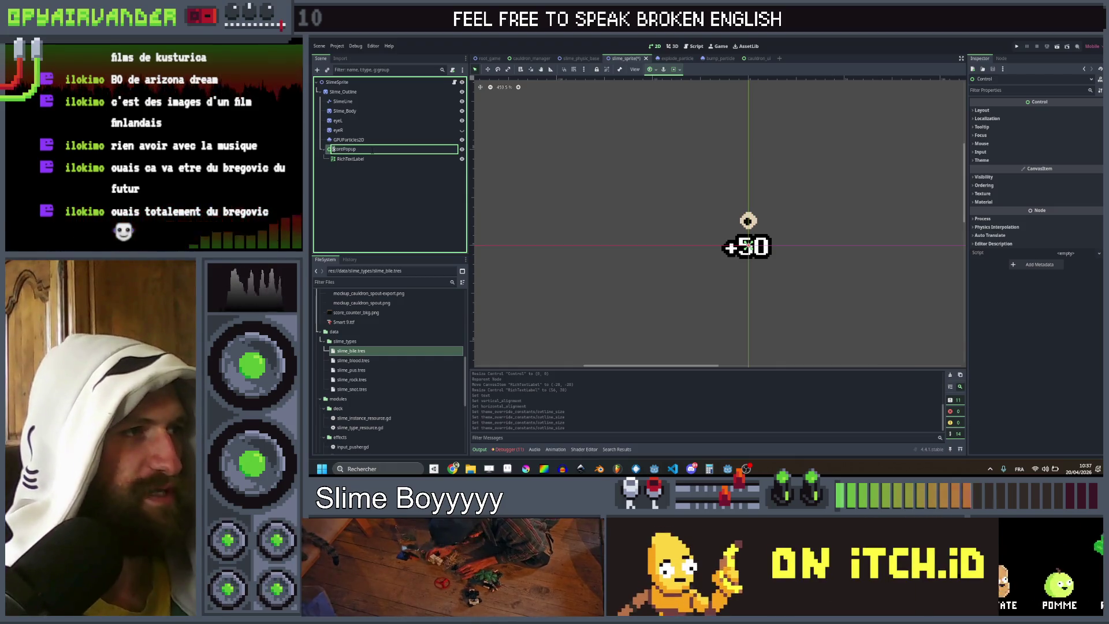
{"action": "type", "text": "ime"}
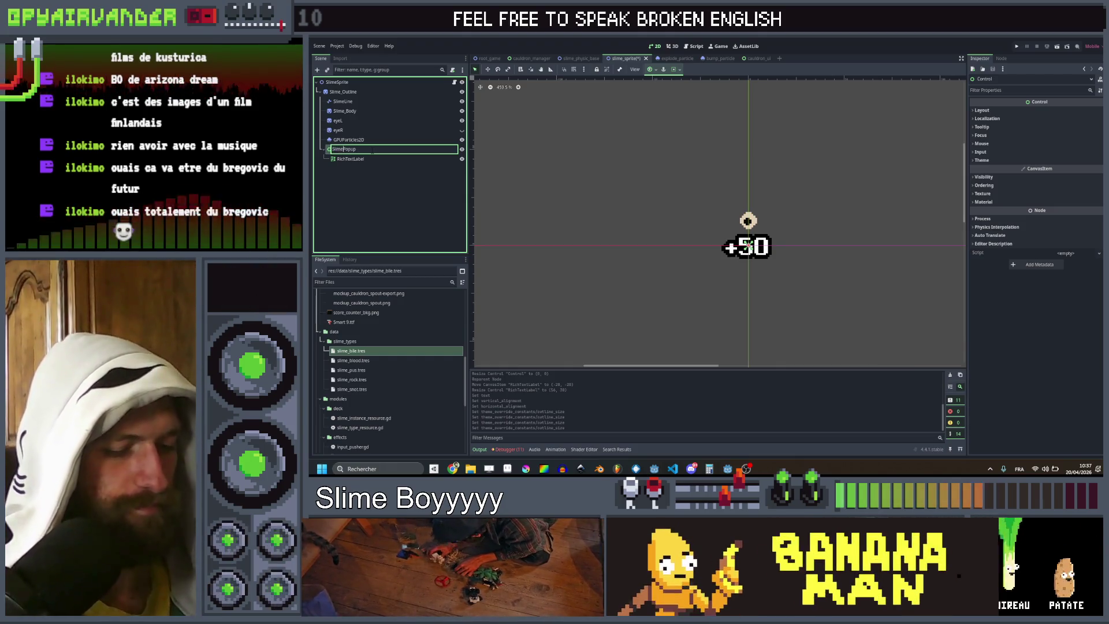
{"action": "type", "text": "xt"}
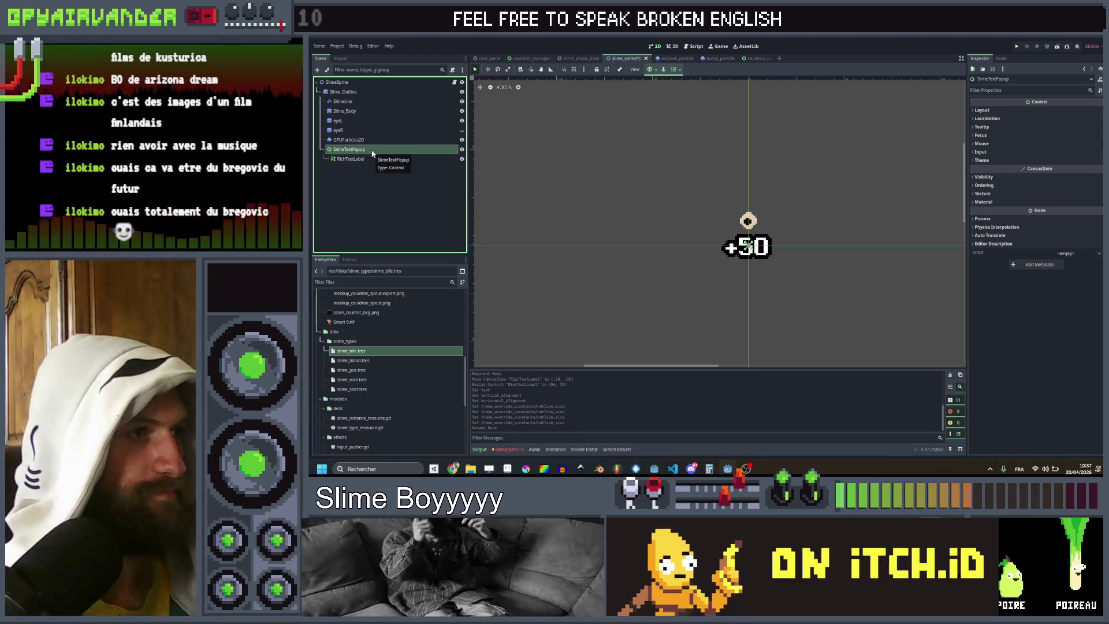
{"action": "left_click", "coordinate": [452, 69]}
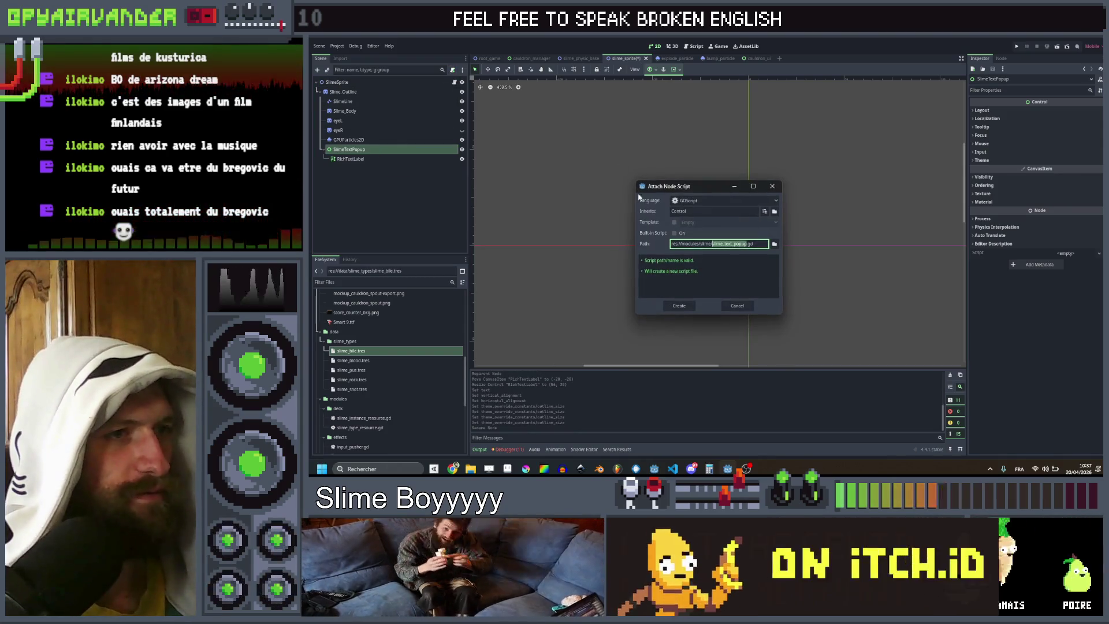
{"action": "left_click", "coordinate": [677, 307]}
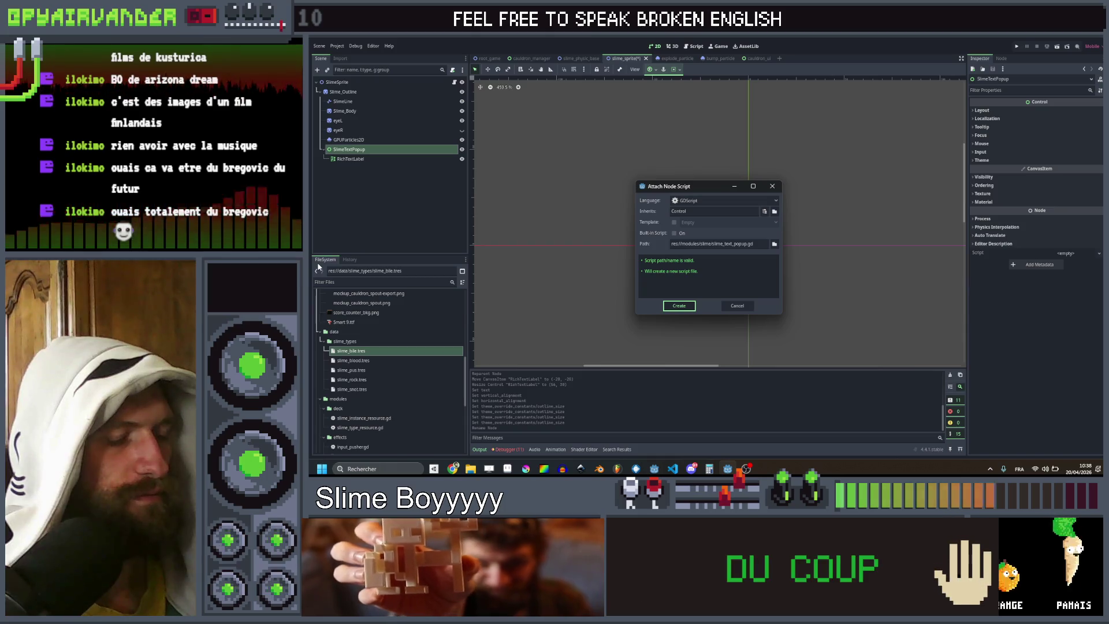
{"action": "key", "text": "Return"}
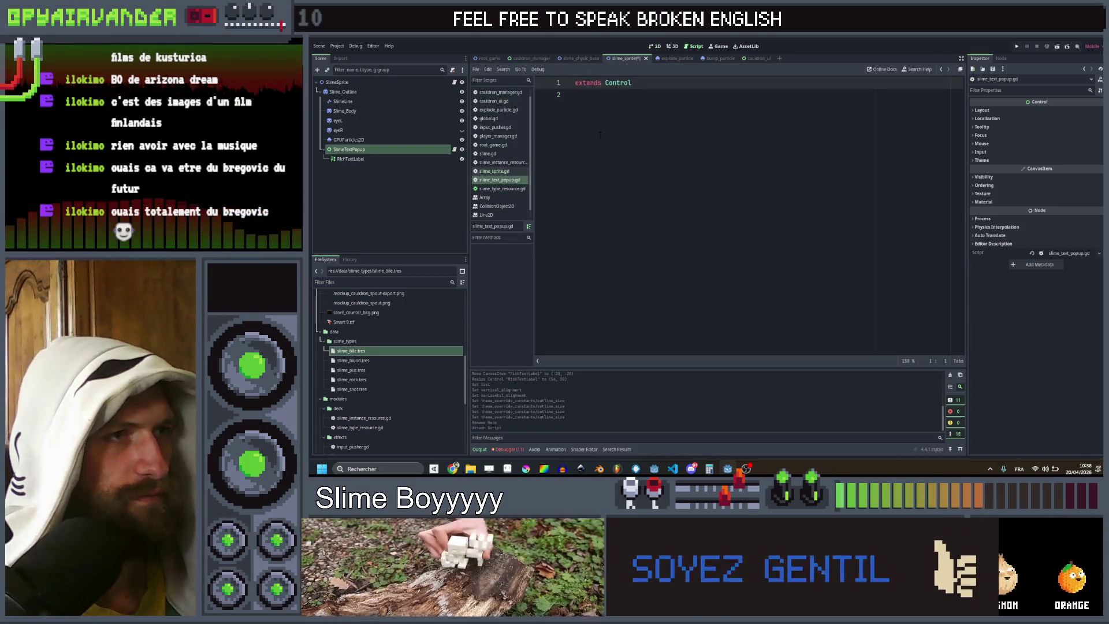
Step: Declare class_name SlimeTextPopup on the script's second line
{"action": "left_click", "coordinate": [638, 96]}
{"action": "type", "text": "lass_n"}
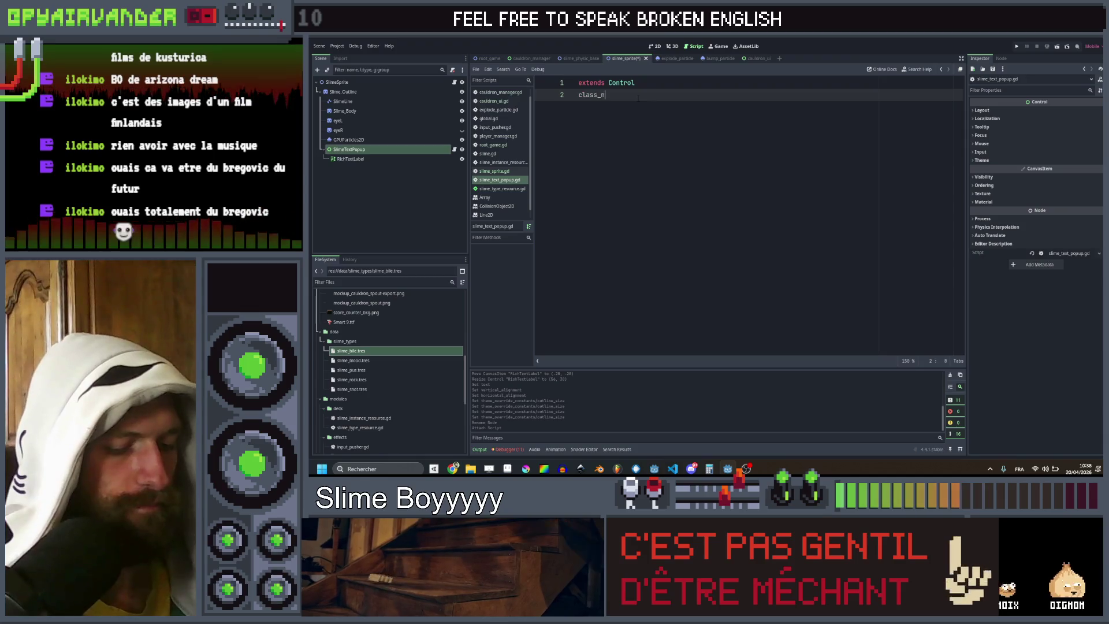
{"action": "type", "text": "ame SlimeTex"}
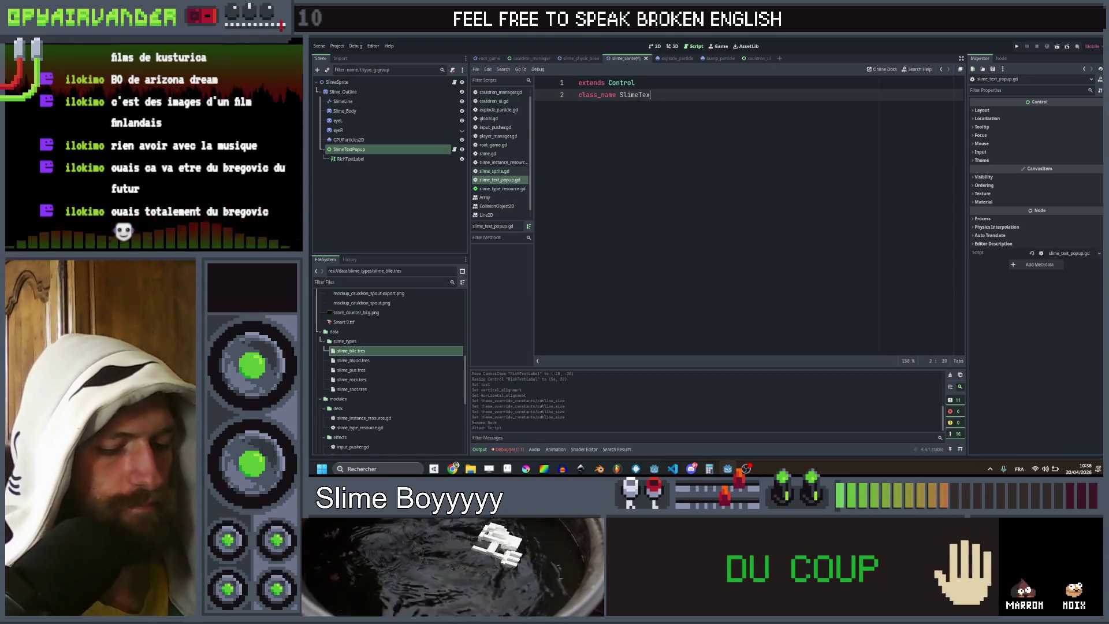
{"action": "type", "text": "tPopup"}
{"action": "key", "text": "Return"}
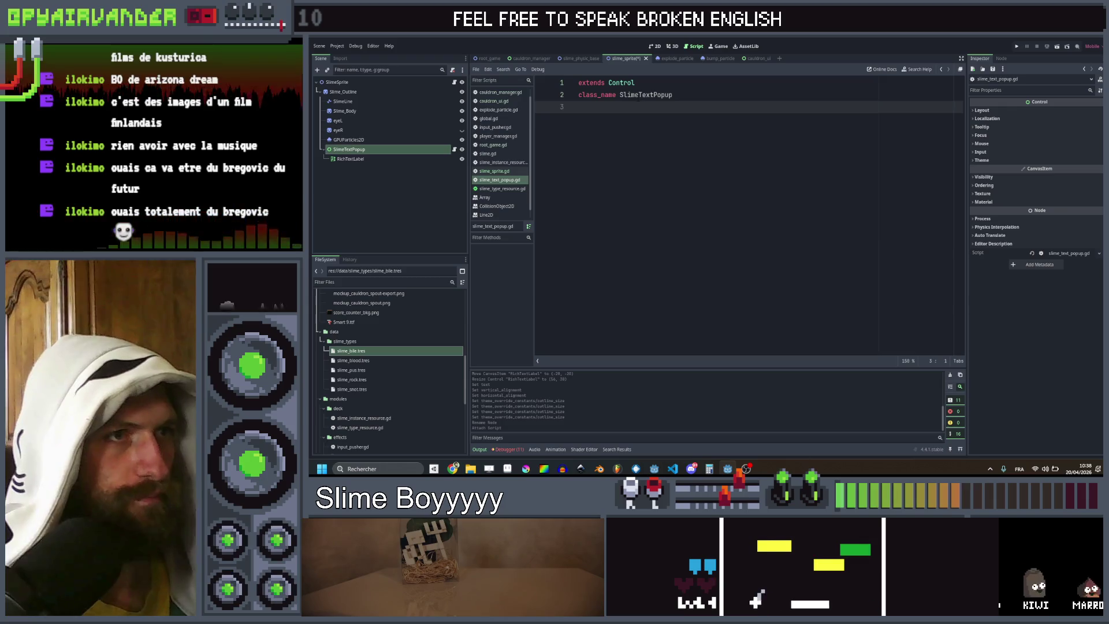
{"action": "key", "text": "Return"}
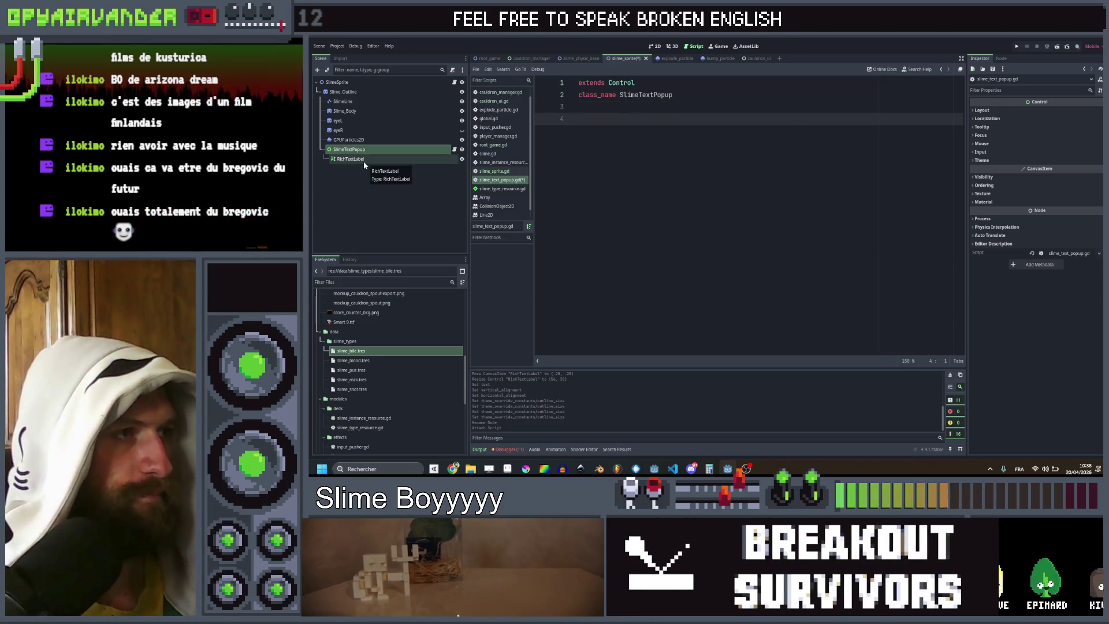
{"action": "left_click", "coordinate": [358, 161]}
{"action": "key", "text": "F2"}
{"action": "type", "text": "ext"}
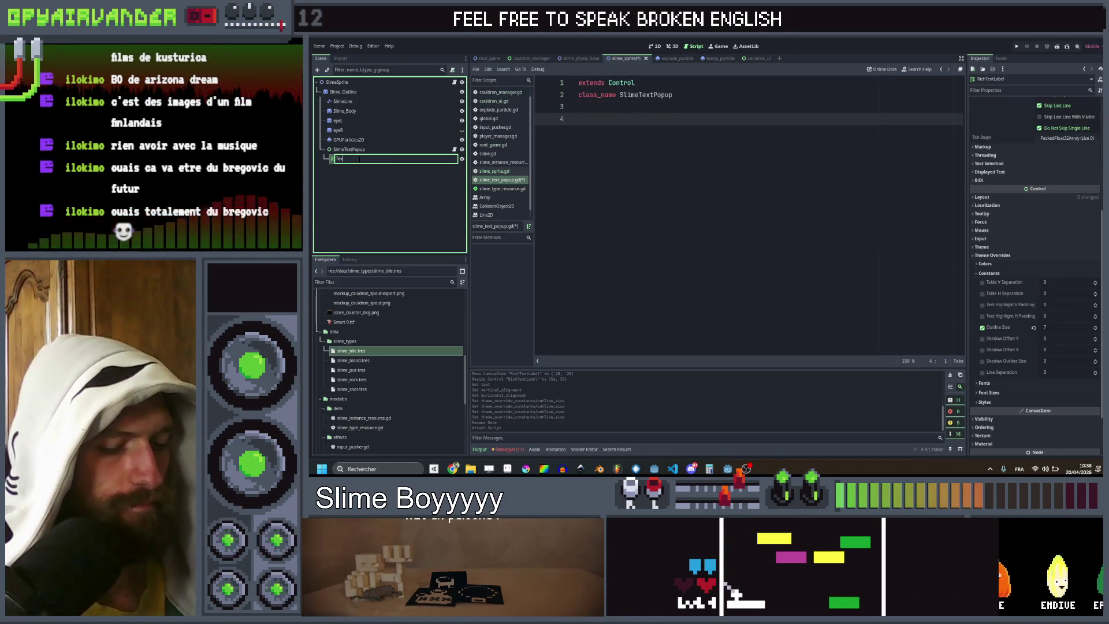
{"action": "key", "text": "Return"}
{"action": "left_click_drag", "start_coordinate": [359, 163], "coordinate": [580, 119]}
{"action": "right_click", "coordinate": [357, 149]}
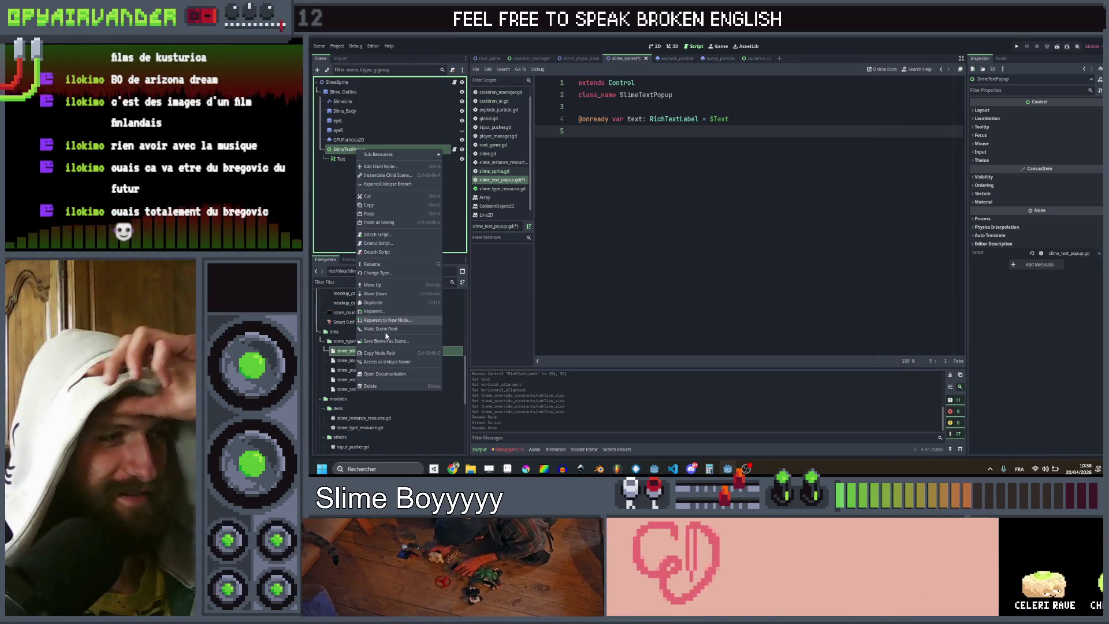
{"action": "key", "text": "alt+Tab"}
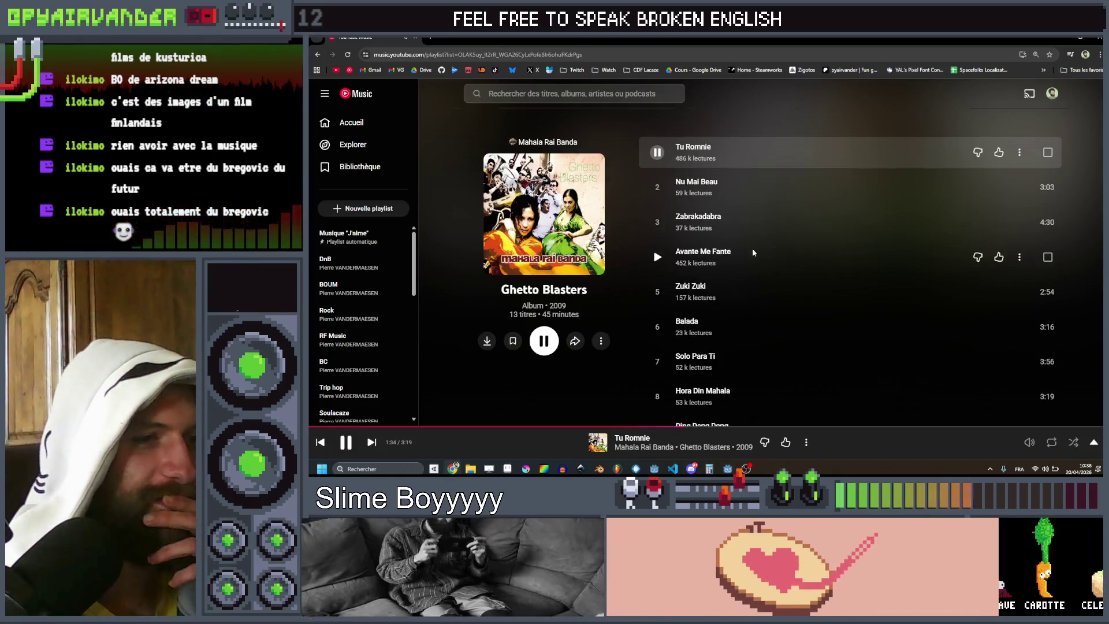
Step: Open the Mahala Rai Banda artist page, play Mahalageasca (Bucovina Dub), and return to Godot
{"action": "scroll", "coordinate": [747, 275], "scroll_direction": "down", "scroll_amount": 3}
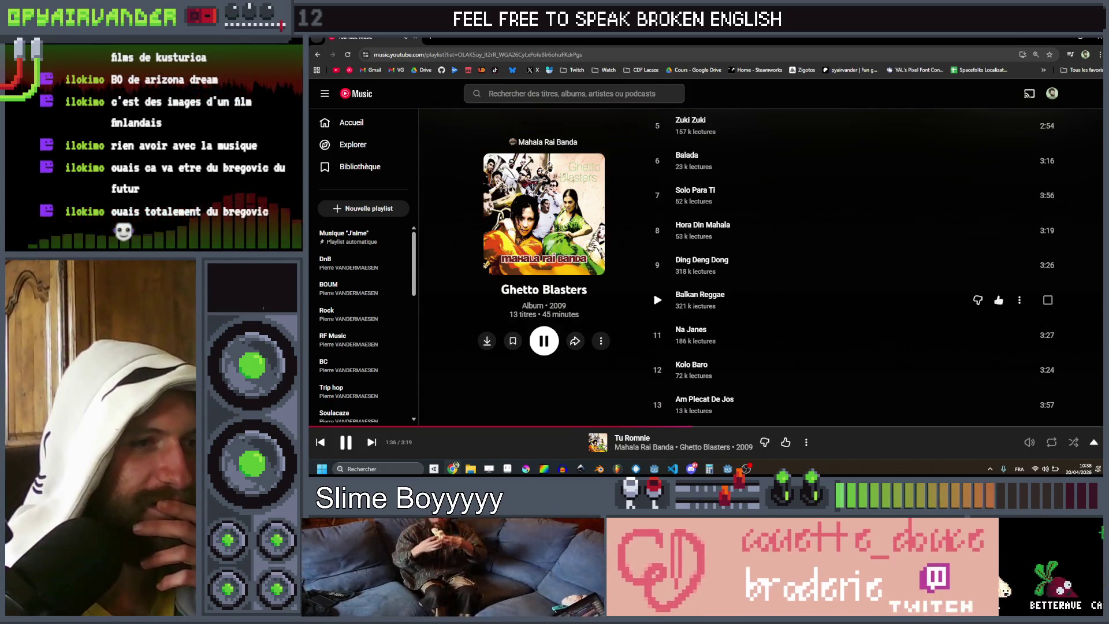
{"action": "scroll", "coordinate": [767, 280], "scroll_direction": "down", "scroll_amount": 3}
{"action": "scroll", "coordinate": [767, 280], "scroll_direction": "up", "scroll_amount": 2}
{"action": "scroll", "coordinate": [768, 286], "scroll_direction": "up", "scroll_amount": 2}
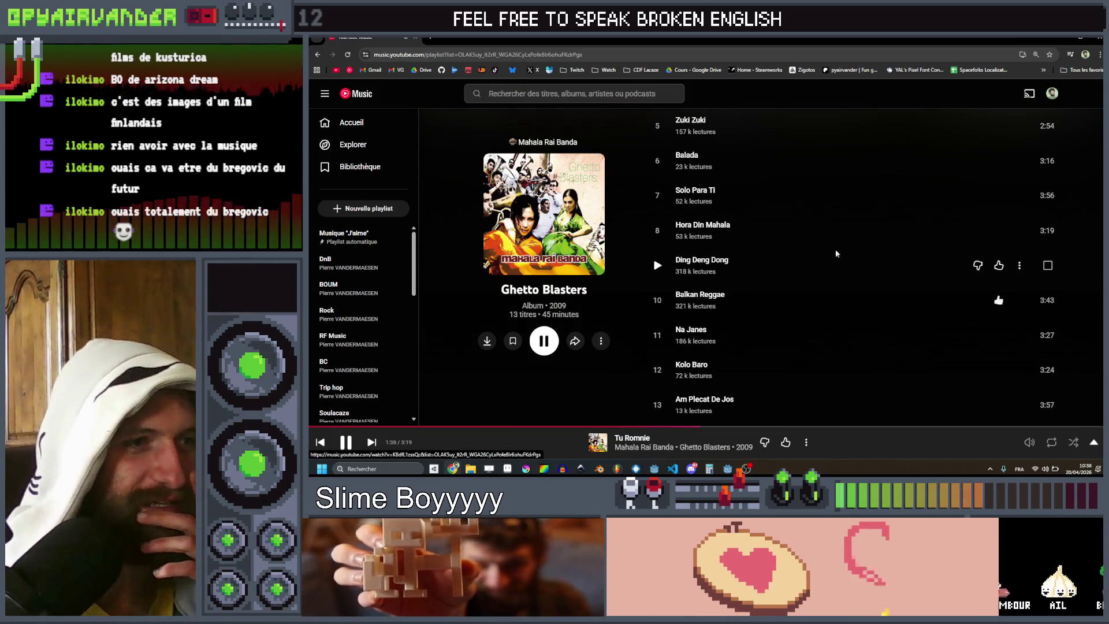
{"action": "scroll", "coordinate": [768, 285], "scroll_direction": "up", "scroll_amount": 3}
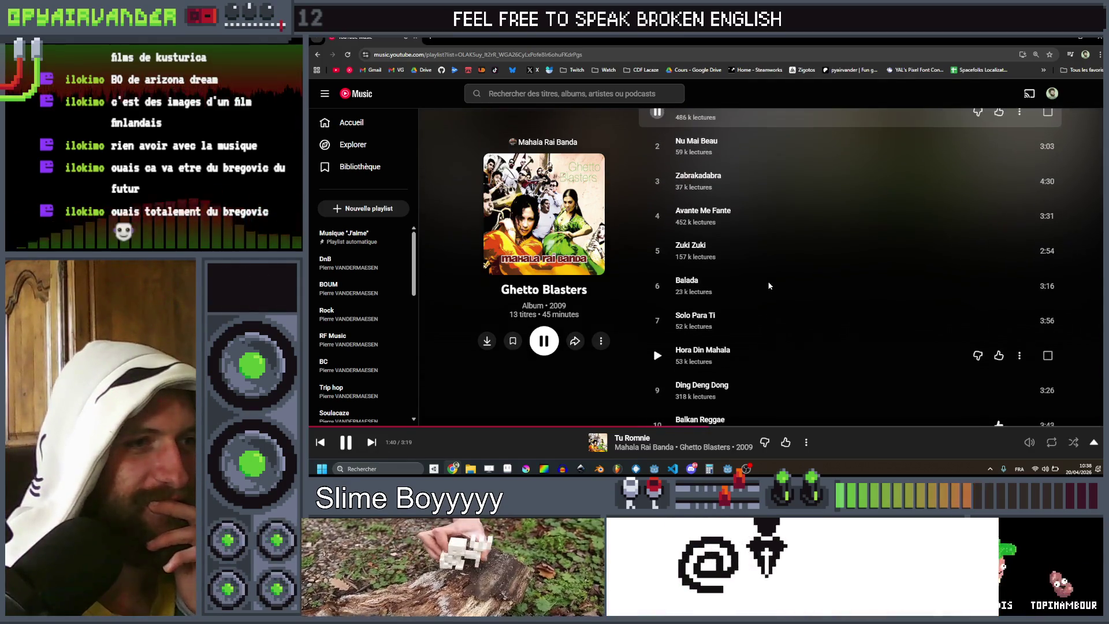
{"action": "left_click", "coordinate": [318, 56]}
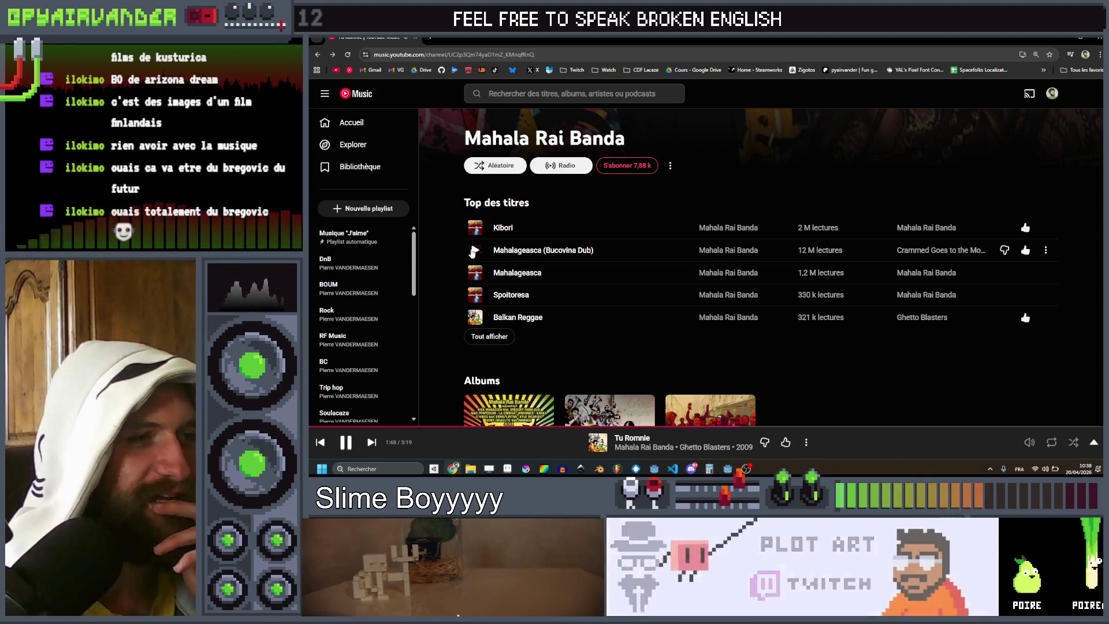
{"action": "left_click", "coordinate": [474, 250]}
{"action": "scroll", "coordinate": [446, 283], "scroll_direction": "down", "scroll_amount": 3}
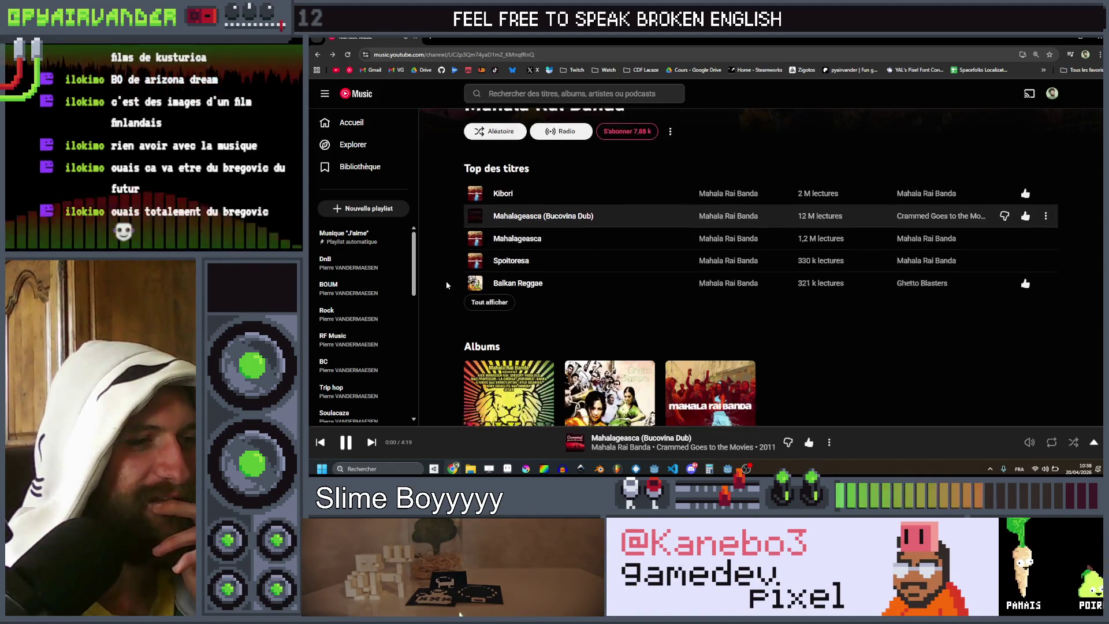
{"action": "scroll", "coordinate": [924, 173], "scroll_direction": "up", "scroll_amount": 3}
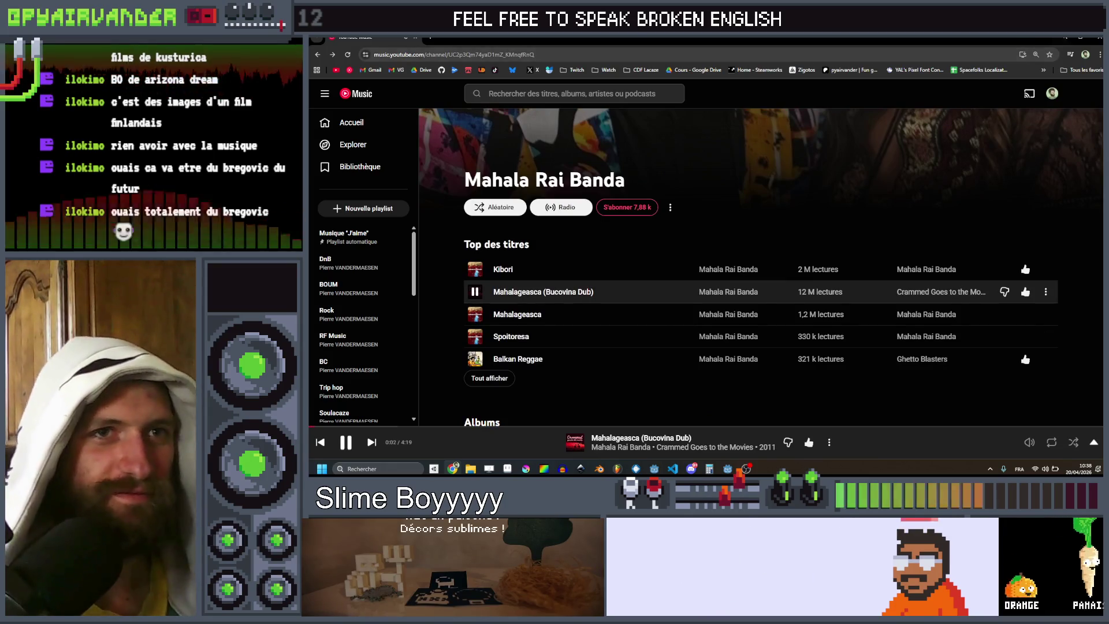
{"action": "key", "text": "alt+Tab"}
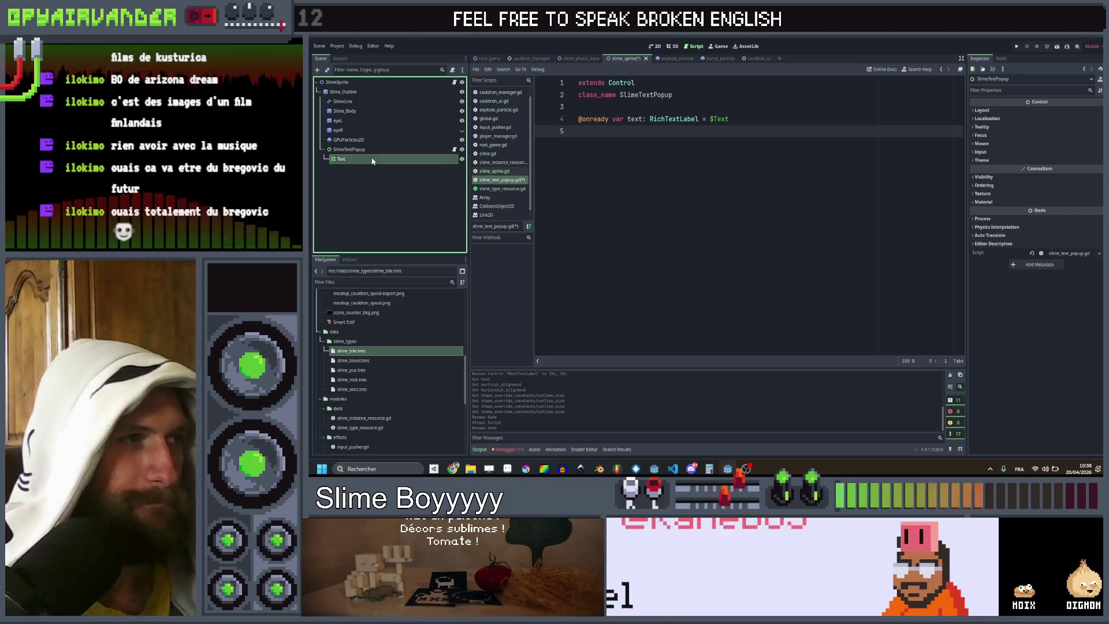
Step: Drag SlimeTextPopup into the slime folder and save it as slime_text_popup.tscn
{"action": "scroll", "coordinate": [382, 332], "scroll_direction": "up", "scroll_amount": 5}
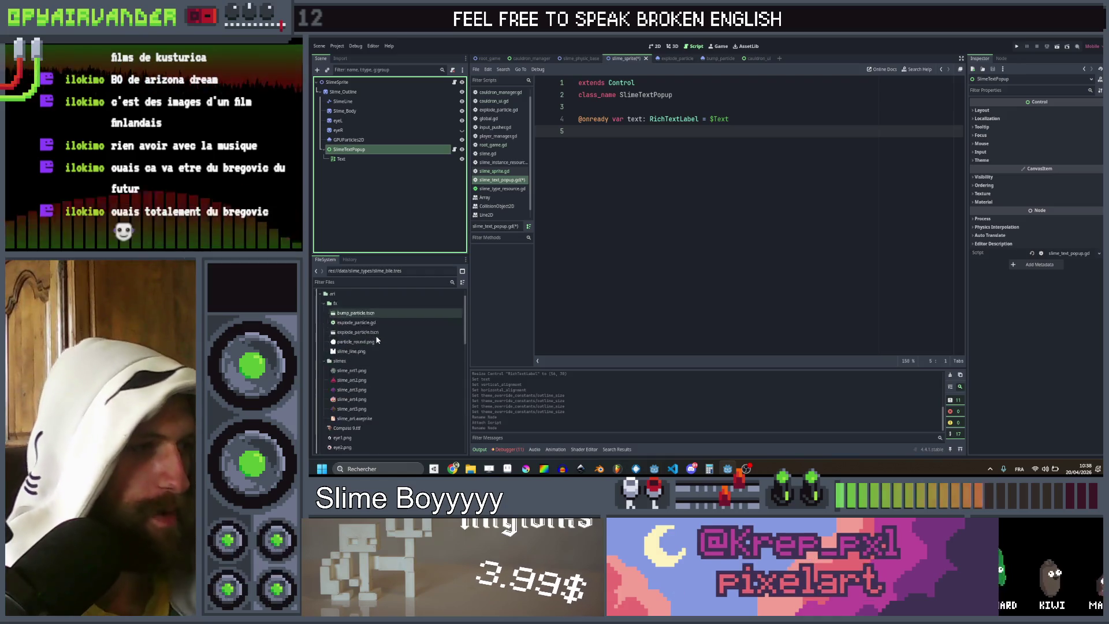
{"action": "scroll", "coordinate": [353, 352], "scroll_direction": "down", "scroll_amount": 5}
{"action": "left_click", "coordinate": [353, 356]}
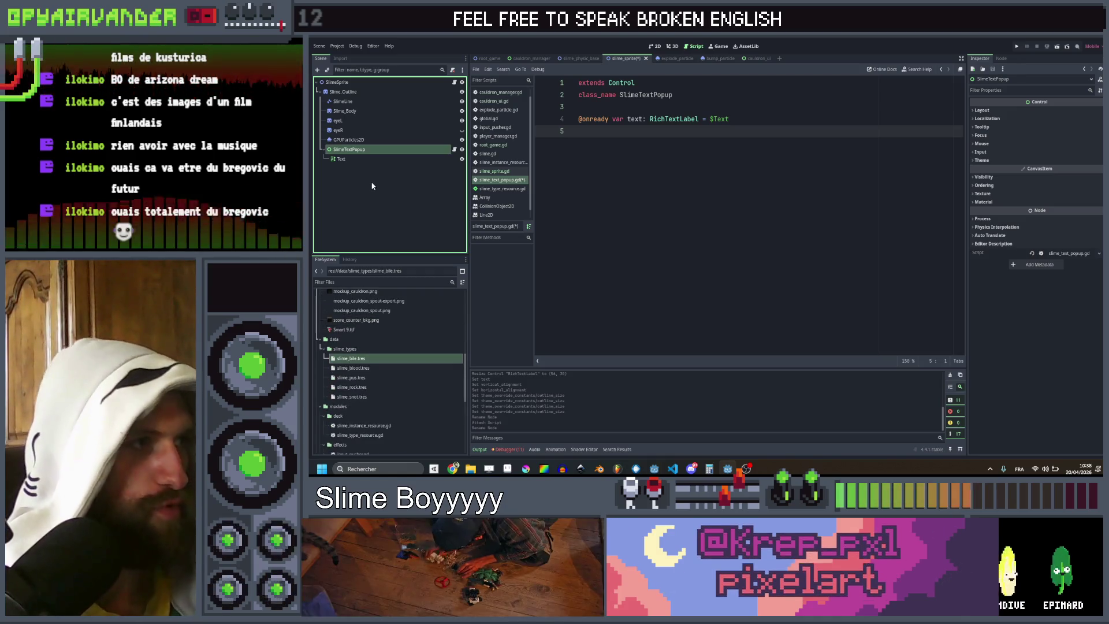
{"action": "left_click", "coordinate": [375, 149]}
{"action": "scroll", "coordinate": [379, 339], "scroll_direction": "down", "scroll_amount": 5}
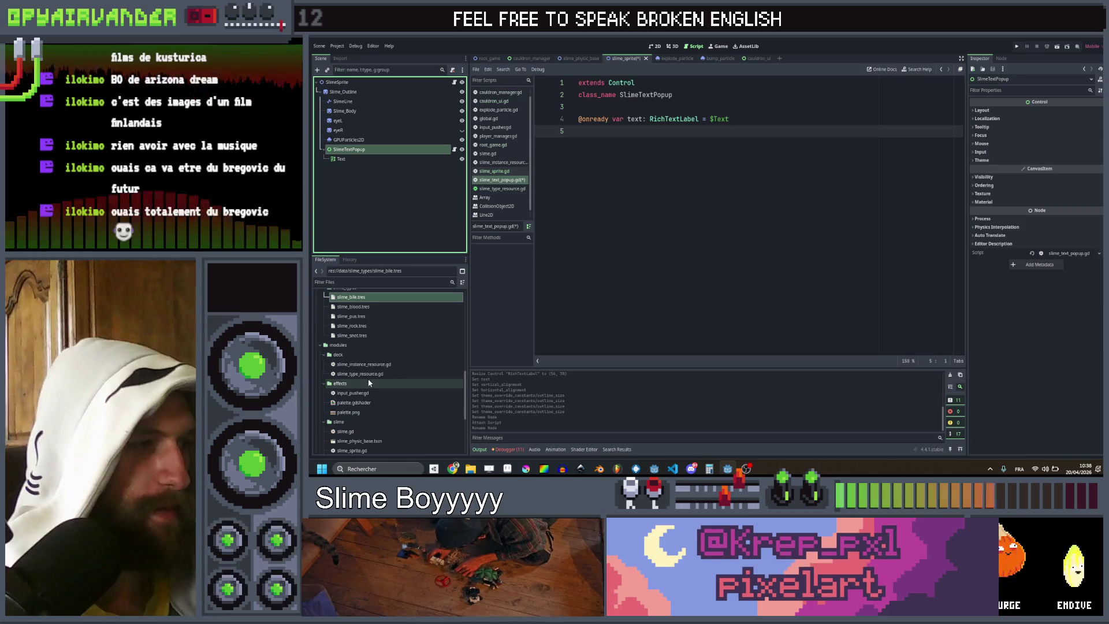
{"action": "mouse_move", "coordinate": [375, 149]}
{"action": "left_mouse_down"}
{"action": "mouse_move", "coordinate": [349, 357]}
{"action": "mouse_move", "coordinate": [372, 357]}
{"action": "left_mouse_up"}
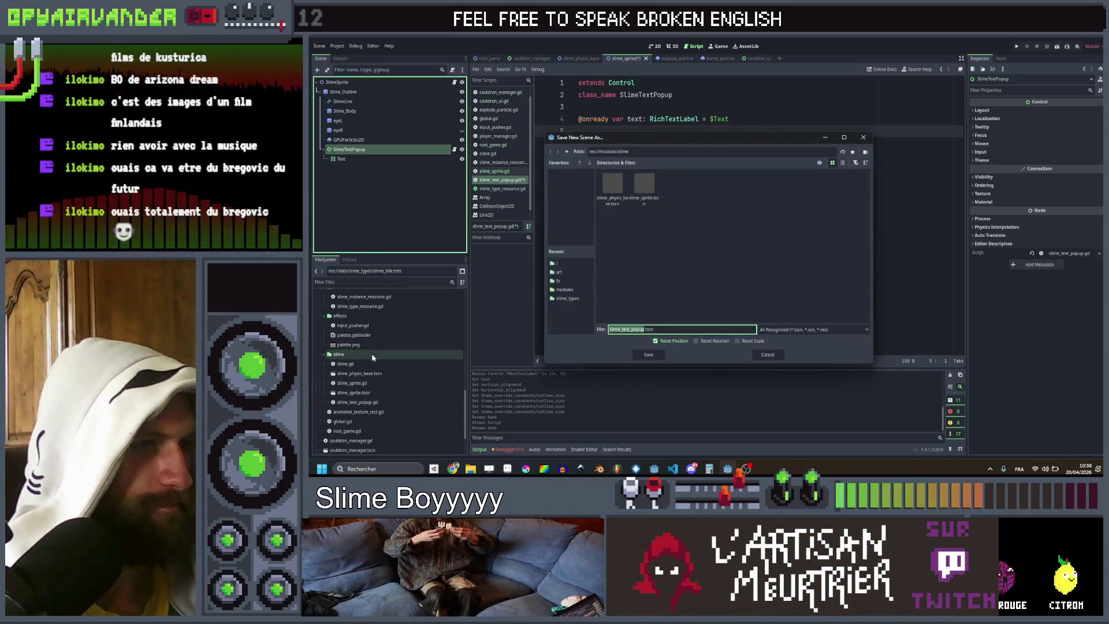
{"action": "left_click", "coordinate": [649, 354]}
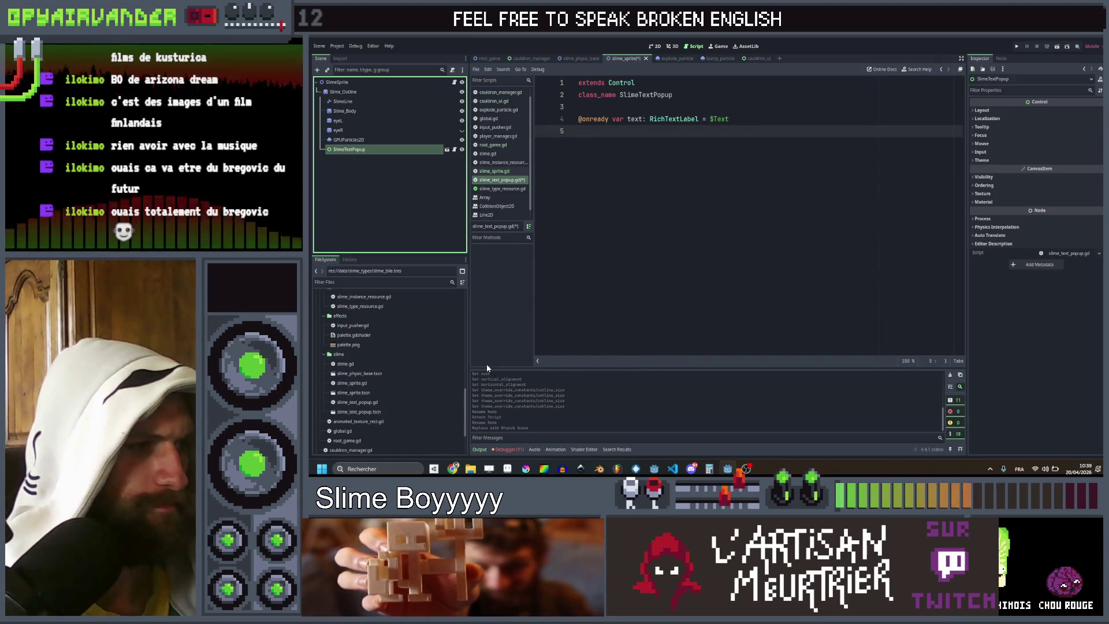
Step: Delete the SlimeTextPopup node from the slime scene tree
{"action": "left_click", "coordinate": [370, 167]}
{"action": "left_click", "coordinate": [370, 151]}
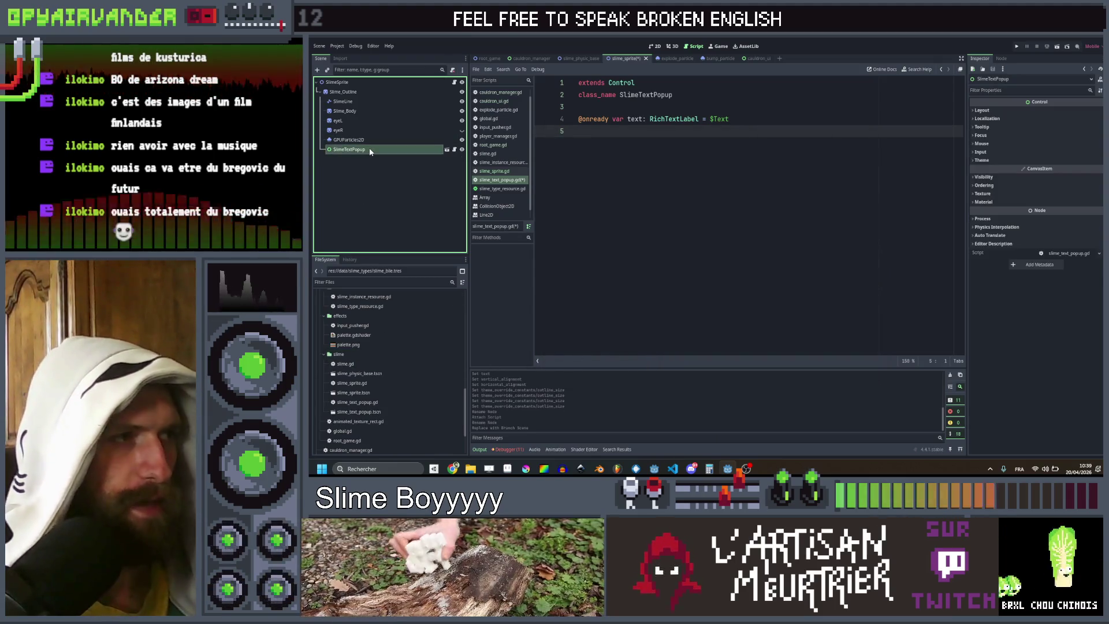
{"action": "key", "text": "Delete"}
{"action": "key", "text": "Return"}
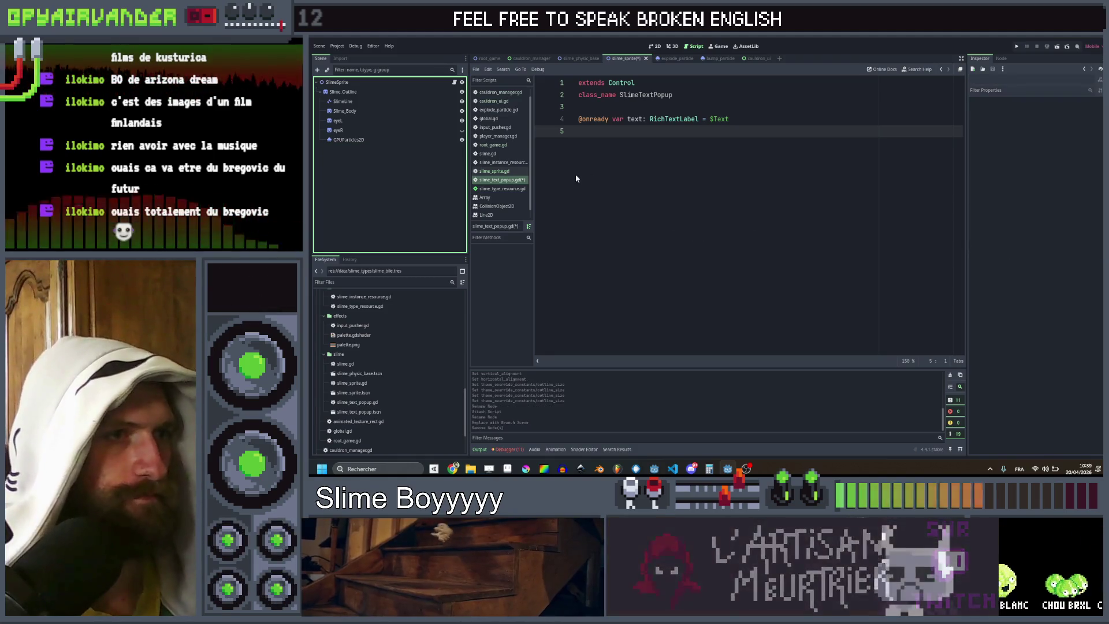
Step: Add an init(value : String, color) function below the text variable
{"action": "key", "text": "Return"}
{"action": "type", "text": "func in"}
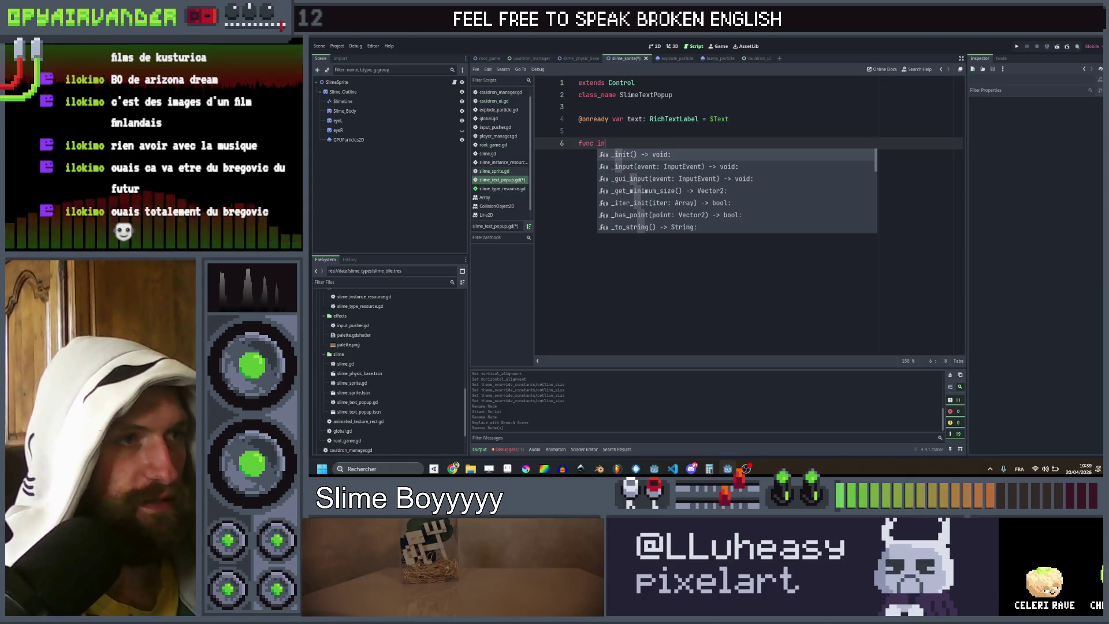
{"action": "key", "text": "Return"}
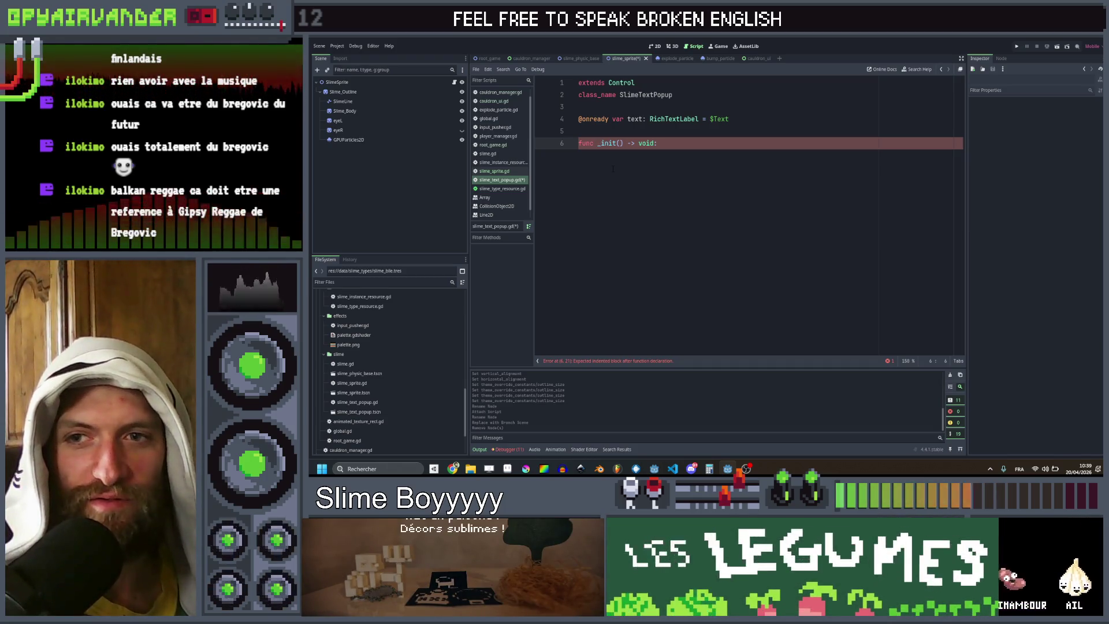
{"action": "key", "text": "Right"}
{"action": "key", "text": "Right"}
{"action": "key", "text": "Right"}
{"action": "key", "text": "Left"}
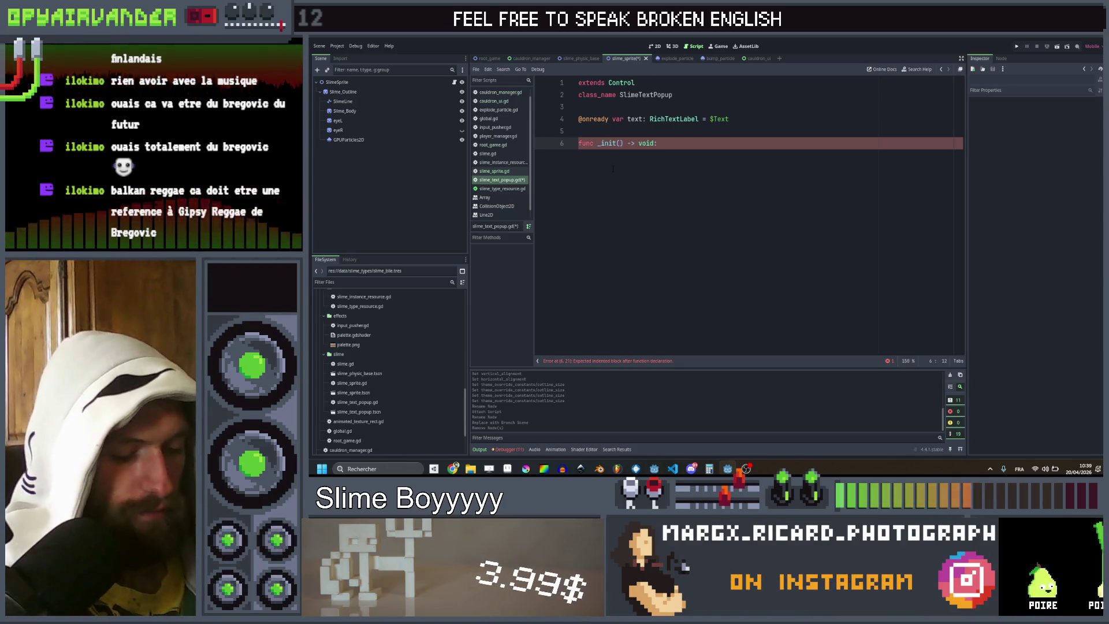
{"action": "key", "text": "BackSpace"}
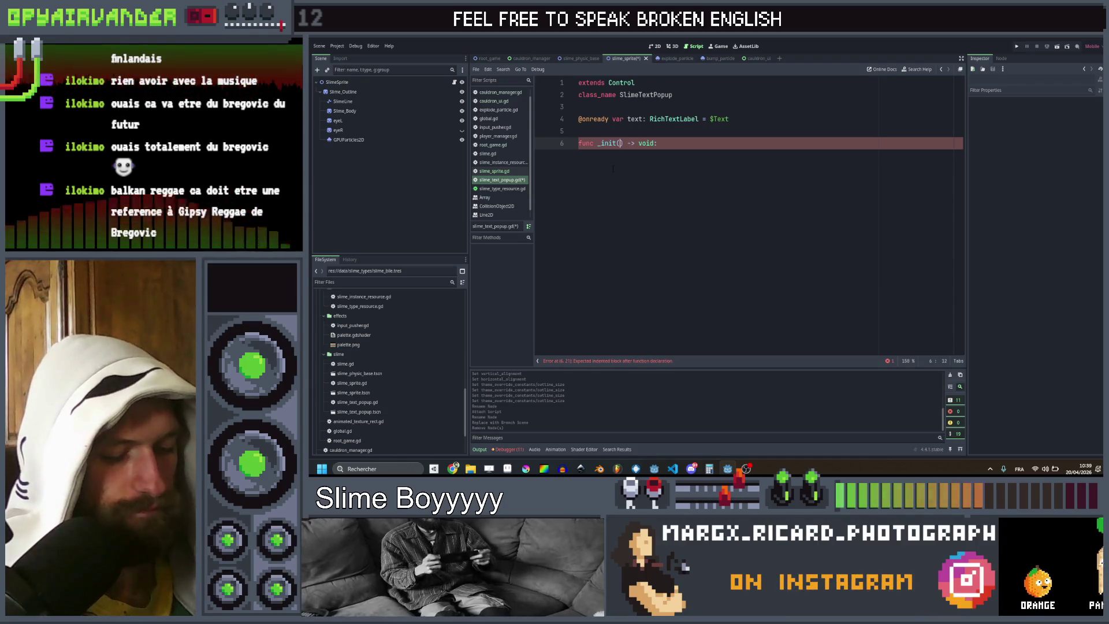
{"action": "type", "text": "value : String"}
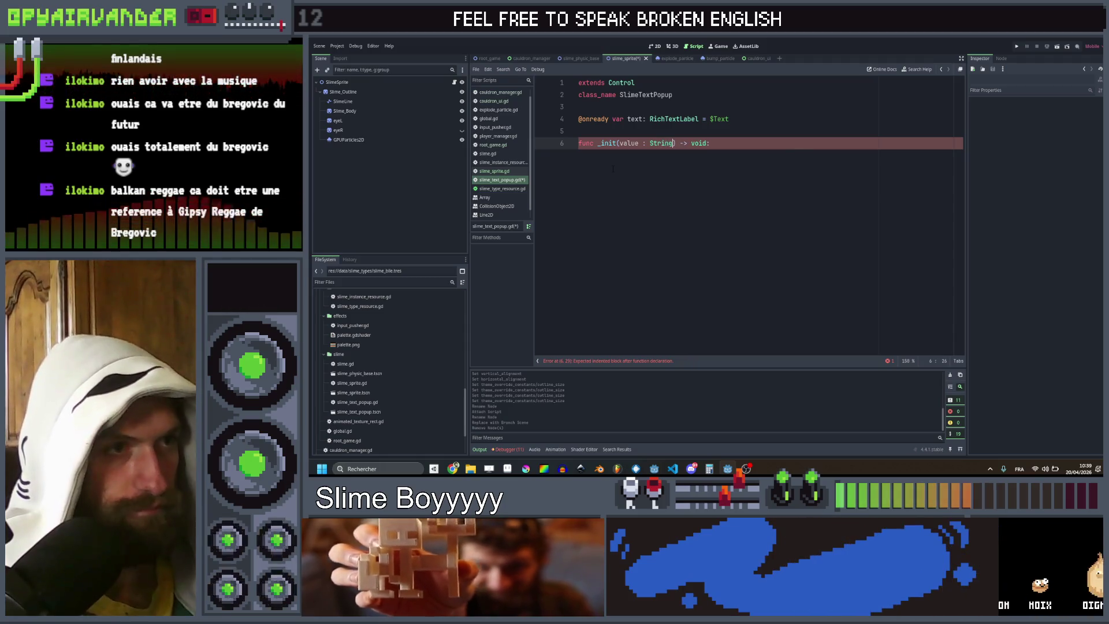
{"action": "type", "text": ", co"}
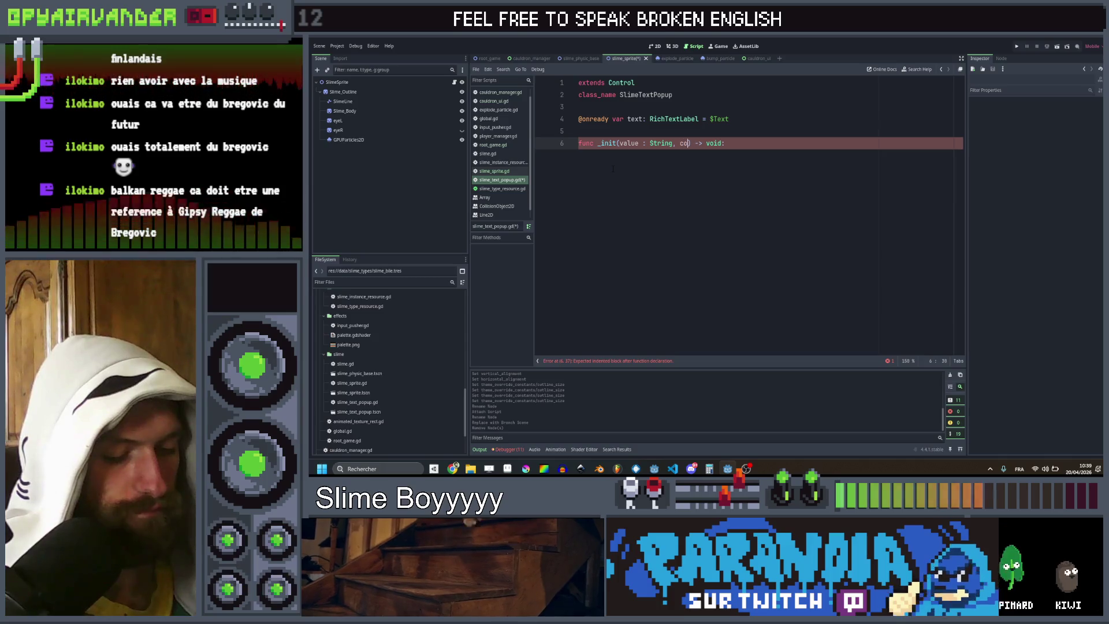
{"action": "type", "text": "lor : Color"}
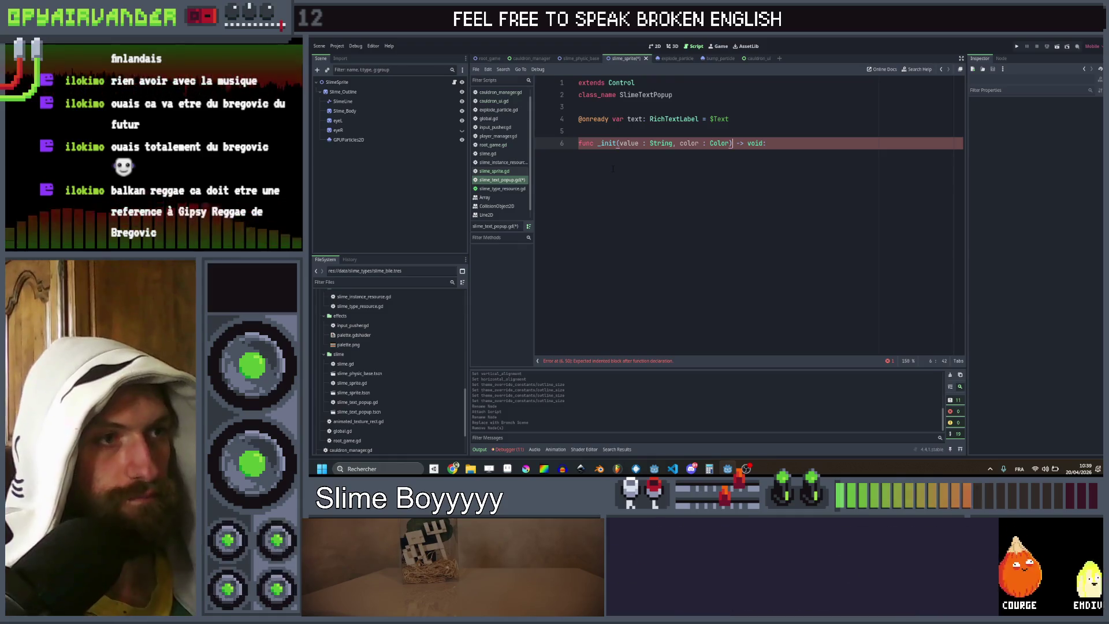
{"action": "key", "text": "End"}
{"action": "key", "text": "Left"}
{"action": "key", "text": "Left"}
{"action": "key", "text": "Left"}
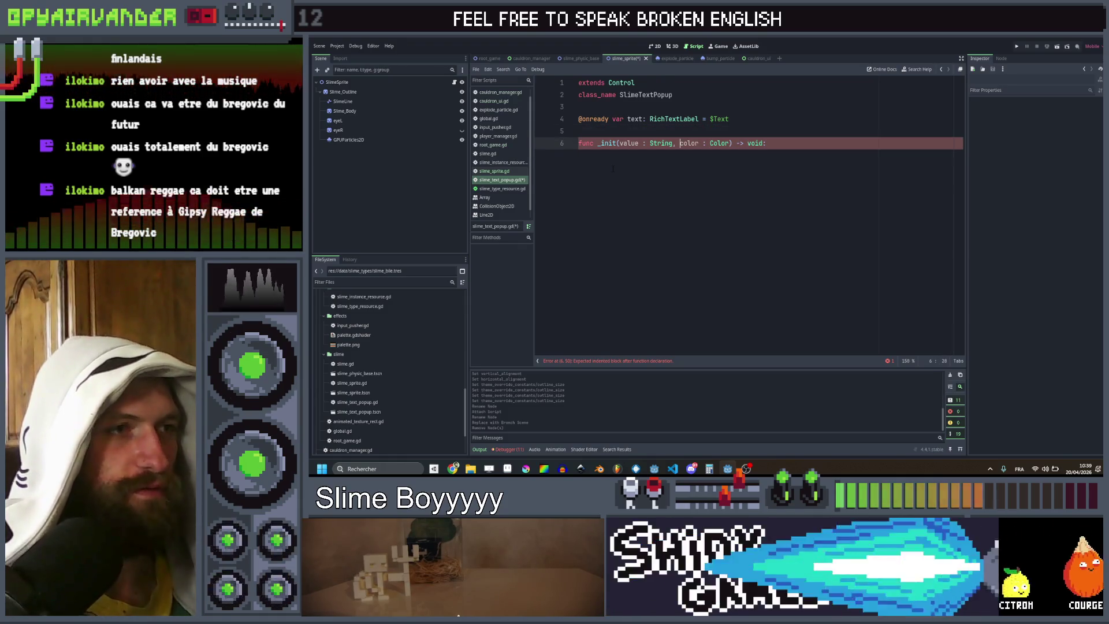
{"action": "key", "text": "BackSpace"}
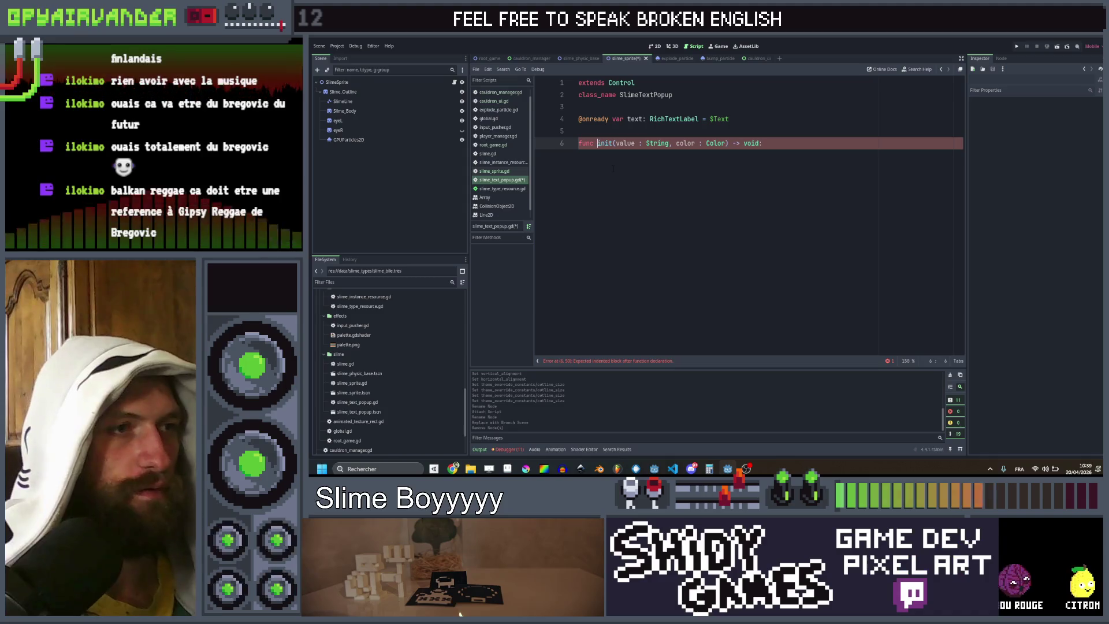
{"action": "key", "text": "End"}
{"action": "key", "text": "Left"}
Step: Set text.text = value and text.modulate = color inside init, and save the script
{"action": "key", "text": "End"}
{"action": "key", "text": "Return"}
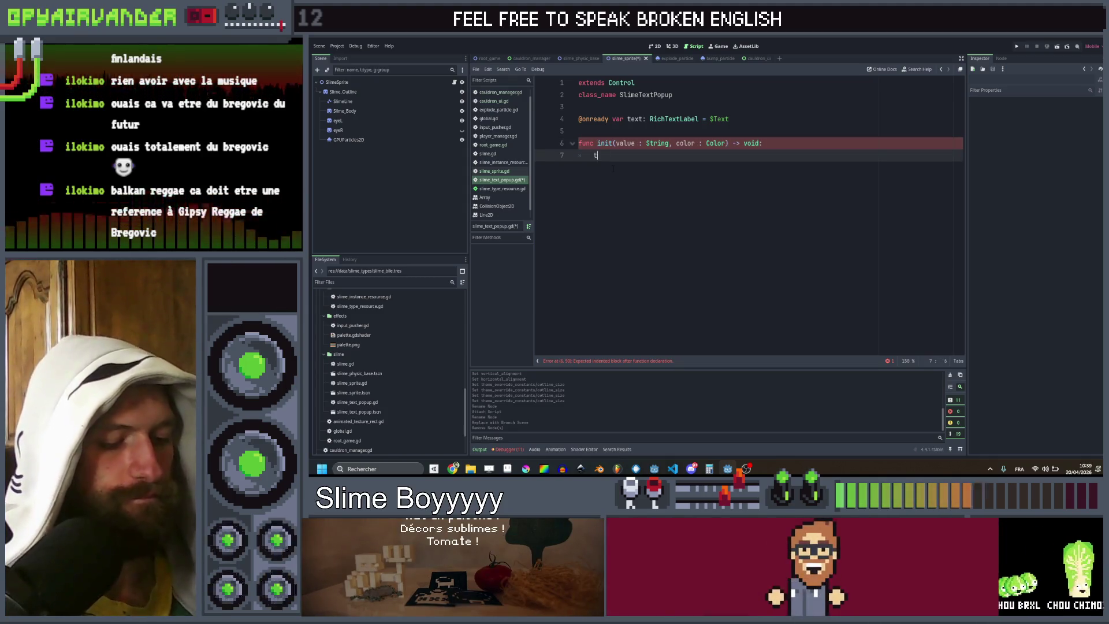
{"action": "type", "text": "ext."}
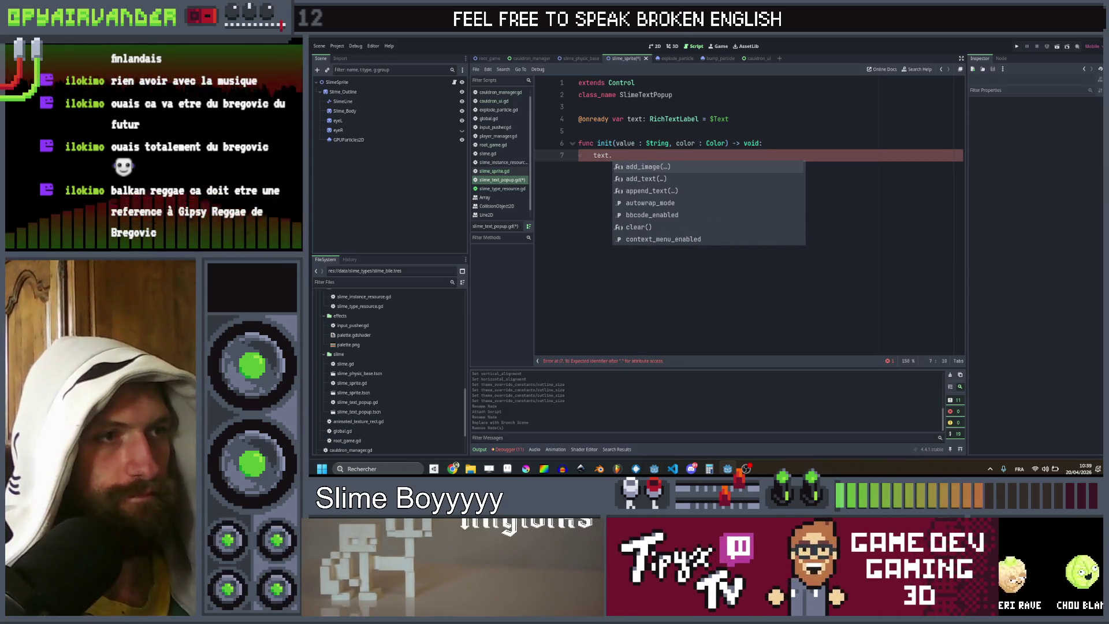
{"action": "type", "text": "text"}
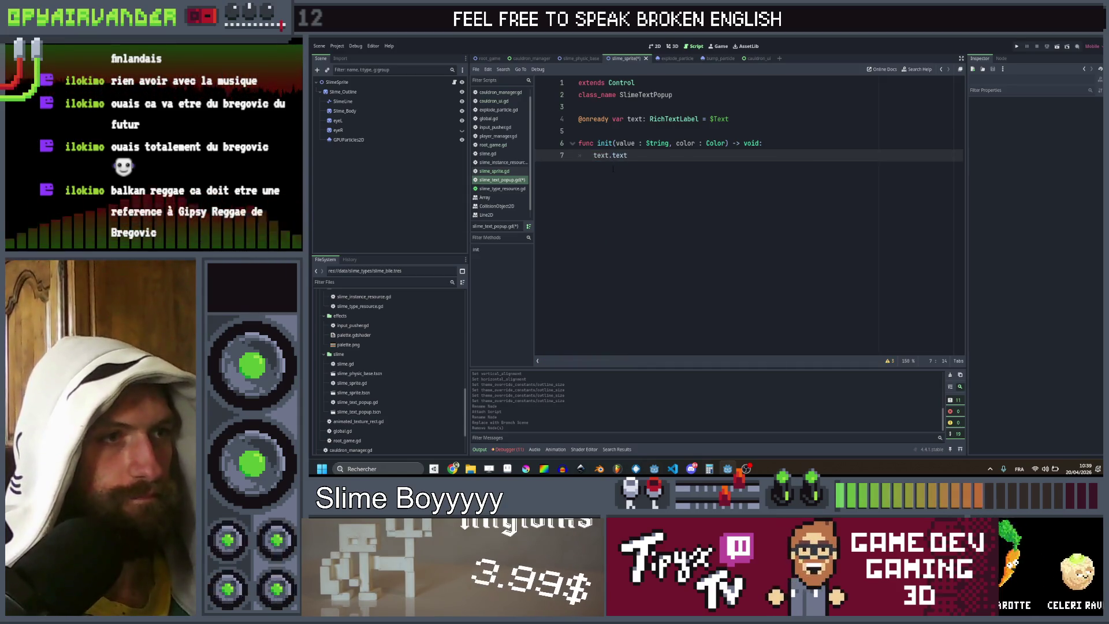
{"action": "type", "text": " = value"}
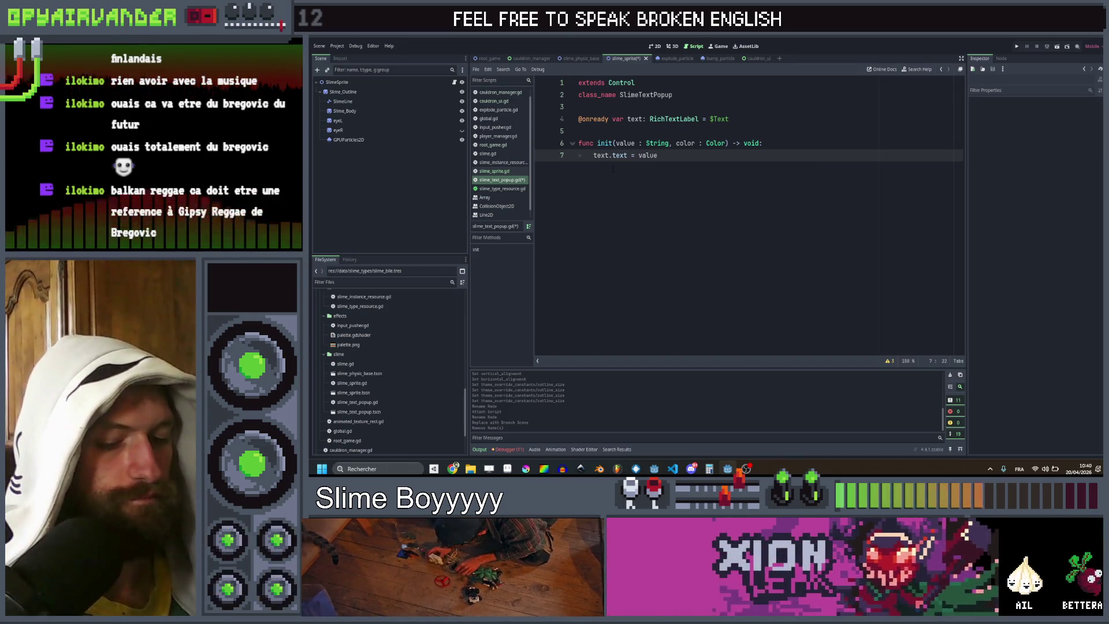
{"action": "key", "text": "Return"}
{"action": "type", "text": "tex"}
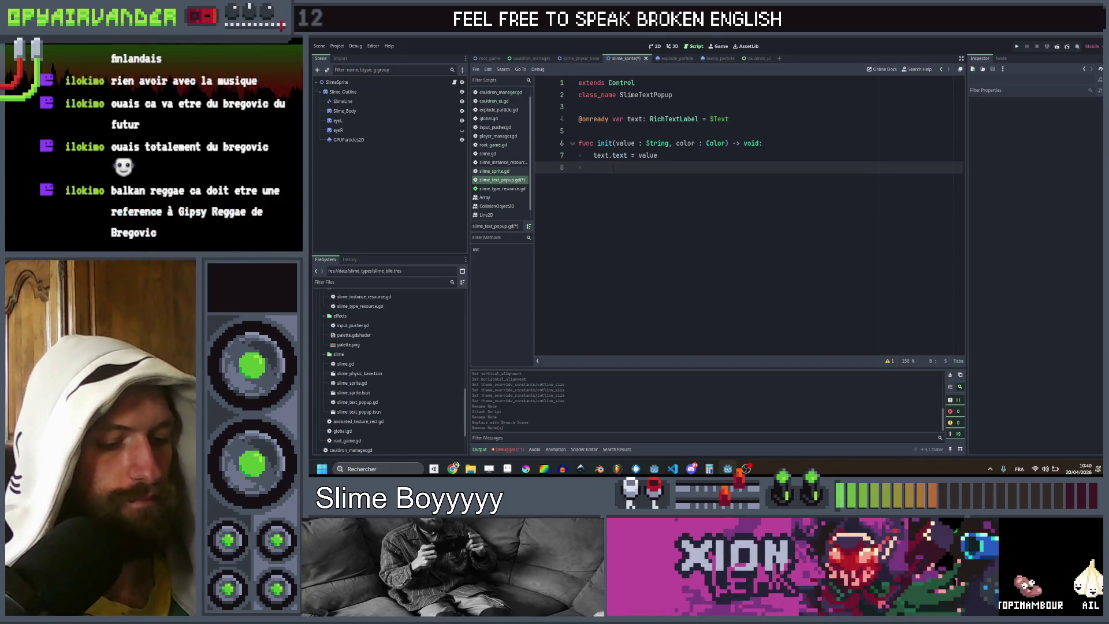
{"action": "type", "text": "t."}
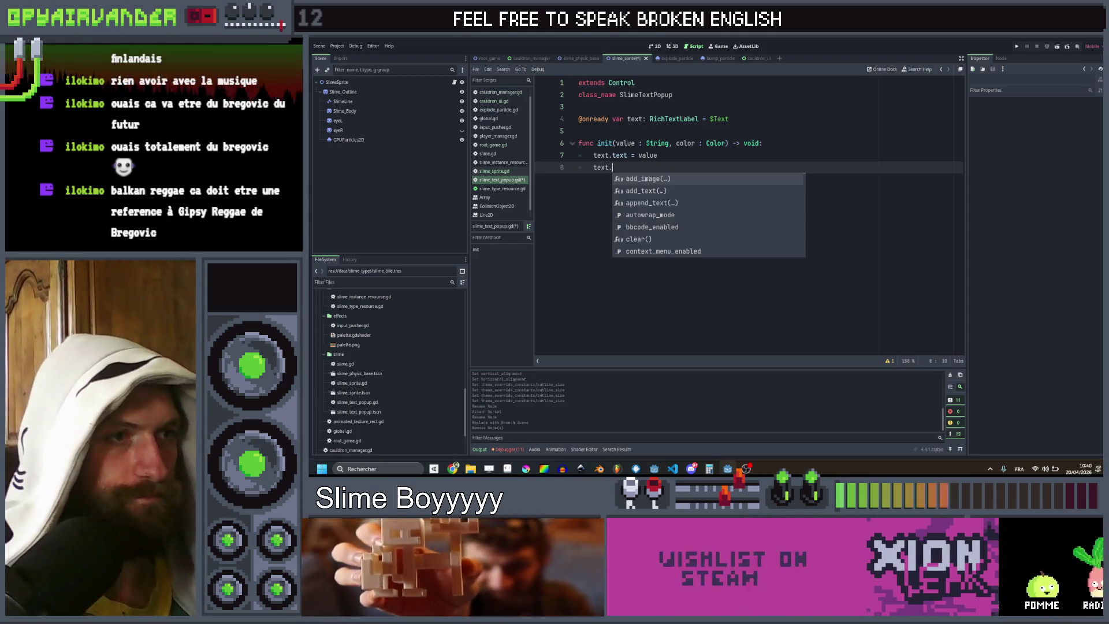
{"action": "type", "text": "mod"}
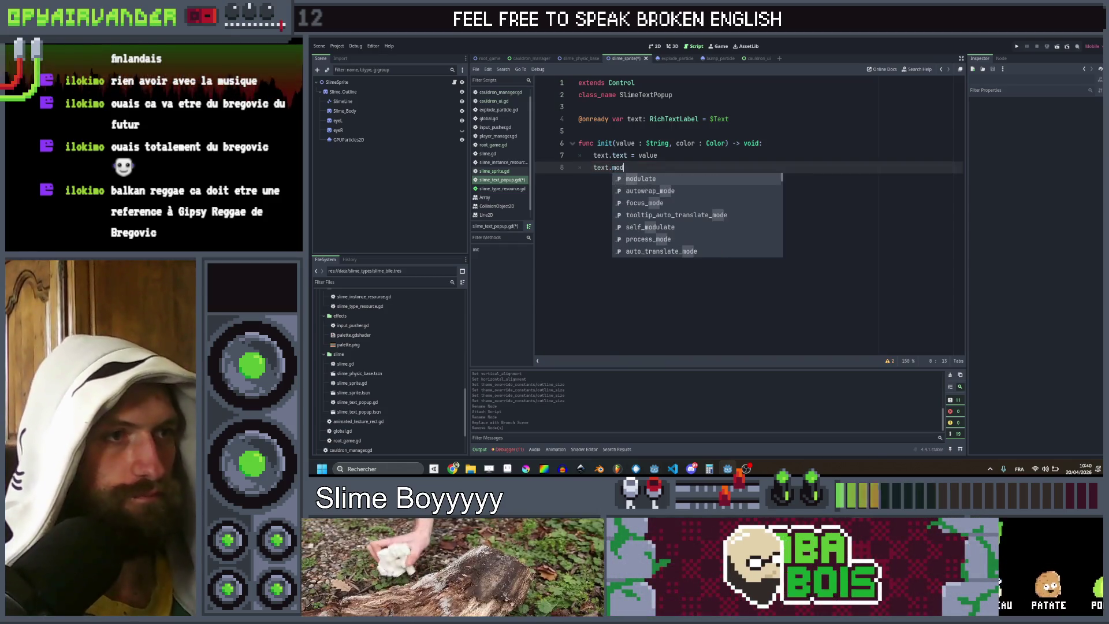
{"action": "key", "text": "Return"}
{"action": "key", "text": "ctrl+space"}
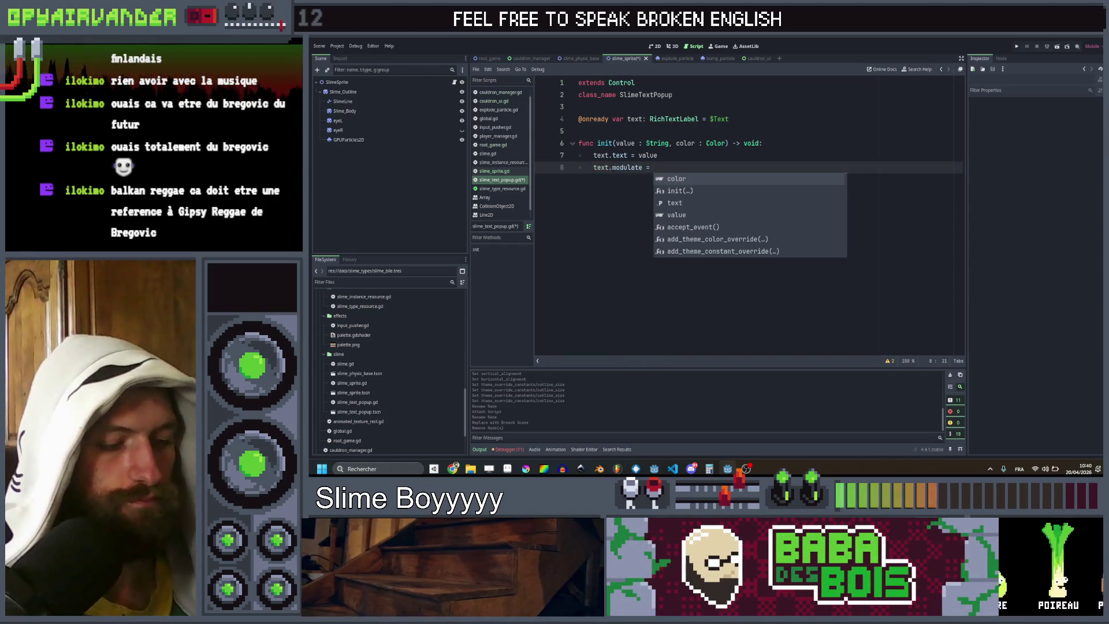
{"action": "type", "text": "color"}
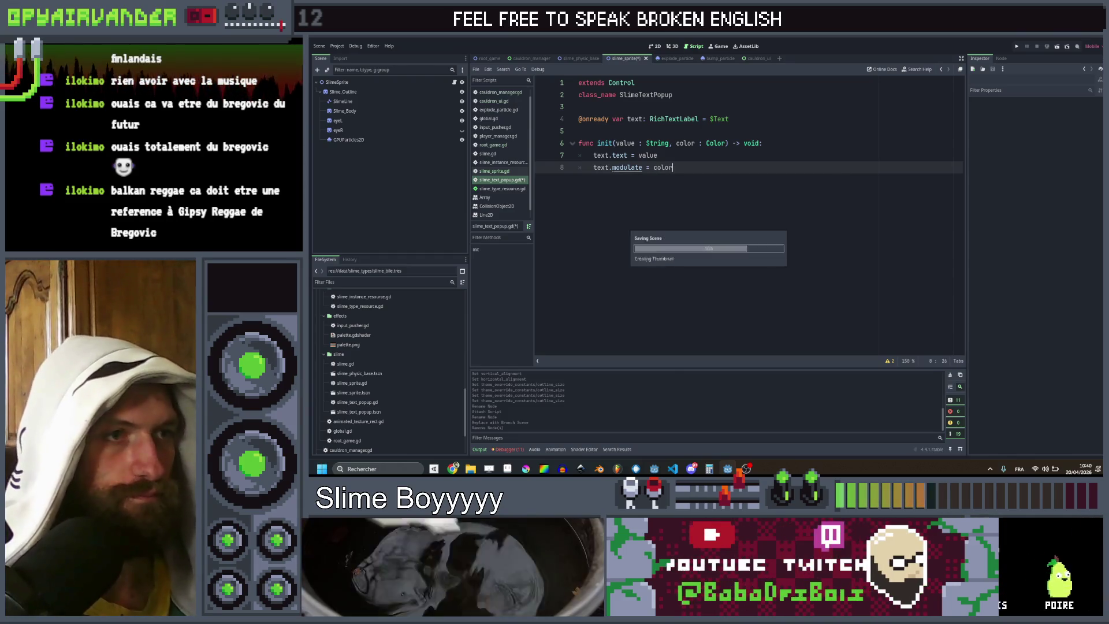
{"action": "key", "text": "Return"}
{"action": "key", "text": "Return"}
{"action": "key", "text": "ctrl+s"}
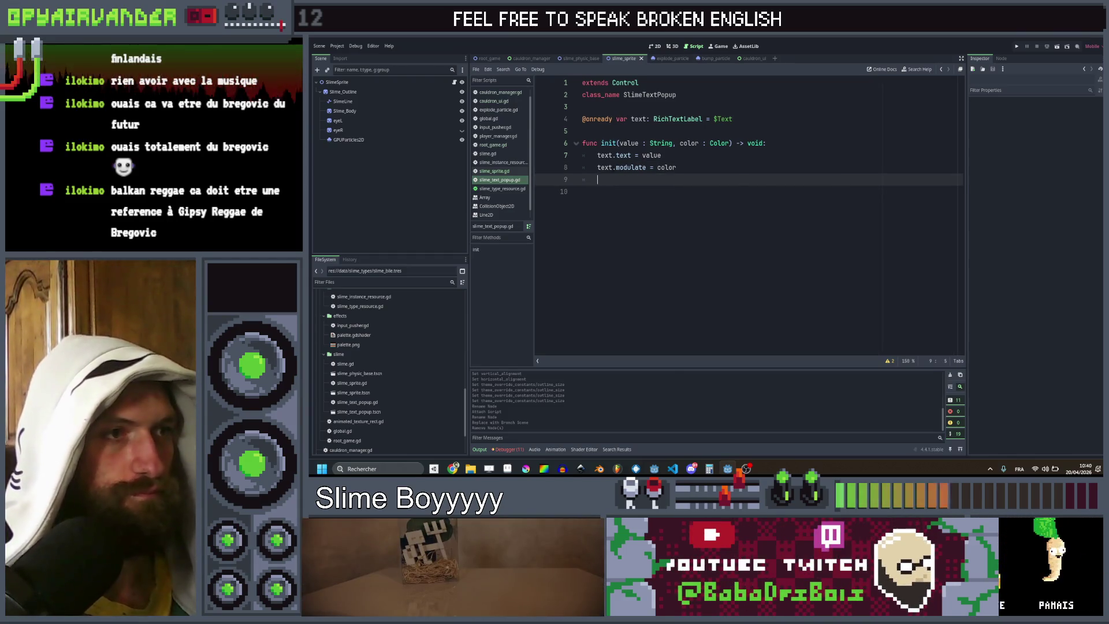
Step: Copy the three tween lines from bump() in slime_sprite.gd into the popup's init
{"action": "left_click", "coordinate": [495, 171]}
{"action": "scroll", "coordinate": [837, 233], "scroll_direction": "down", "scroll_amount": 5}
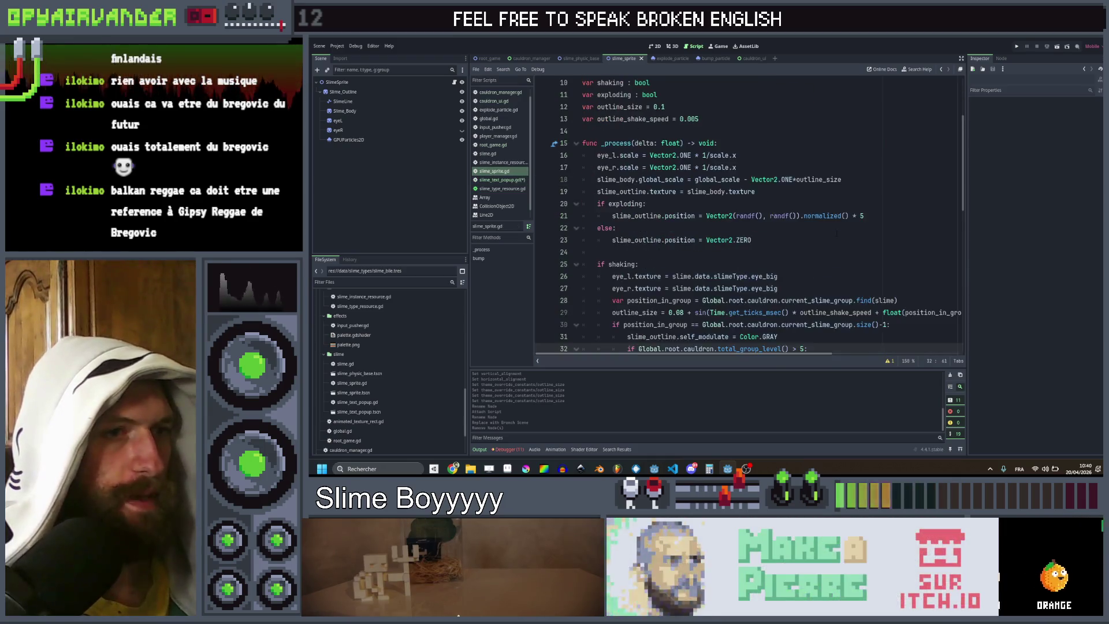
{"action": "scroll", "coordinate": [823, 228], "scroll_direction": "down", "scroll_amount": 6}
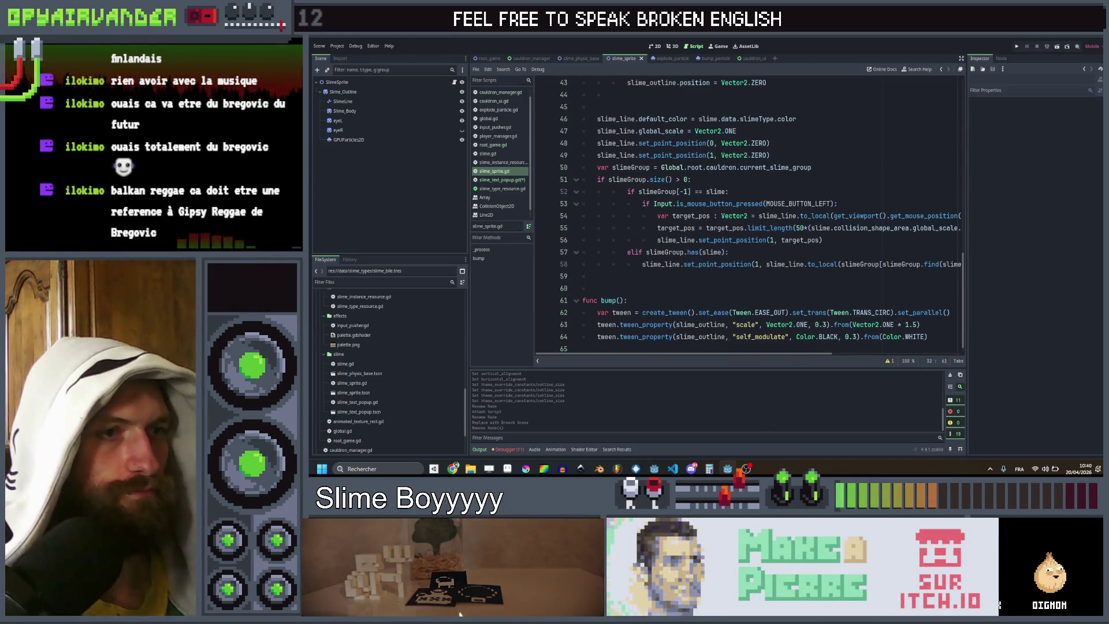
{"action": "left_click_drag", "start_coordinate": [932, 325], "coordinate": [592, 304]}
{"action": "key", "text": "ctrl+c"}
{"action": "left_click", "coordinate": [501, 180]}
{"action": "key", "text": "ctrl+v"}
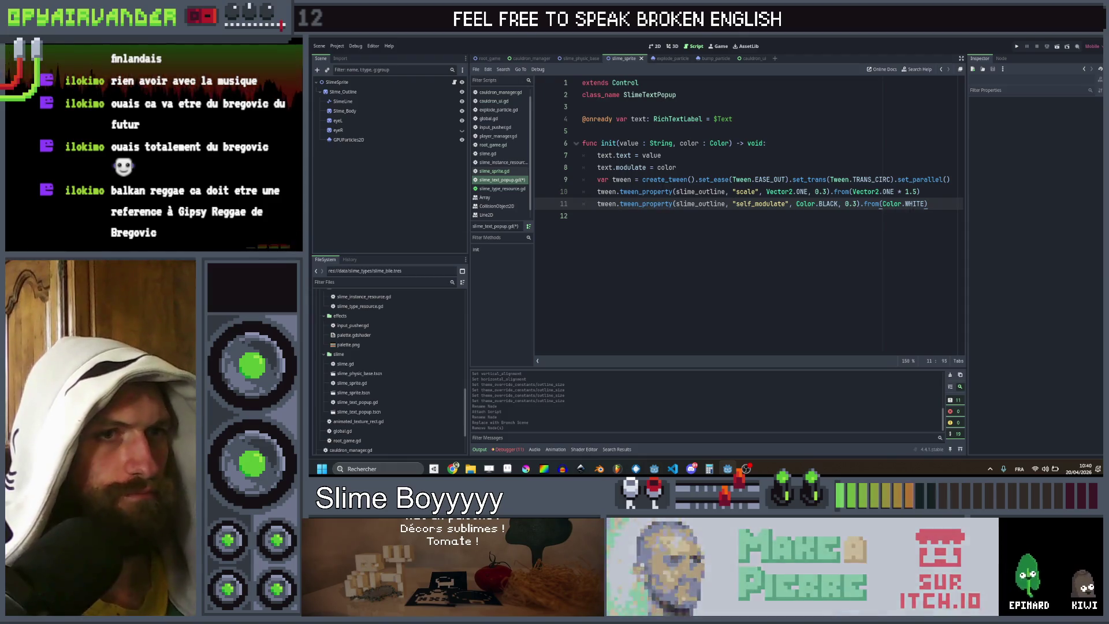
Step: Drop the self_modulate line, start the scale at Vector2.ONE * 2, and target self
{"action": "key", "text": "ctrl+x"}
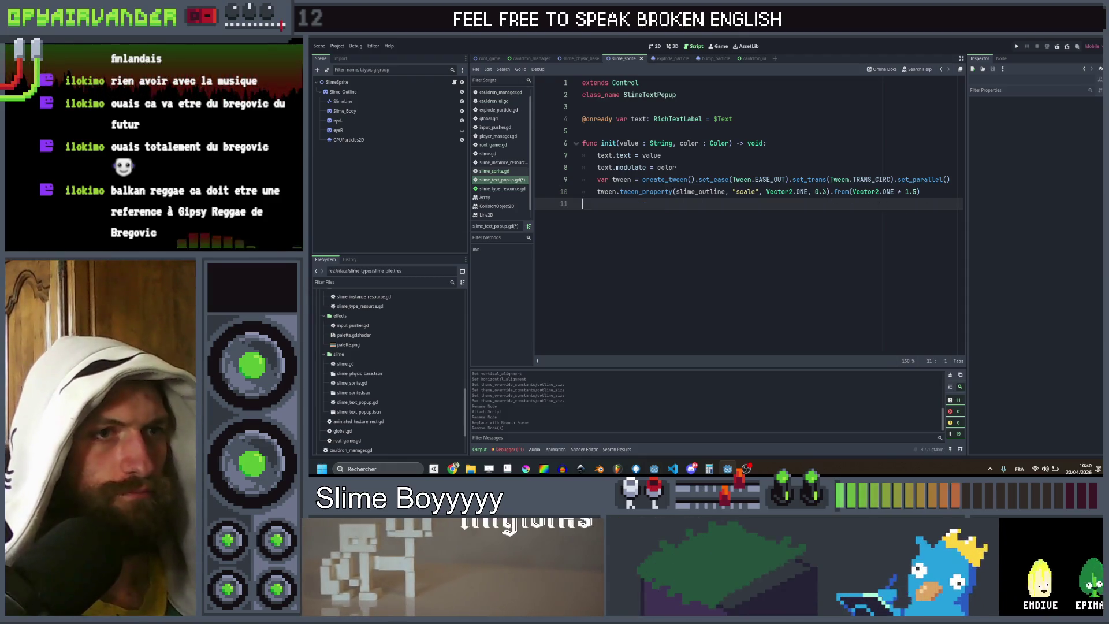
{"action": "left_click", "coordinate": [826, 191]}
{"action": "type", "text": "3"}
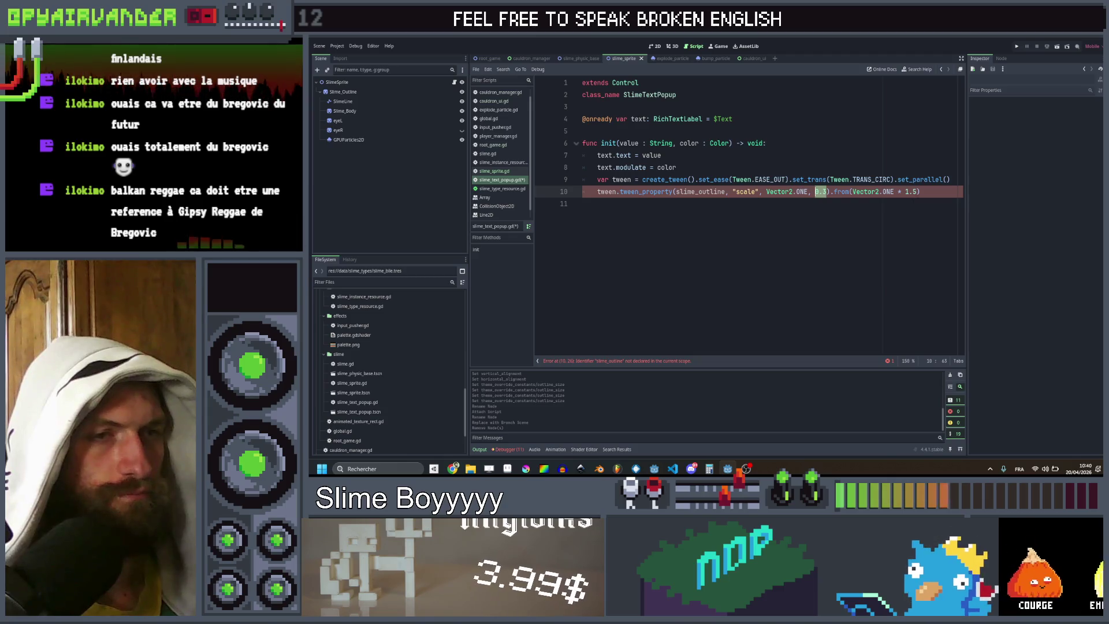
{"action": "type", "text": "* 2)"}
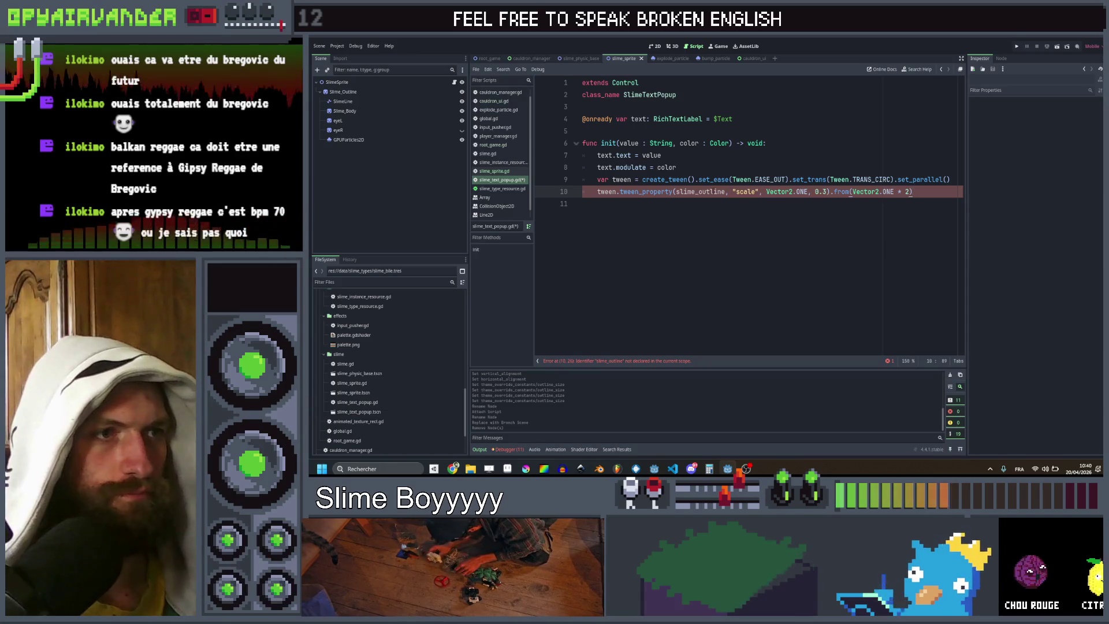
{"action": "double_click", "coordinate": [699, 191]}
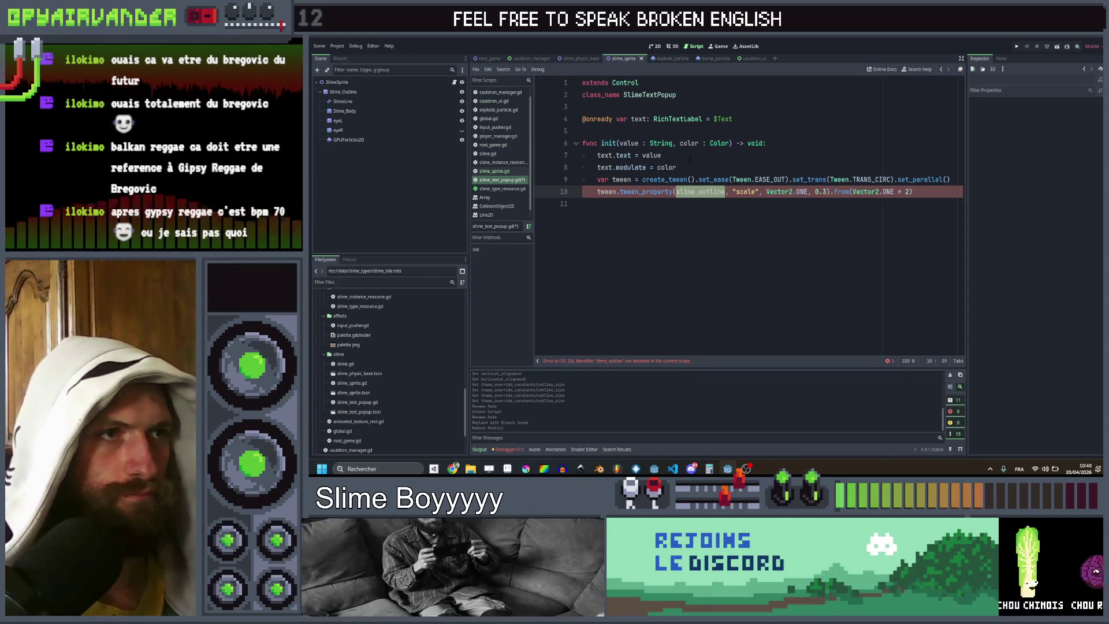
{"action": "type", "text": "self"}
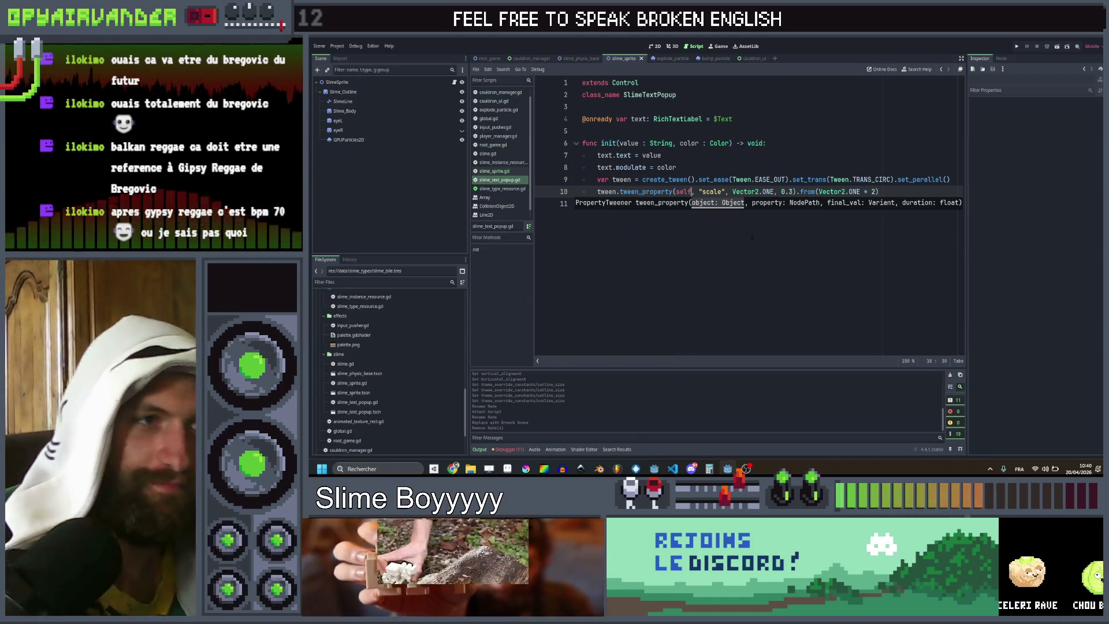
{"action": "left_click", "coordinate": [751, 205]}
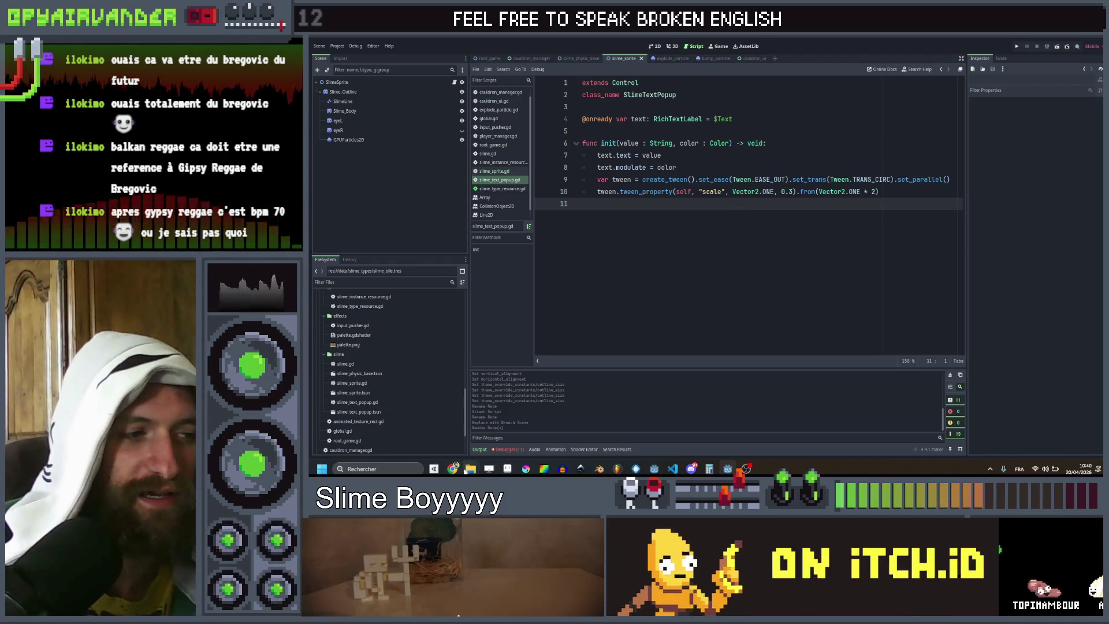
{"action": "left_click", "coordinate": [454, 418]}
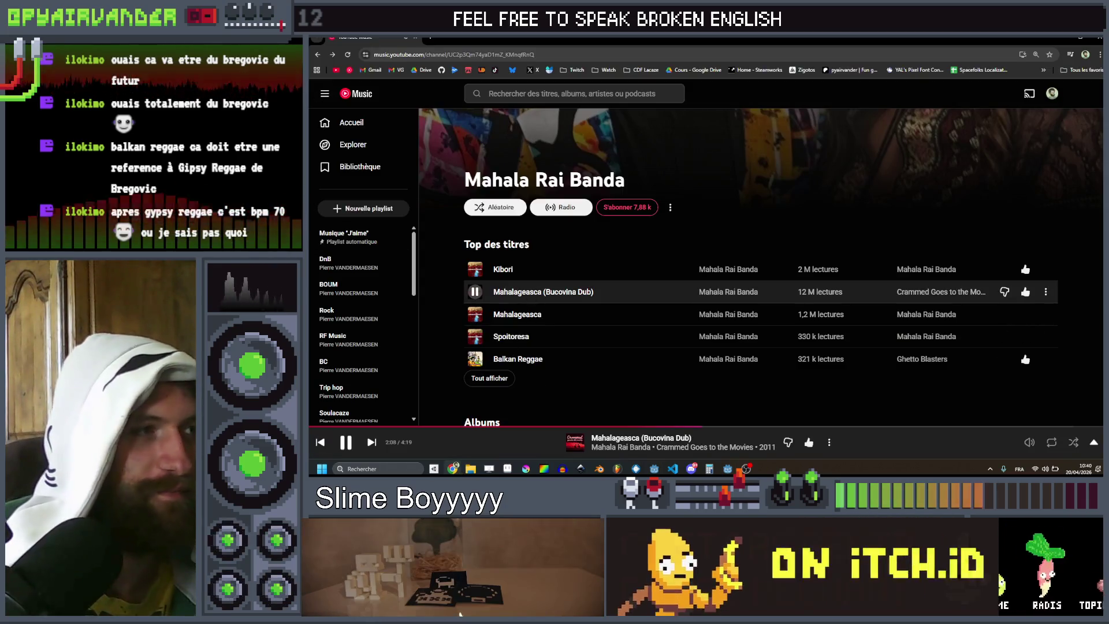
{"action": "left_click", "coordinate": [317, 54]}
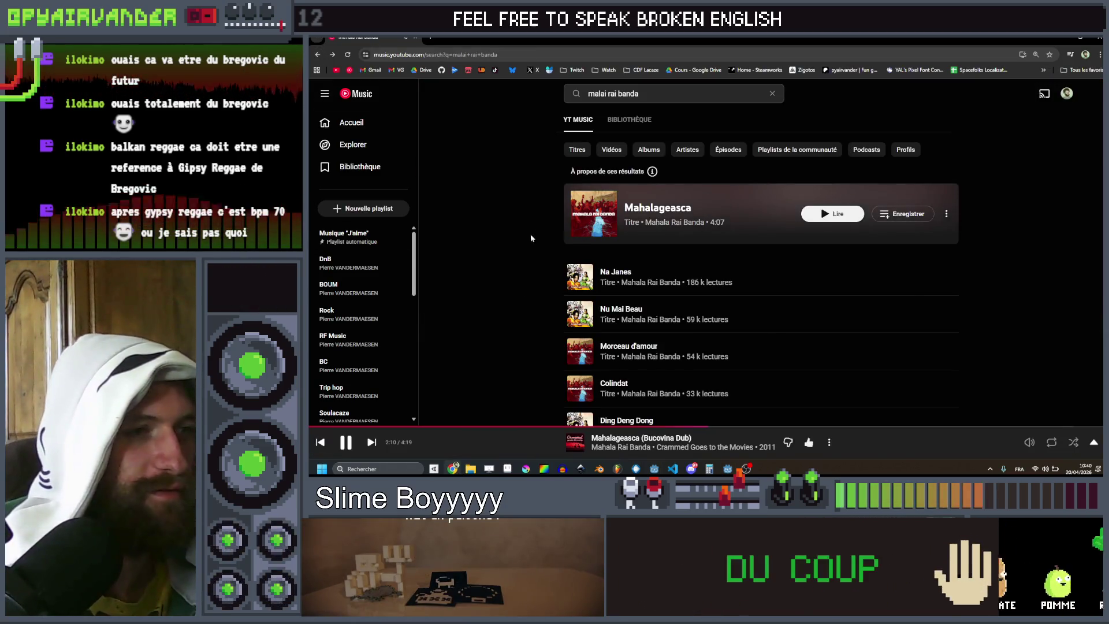
{"action": "left_click", "coordinate": [318, 56]}
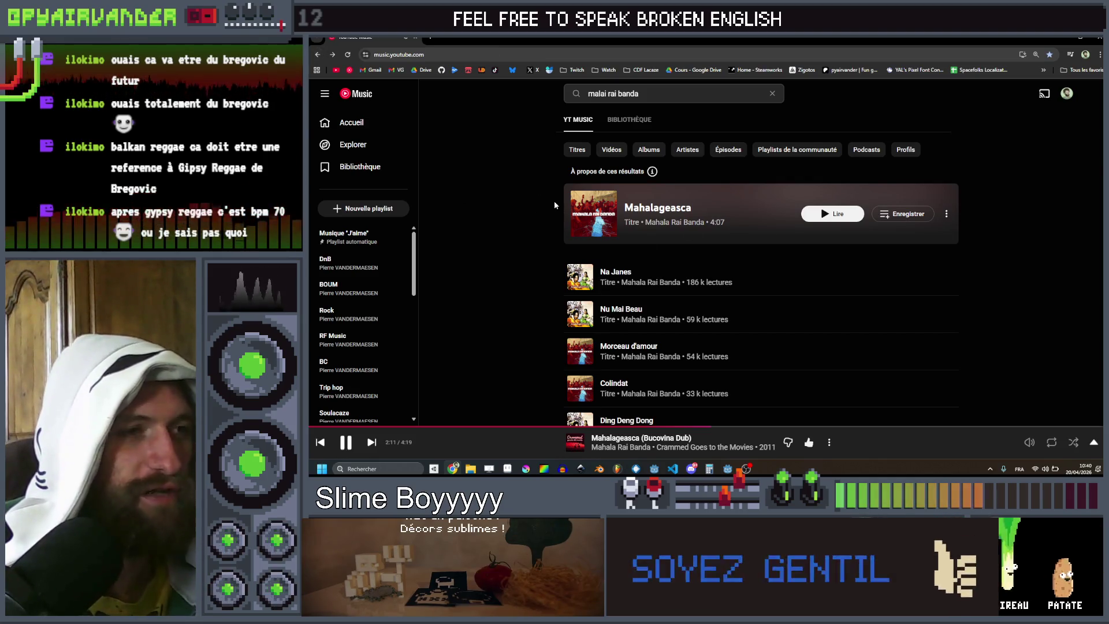
{"action": "left_click", "coordinate": [339, 55]}
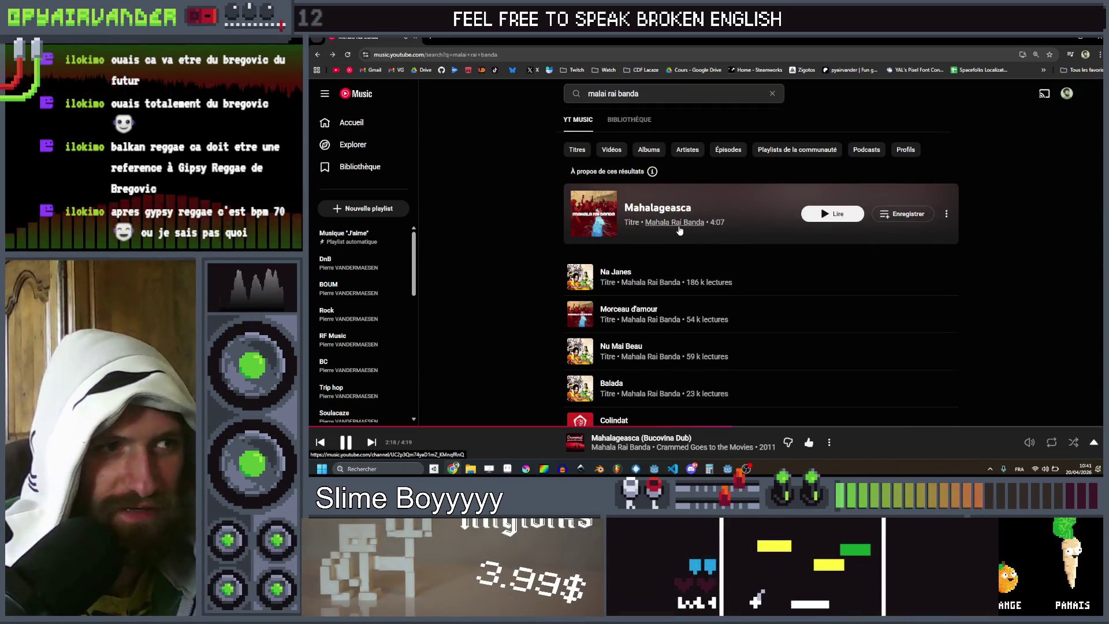
{"action": "left_click", "coordinate": [680, 230]}
{"action": "scroll", "coordinate": [658, 219], "scroll_direction": "down", "scroll_amount": 5}
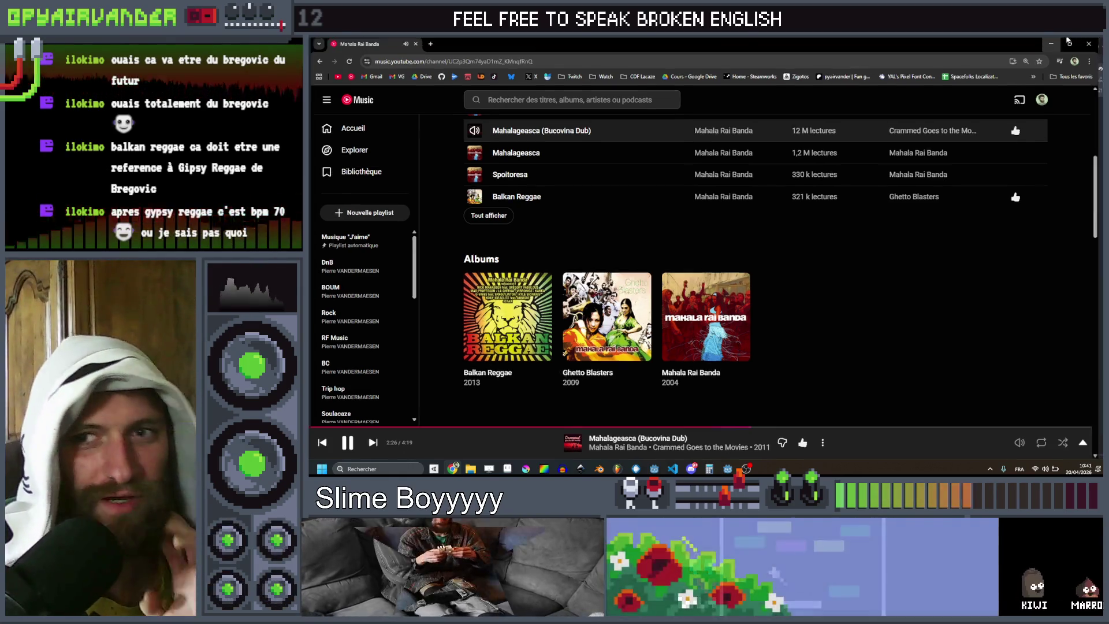
{"action": "left_click", "coordinate": [1067, 39]}
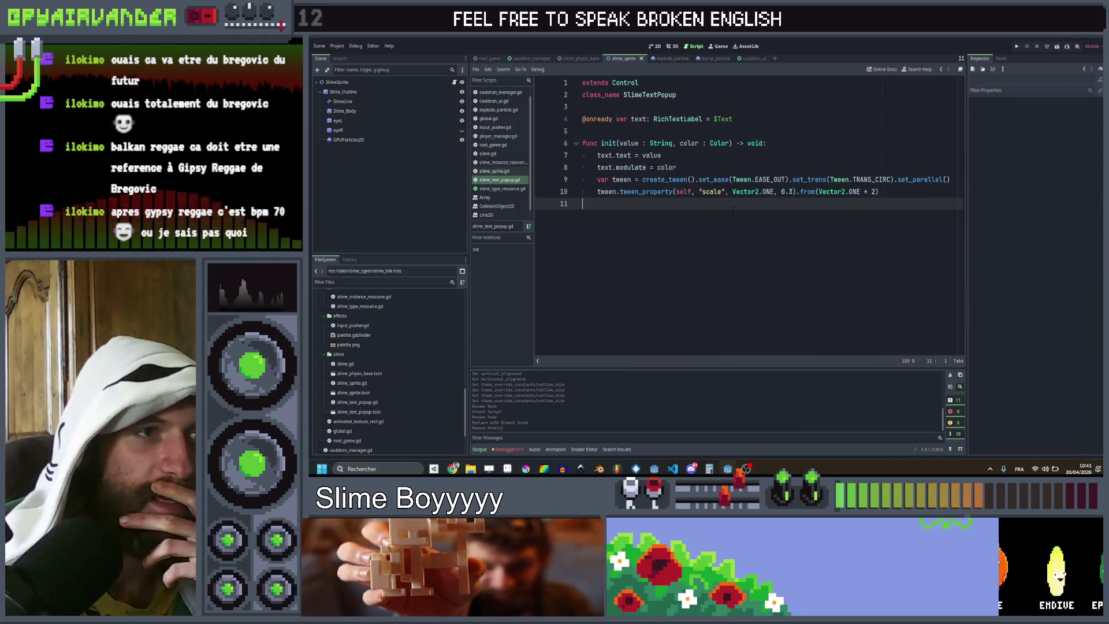
{"action": "mouse_move", "coordinate": [881, 192]}
{"action": "left_mouse_down"}
{"action": "mouse_move", "coordinate": [583, 179]}
{"action": "mouse_move", "coordinate": [598, 179]}
{"action": "left_mouse_up"}
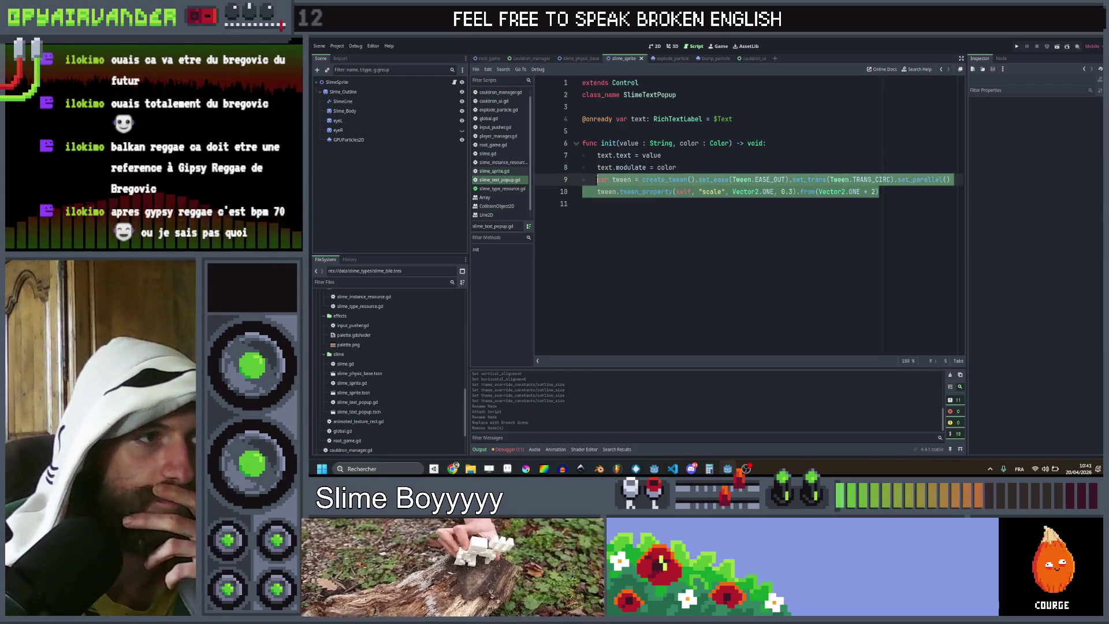
Step: Remove the set_parallel call from the tween on line 9
{"action": "left_click", "coordinate": [924, 192]}
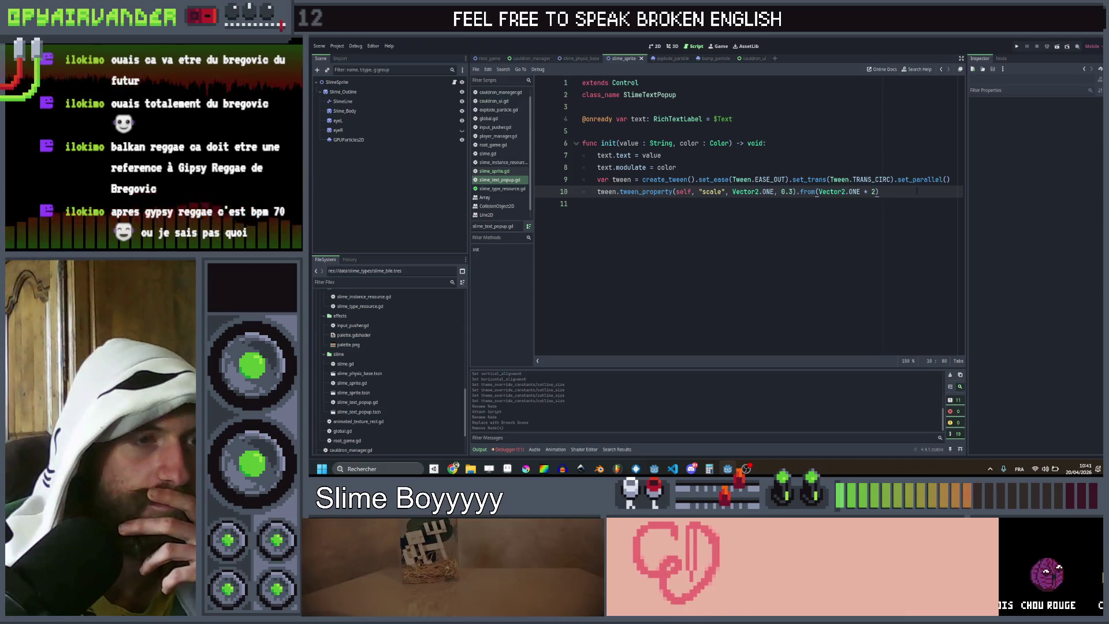
{"action": "left_click", "coordinate": [910, 202]}
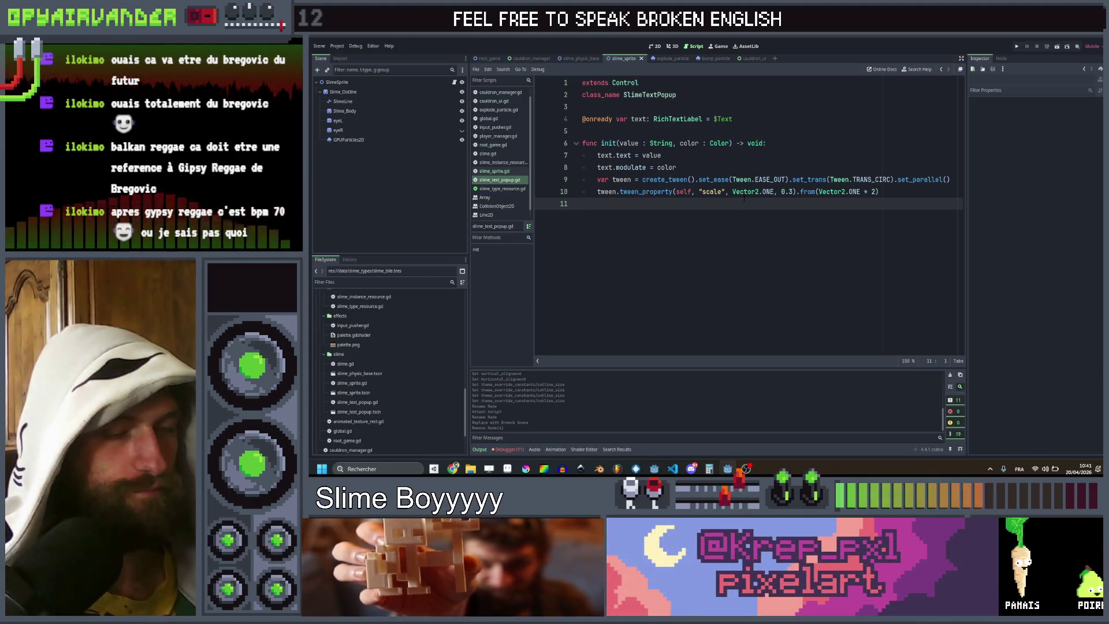
{"action": "left_click_drag", "start_coordinate": [950, 179], "coordinate": [891, 179]}
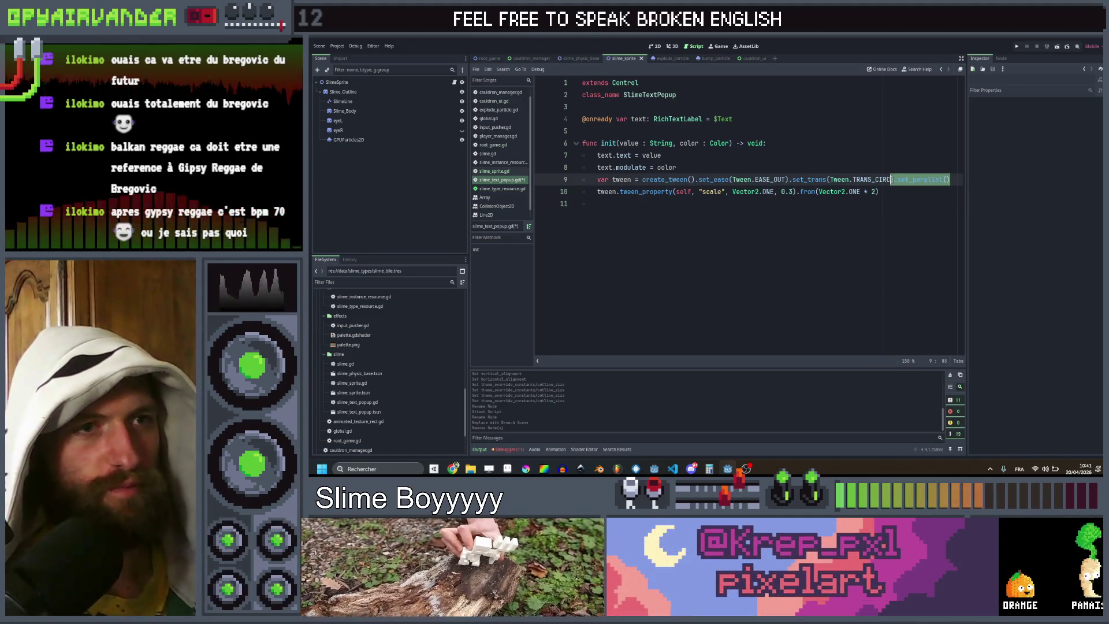
{"action": "key", "text": "BackSpace"}
Step: Add tween.tween_interval(1) on line 11 to hold the popup for a second
{"action": "left_click", "coordinate": [617, 203]}
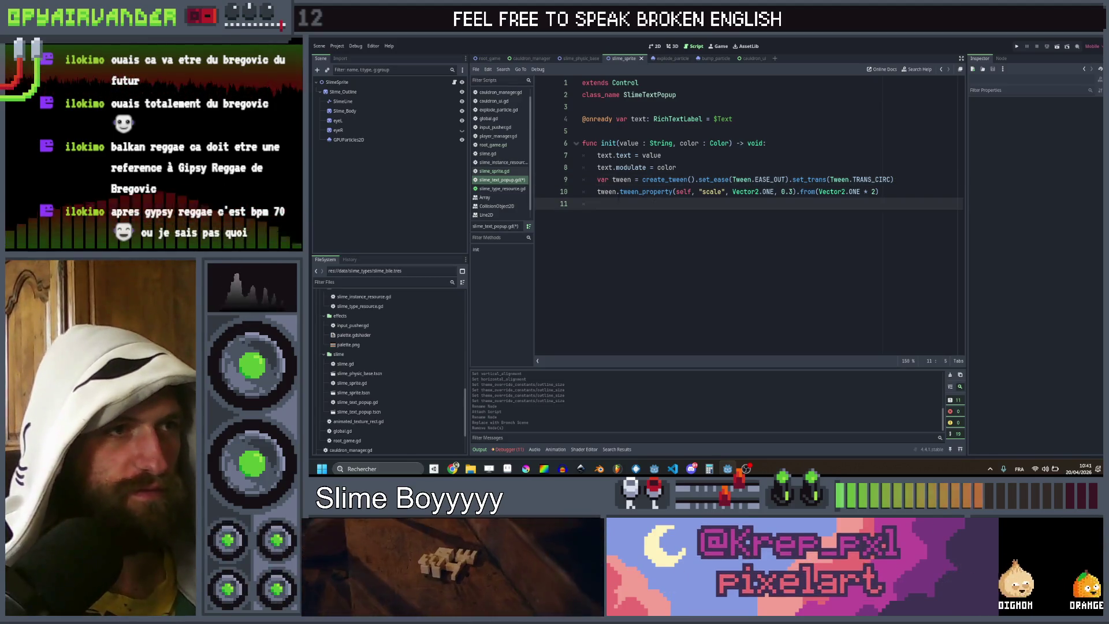
{"action": "type", "text": "TWE"}
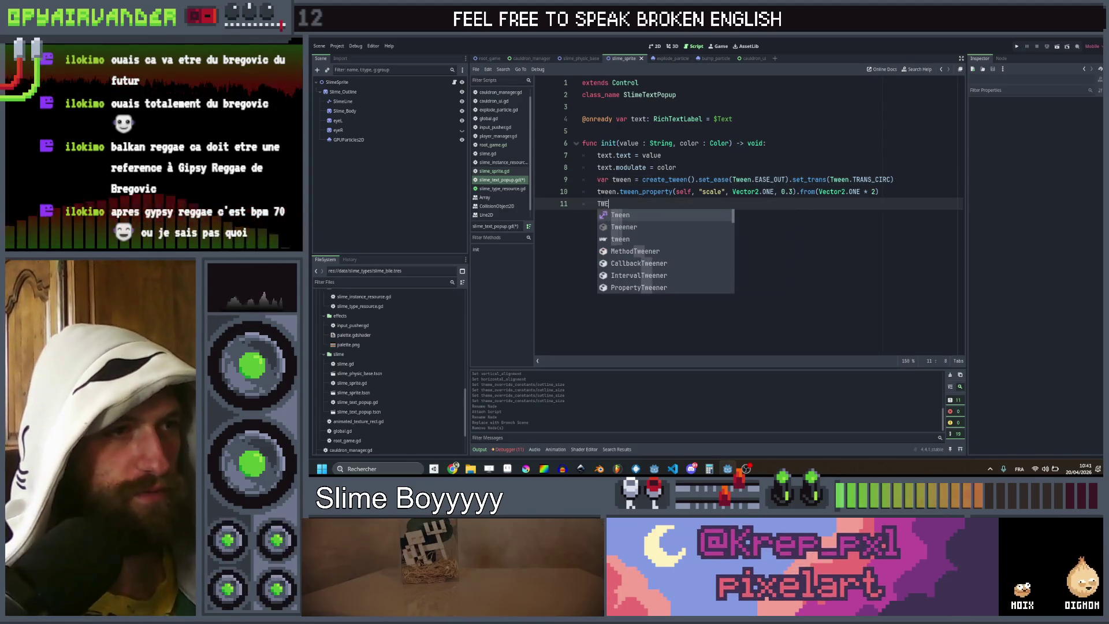
{"action": "key", "text": "BackSpace"}
{"action": "key", "text": "BackSpace"}
{"action": "key", "text": "BackSpace"}
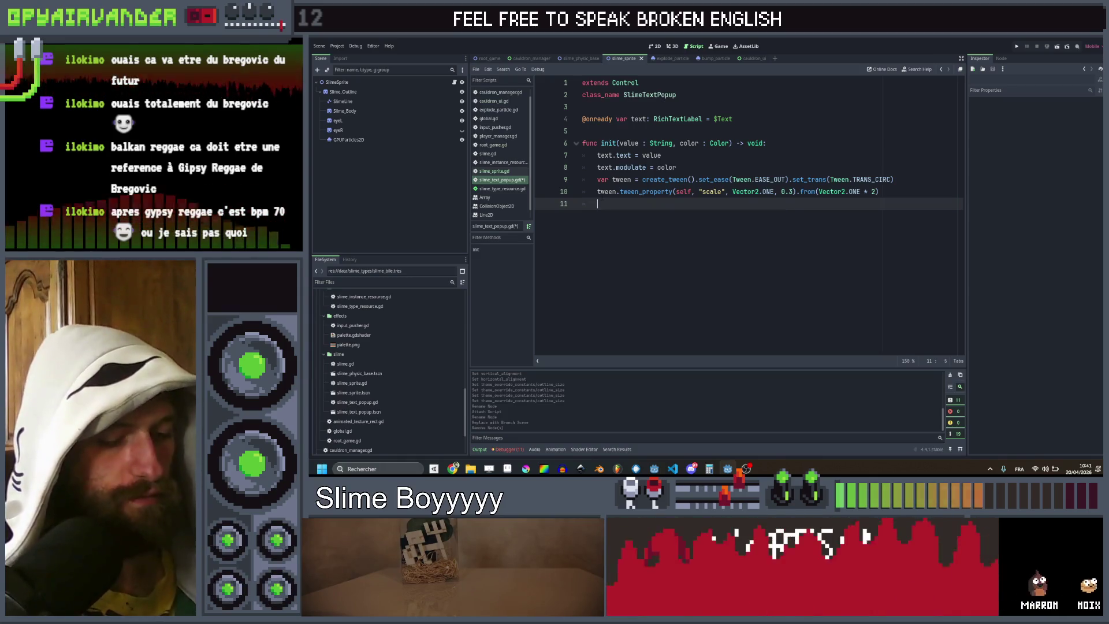
{"action": "type", "text": "tween.tween_int"}
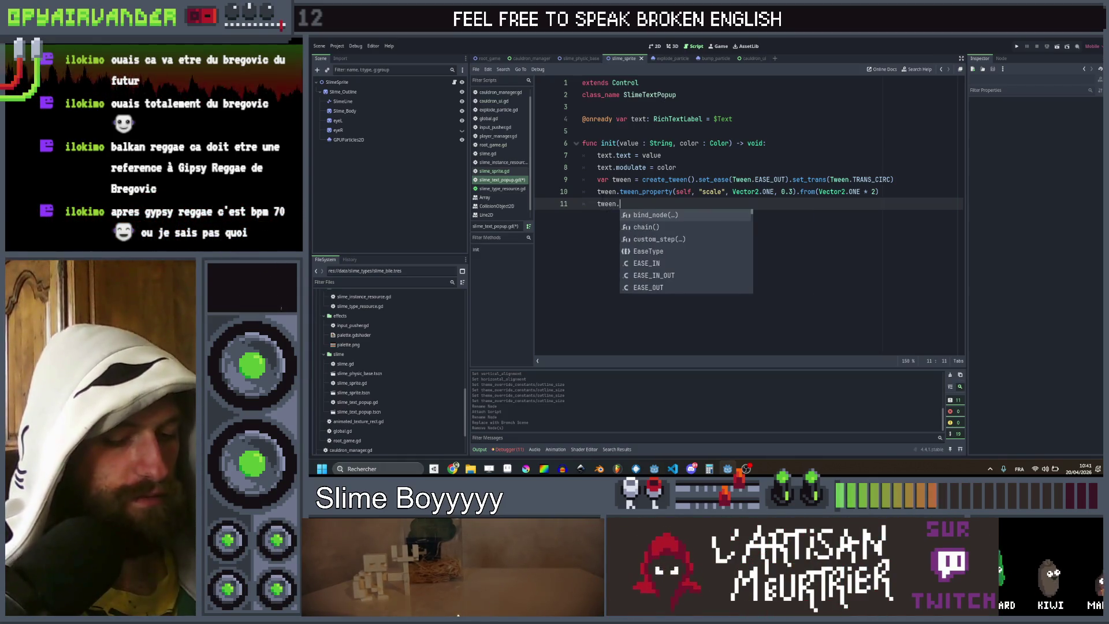
{"action": "key", "text": "Return"}
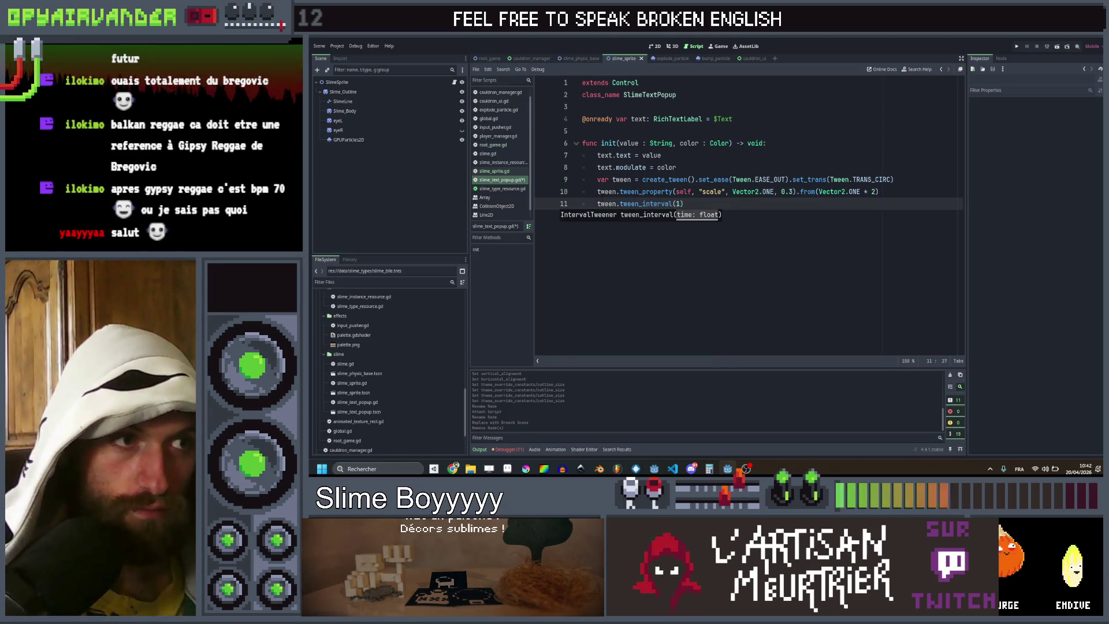
{"action": "type", "text": "1)"}
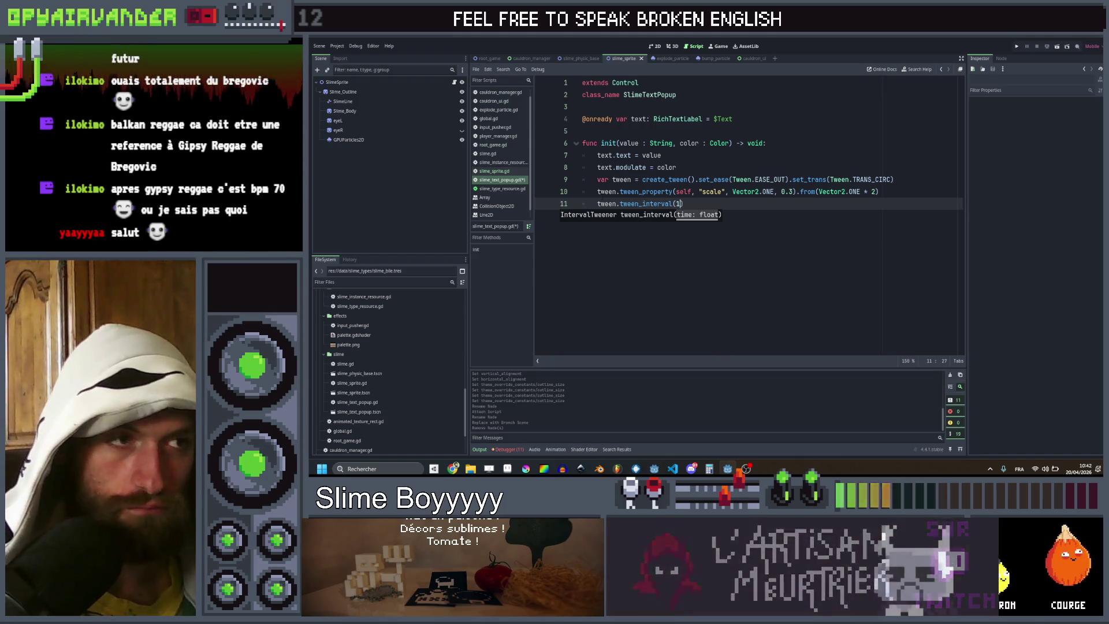
{"action": "key", "text": "Return"}
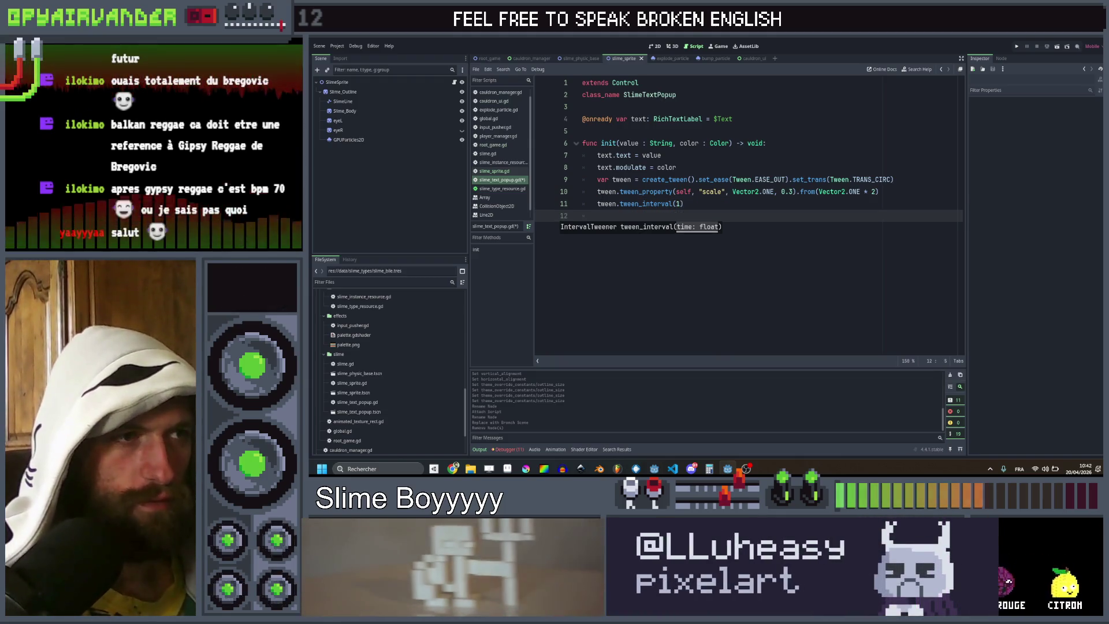
Step: Duplicate the scale tween below the interval, shrinking from Vector2.ONE to Vector2.ZERO
{"action": "type", "text": "tween"}
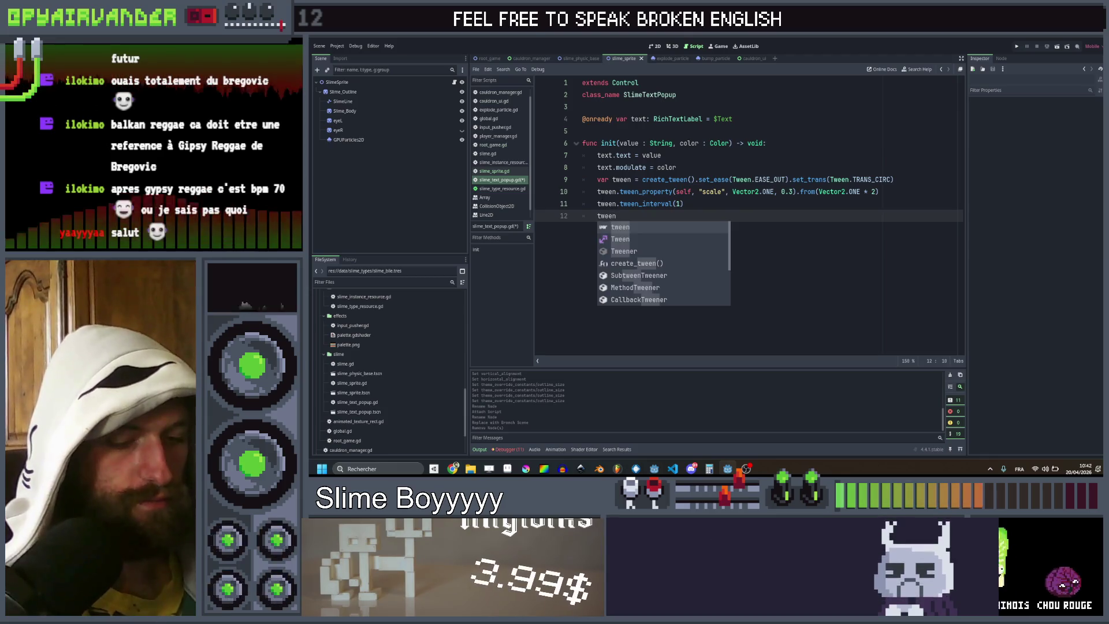
{"action": "key", "text": "Escape"}
{"action": "key", "text": "Up"}
{"action": "key", "text": "Up"}
{"action": "key", "text": "ctrl+c"}
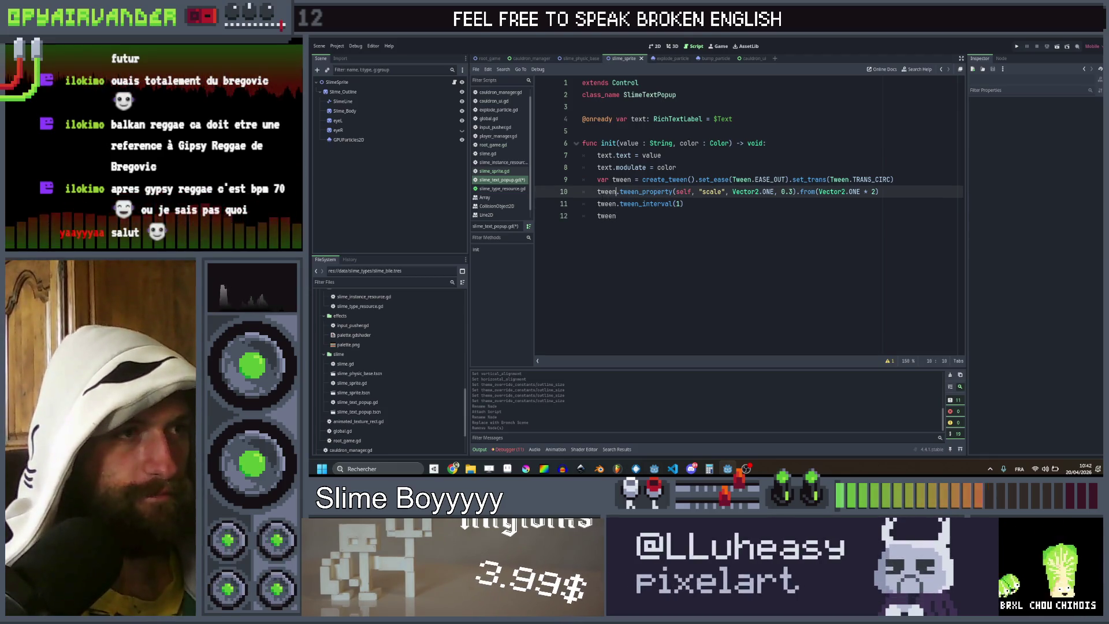
{"action": "key", "text": "Down"}
{"action": "key", "text": "Down"}
{"action": "key", "text": "ctrl+v"}
{"action": "key", "text": "BackSpace"}
{"action": "key", "text": "BackSpace"}
{"action": "key", "text": "BackSpace"}
{"action": "key", "text": "Left"}
{"action": "key", "text": "BackSpace"}
{"action": "key", "text": "BackSpace"}
{"action": "key", "text": "BackSpace"}
{"action": "key", "text": "BackSpace"}
{"action": "left_click", "coordinate": [781, 215]}
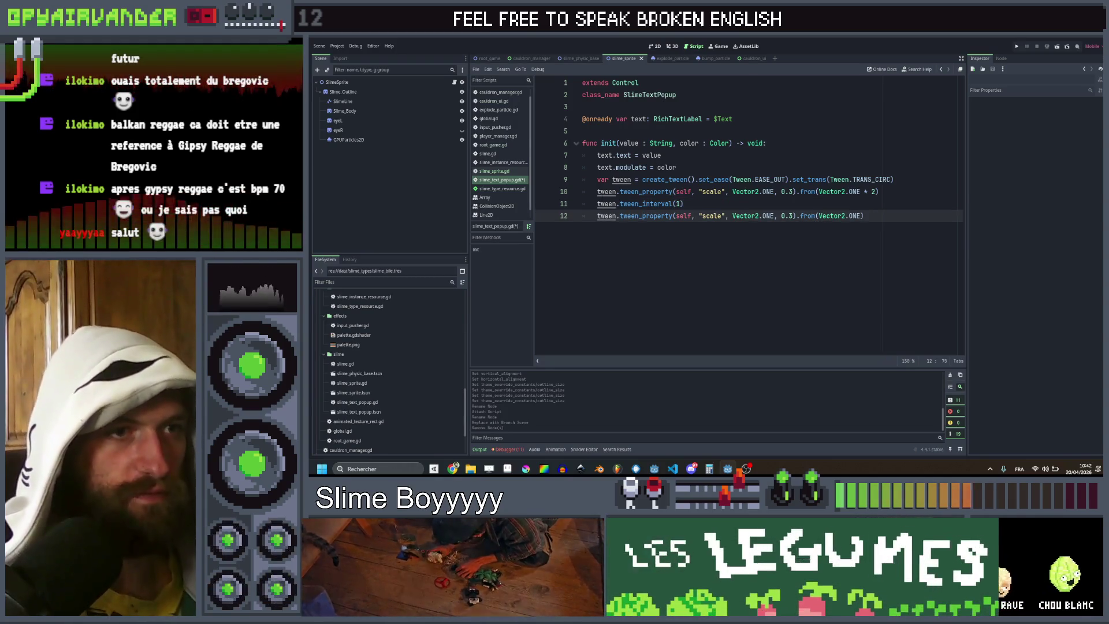
{"action": "key", "text": "ctrl+Left"}
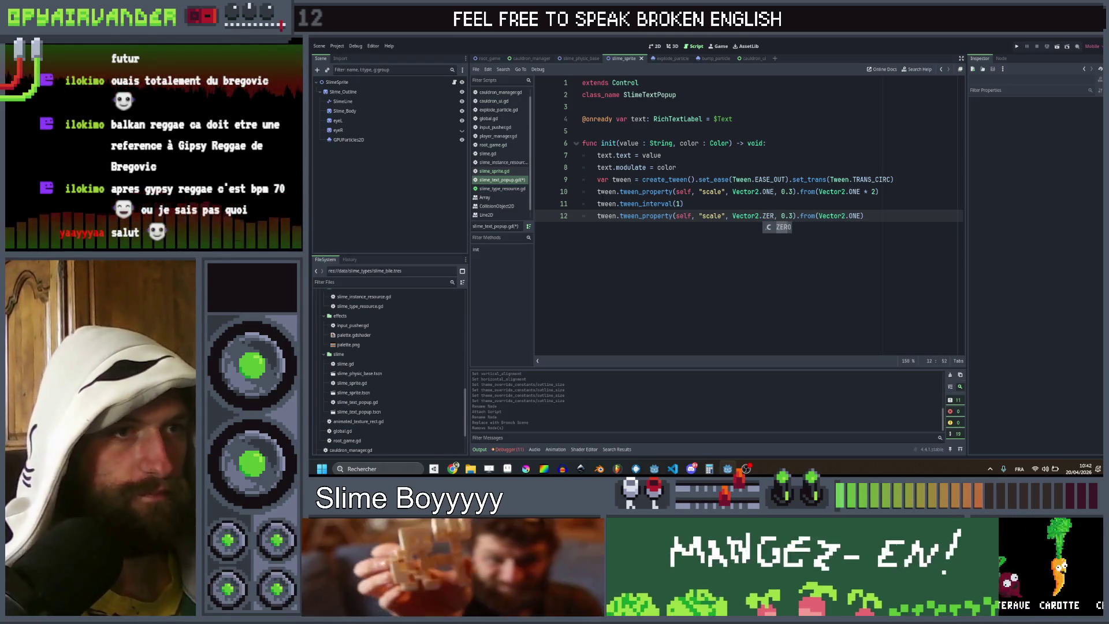
{"action": "type", "text": "ZERO"}
{"action": "key", "text": "End"}
Step: Add await tween.finished followed by queue_free() to end init
{"action": "key", "text": "Return"}
{"action": "type", "text": "await tween"}
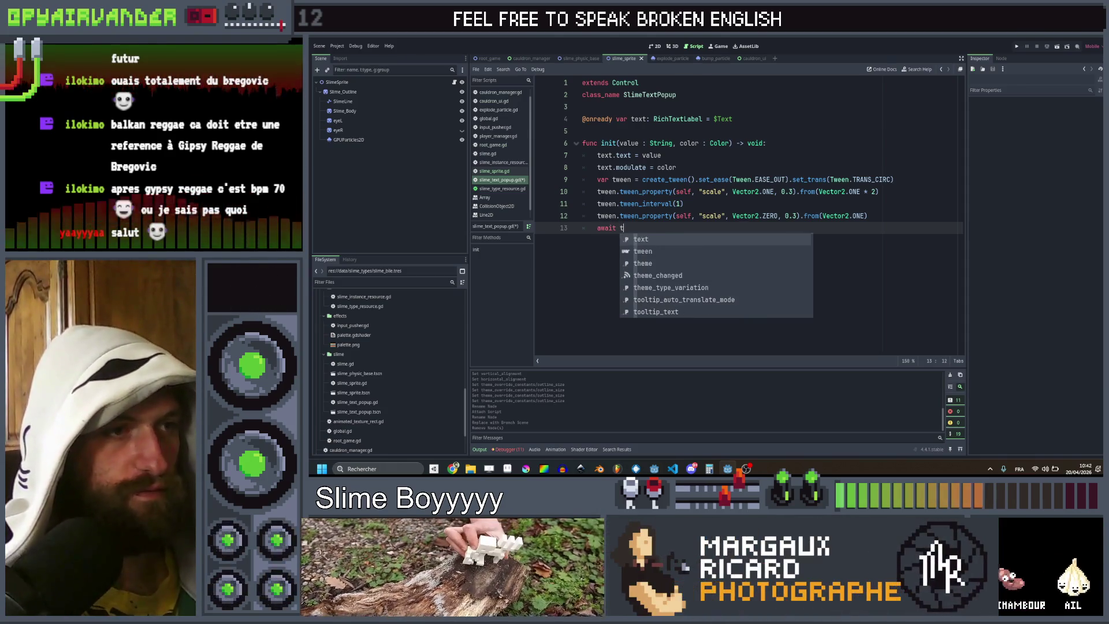
{"action": "type", "text": ".finished"}
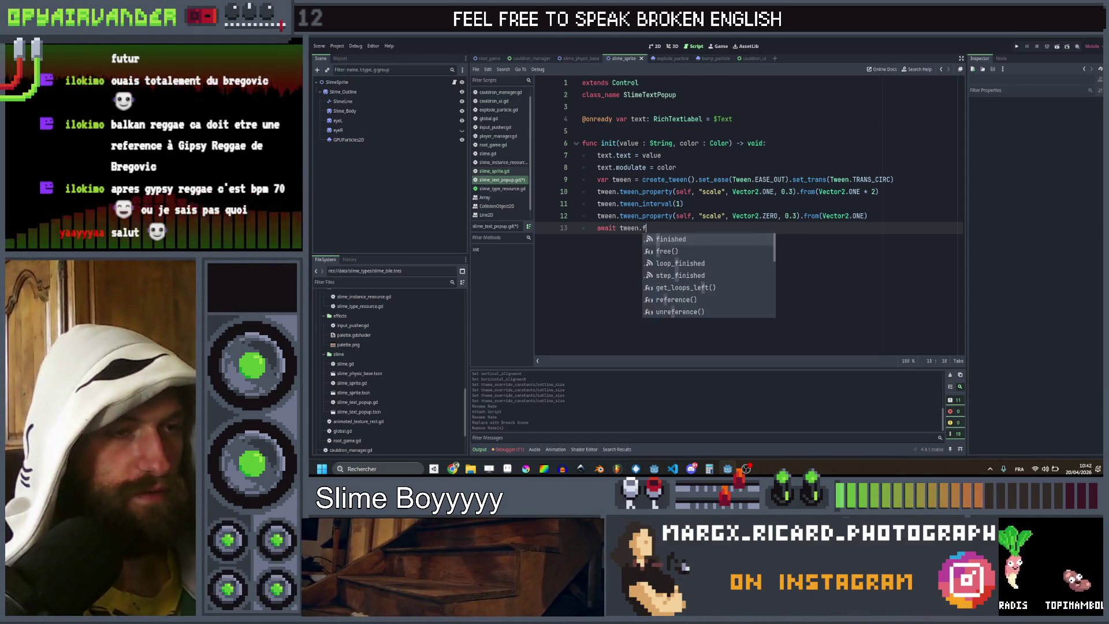
{"action": "key", "text": "Return"}
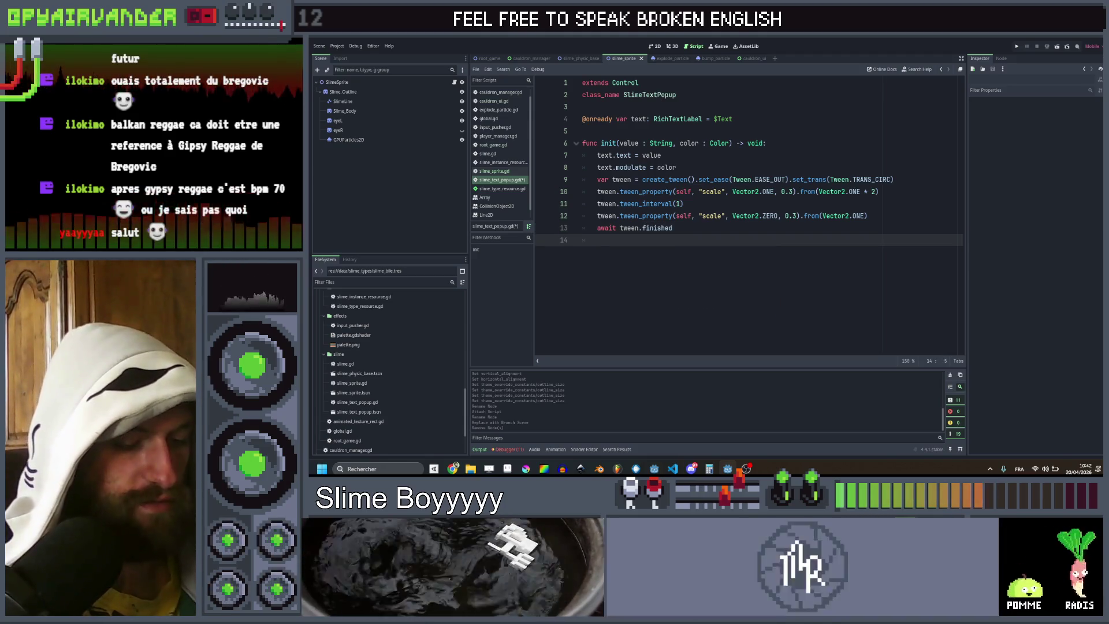
{"action": "type", "text": "queue_fre"}
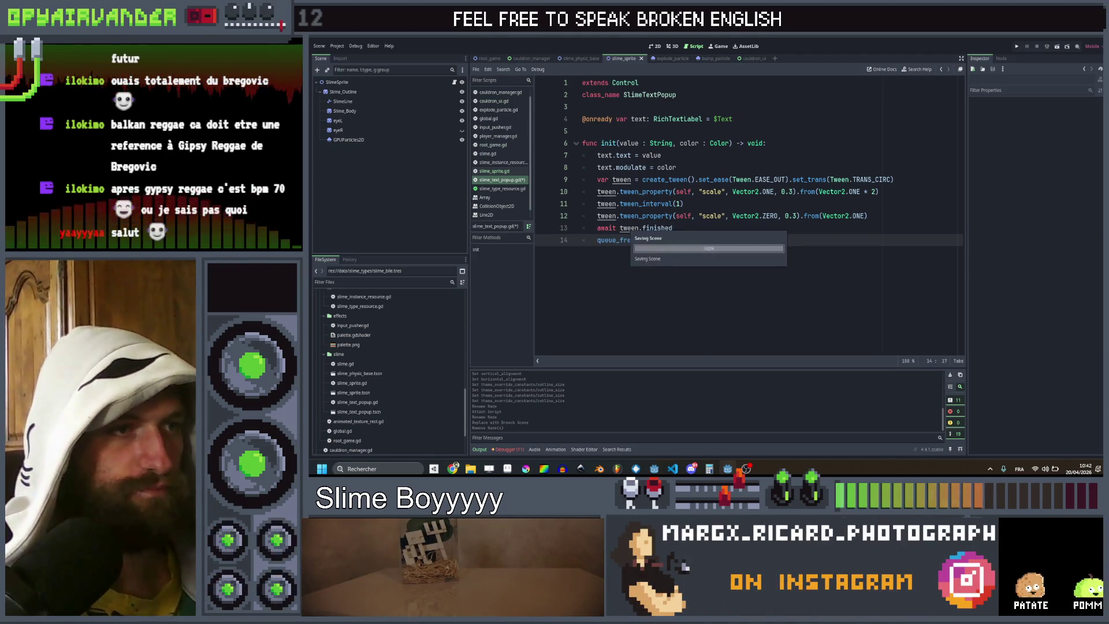
{"action": "key", "text": "Return"}
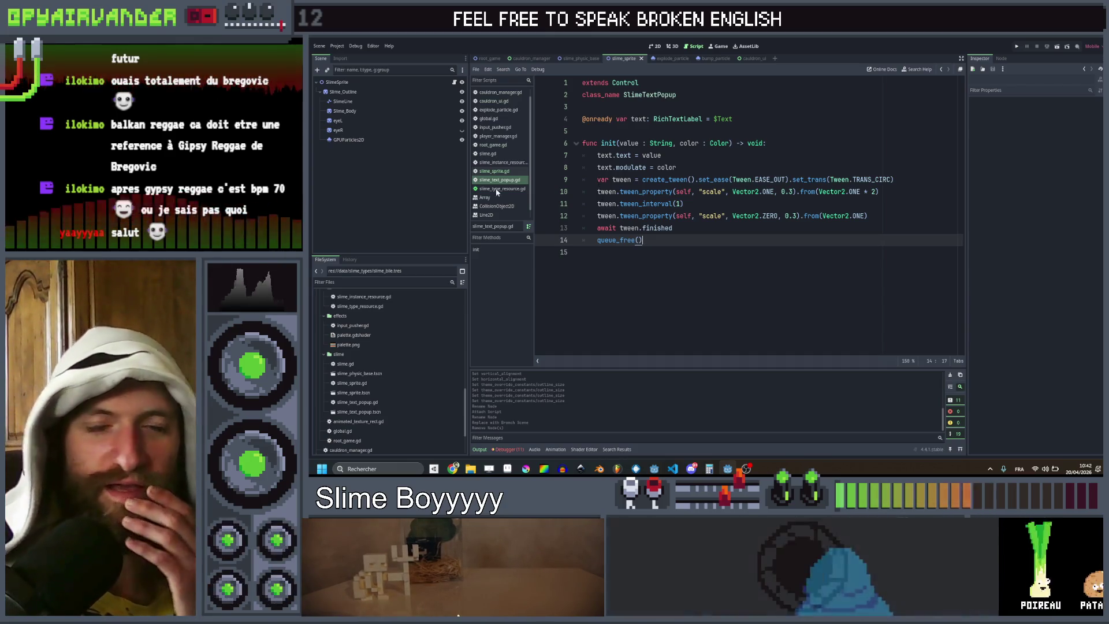
{"action": "key", "text": "Down"}
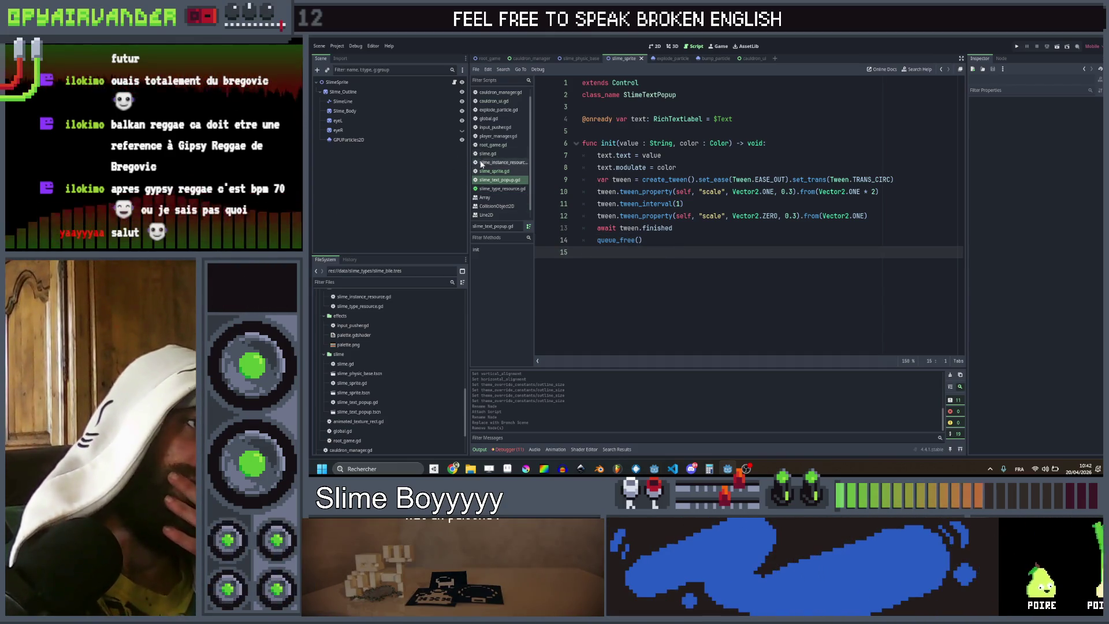
Step: Look through slime_sprite.gd, then view the force_vector and spawn_fx lines in slime.gd's explode()
{"action": "left_click", "coordinate": [485, 171]}
{"action": "scroll", "coordinate": [680, 237], "scroll_direction": "up", "scroll_amount": 5}
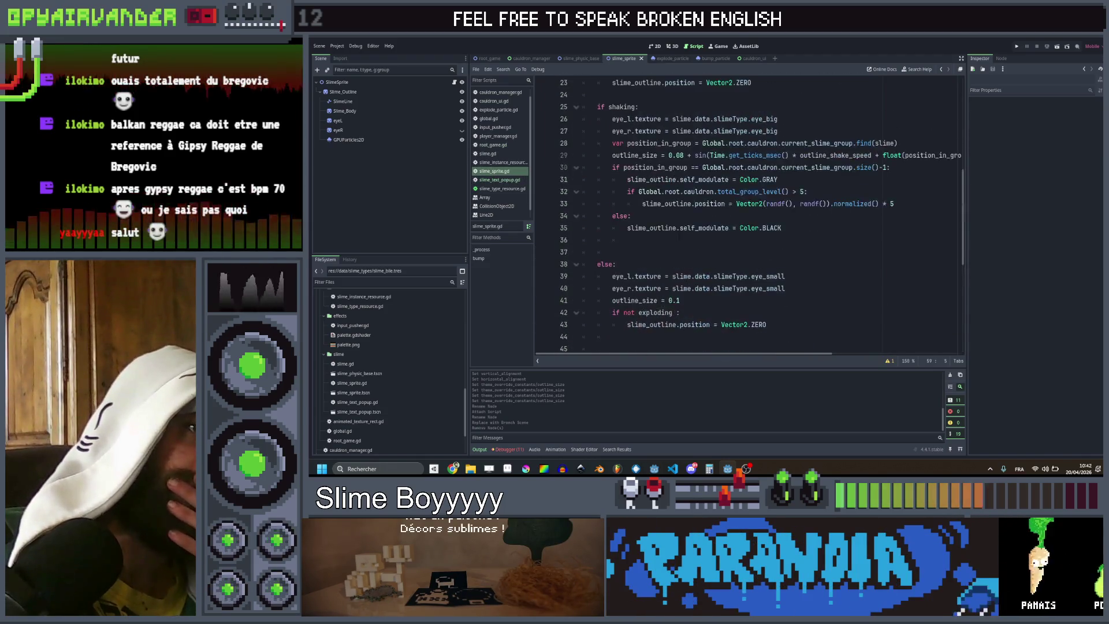
{"action": "scroll", "coordinate": [679, 237], "scroll_direction": "up", "scroll_amount": 5}
{"action": "scroll", "coordinate": [680, 237], "scroll_direction": "down", "scroll_amount": 10}
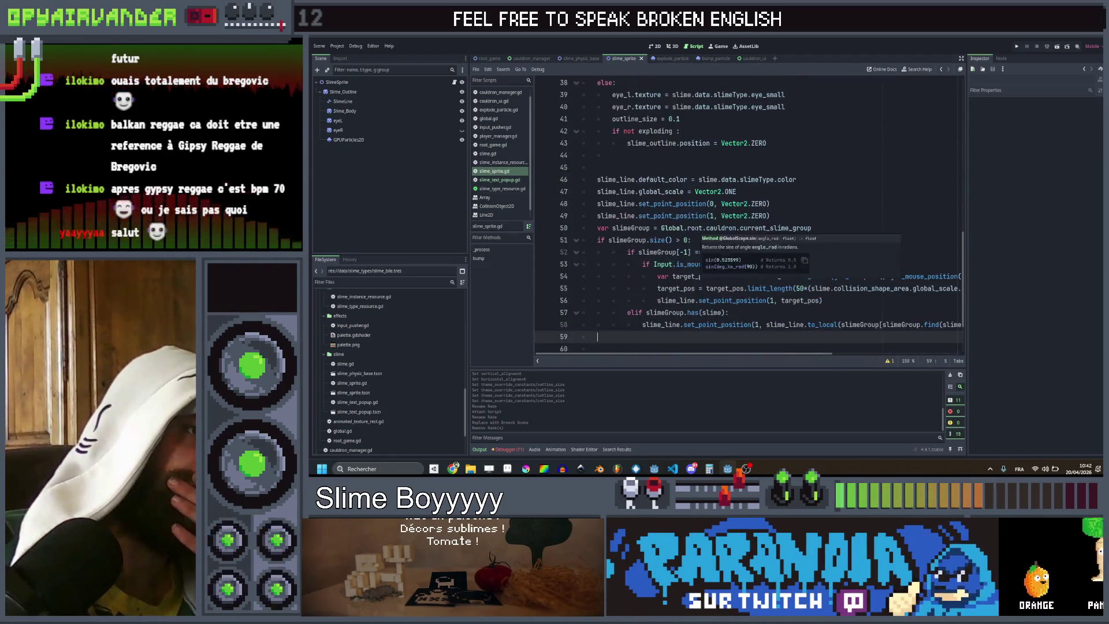
{"action": "scroll", "coordinate": [680, 237], "scroll_direction": "down", "scroll_amount": 2}
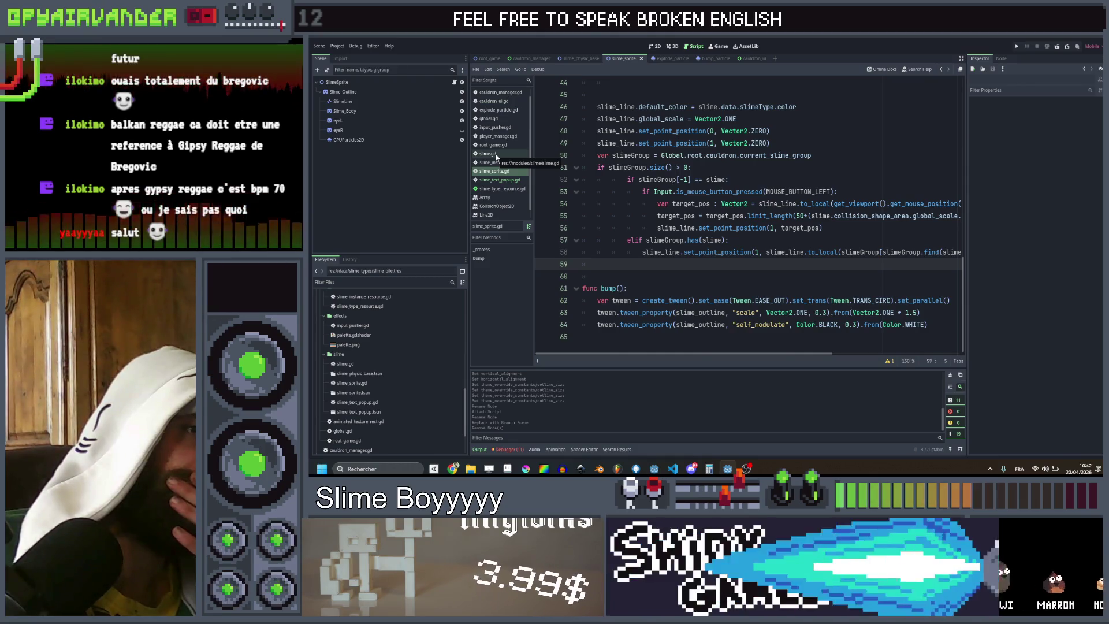
{"action": "scroll", "coordinate": [716, 214], "scroll_direction": "up", "scroll_amount": 11}
{"action": "scroll", "coordinate": [716, 214], "scroll_direction": "down", "scroll_amount": 11}
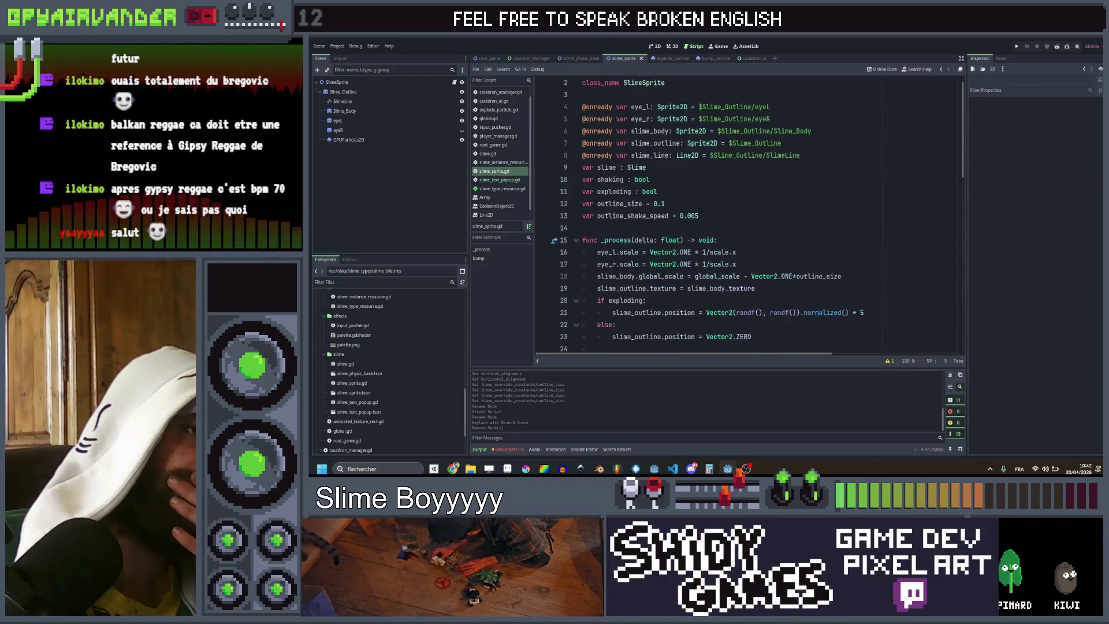
{"action": "left_click", "coordinate": [502, 154]}
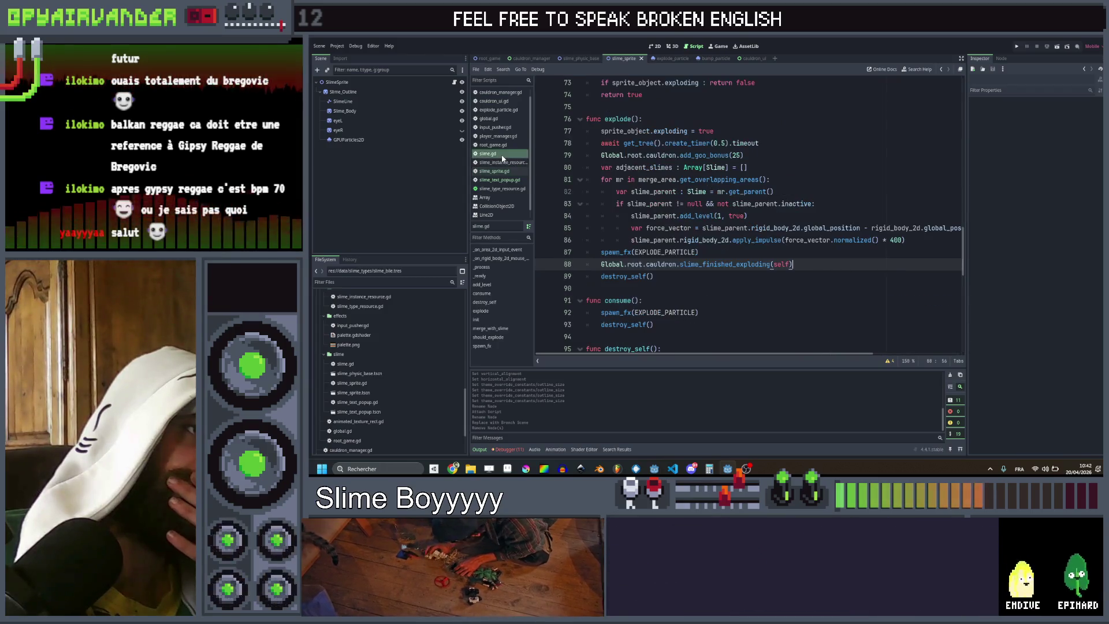
{"action": "scroll", "coordinate": [805, 201], "scroll_direction": "up", "scroll_amount": 1}
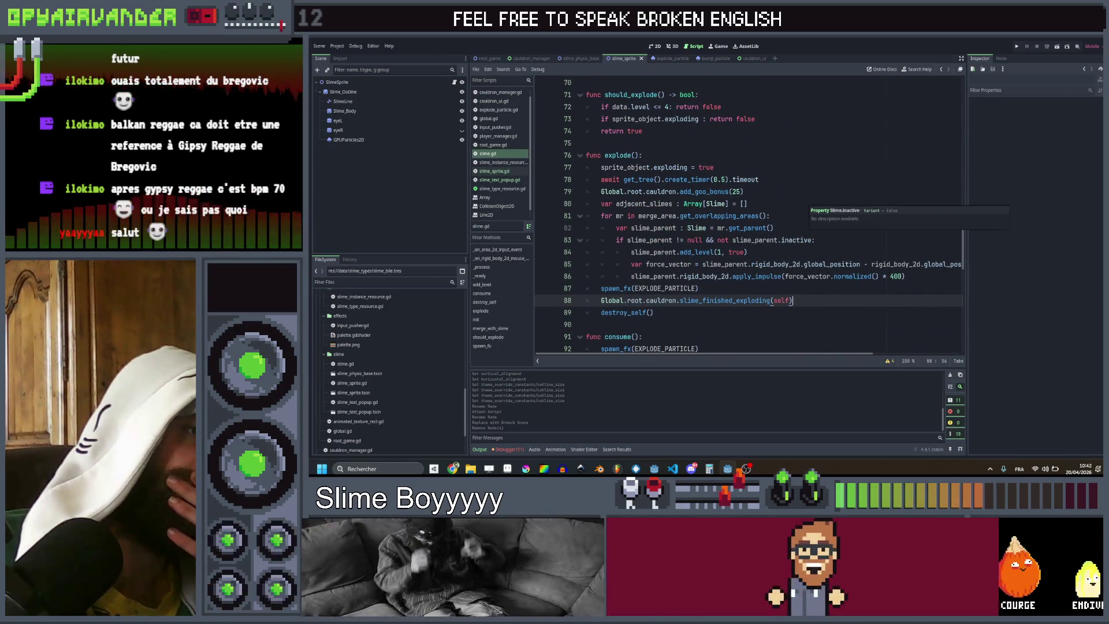
{"action": "left_click", "coordinate": [802, 276]}
{"action": "left_click", "coordinate": [797, 285]}
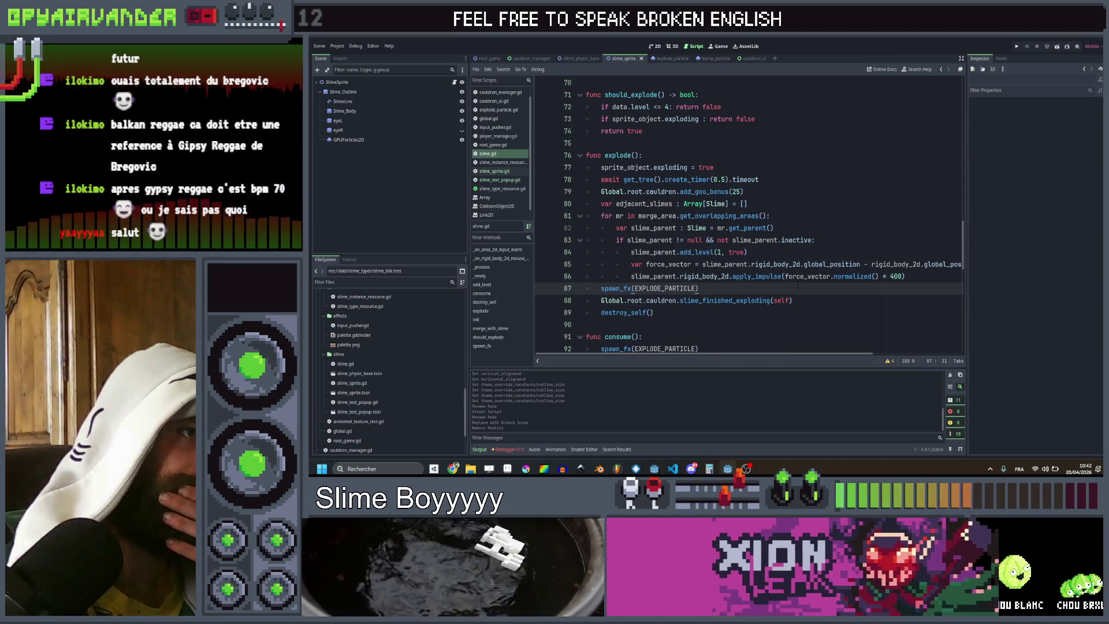
Step: Check the await and queue_free() lines in slime_text_popup.gd, then return to explode()'s spawn_fx line
{"action": "left_click", "coordinate": [495, 179]}
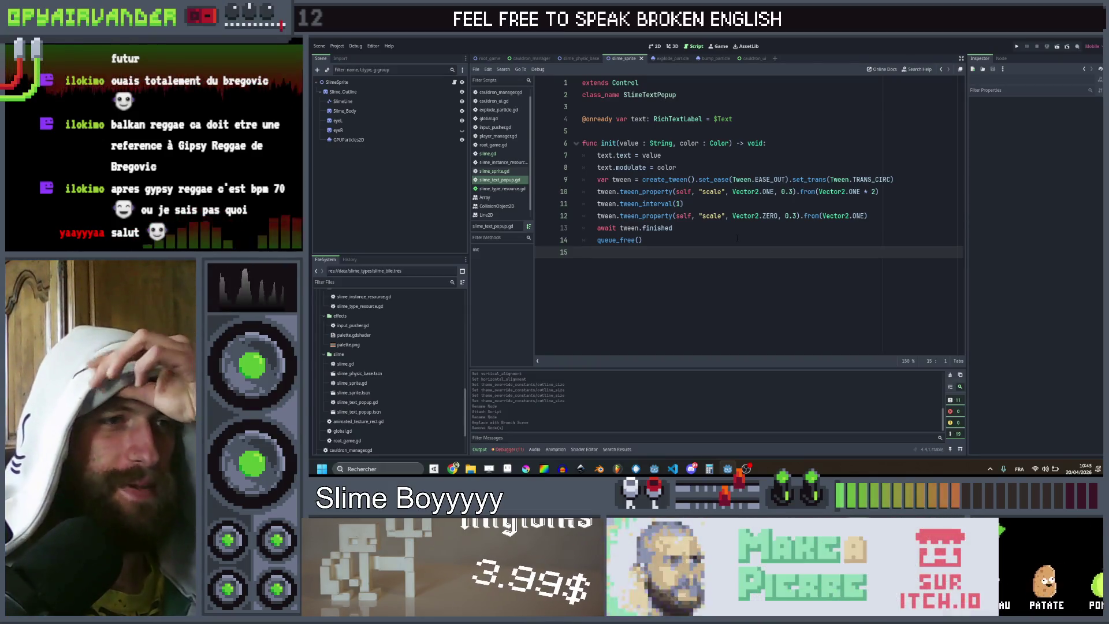
{"action": "left_click", "coordinate": [708, 229]}
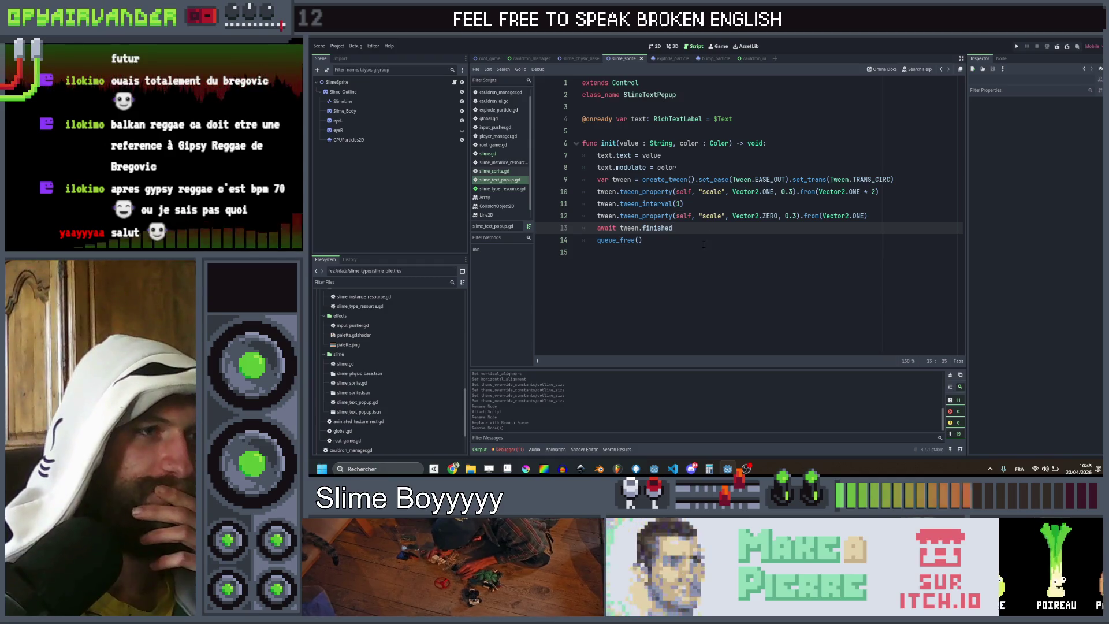
{"action": "left_click", "coordinate": [704, 244]}
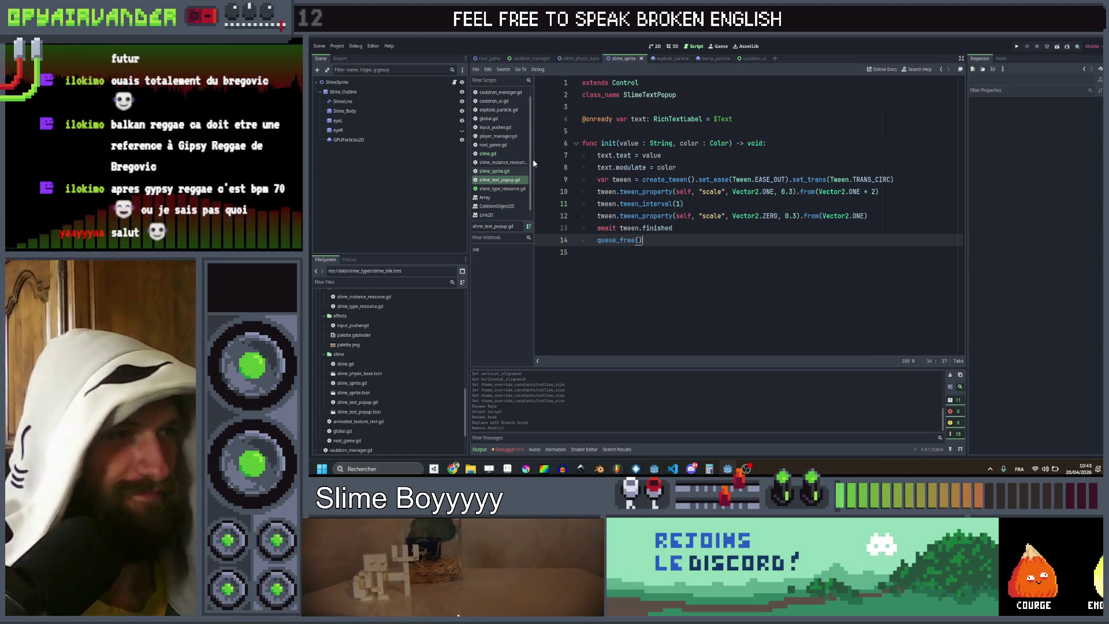
{"action": "left_click", "coordinate": [488, 155]}
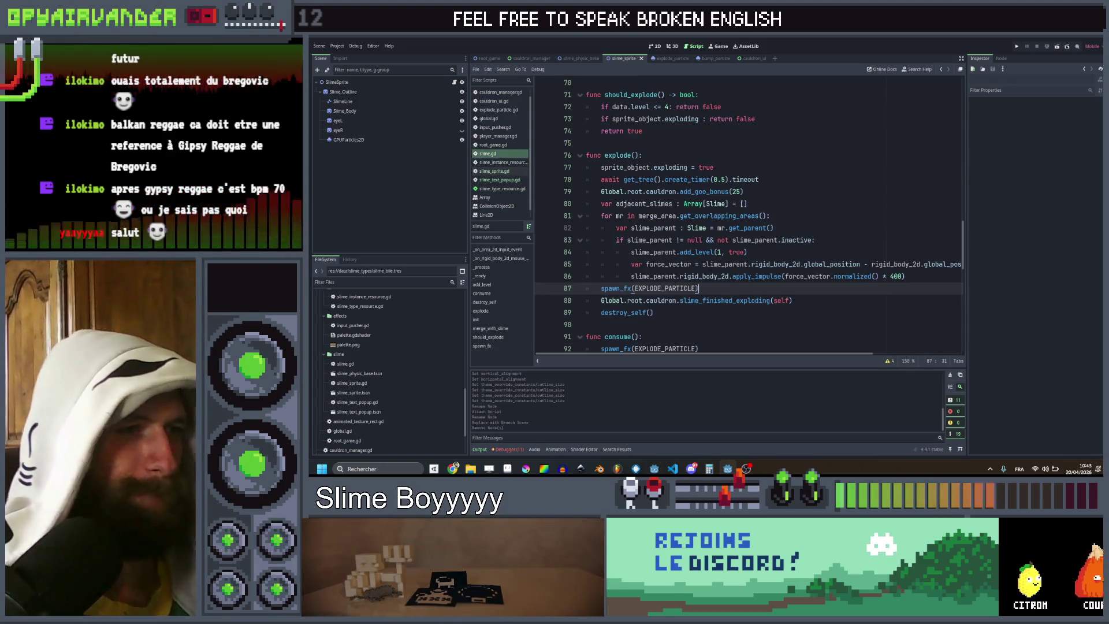
{"action": "left_click", "coordinate": [801, 301]}
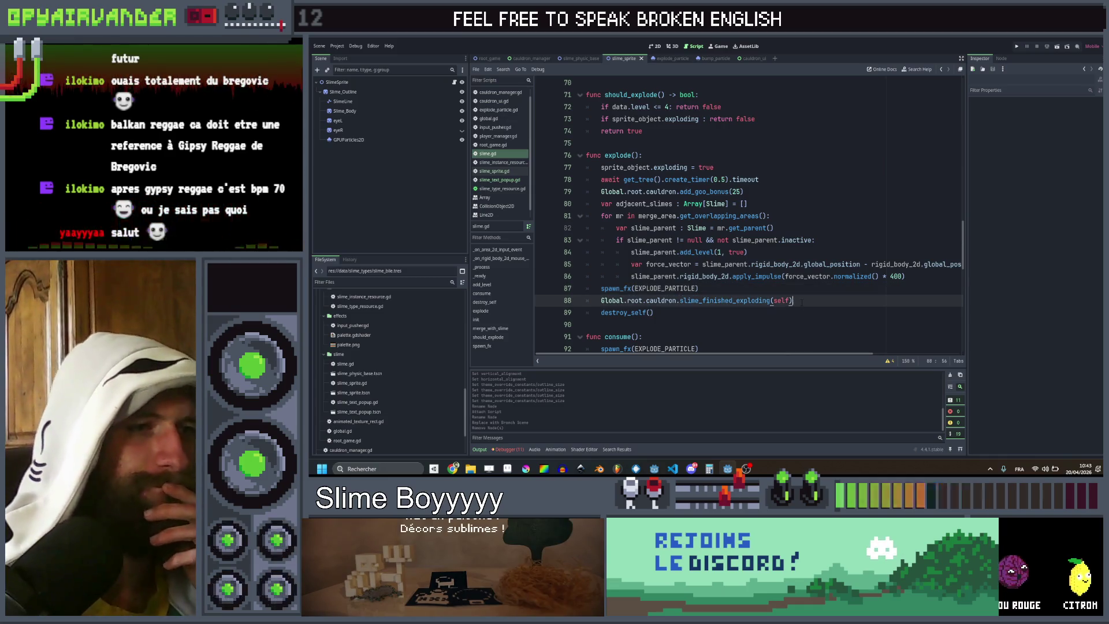
{"action": "left_click", "coordinate": [765, 323]}
{"action": "left_click", "coordinate": [715, 288]}
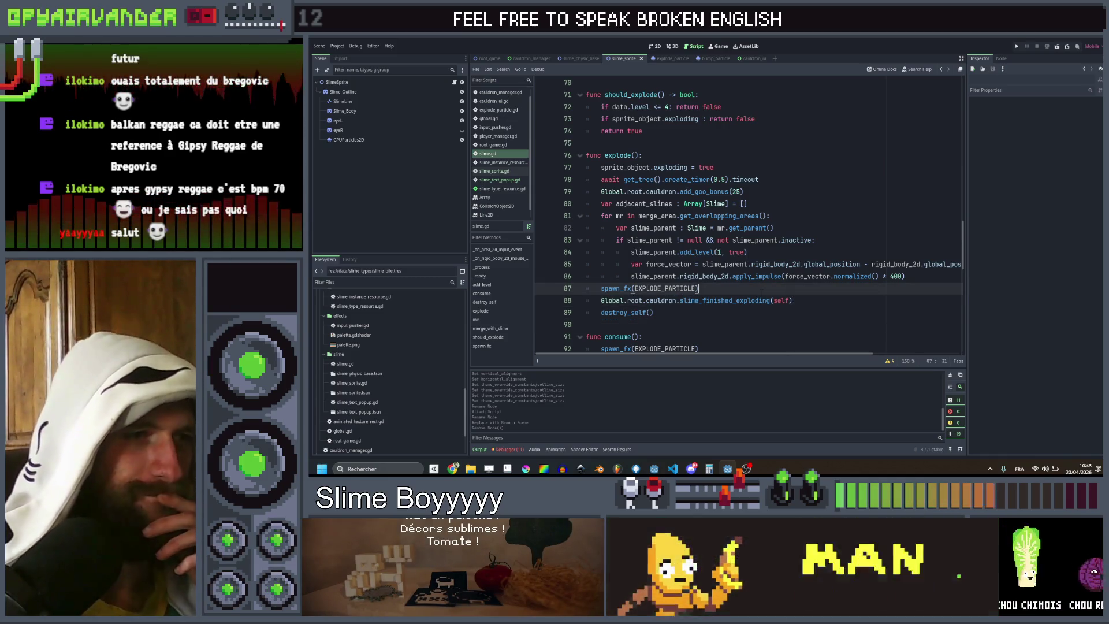
Step: Open the SlimeTextPopup scene, set its root node's Z Index to 10, and save
{"action": "double_click", "coordinate": [390, 413]}
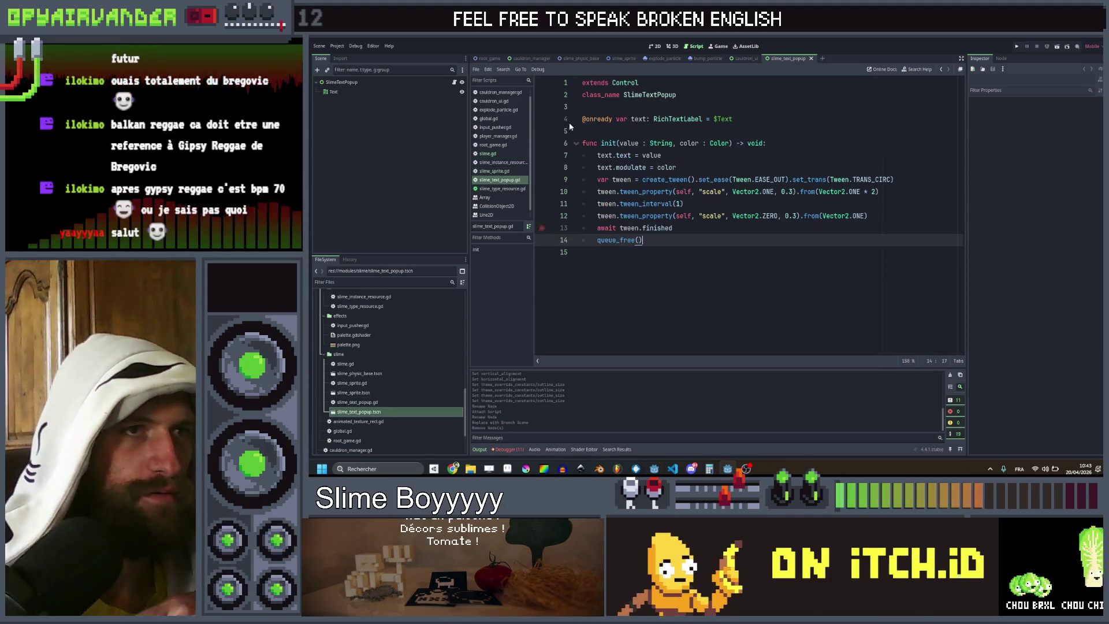
{"action": "left_click", "coordinate": [341, 82]}
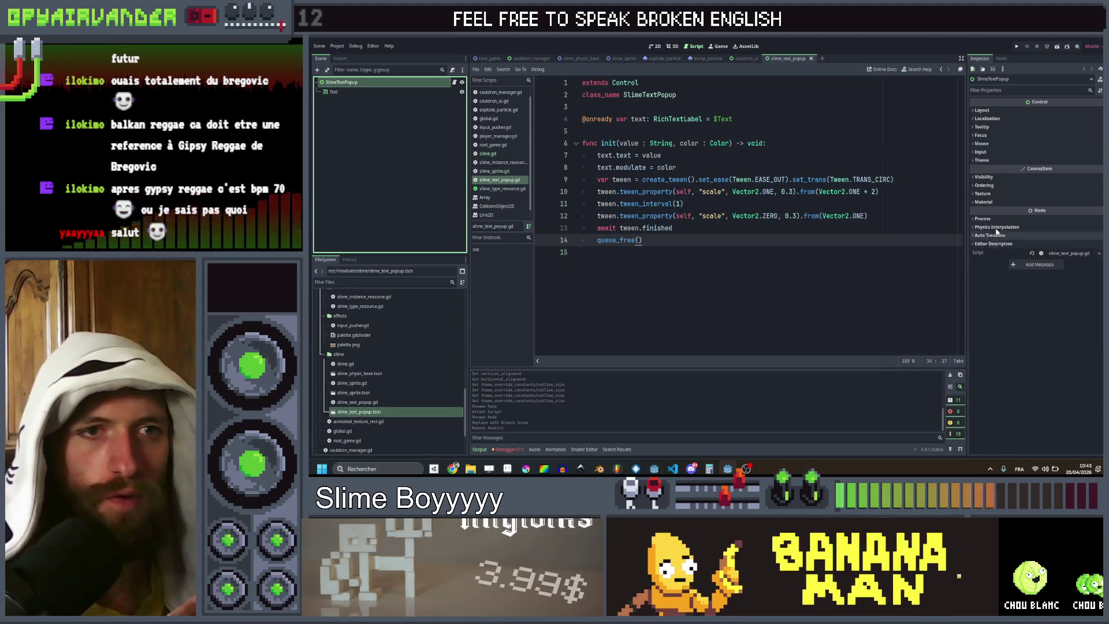
{"action": "left_click", "coordinate": [984, 186]}
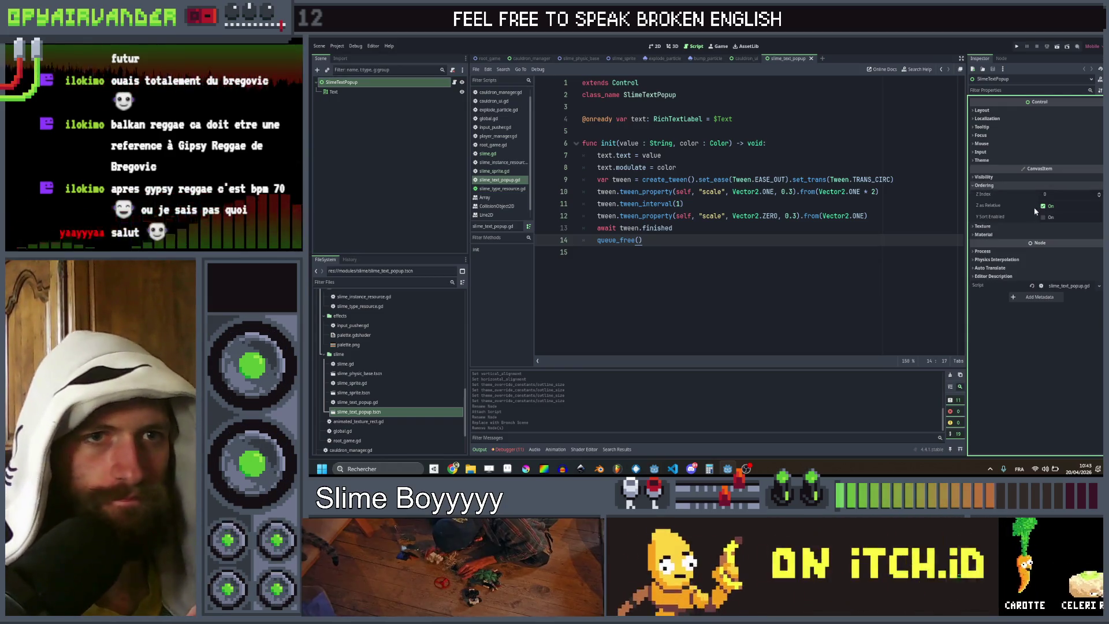
{"action": "left_click", "coordinate": [1050, 194]}
{"action": "key", "text": "Return"}
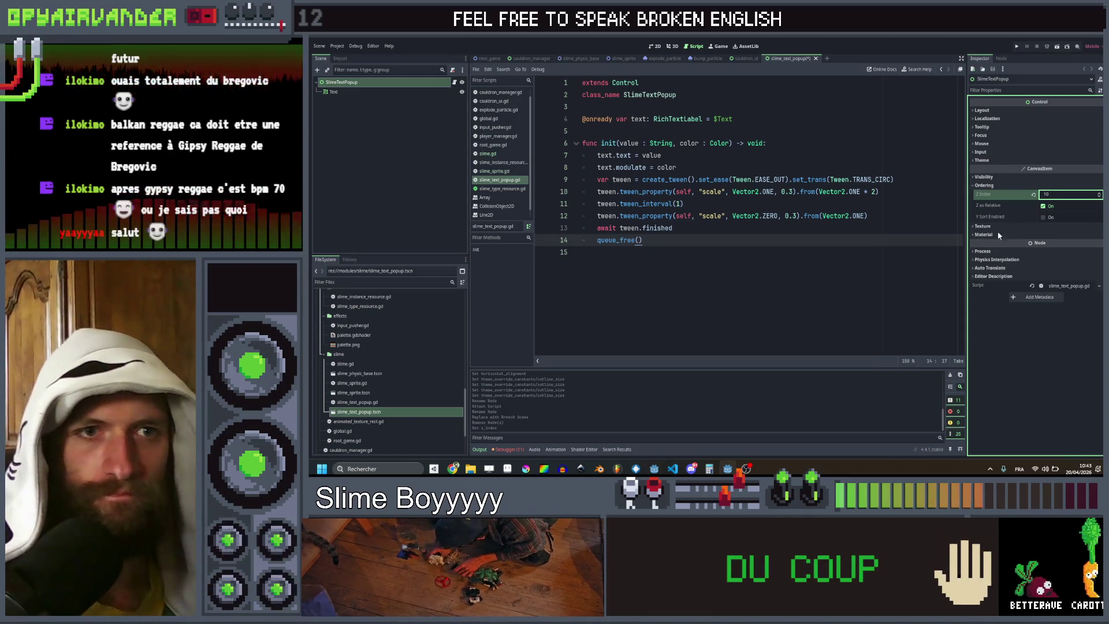
{"action": "left_click", "coordinate": [705, 305]}
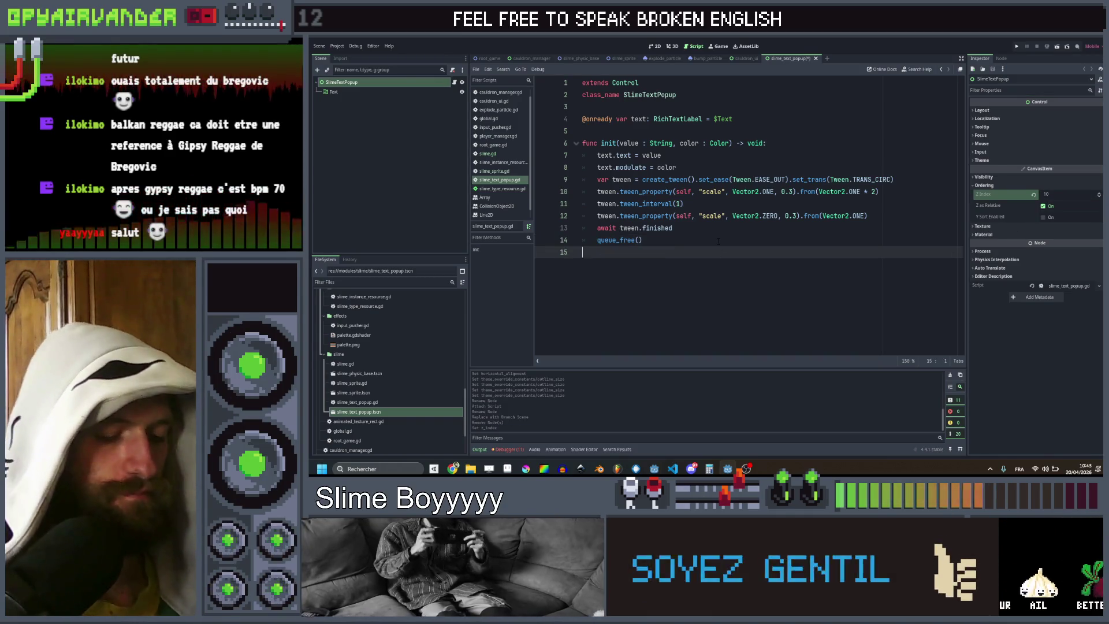
{"action": "key", "text": "ctrl+s"}
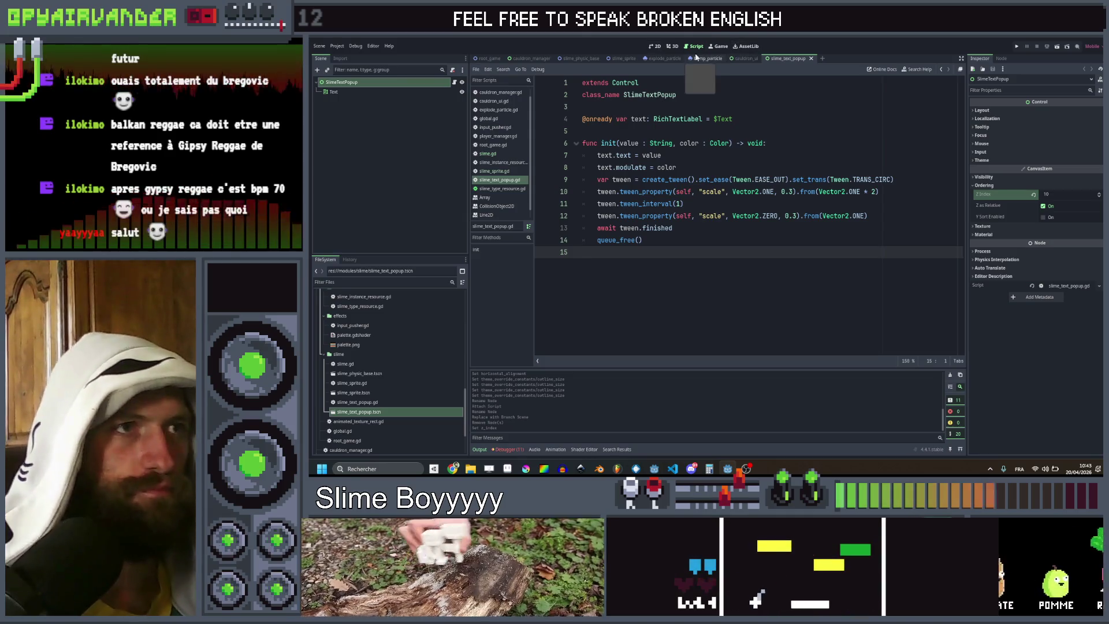
Step: Scroll through slime_sprite.gd, then switch back to slime.gd
{"action": "left_click", "coordinate": [623, 58]}
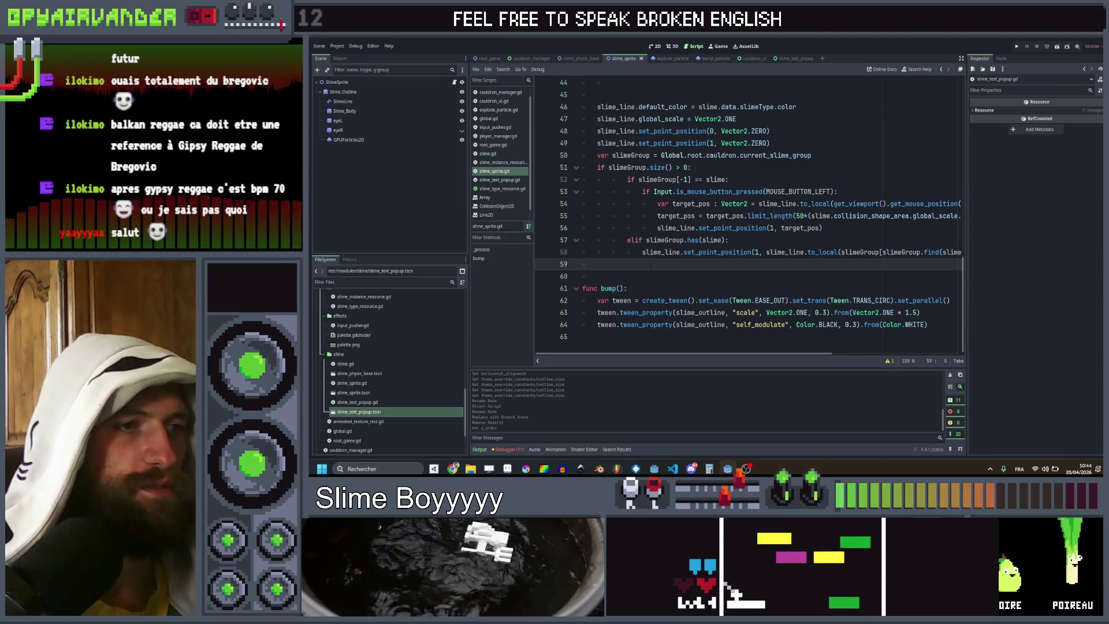
{"action": "scroll", "coordinate": [643, 263], "scroll_direction": "up", "scroll_amount": 1}
{"action": "scroll", "coordinate": [643, 264], "scroll_direction": "up", "scroll_amount": 2}
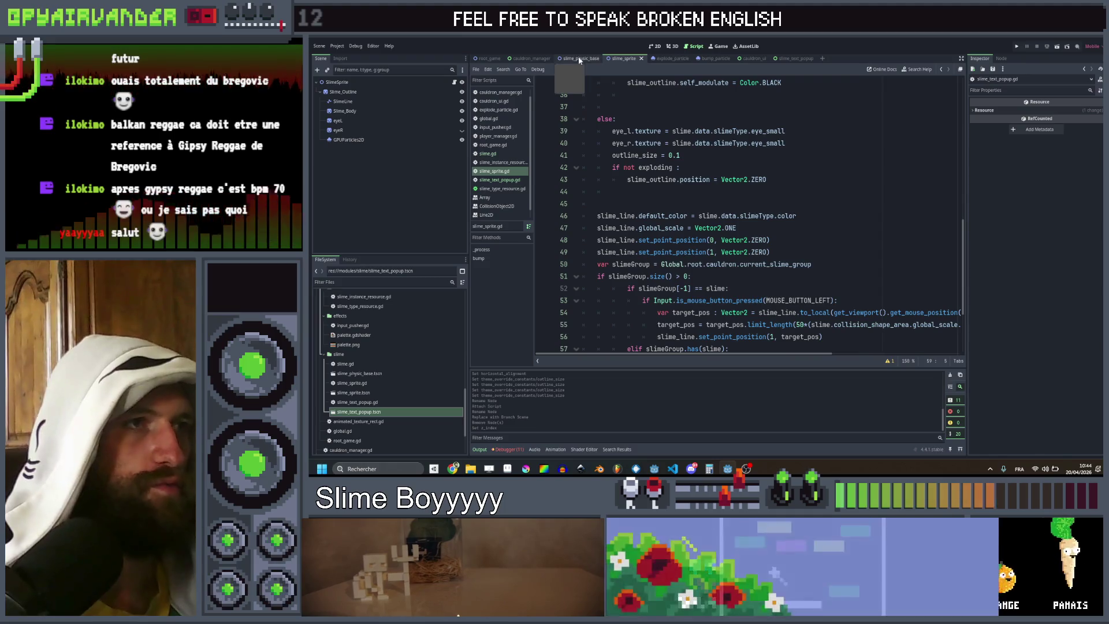
{"action": "left_click", "coordinate": [579, 59]}
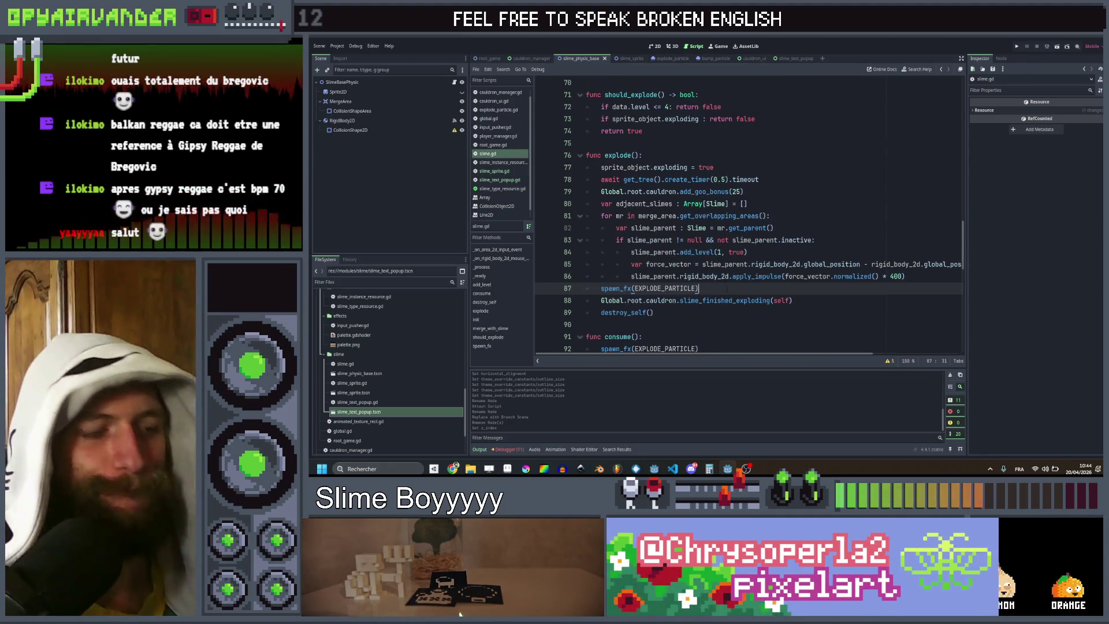
Step: Duplicate the spawn_fx(EXPLODE_PARTICLE) line and rename the copy to spawn_text
{"action": "key", "text": "ctrl+shift+d"}
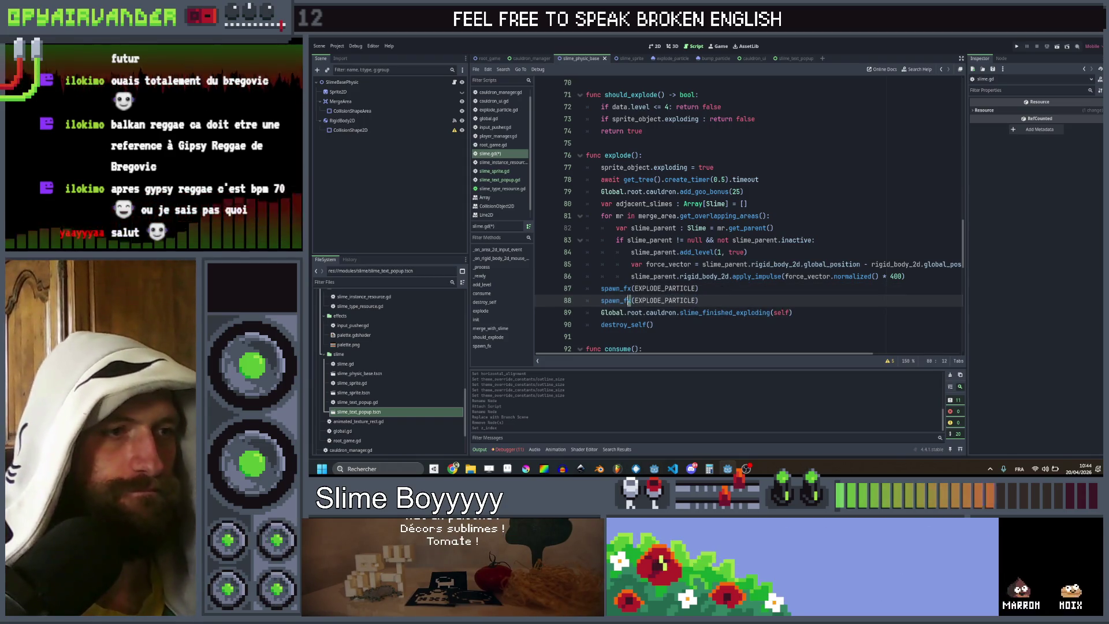
{"action": "type", "text": "text"}
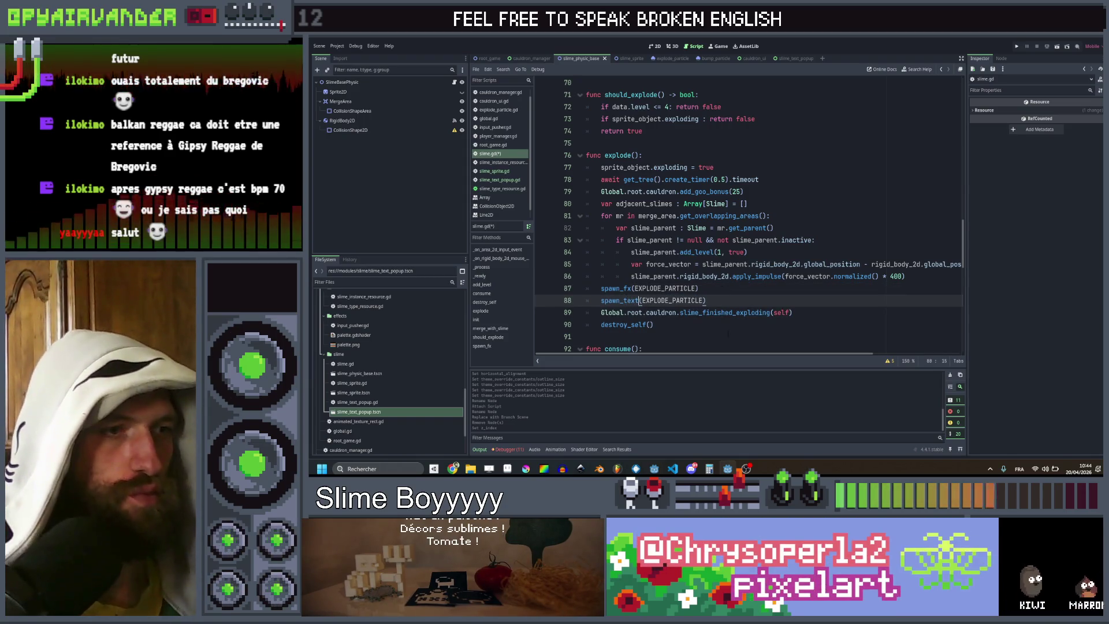
{"action": "key", "text": "End"}
{"action": "scroll", "coordinate": [727, 333], "scroll_direction": "down", "scroll_amount": 2}
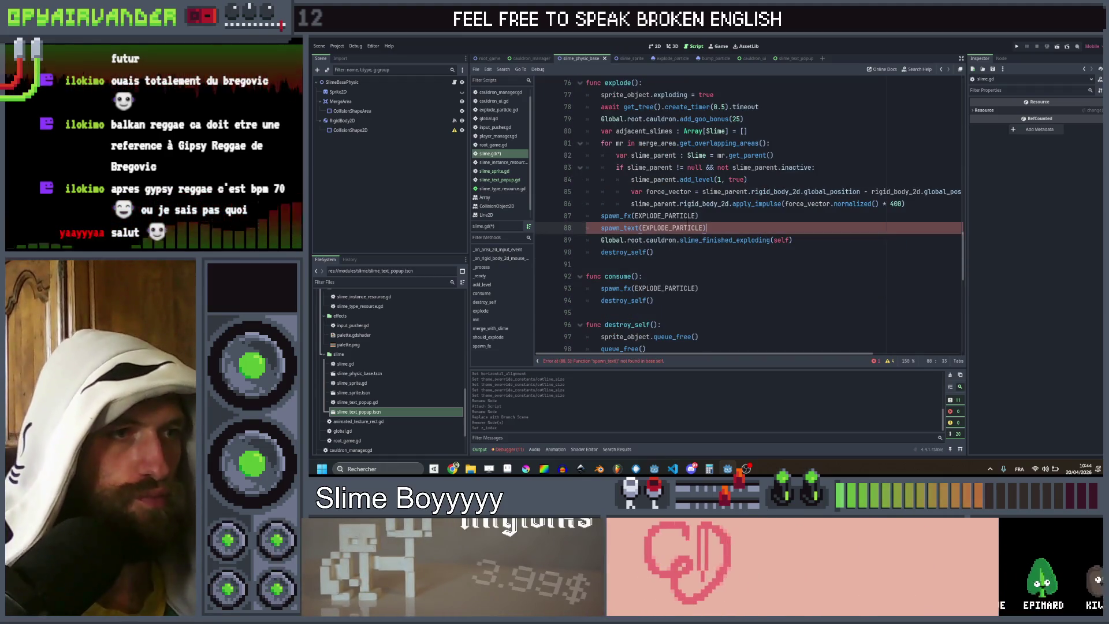
Step: Replace the copied line's argument with "+25", Color.CYAN and save the script
{"action": "left_click_drag", "start_coordinate": [702, 228], "coordinate": [642, 227]}
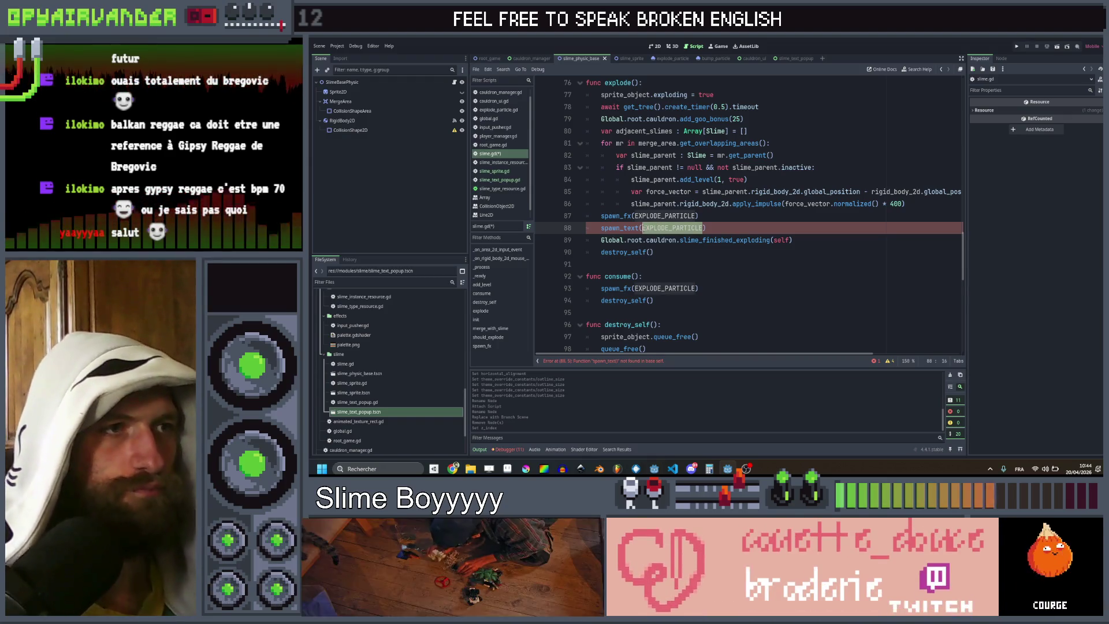
{"action": "key", "text": "BackSpace"}
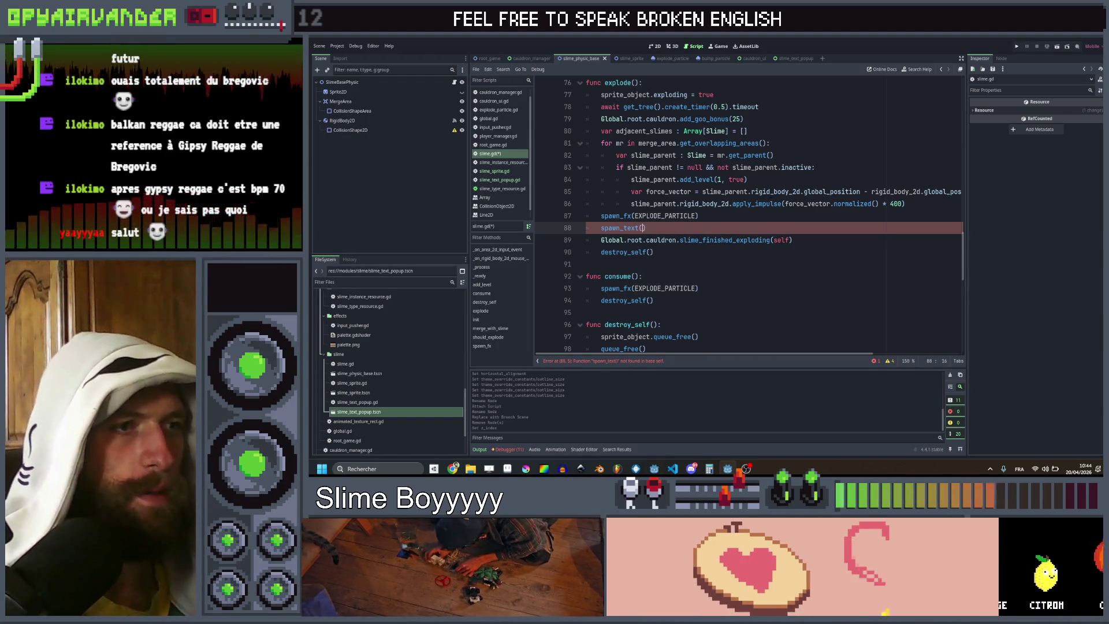
{"action": "type", "text": "\"+"}
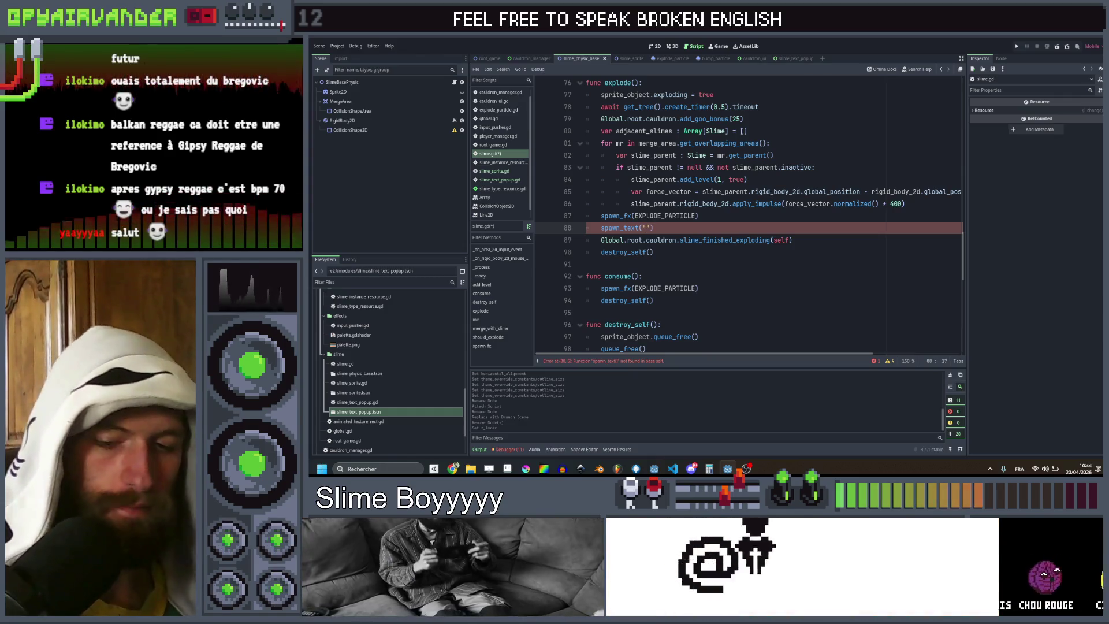
{"action": "type", "text": "25\", Colo"}
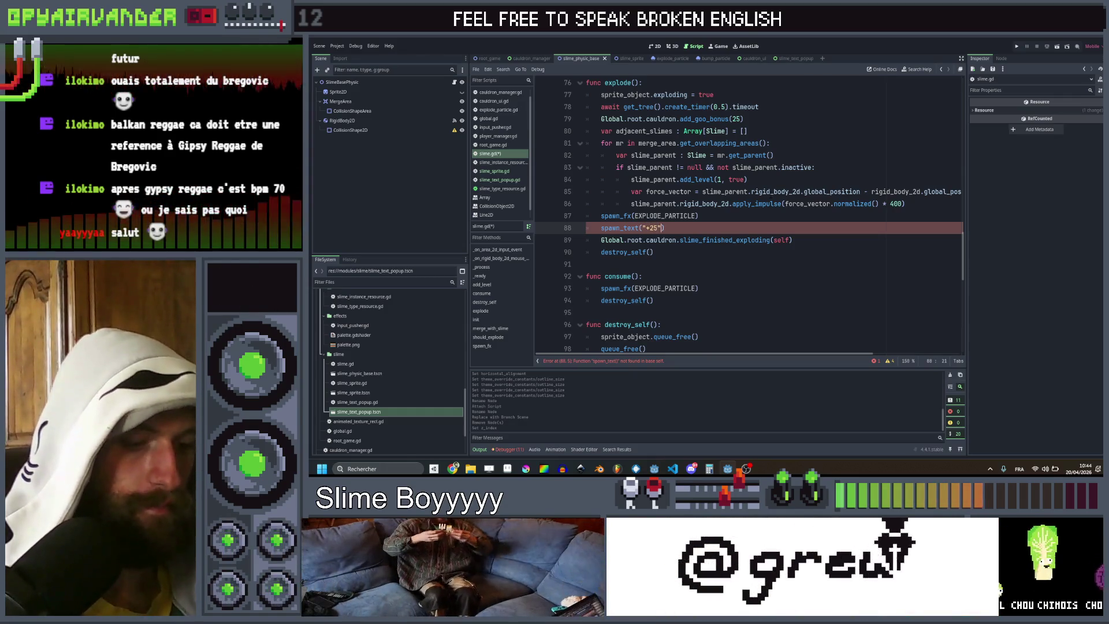
{"action": "type", "text": "r.Blu"}
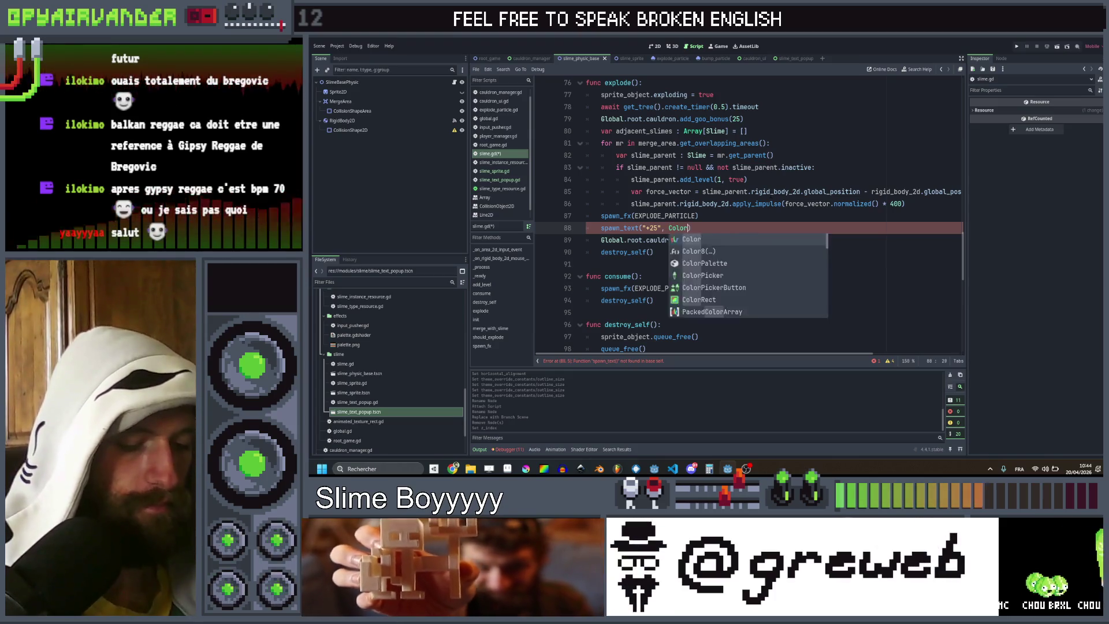
{"action": "key", "text": "Return"}
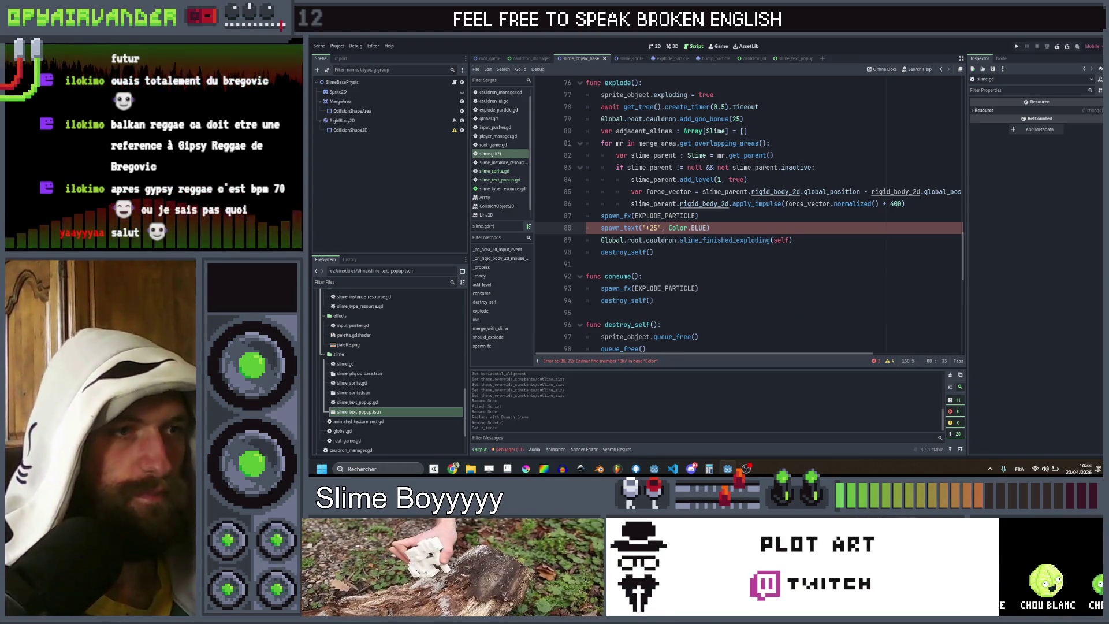
{"action": "key", "text": "ctrl+s"}
{"action": "type", "text": "cy"}
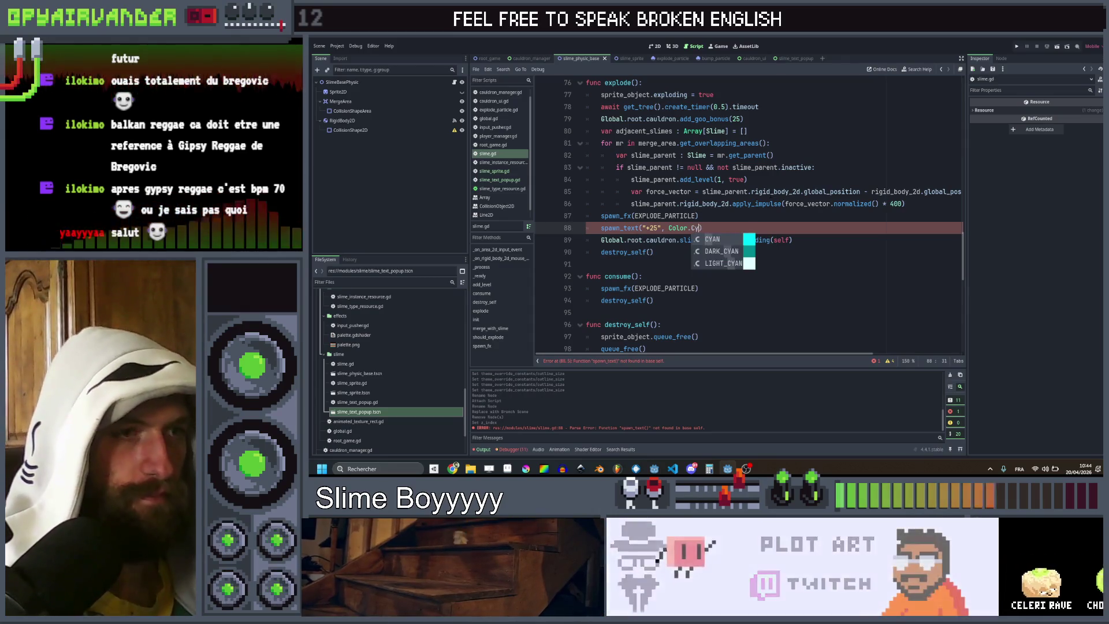
{"action": "key", "text": "Return"}
{"action": "key", "text": "ctrl+s"}
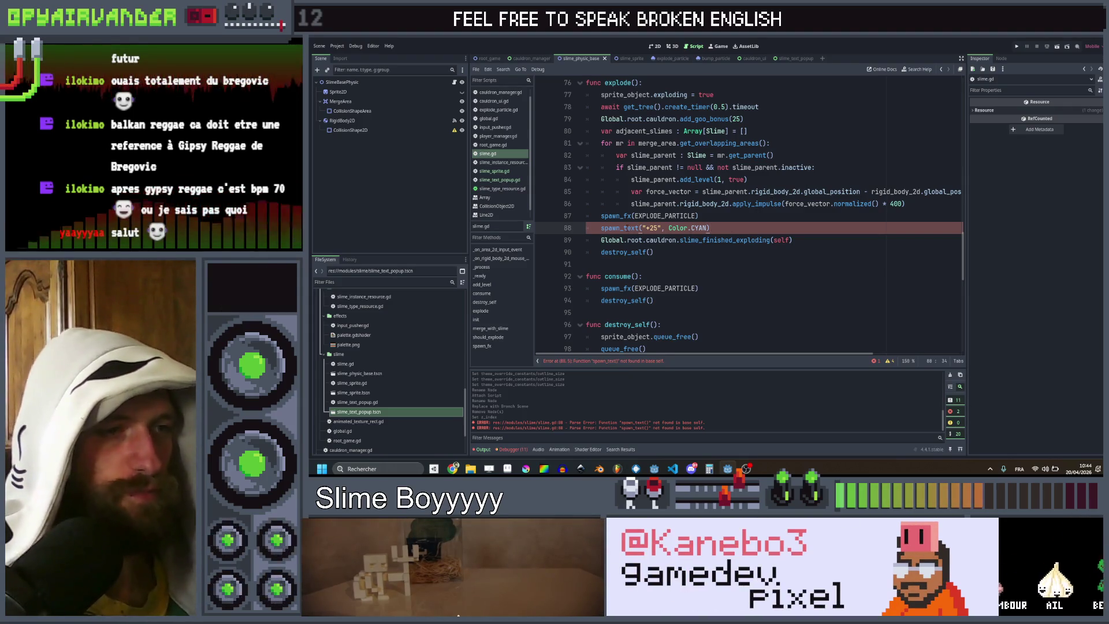
{"action": "scroll", "coordinate": [745, 213], "scroll_direction": "down", "scroll_amount": 2}
{"action": "scroll", "coordinate": [744, 214], "scroll_direction": "down", "scroll_amount": 2}
{"action": "scroll", "coordinate": [745, 214], "scroll_direction": "up", "scroll_amount": 2}
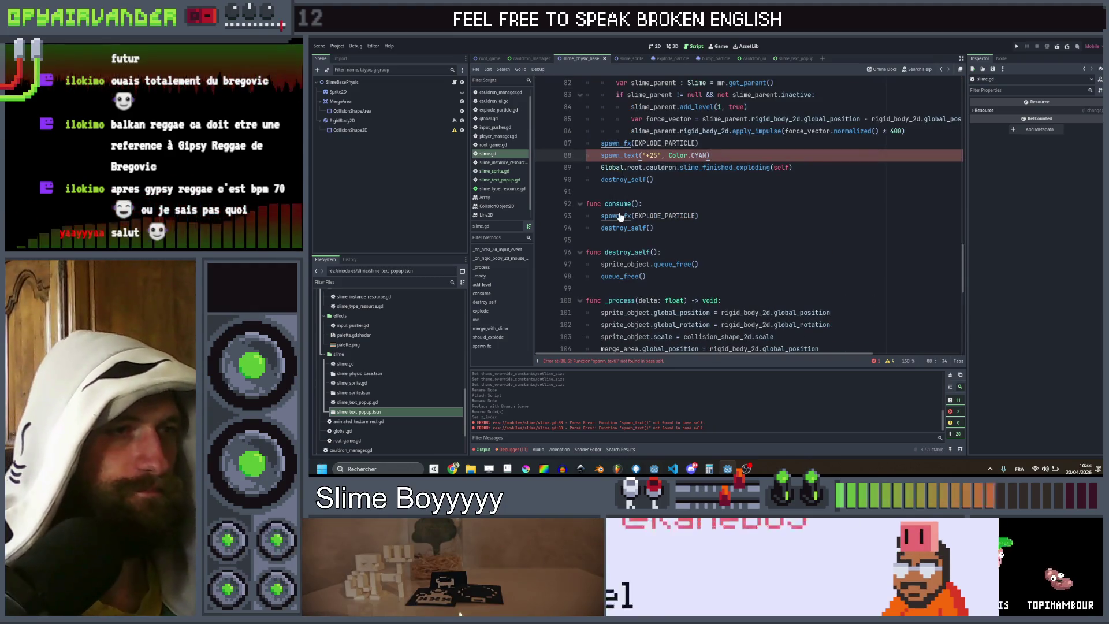
Step: Paste a copy of the spawn_fx function directly below its original definition
{"action": "left_click", "coordinate": [615, 216], "text": "ctrl"}
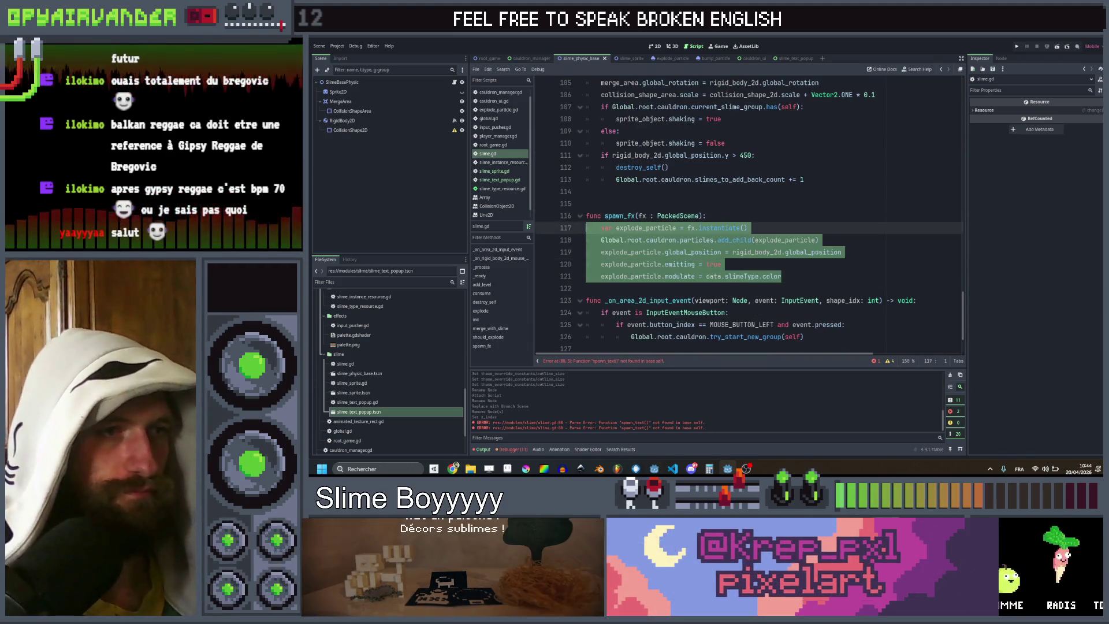
{"action": "left_click", "coordinate": [816, 277]}
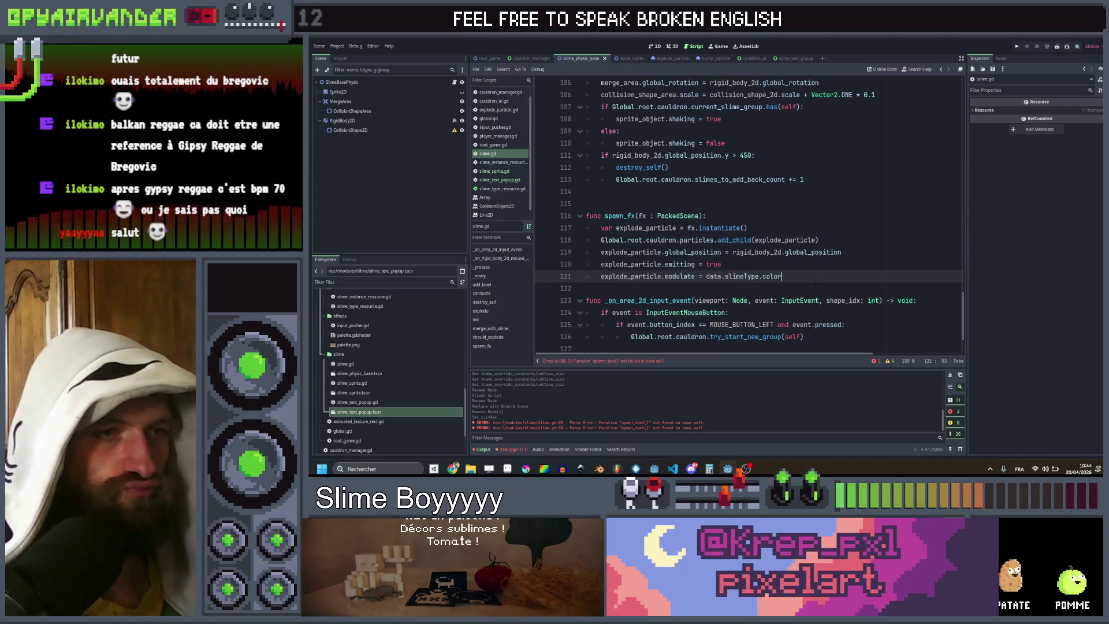
{"action": "key", "text": "Return"}
{"action": "key", "text": "Return"}
{"action": "type", "text": "func spawn_fx(fx : PackedScene): \tvar explode_particle = fx.instantiate() \tGlobal.root.cauldron.particles.add_child(explode_particle) \texplode_particle.global_position = rigid_body_2d.global_position \texplode_particle.emitting = true \texplode_particle.modulate = data.slimeType.color"}
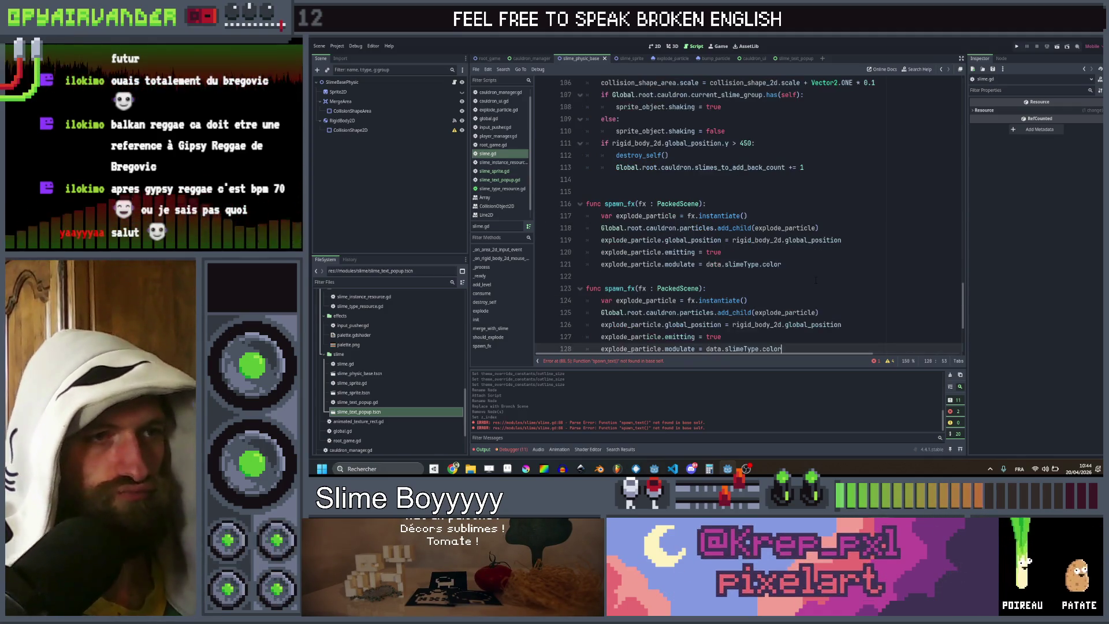
{"action": "scroll", "coordinate": [816, 280], "scroll_direction": "down", "scroll_amount": 2}
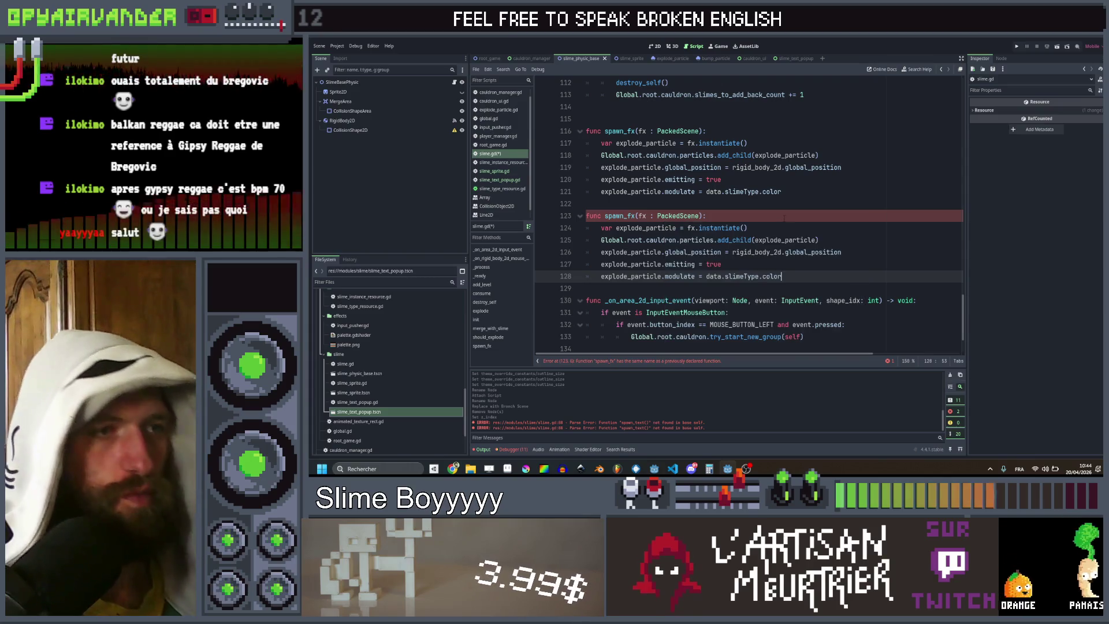
Step: Change the copy's parameter fx : PackedScene to value : String, color : Color
{"action": "left_click_drag", "start_coordinate": [699, 215], "coordinate": [635, 215]}
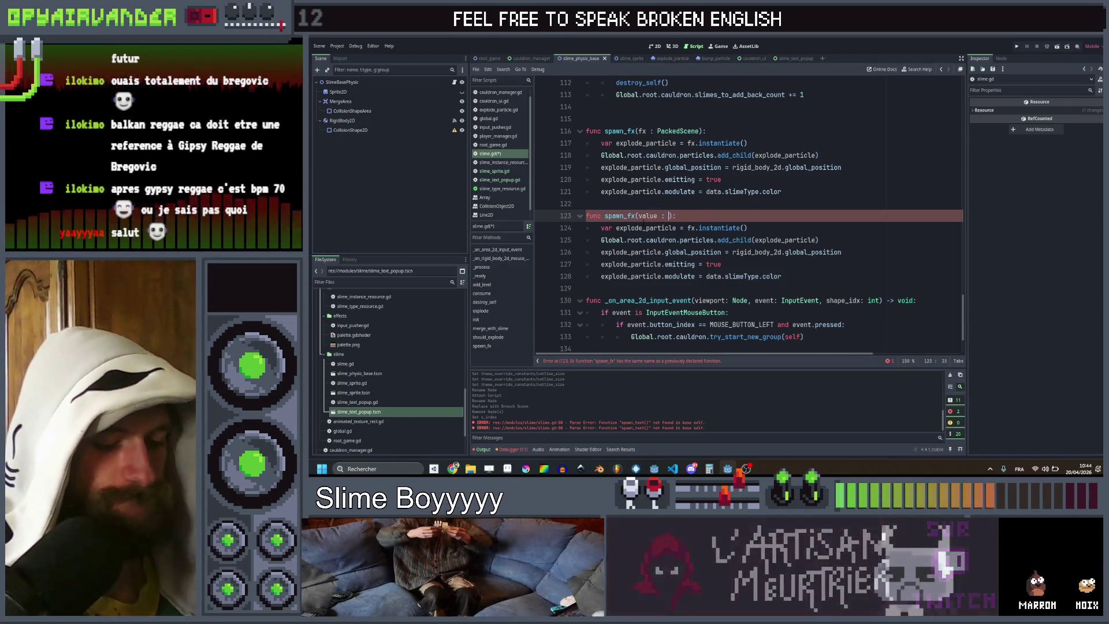
{"action": "type", "text": ": String :"}
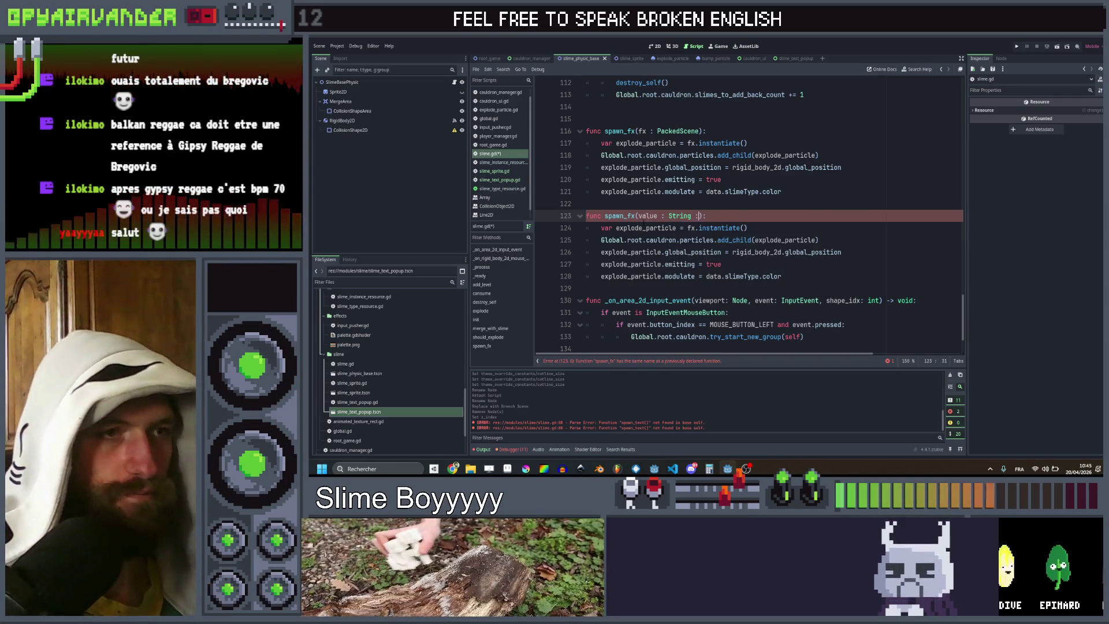
{"action": "key", "text": "Escape"}
{"action": "type", "text": ", colo"}
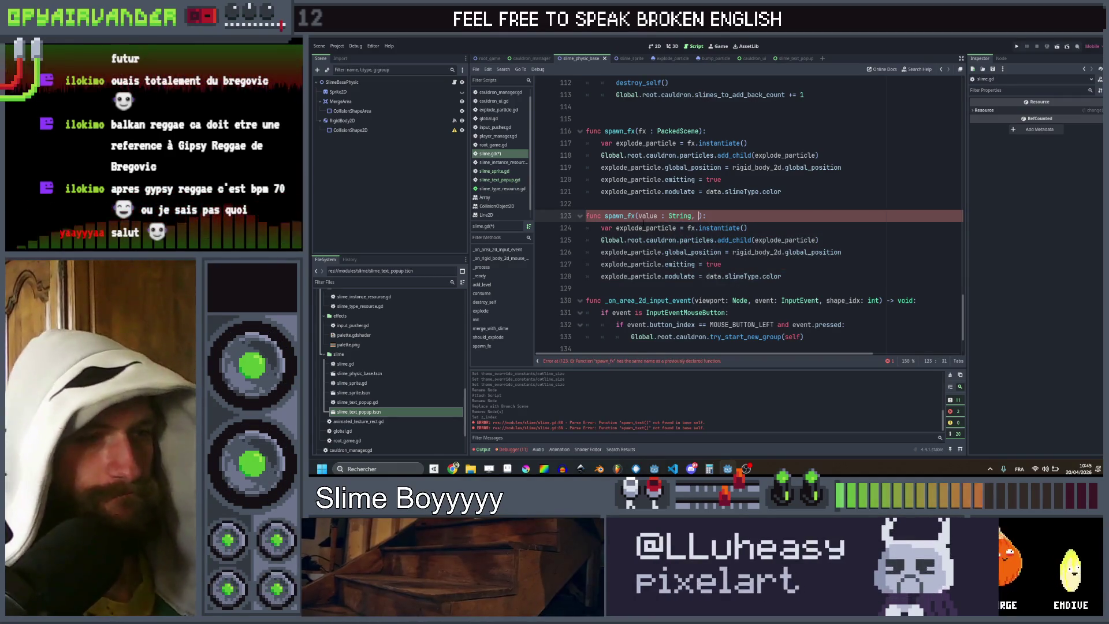
{"action": "type", "text": "r : Color"}
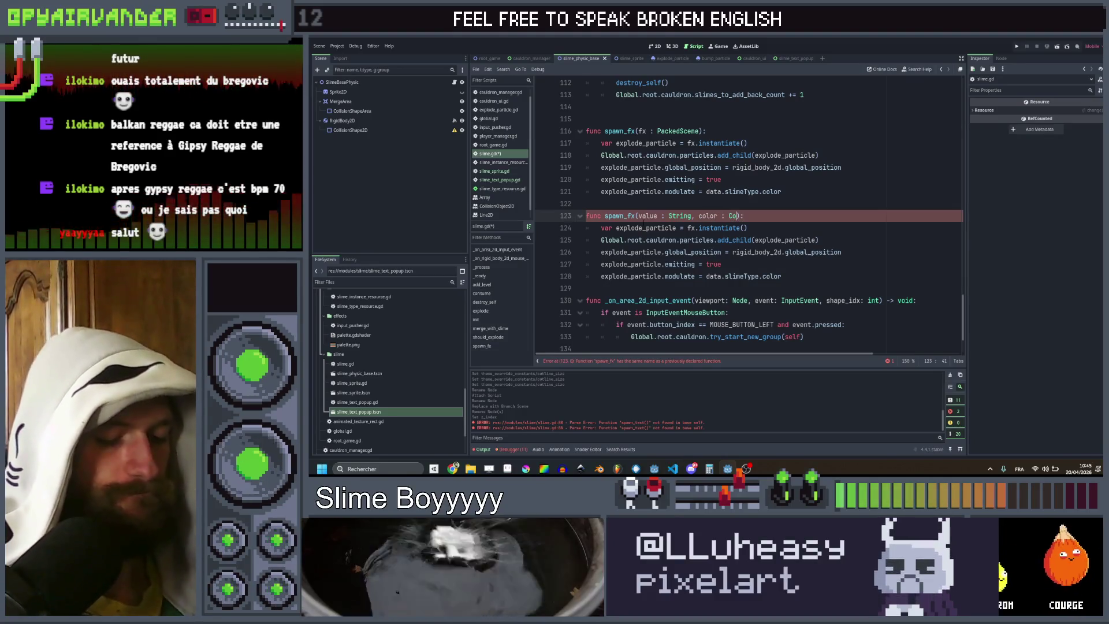
{"action": "key", "text": "Down"}
{"action": "scroll", "coordinate": [642, 222], "scroll_direction": "right", "scroll_amount": 2}
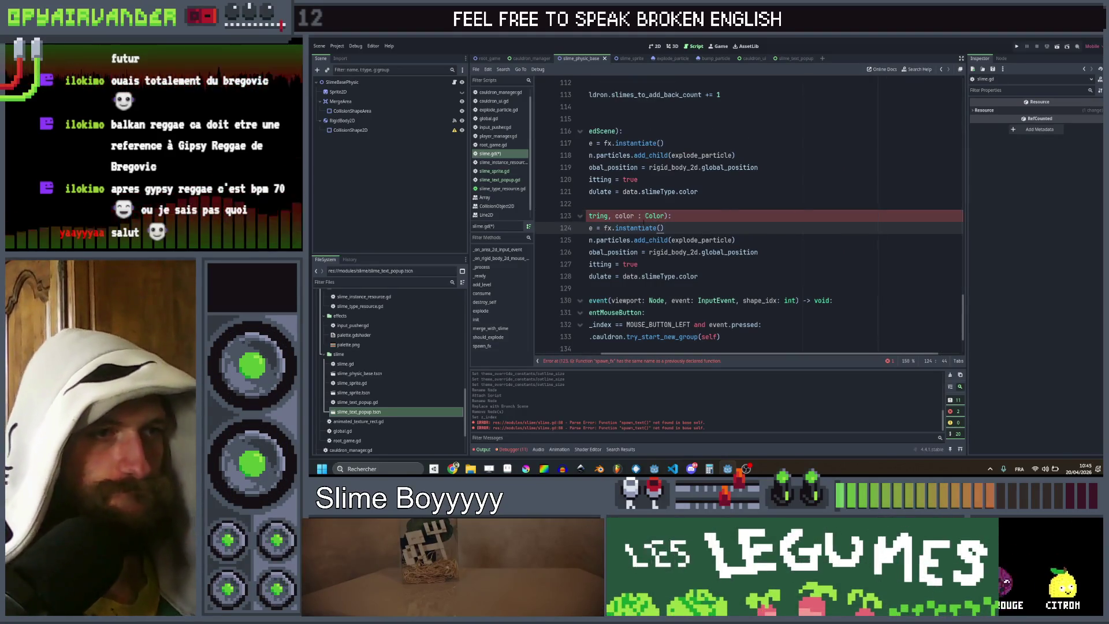
{"action": "scroll", "coordinate": [642, 222], "scroll_direction": "up", "scroll_amount": 7}
{"action": "scroll", "coordinate": [745, 213], "scroll_direction": "left", "scroll_amount": 2}
{"action": "scroll", "coordinate": [745, 213], "scroll_direction": "up", "scroll_amount": 20}
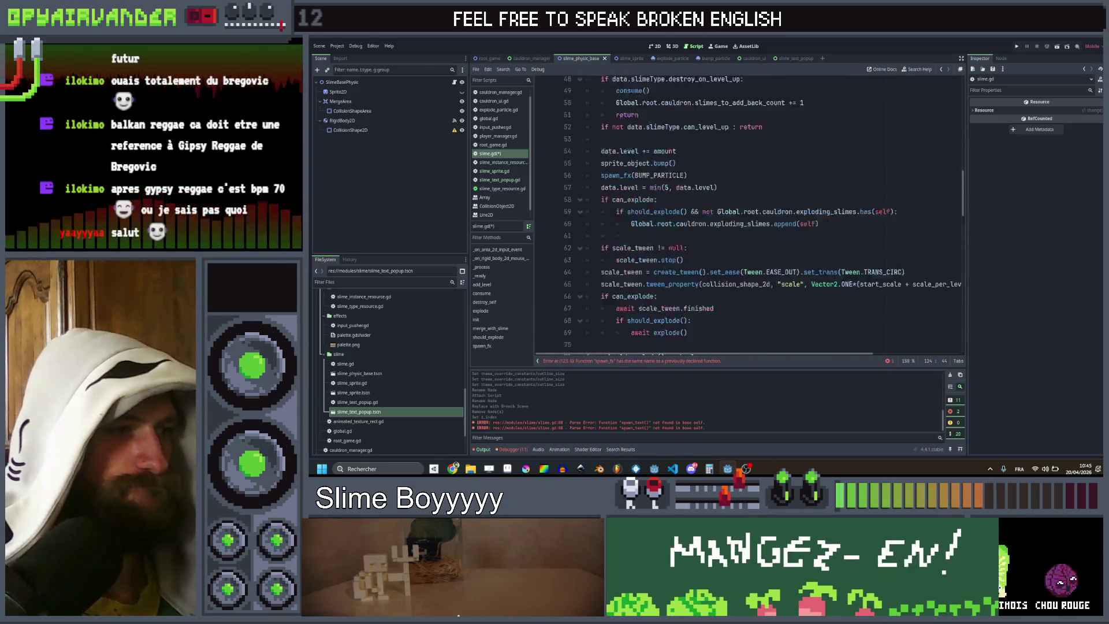
Step: Drop slime_text_popup.tscn in as a SLIME_TEXT_POPUP preload, move it to line 11, and save
{"action": "mouse_move", "coordinate": [375, 412]}
{"action": "left_mouse_down"}
{"action": "mouse_move", "coordinate": [722, 220]}
{"action": "mouse_move", "coordinate": [782, 244]}
{"action": "left_mouse_up"}
{"action": "key", "text": "alt+Up"}
{"action": "key", "text": "alt+Up"}
{"action": "key", "text": "alt+Up"}
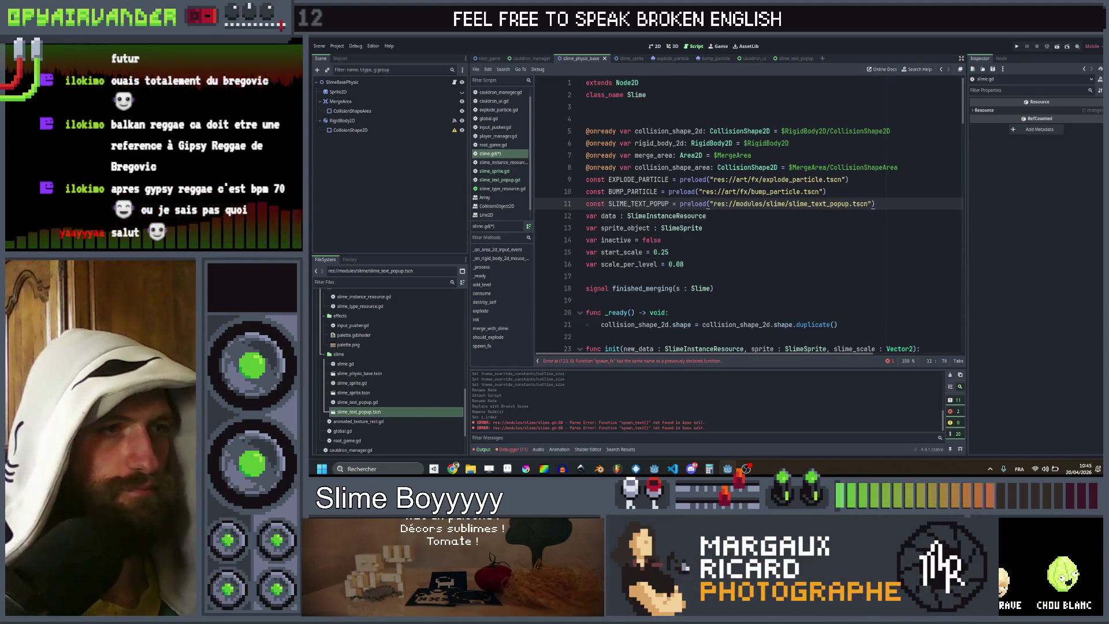
{"action": "scroll", "coordinate": [924, 249], "scroll_direction": "down", "scroll_amount": 15}
{"action": "key", "text": "ctrl+s"}
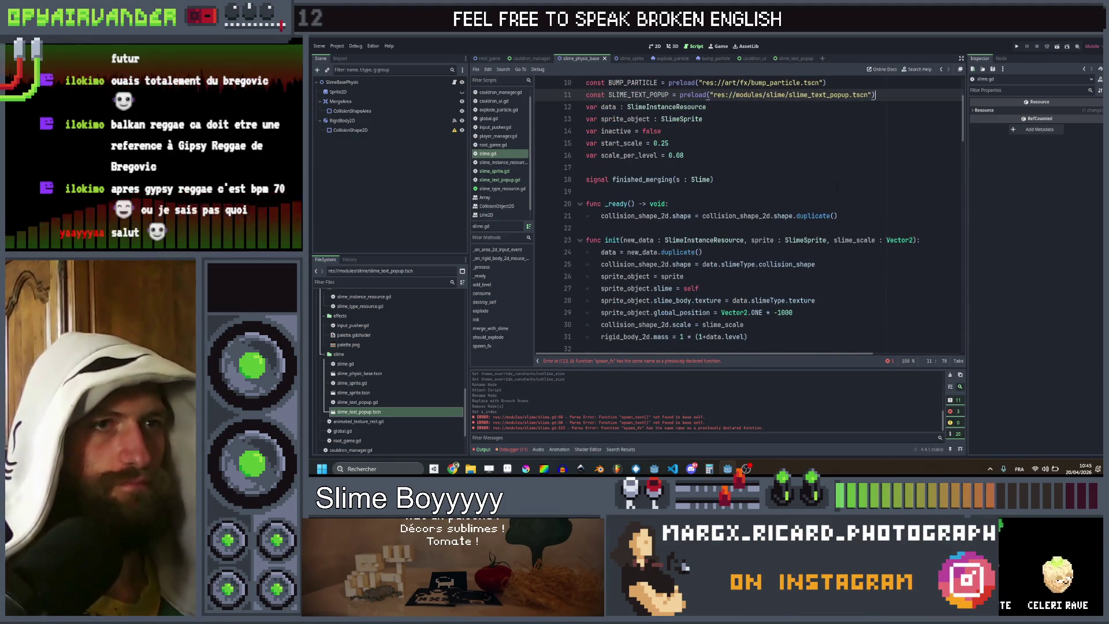
{"action": "key", "text": "Return"}
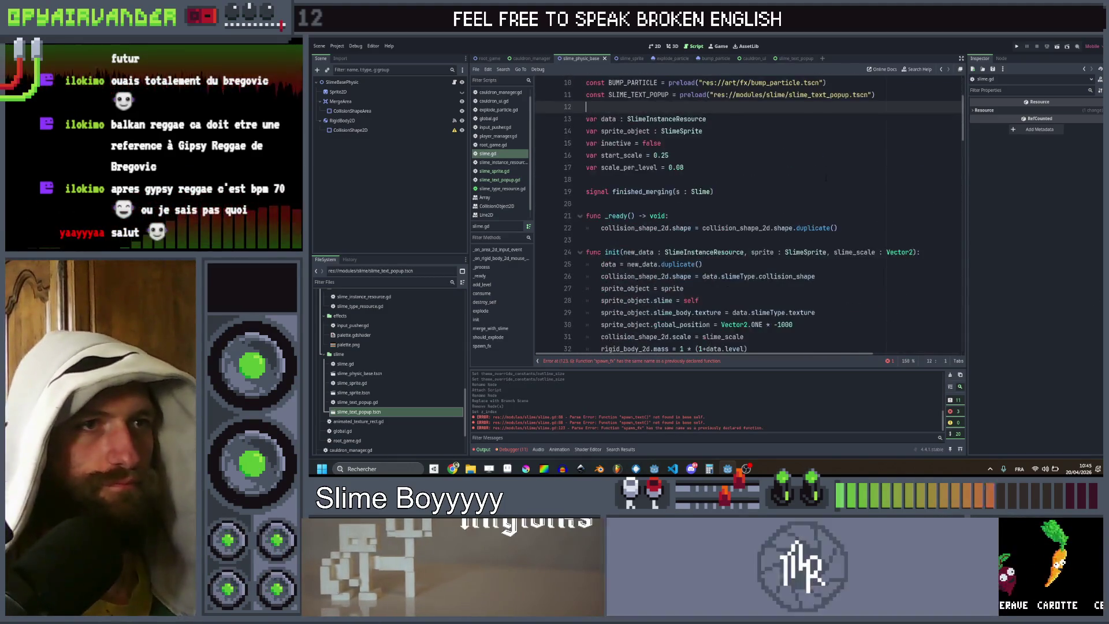
{"action": "scroll", "coordinate": [744, 214], "scroll_direction": "down", "scroll_amount": 15}
{"action": "scroll", "coordinate": [745, 214], "scroll_direction": "down", "scroll_amount": 15}
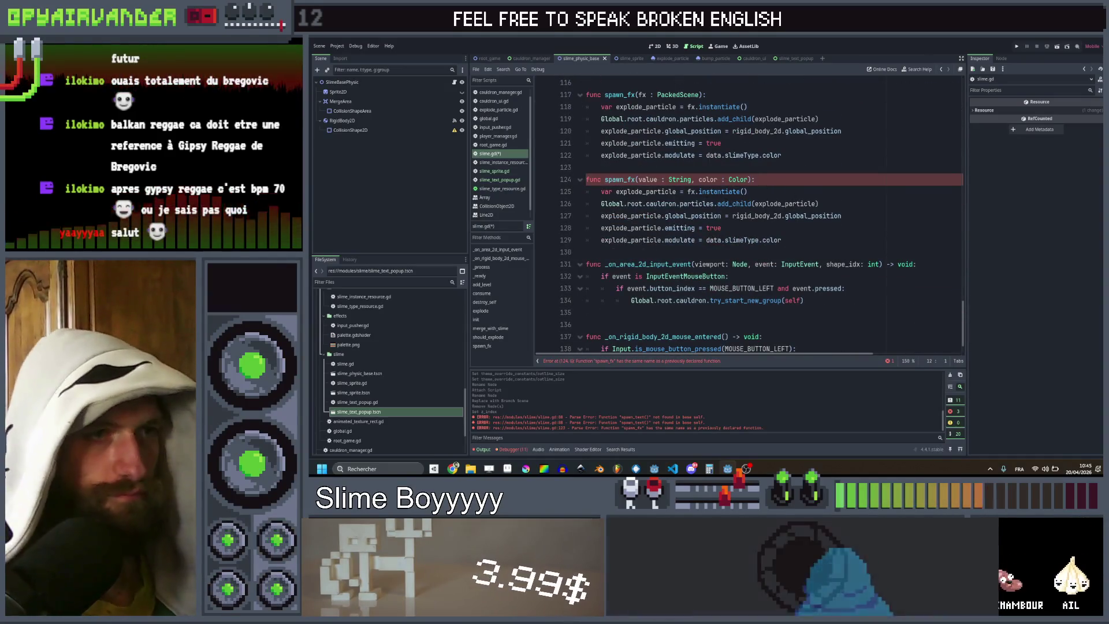
Step: Instantiate SLIME_TEXT_POPUP instead of fx, storing it in new_text : SlimeTextPopup
{"action": "left_click", "coordinate": [690, 191]}
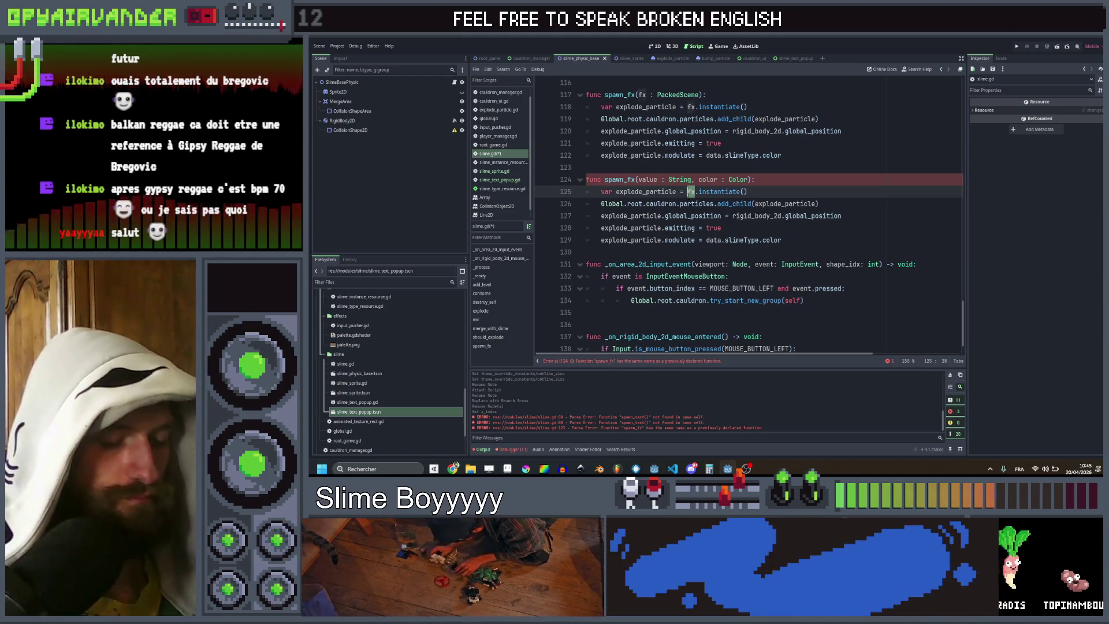
{"action": "type", "text": "TEX"}
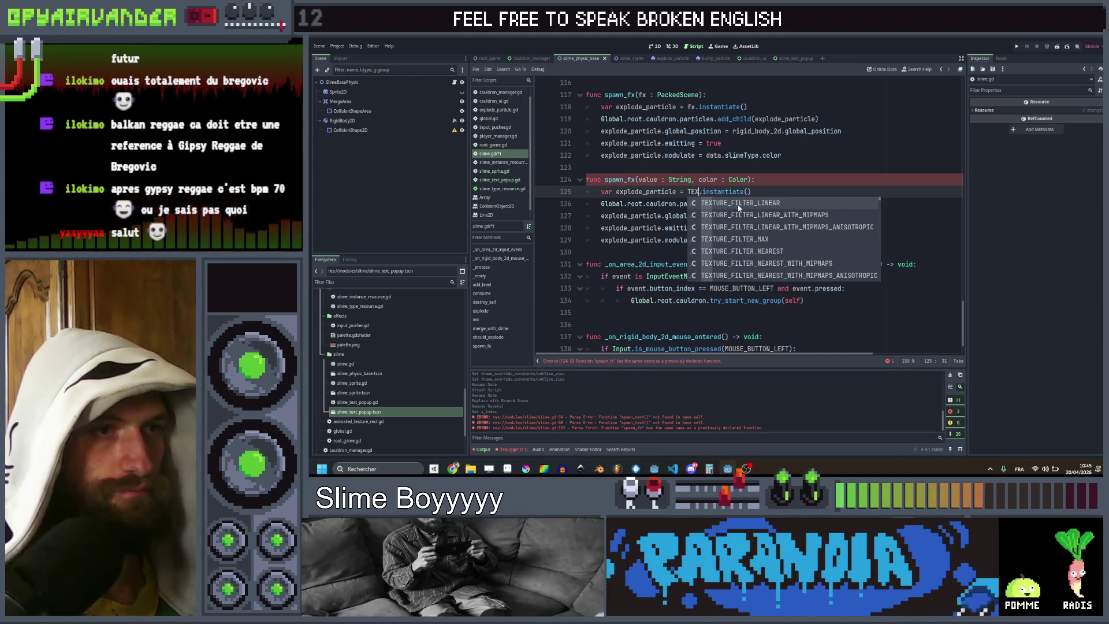
{"action": "key", "text": "BackSpace"}
{"action": "key", "text": "BackSpace"}
{"action": "key", "text": "BackSpace"}
{"action": "type", "text": "SLIM"}
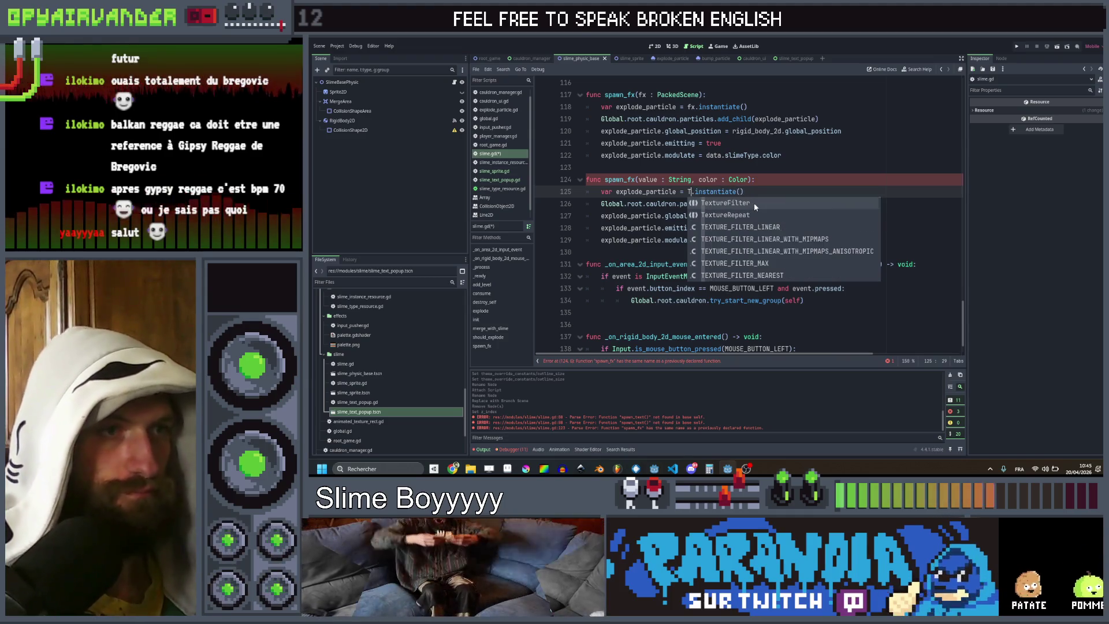
{"action": "key", "text": "Return"}
{"action": "key", "text": "ctrl+Left"}
{"action": "key", "text": "ctrl+Left"}
{"action": "key", "text": "ctrl+Left"}
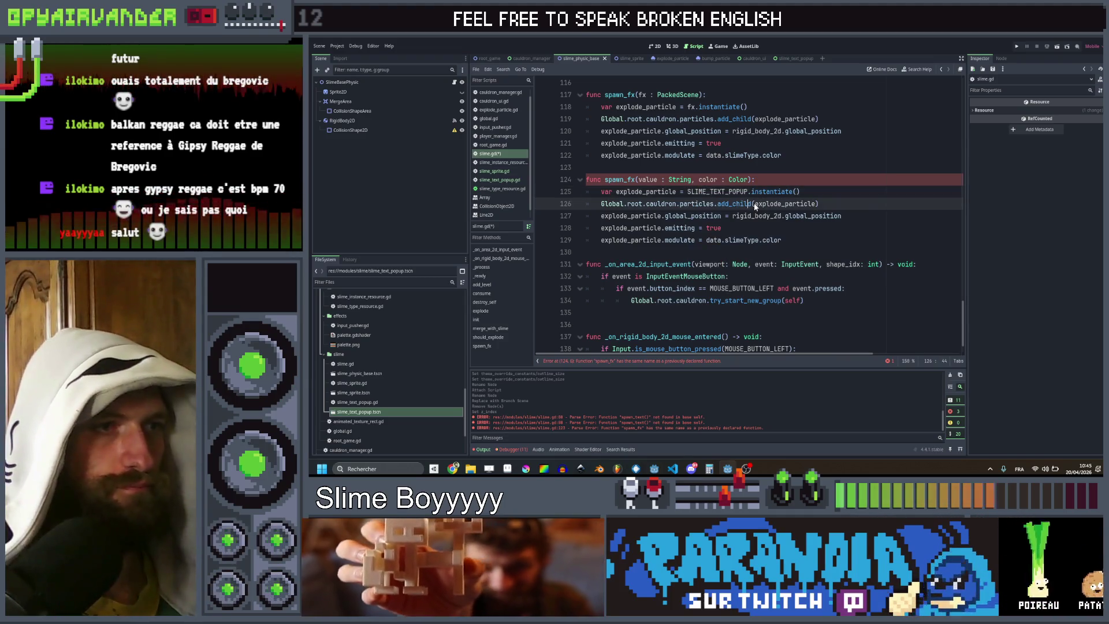
{"action": "key", "text": "ctrl+shift+Right"}
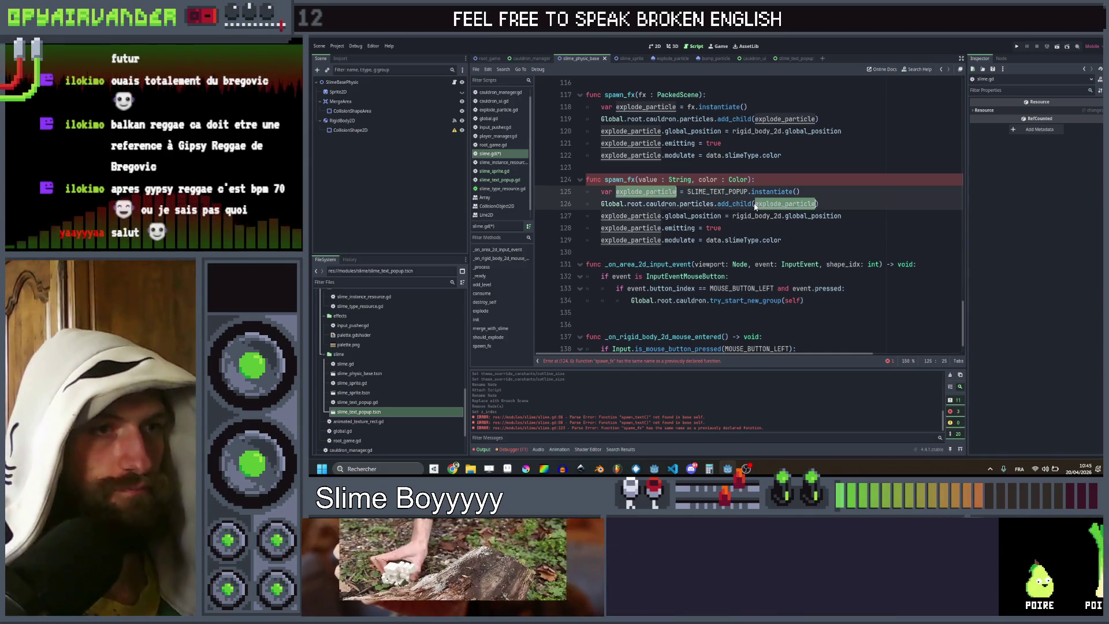
{"action": "type", "text": "slime"}
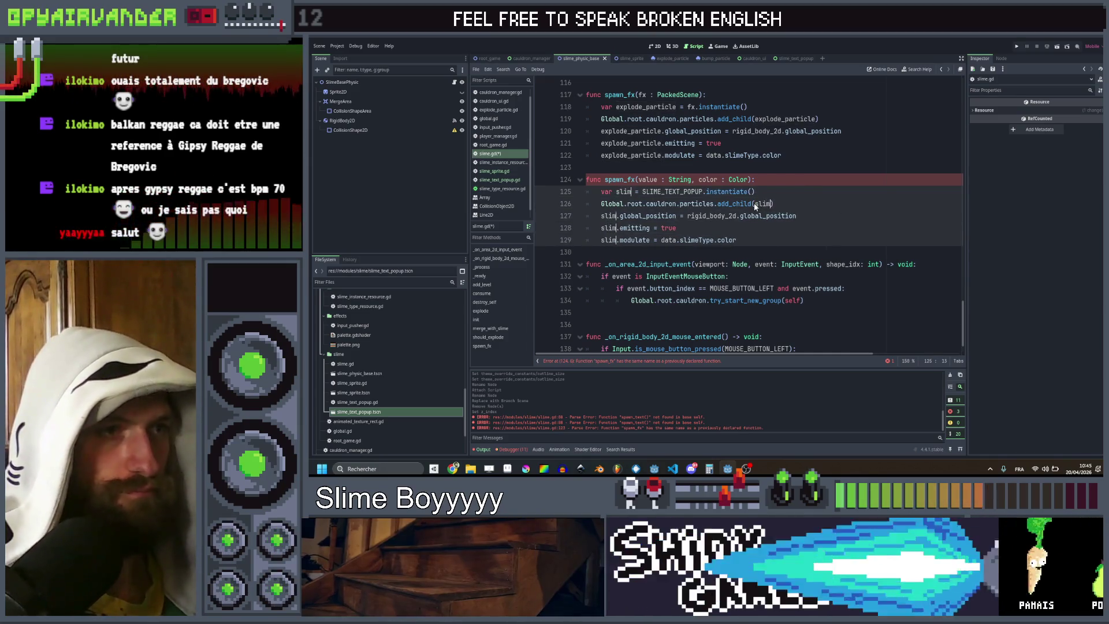
{"action": "type", "text": "_text"}
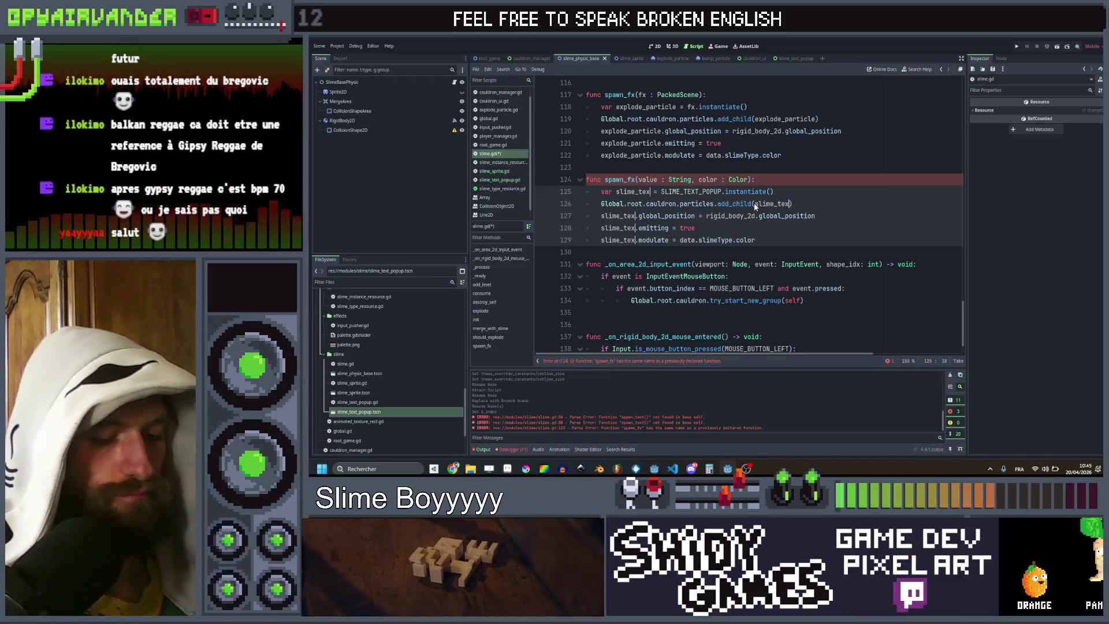
{"action": "key", "text": "shift+Right"}
{"action": "key", "text": "shift+Right"}
{"action": "type", "text": "new"}
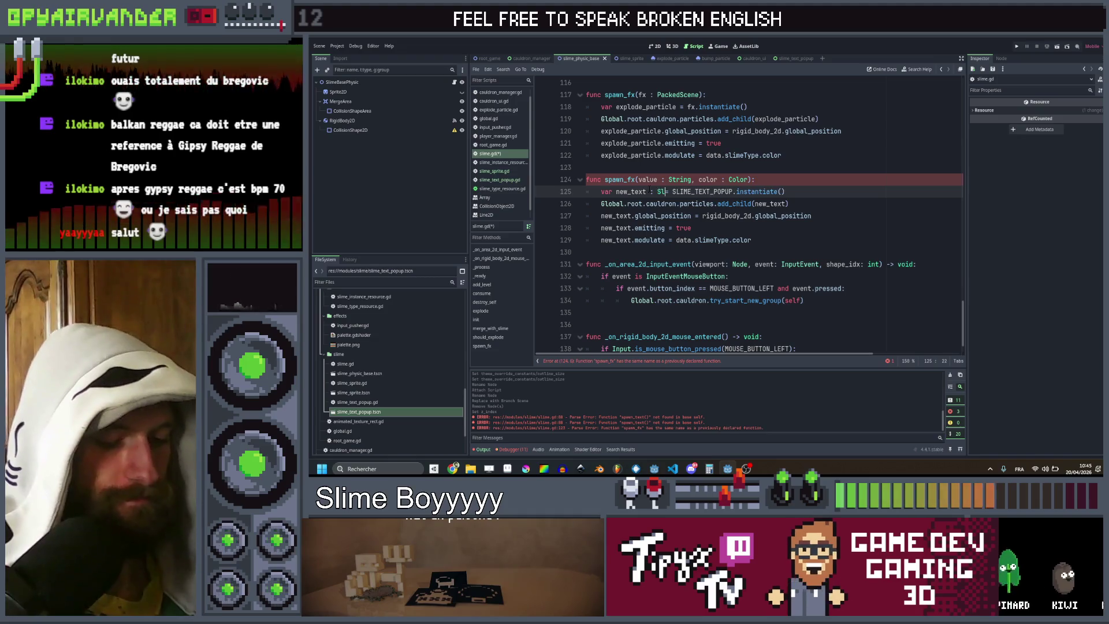
{"action": "type", "text": "imeTextPopup"}
{"action": "key", "text": "Return"}
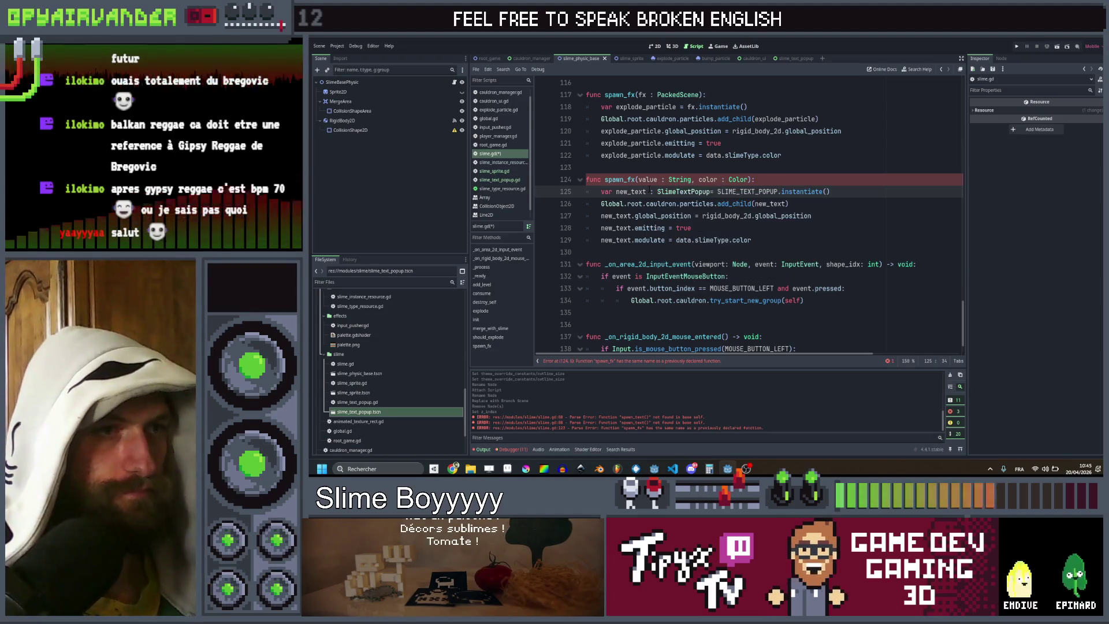
Step: Rename the function to spawn_text and replace the emitting/modulate lines with new_text.init(value, color)
{"action": "left_click", "coordinate": [802, 203]}
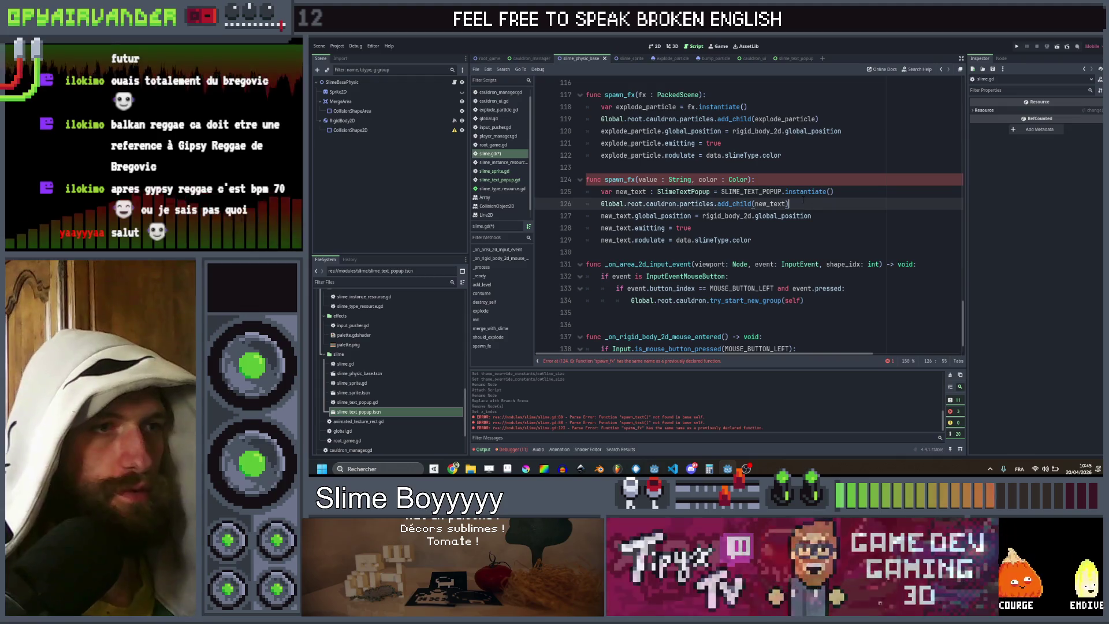
{"action": "left_click_drag", "start_coordinate": [720, 215], "coordinate": [651, 227]}
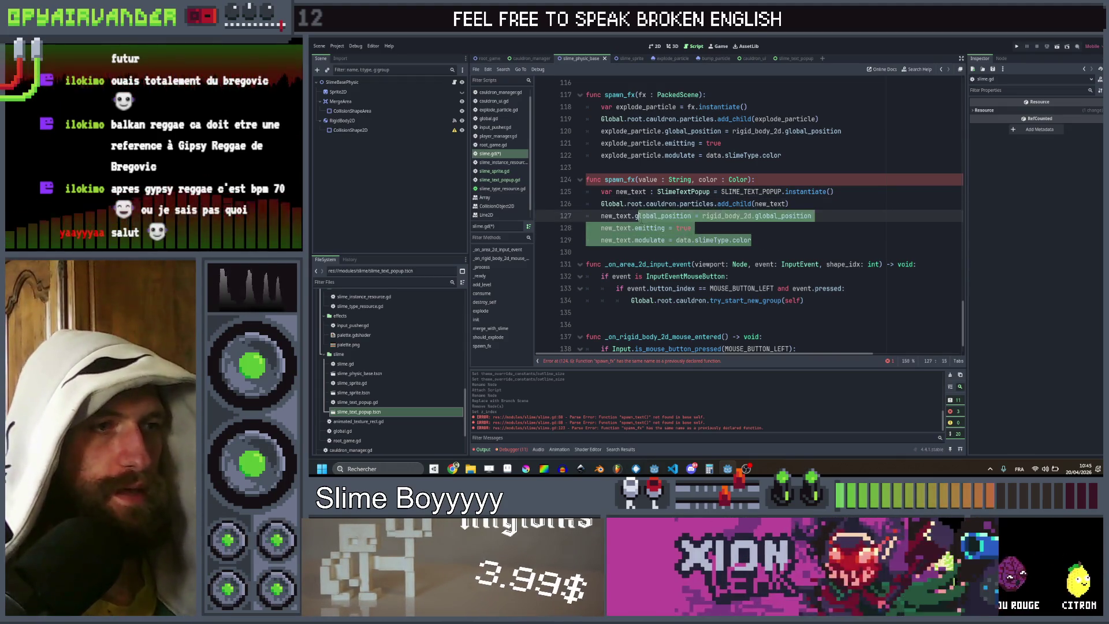
{"action": "left_click_drag", "start_coordinate": [751, 240], "coordinate": [631, 228]}
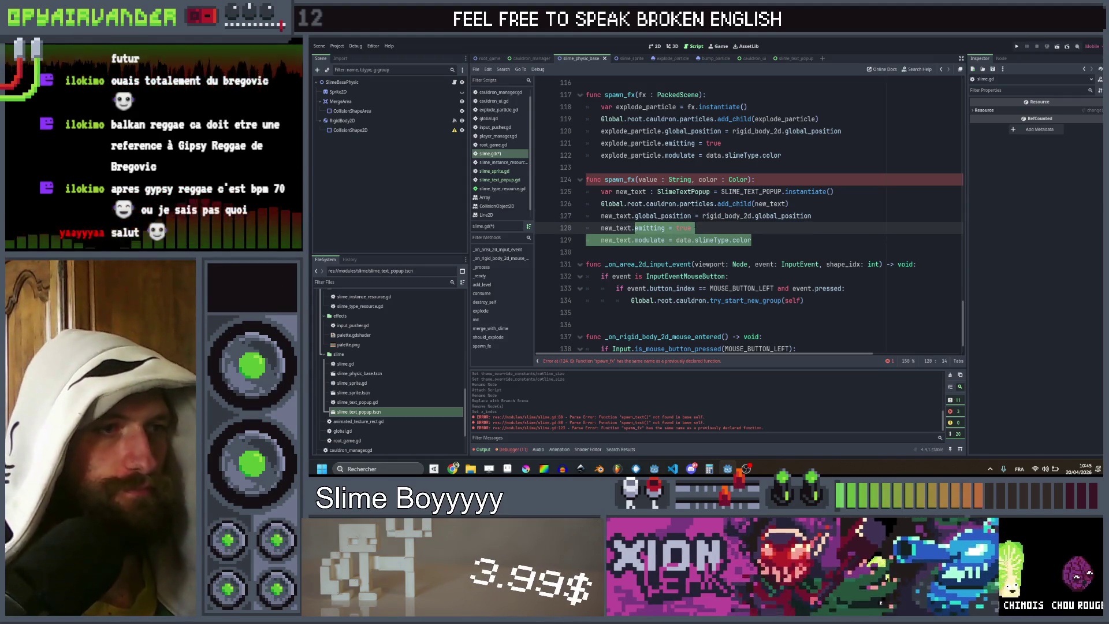
{"action": "left_click", "coordinate": [633, 179]}
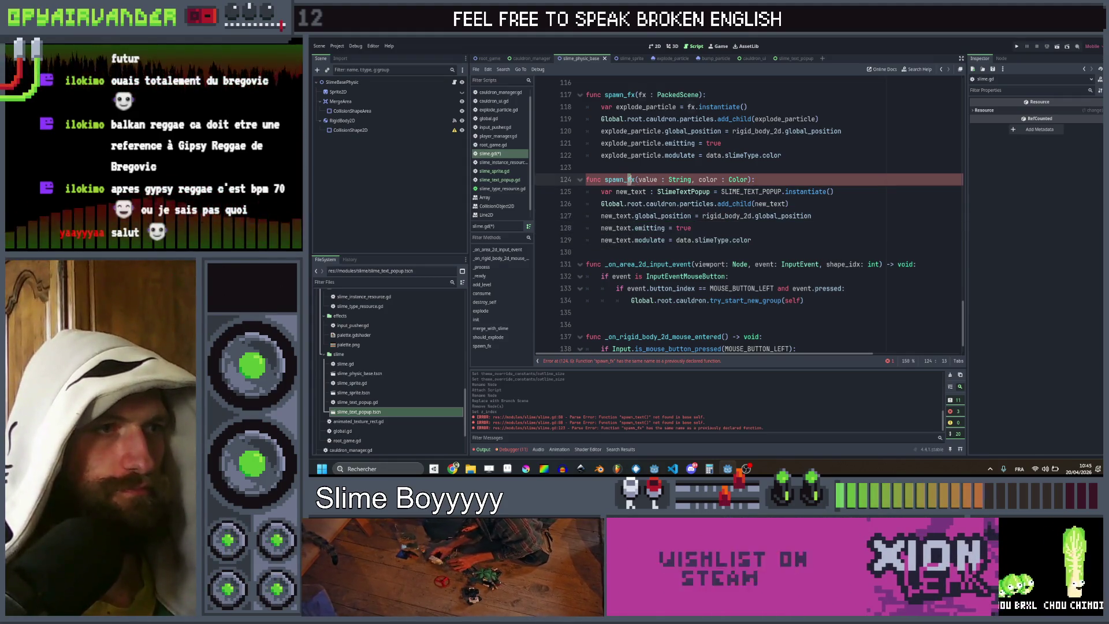
{"action": "type", "text": "t"}
{"action": "key", "text": "BackSpace"}
{"action": "key", "text": "BackSpace"}
{"action": "type", "text": "text"}
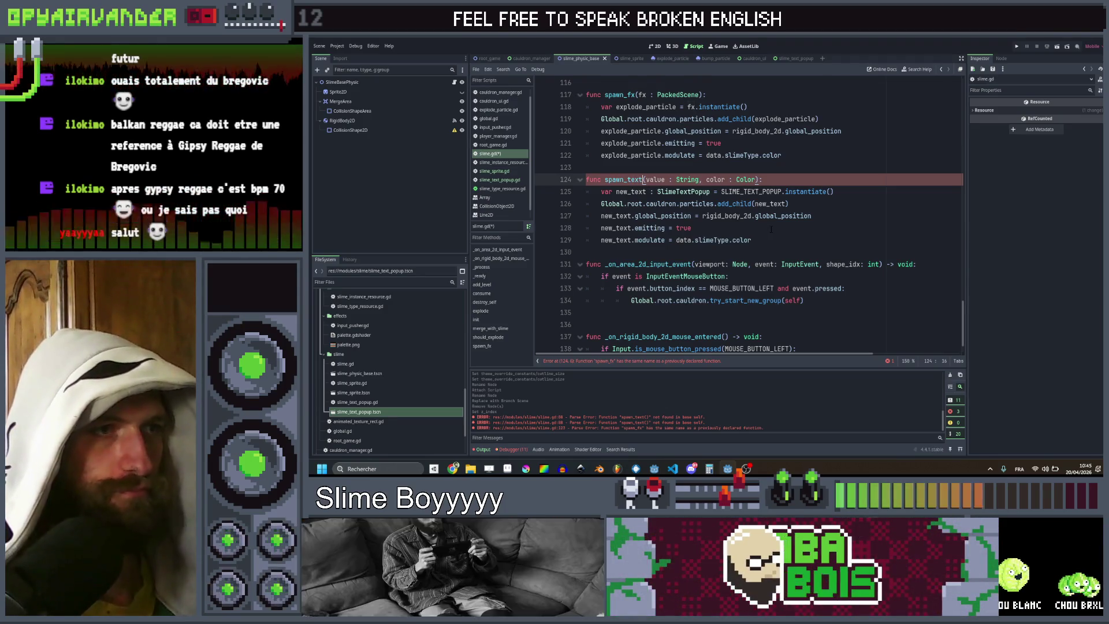
{"action": "left_click", "coordinate": [771, 239]}
{"action": "mouse_move", "coordinate": [750, 240]}
{"action": "left_mouse_down"}
{"action": "mouse_move", "coordinate": [638, 216]}
{"action": "mouse_move", "coordinate": [654, 229]}
{"action": "mouse_move", "coordinate": [634, 227]}
{"action": "left_mouse_up"}
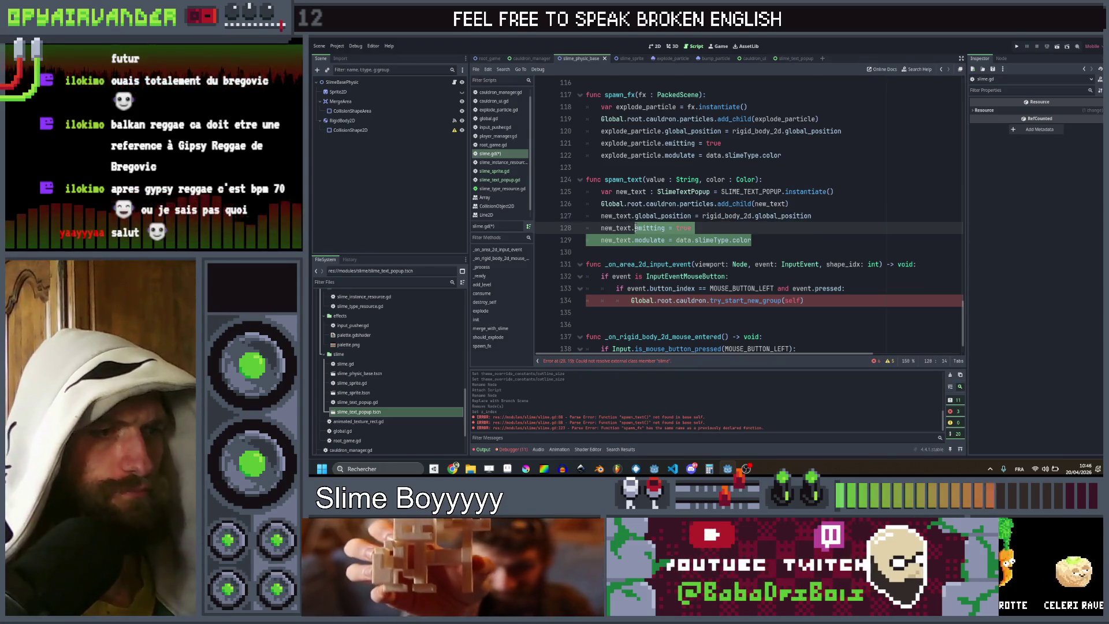
{"action": "type", "text": "init(valu"}
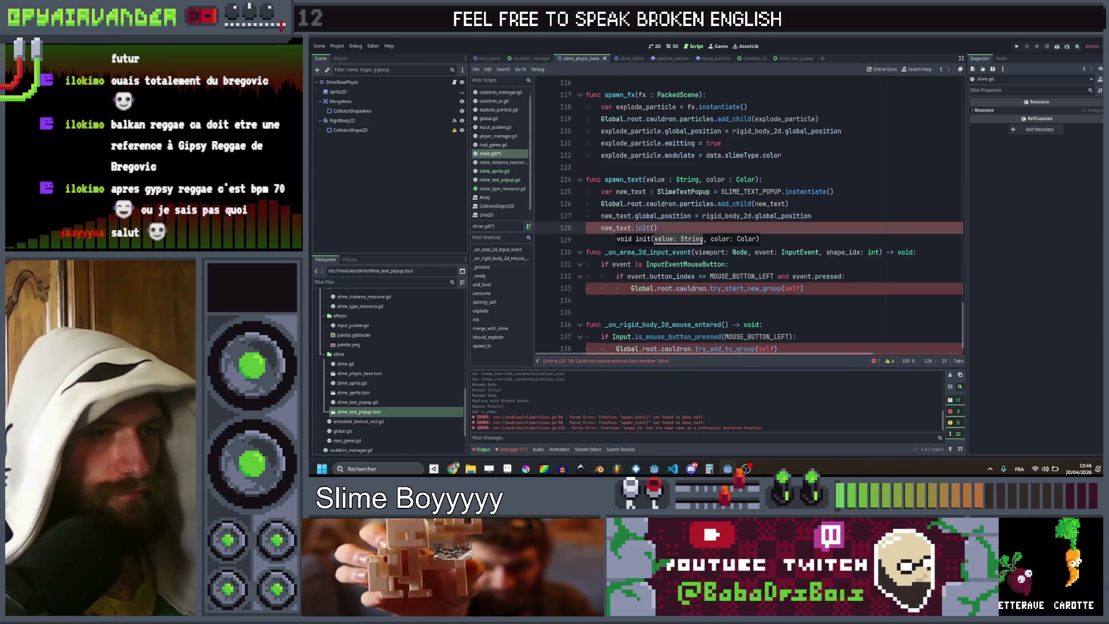
{"action": "type", "text": "e, colo"}
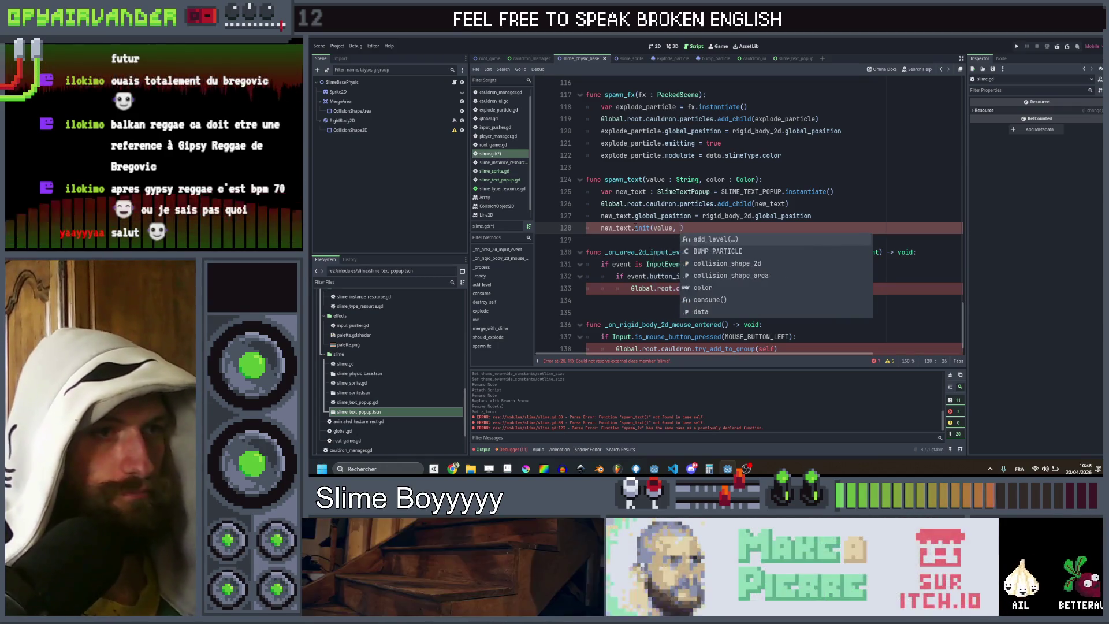
{"action": "type", "text": "r)"}
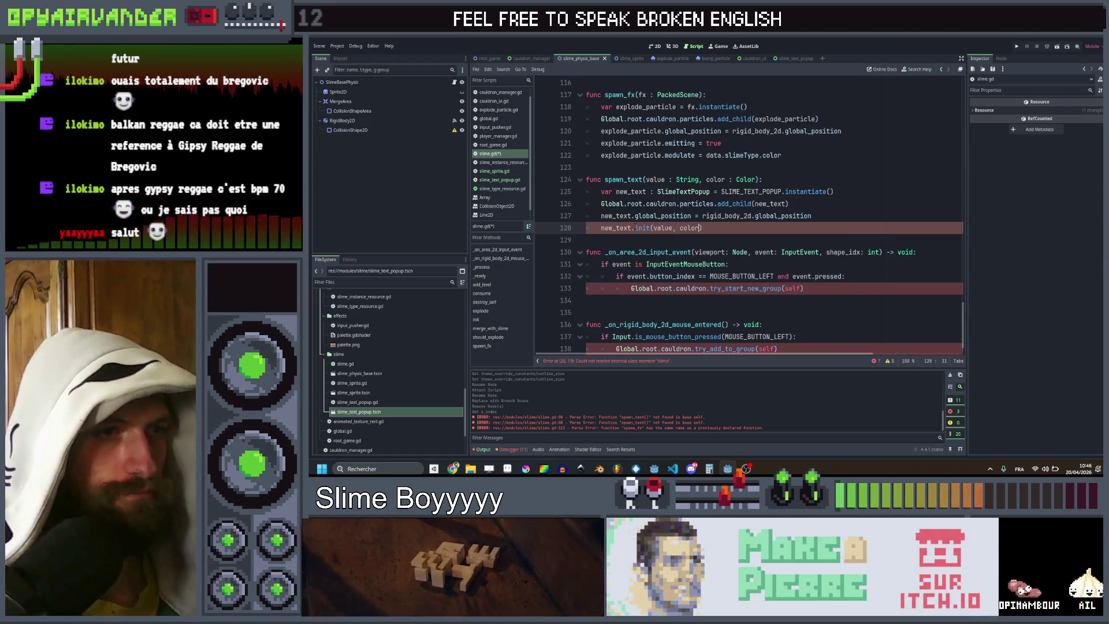
{"action": "key", "text": "ctrl+s"}
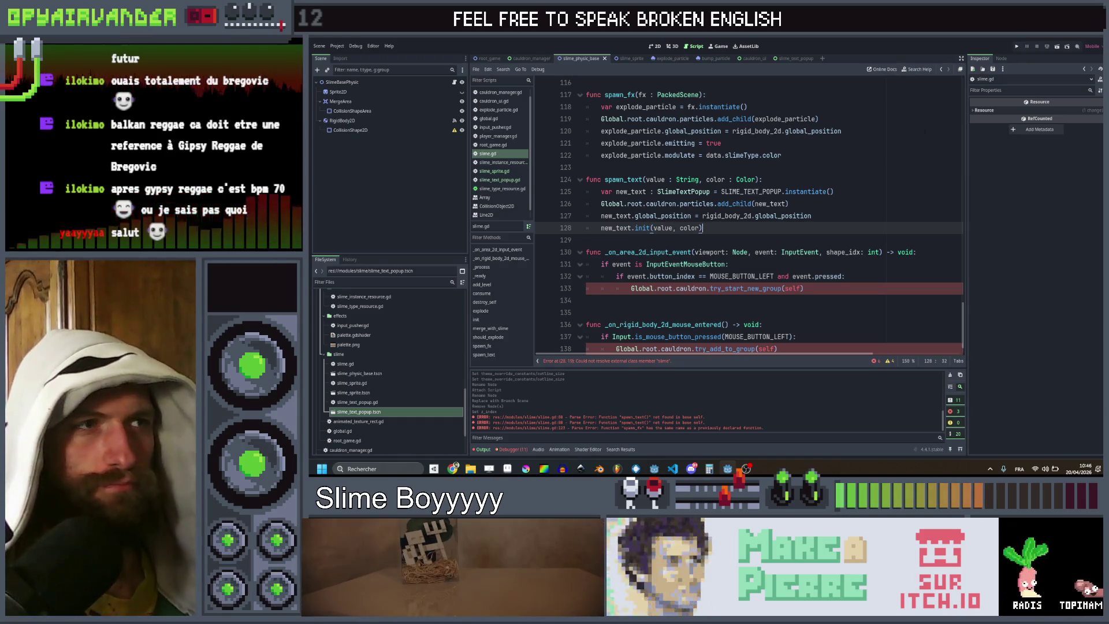
{"action": "left_click", "coordinate": [925, 131]}
{"action": "left_click", "coordinate": [1015, 46]}
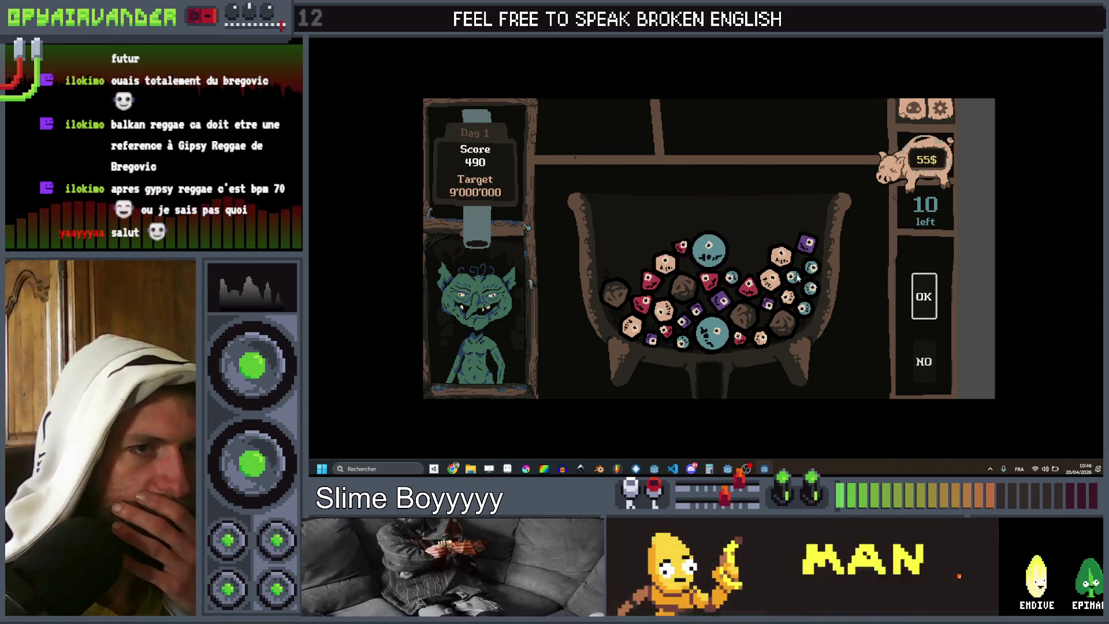
{"action": "left_click_drag", "start_coordinate": [800, 276], "coordinate": [808, 311]}
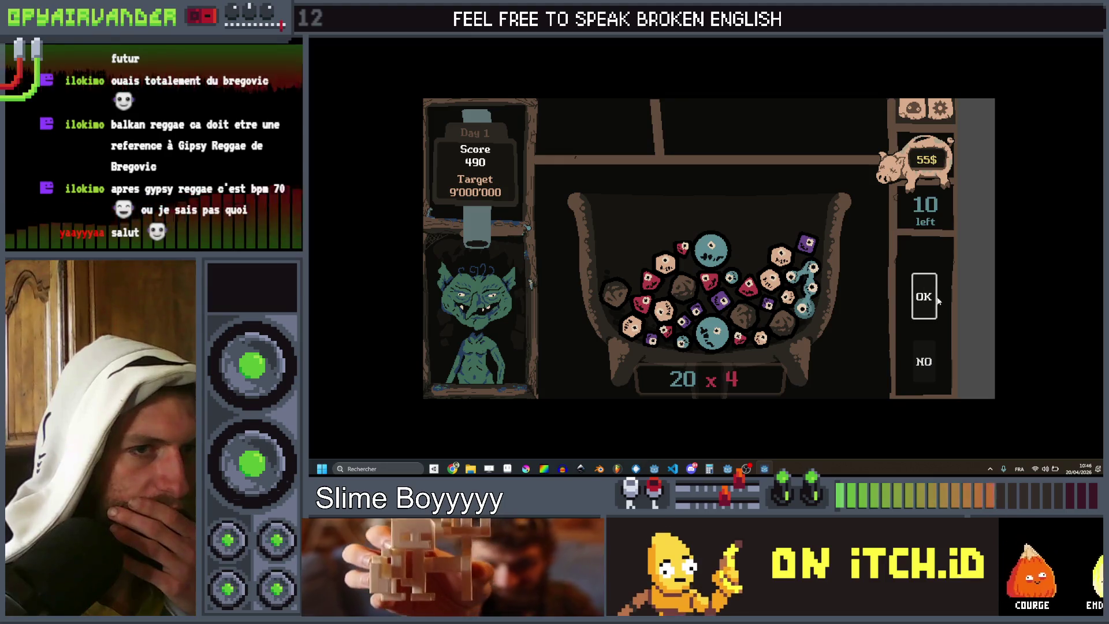
{"action": "left_click", "coordinate": [926, 303]}
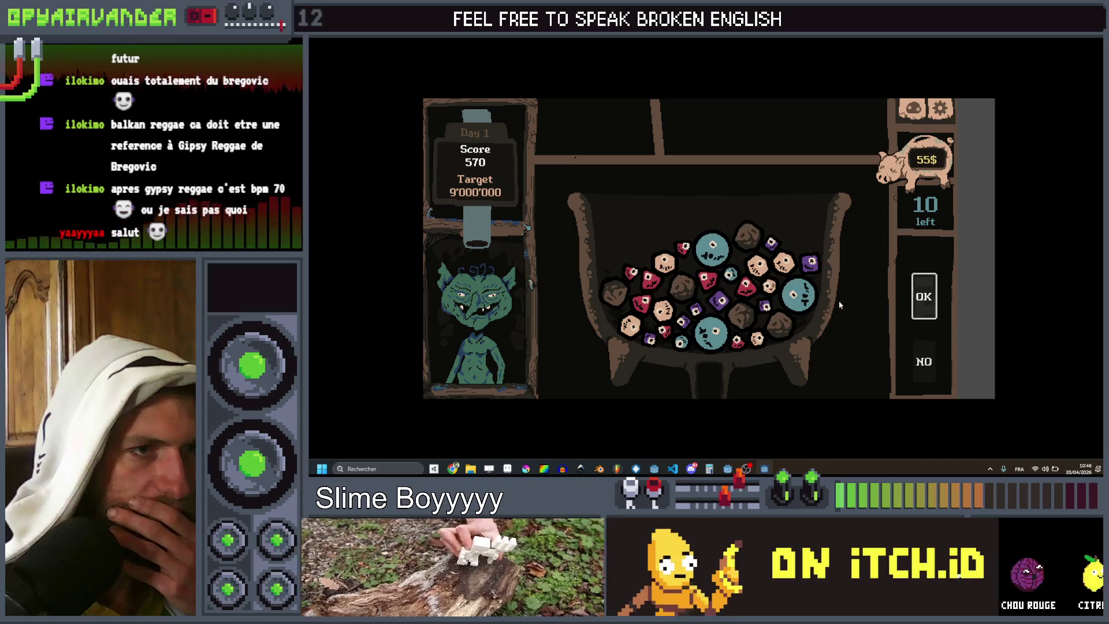
{"action": "mouse_move", "coordinate": [649, 280]}
{"action": "left_mouse_down"}
{"action": "mouse_move", "coordinate": [646, 301]}
{"action": "mouse_move", "coordinate": [632, 271]}
{"action": "left_mouse_up"}
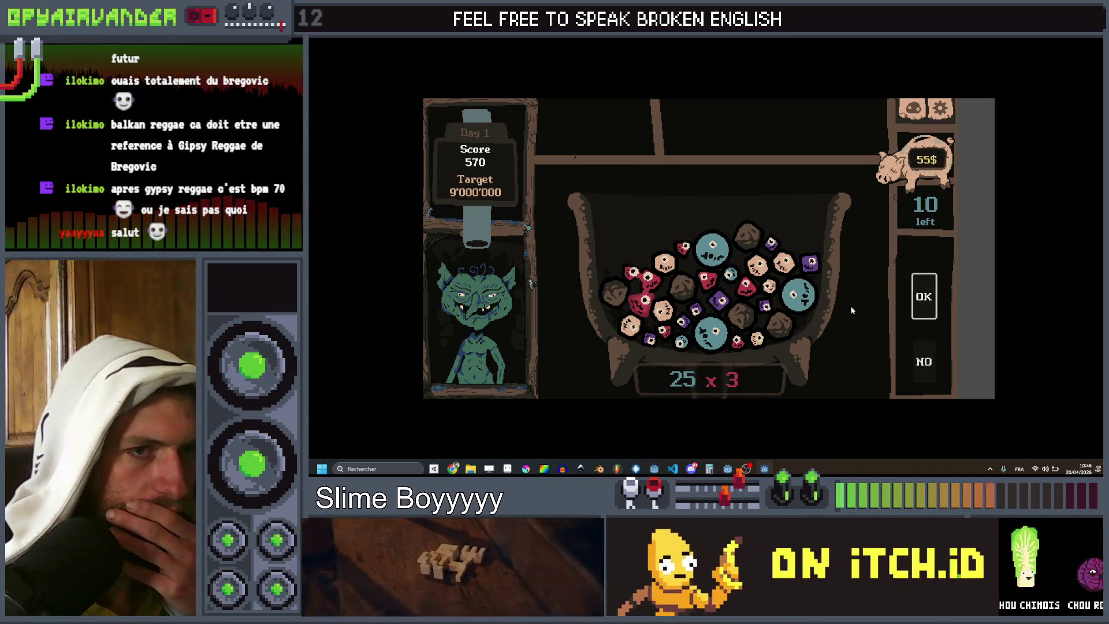
{"action": "left_click", "coordinate": [912, 303]}
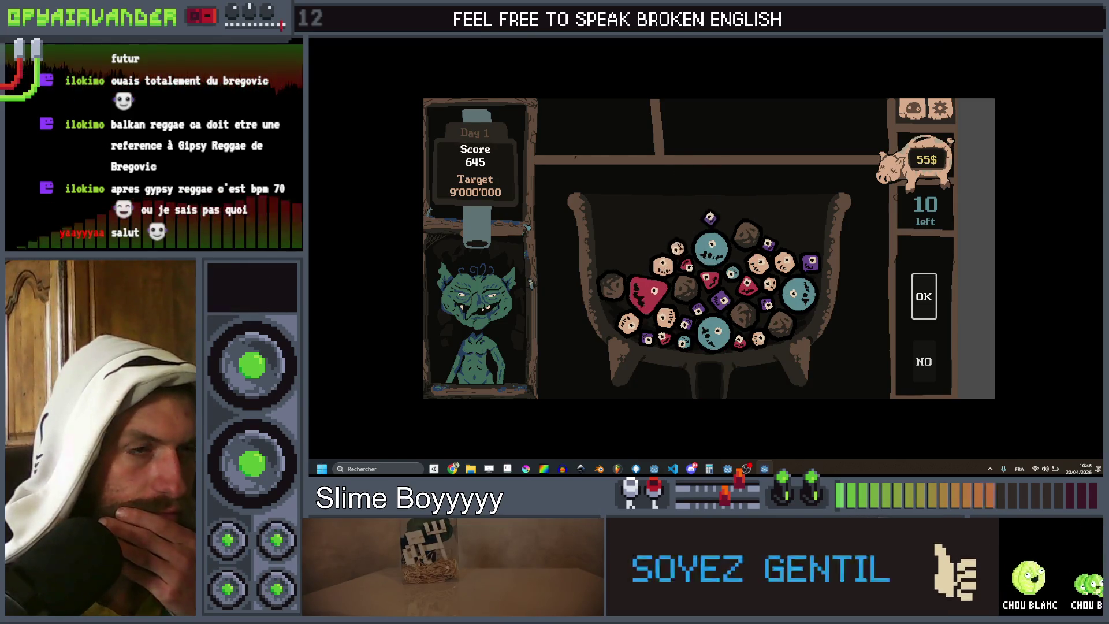
{"action": "key", "text": "F8"}
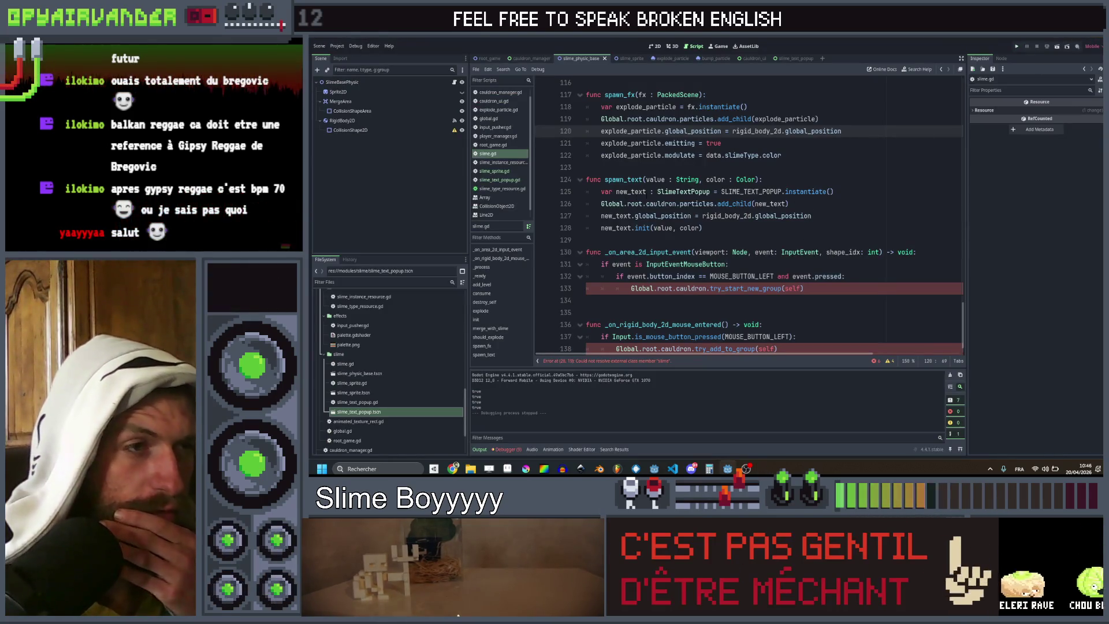
Step: Add new_text via sprite_object.get_parent().add_child on line 126, save slime.gd, and run the project
{"action": "left_click", "coordinate": [685, 204]}
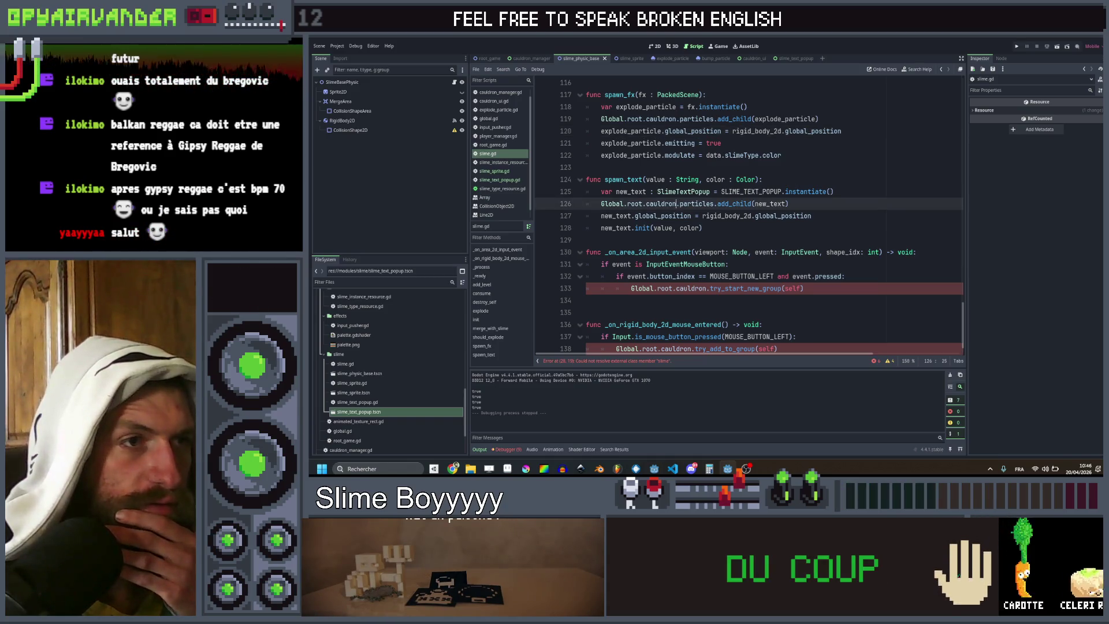
{"action": "left_click", "coordinate": [714, 203]}
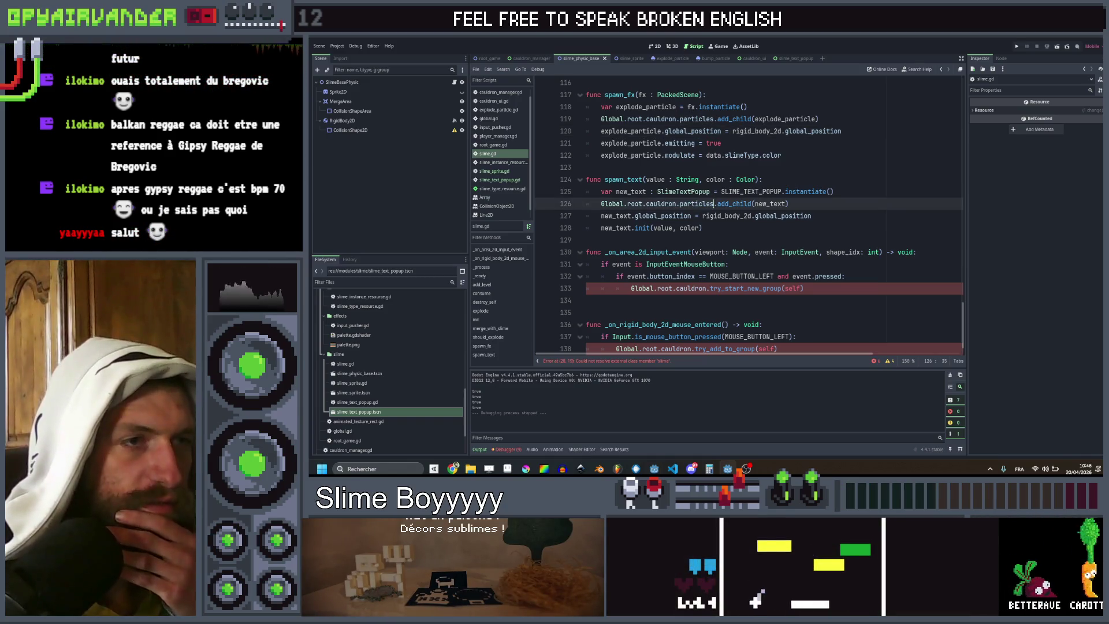
{"action": "left_click_drag", "start_coordinate": [714, 203], "coordinate": [601, 203]}
{"action": "type", "text": "slime.add_child(new"}
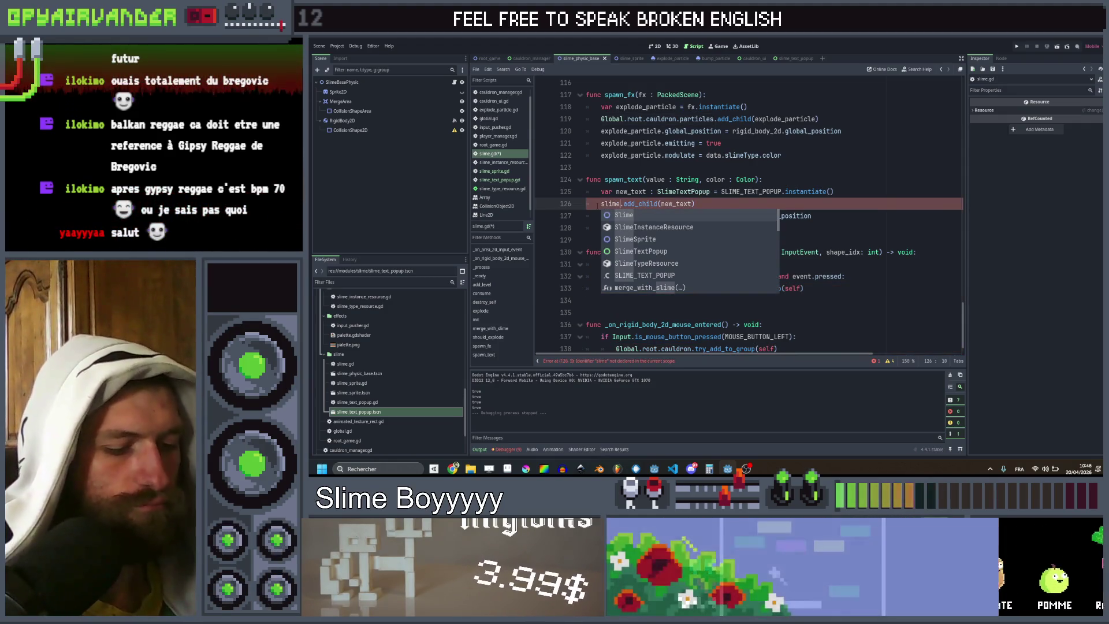
{"action": "type", "text": "_te"}
{"action": "key", "text": "BackSpace"}
{"action": "key", "text": "BackSpace"}
{"action": "key", "text": "BackSpace"}
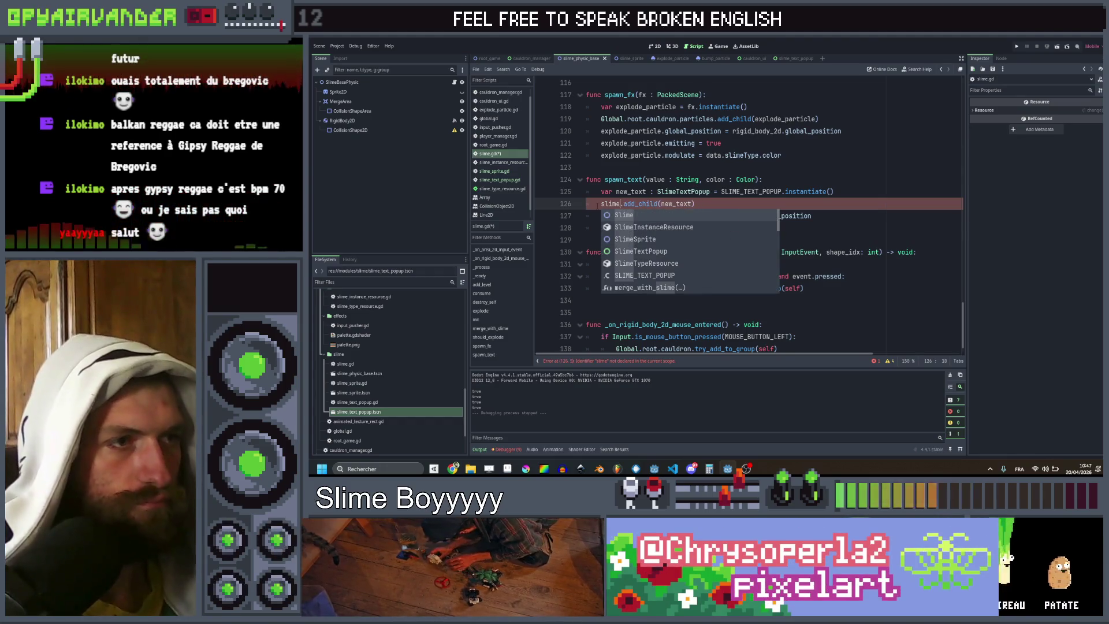
{"action": "type", "text": "_spr"}
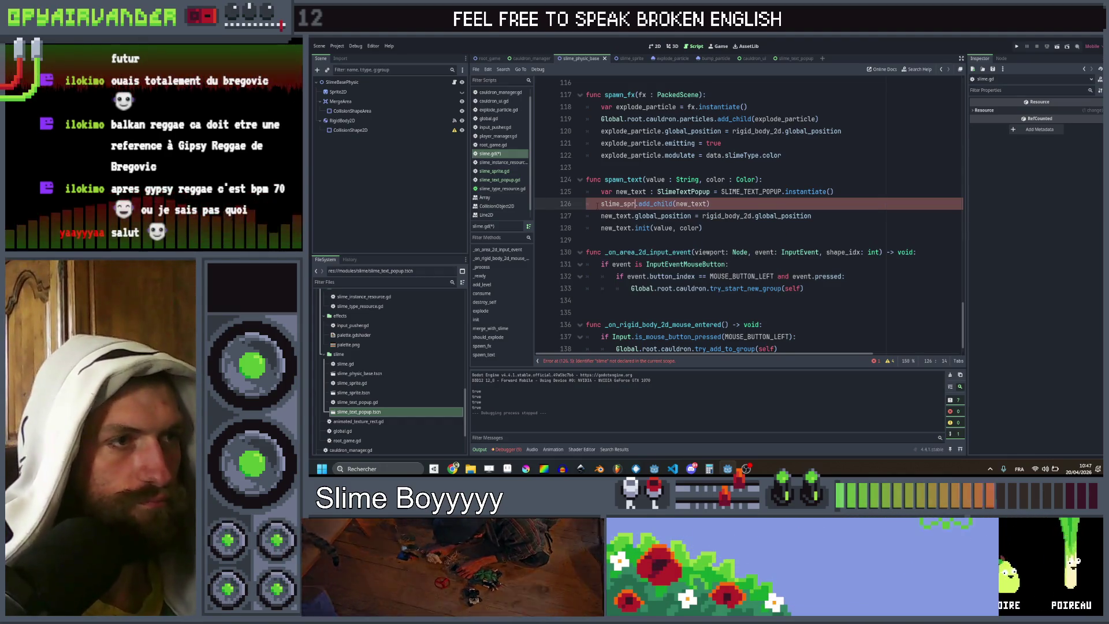
{"action": "type", "text": "pr"}
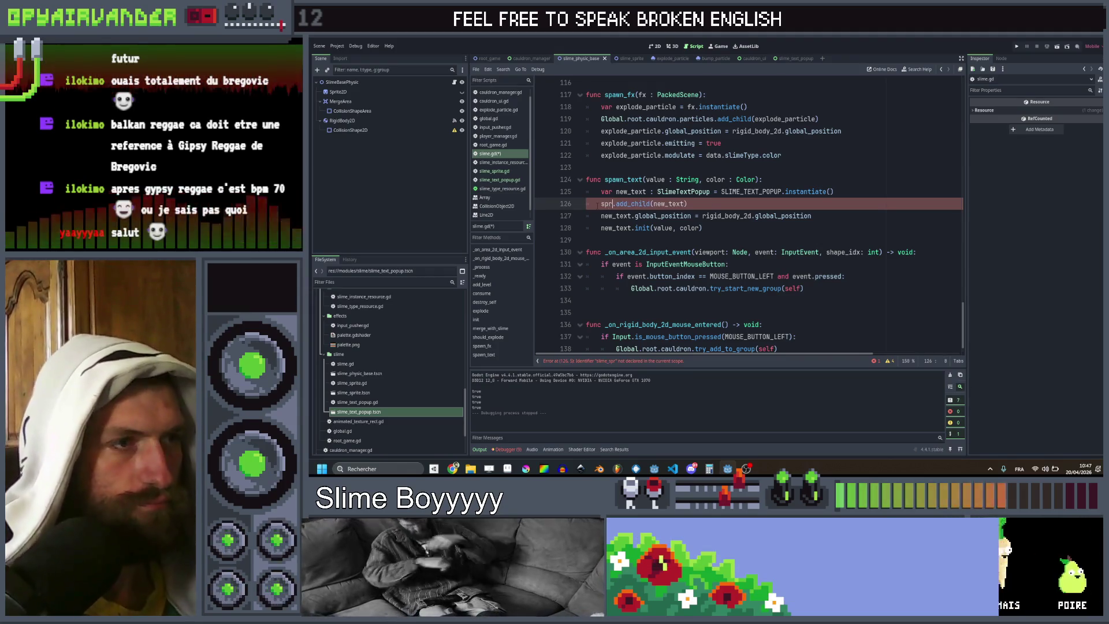
{"action": "type", "text": "_object.pa"}
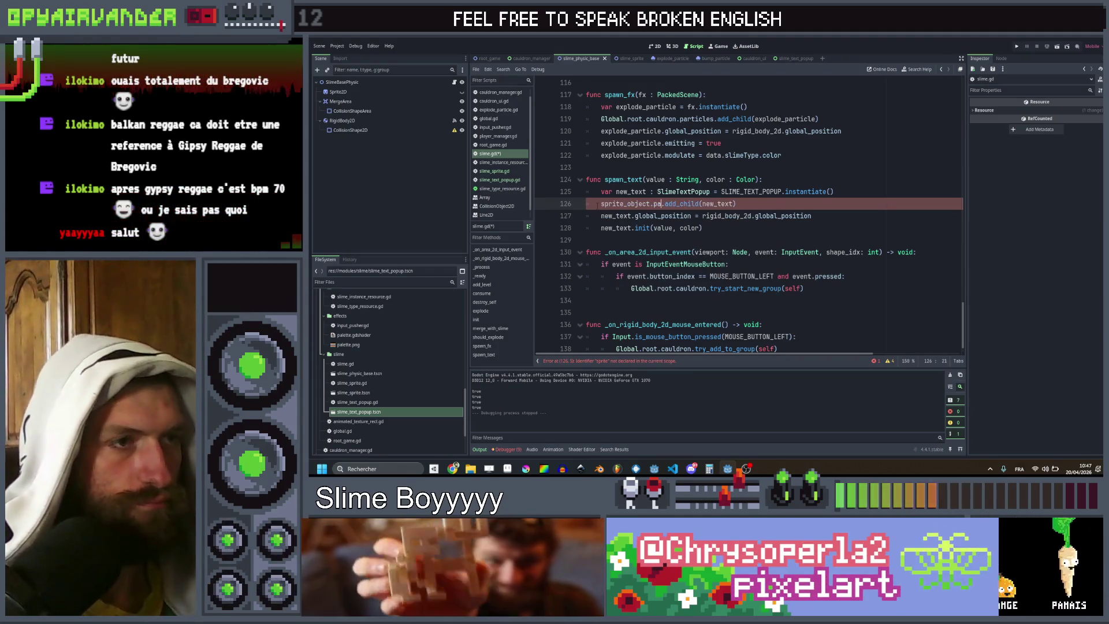
{"action": "type", "text": "ren"}
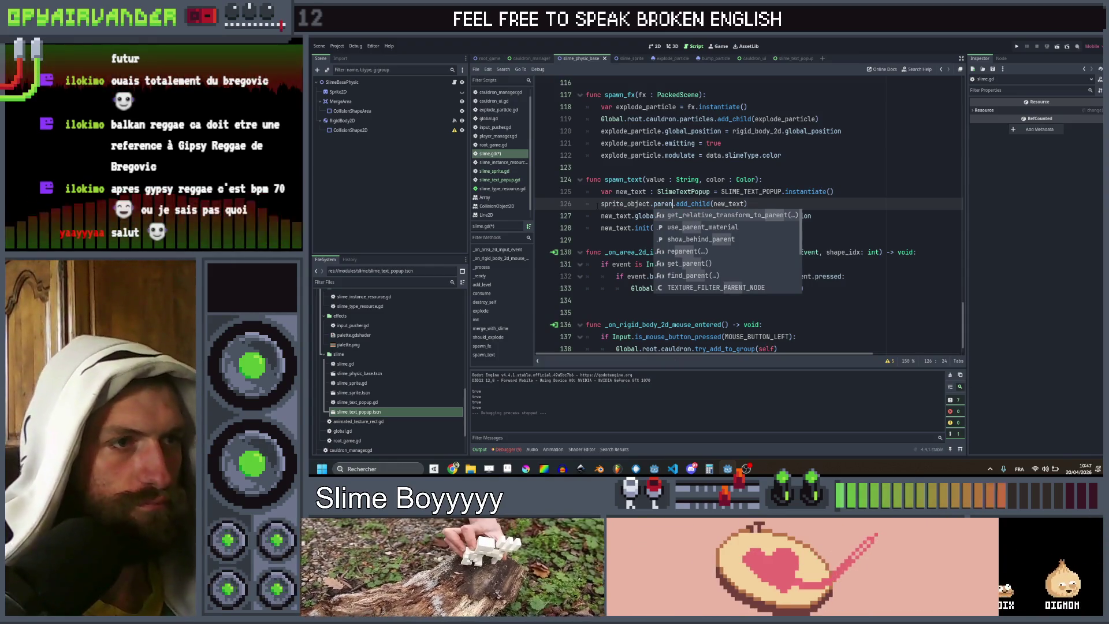
{"action": "key", "text": "Down"}
{"action": "key", "text": "Down"}
{"action": "key", "text": "Down"}
{"action": "key", "text": "Return"}
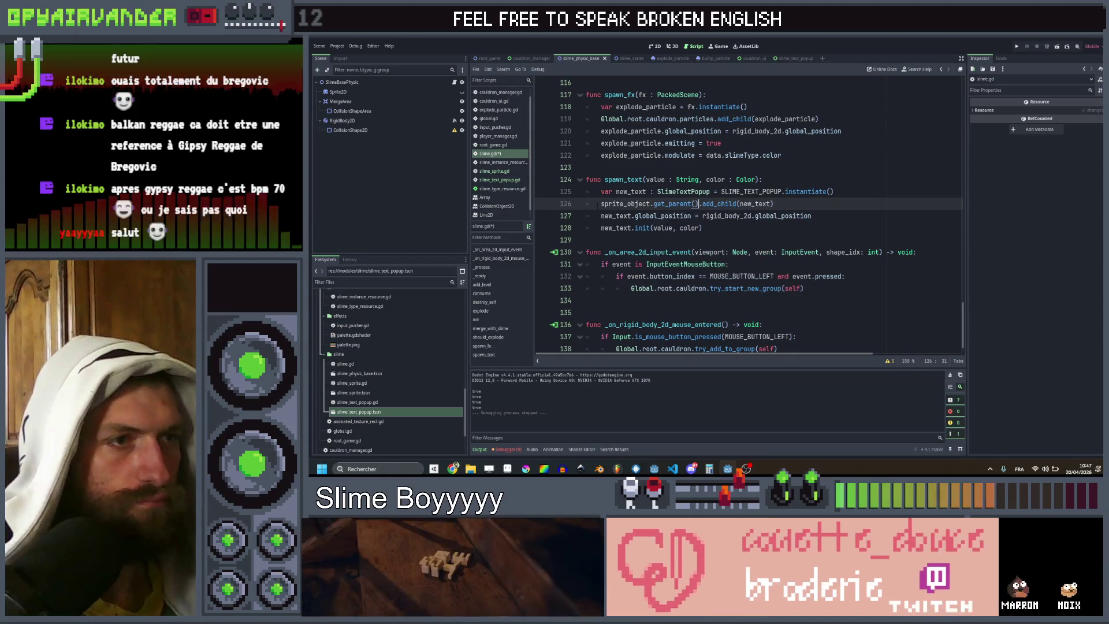
{"action": "key", "text": "ctrl+s"}
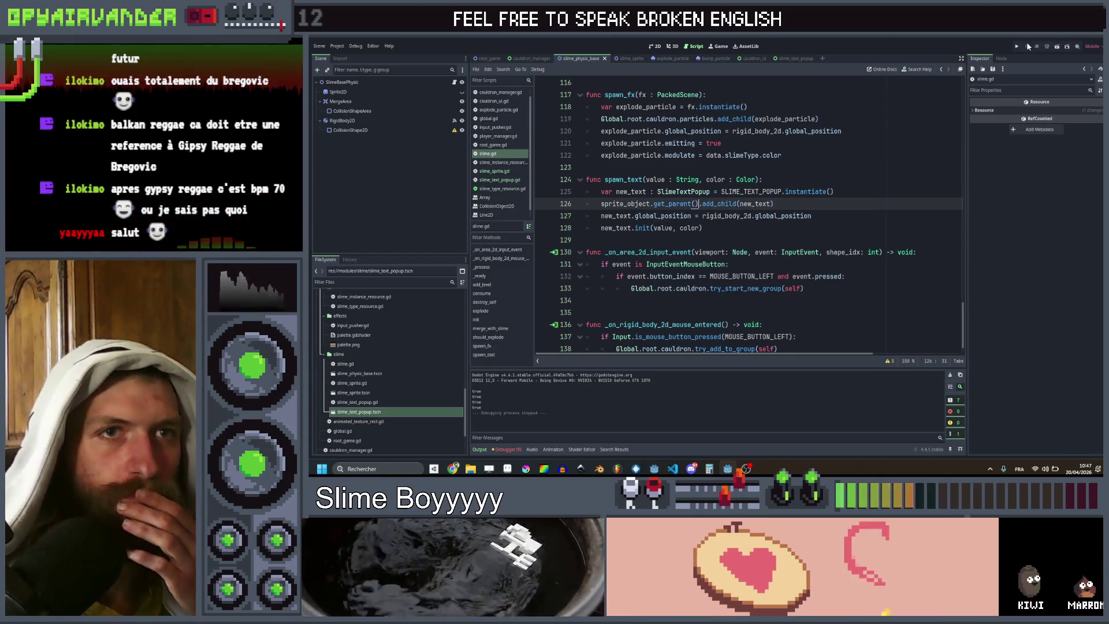
{"action": "left_click", "coordinate": [1016, 47]}
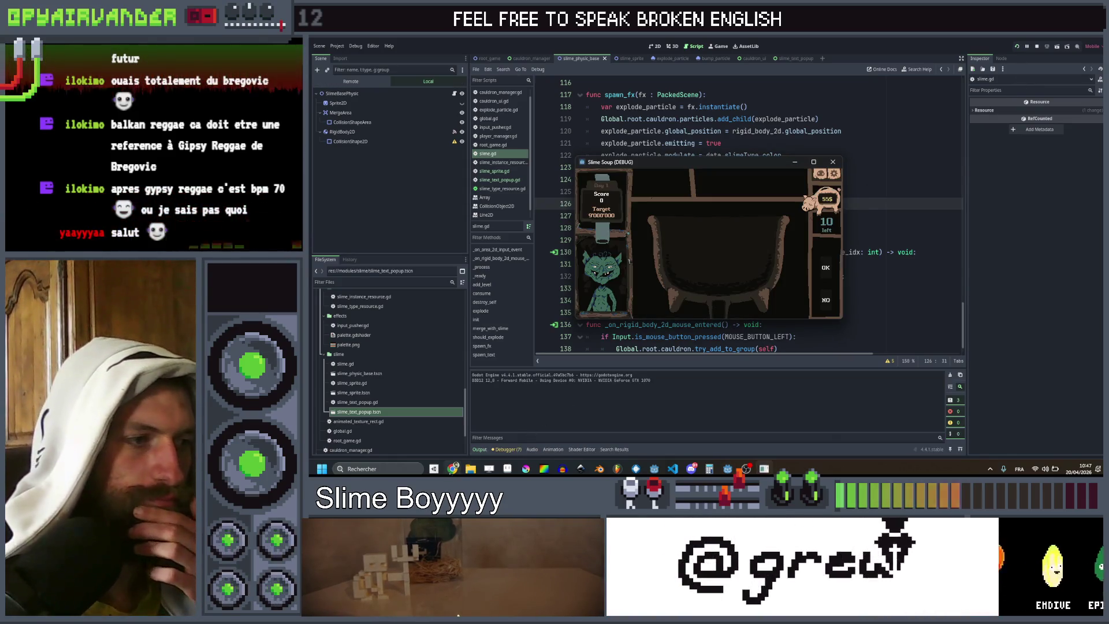
Step: Like the current song in the music player, then test the game full-screen and stop it
{"action": "key", "text": "alt+Tab"}
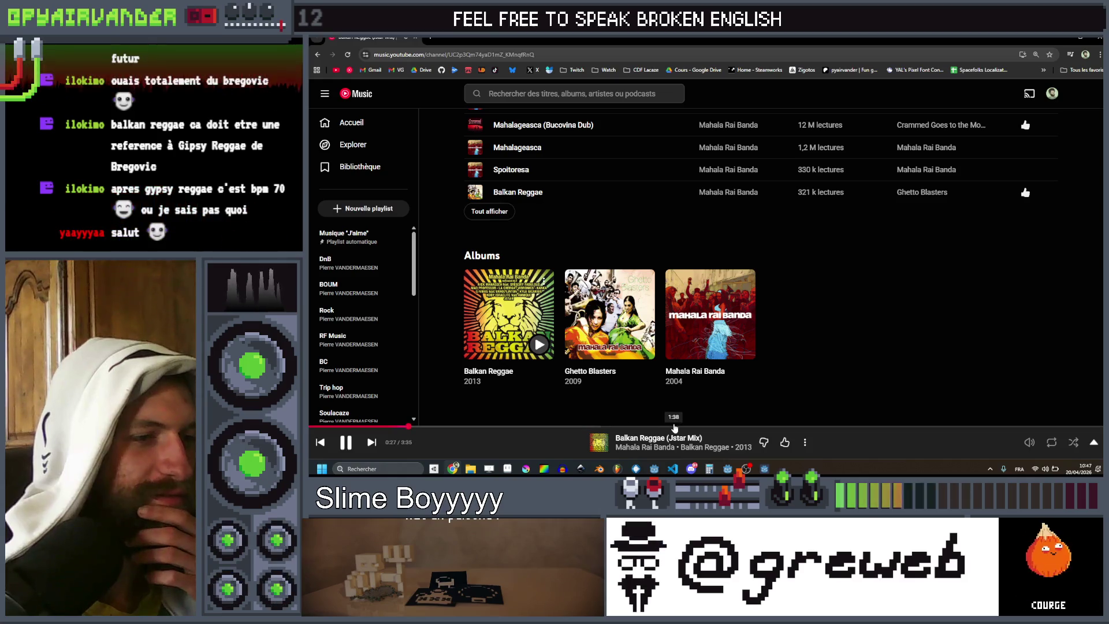
{"action": "left_click", "coordinate": [785, 444]}
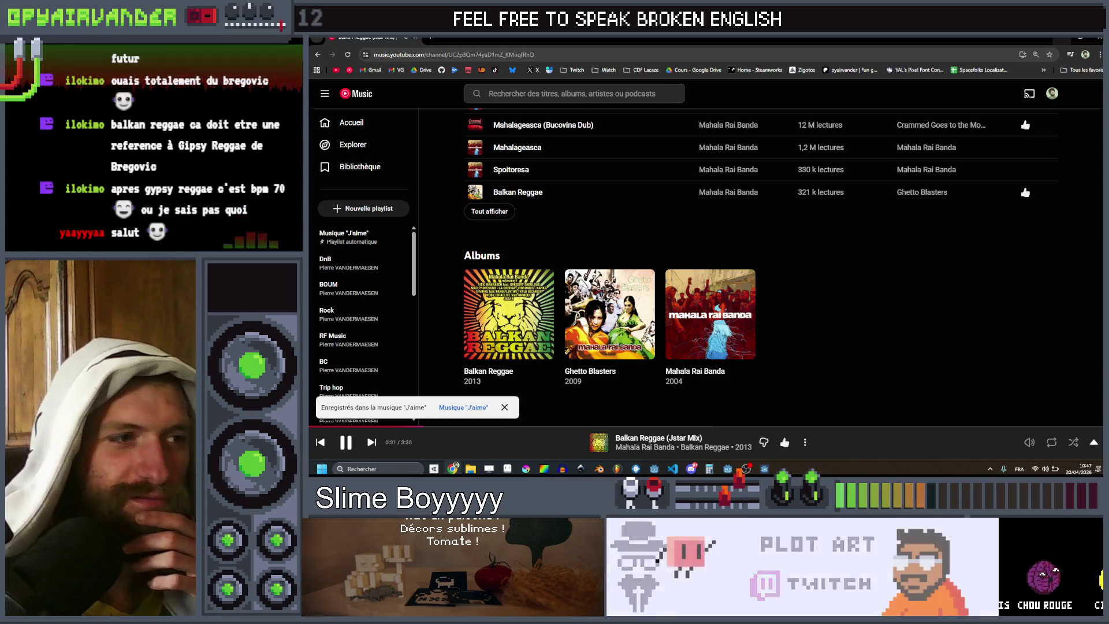
{"action": "key", "text": "alt+Tab"}
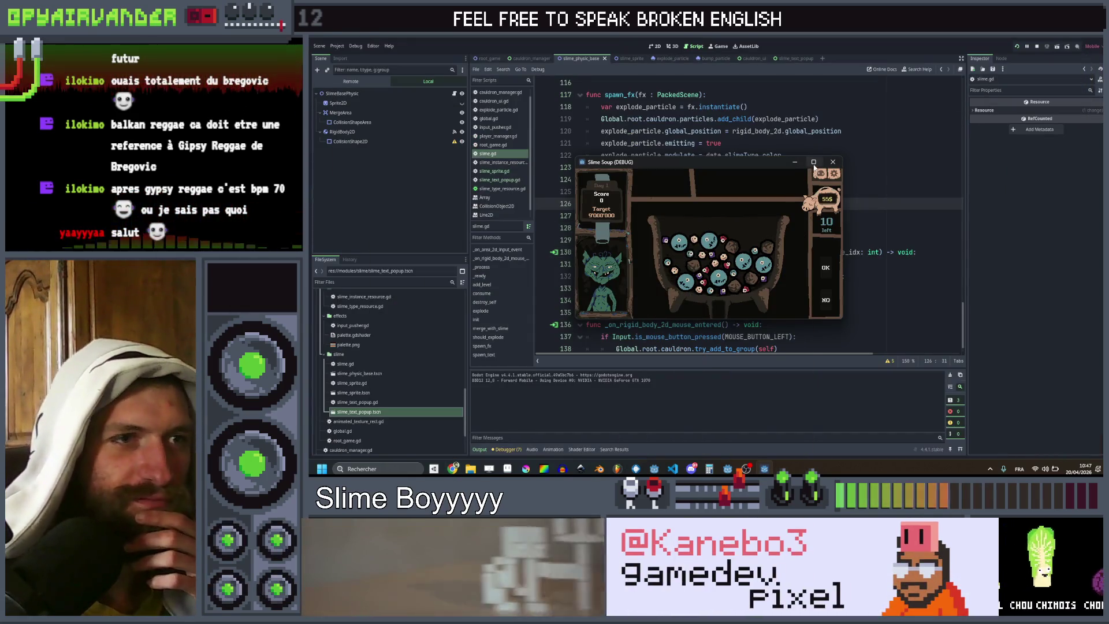
{"action": "key", "text": "F11"}
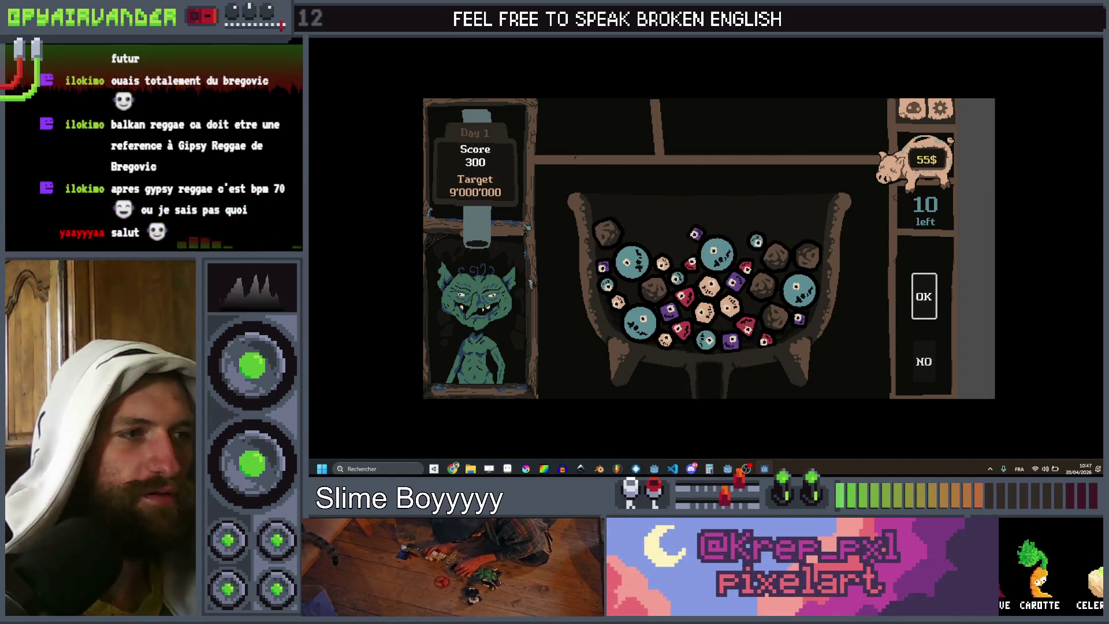
{"action": "key", "text": "F8"}
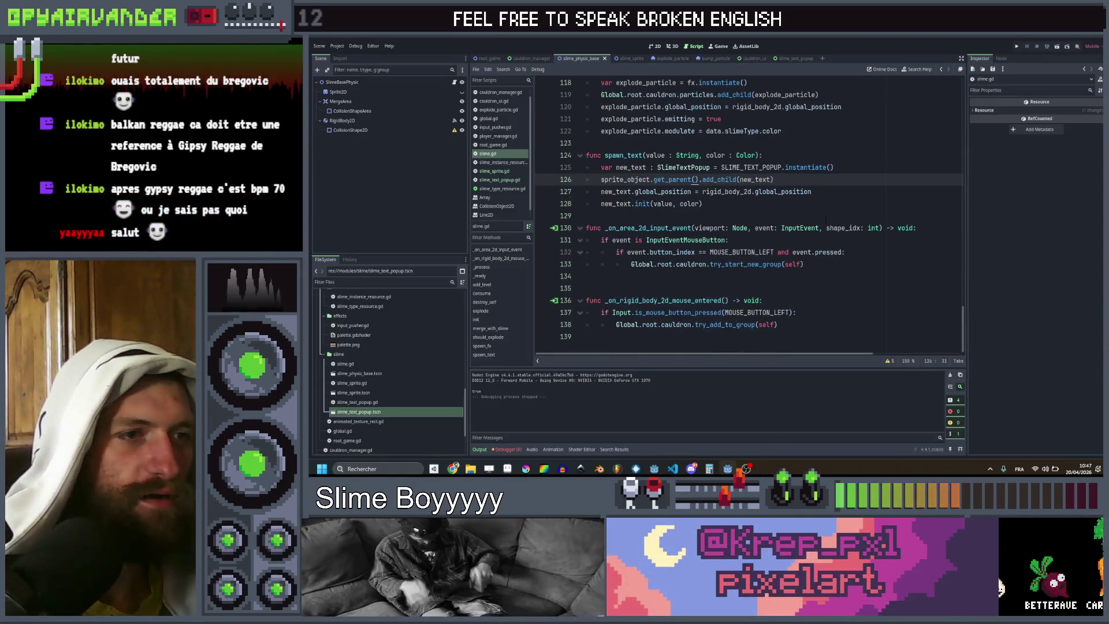
Step: Glance through slime_sprite.gd, then return to slime.gd
{"action": "scroll", "coordinate": [824, 219], "scroll_direction": "up", "scroll_amount": 2}
{"action": "scroll", "coordinate": [825, 219], "scroll_direction": "down", "scroll_amount": 1}
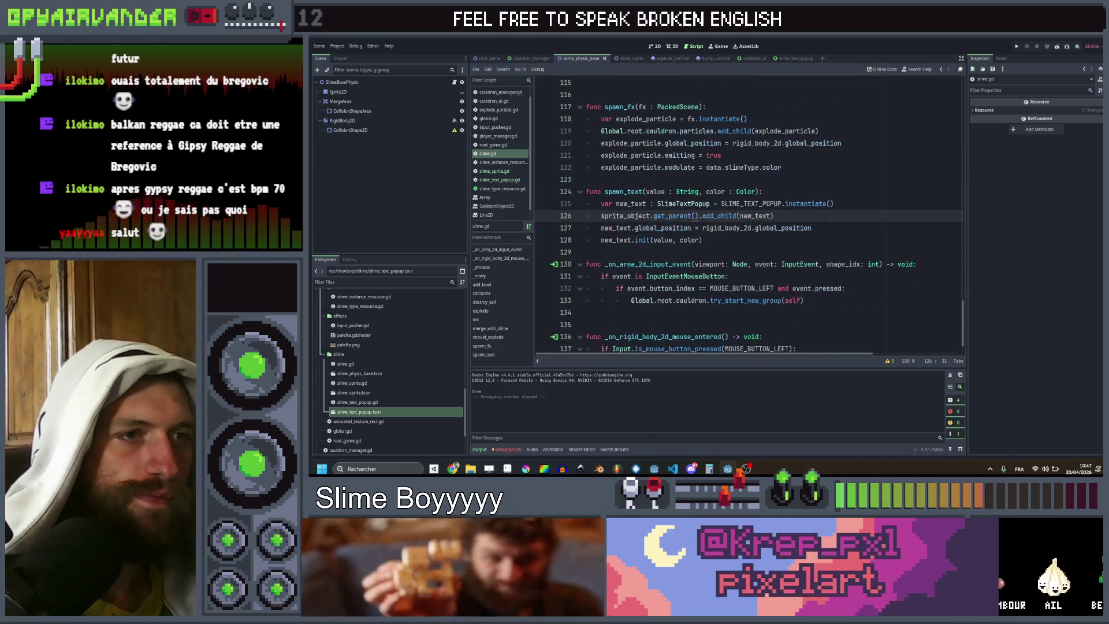
{"action": "scroll", "coordinate": [824, 219], "scroll_direction": "down", "scroll_amount": 1}
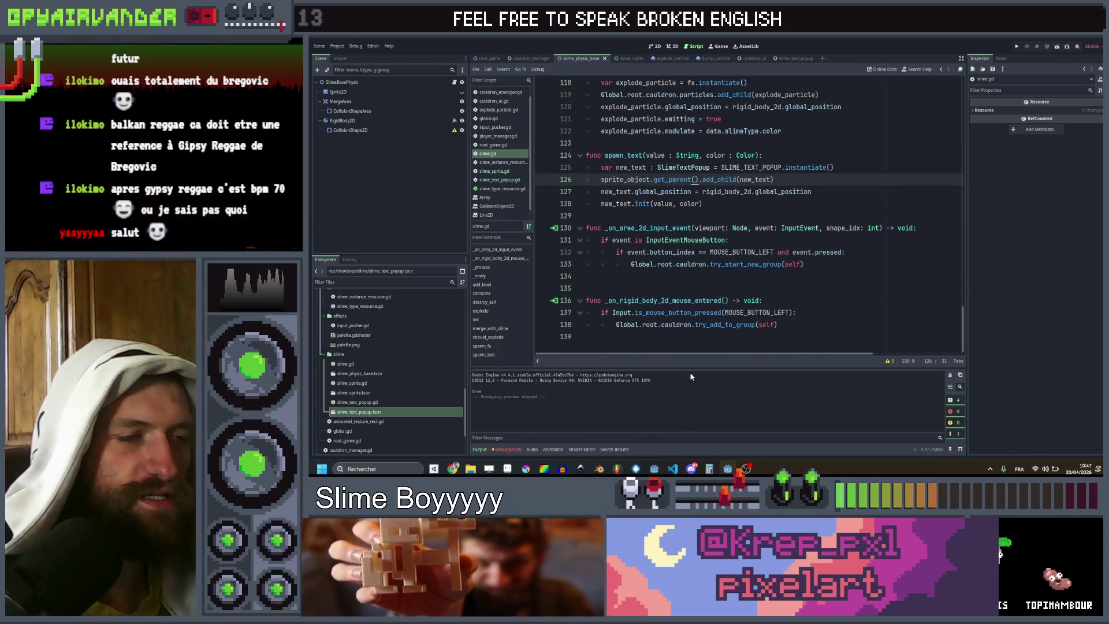
{"action": "left_click", "coordinate": [494, 171]}
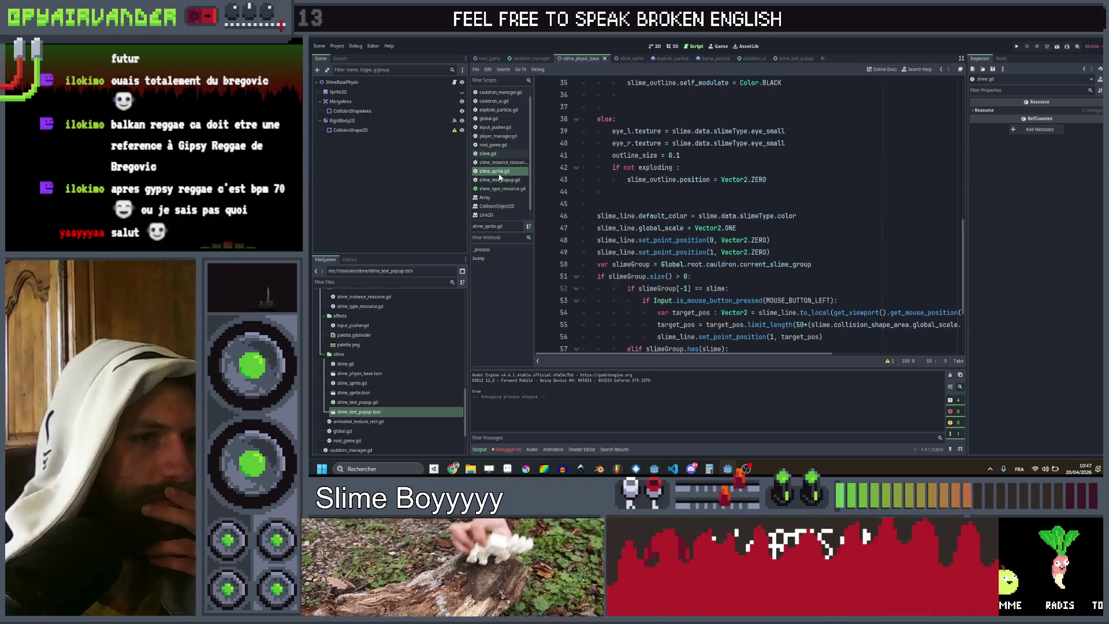
{"action": "scroll", "coordinate": [855, 286], "scroll_direction": "down", "scroll_amount": 3}
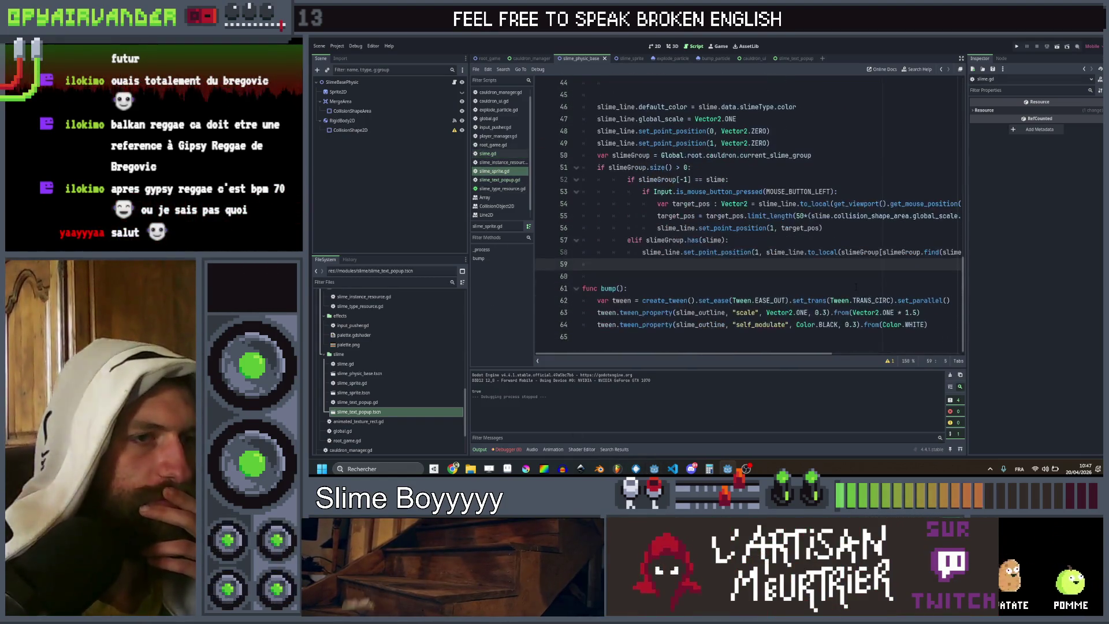
{"action": "scroll", "coordinate": [855, 286], "scroll_direction": "up", "scroll_amount": 4}
{"action": "scroll", "coordinate": [855, 285], "scroll_direction": "down", "scroll_amount": 4}
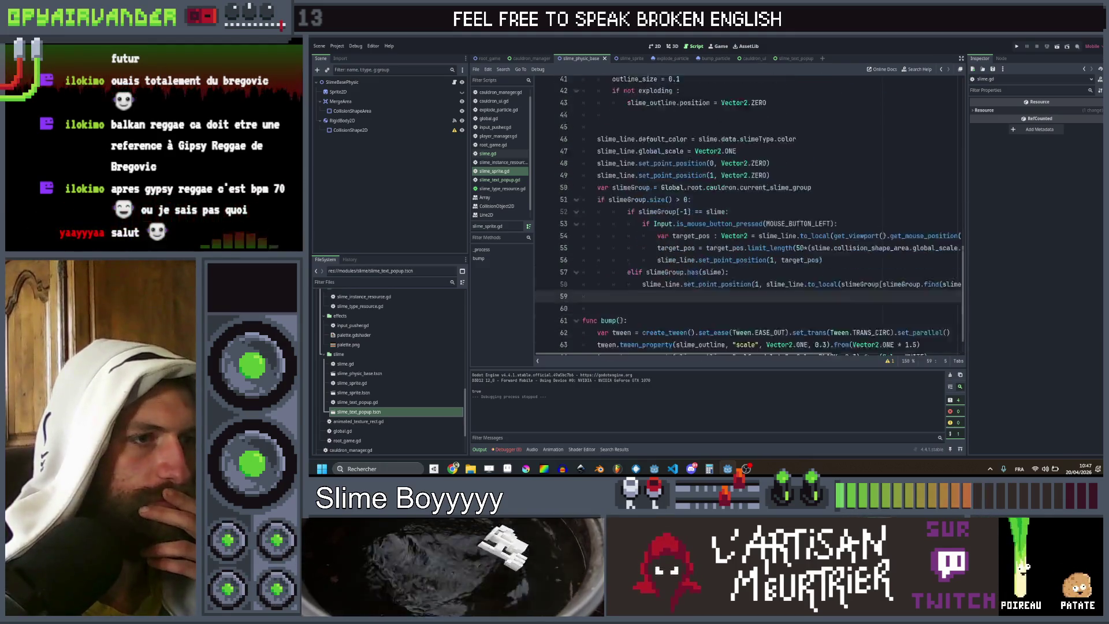
{"action": "left_click", "coordinate": [490, 154]}
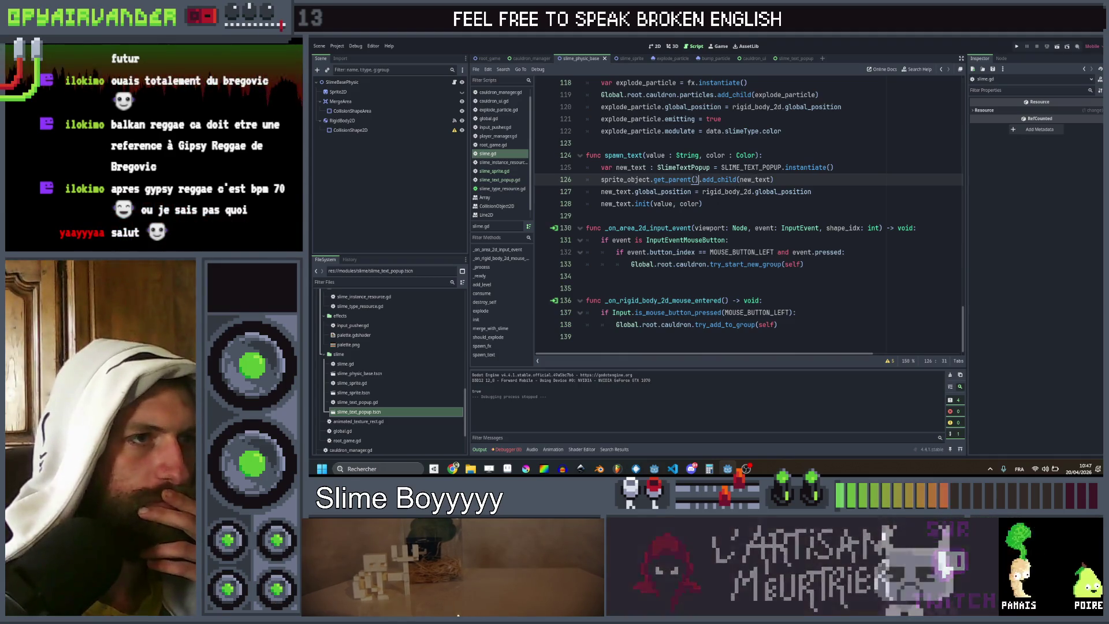
Step: Change the spawn_text call on line 89 to Color.CADET_BLUE, save, and rerun the game
{"action": "double_click", "coordinate": [616, 155]}
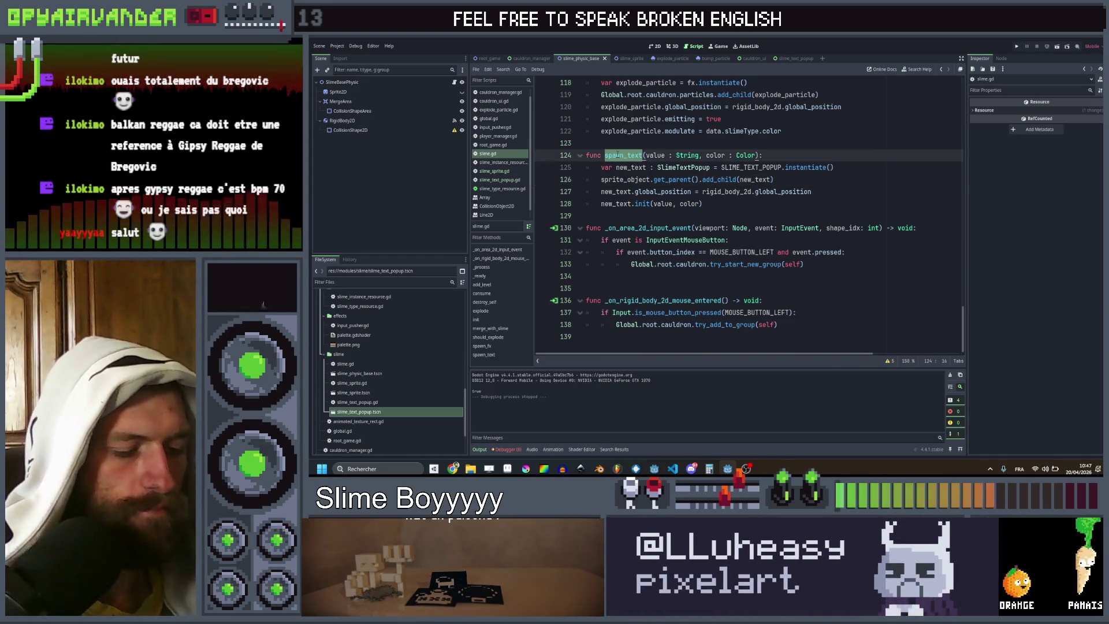
{"action": "key", "text": "ctrl+f"}
{"action": "left_click", "coordinate": [869, 361]}
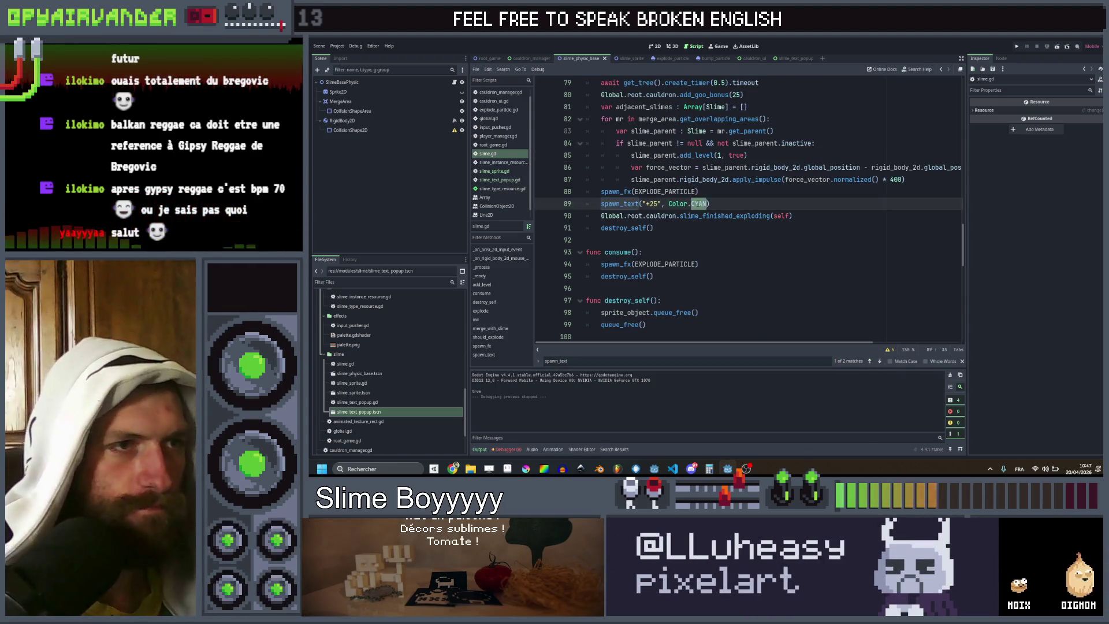
{"action": "type", "text": "B"}
{"action": "key", "text": "Down"}
{"action": "key", "text": "Down"}
{"action": "key", "text": "Down"}
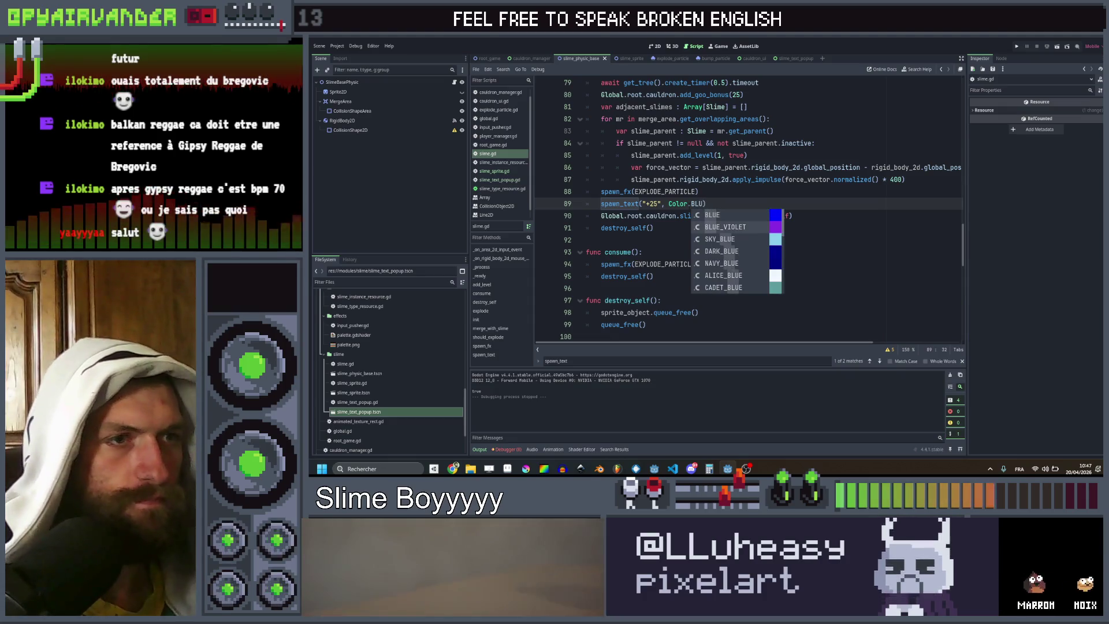
{"action": "key", "text": "Return"}
{"action": "key", "text": "ctrl+s"}
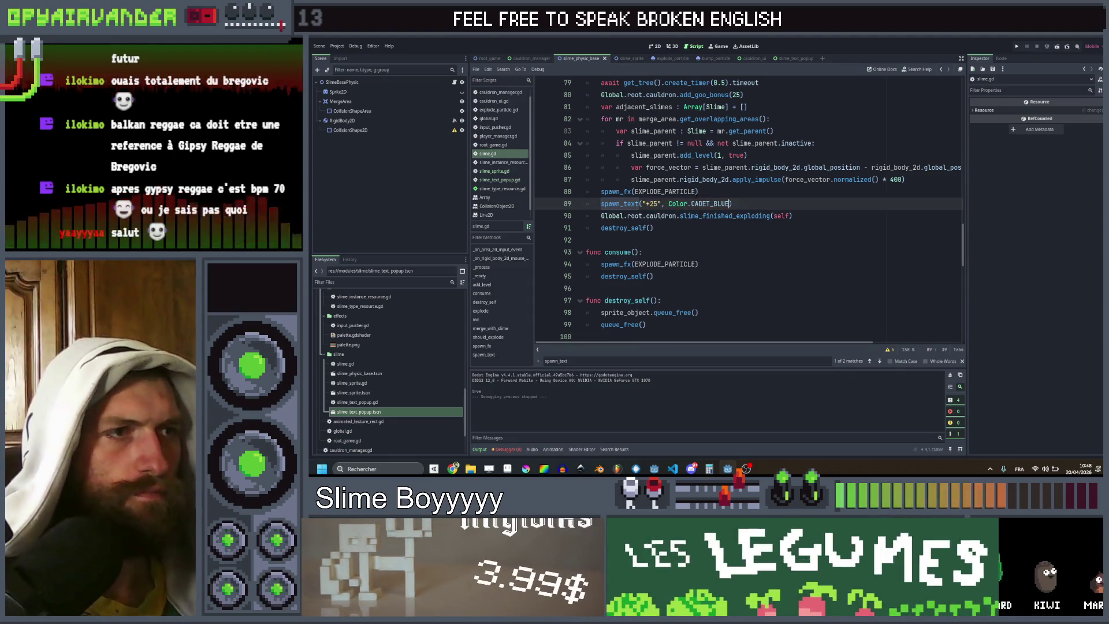
{"action": "key", "text": "ctrl+s"}
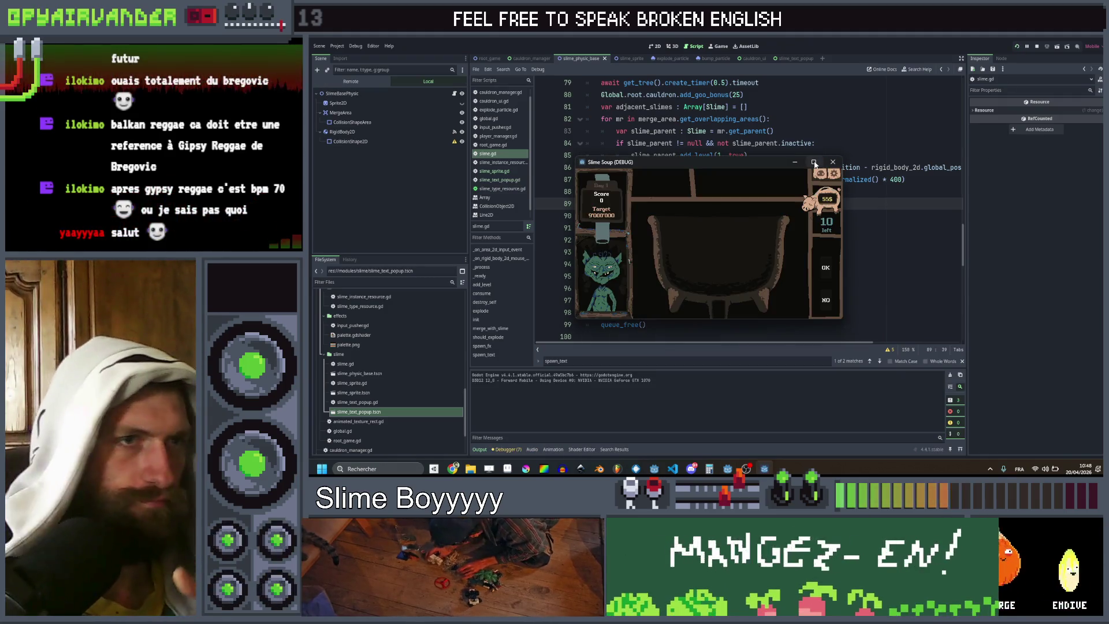
Step: Make the game window full-screen, glance at the Aseprite mockup, and return to the running game
{"action": "left_click", "coordinate": [813, 161]}
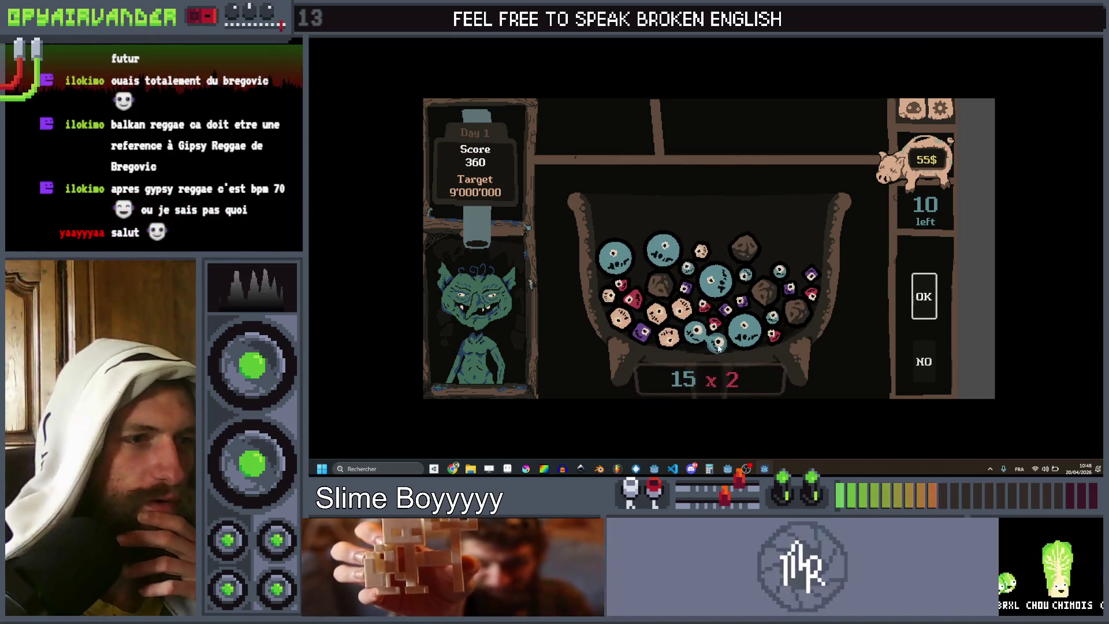
{"action": "left_click", "coordinate": [507, 468]}
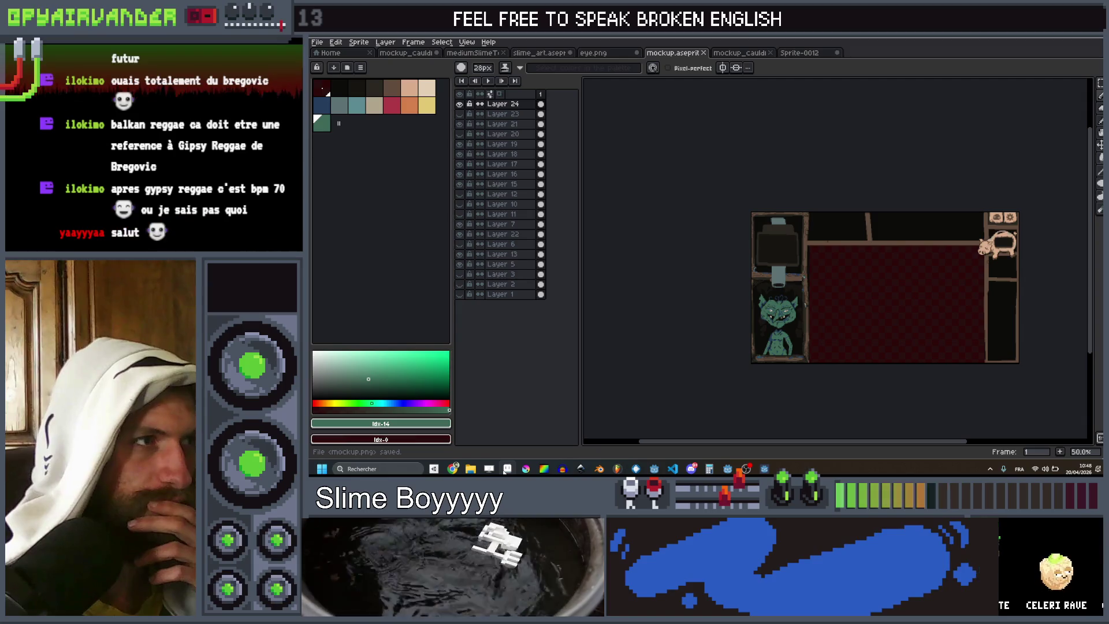
{"action": "key", "text": "alt+Tab"}
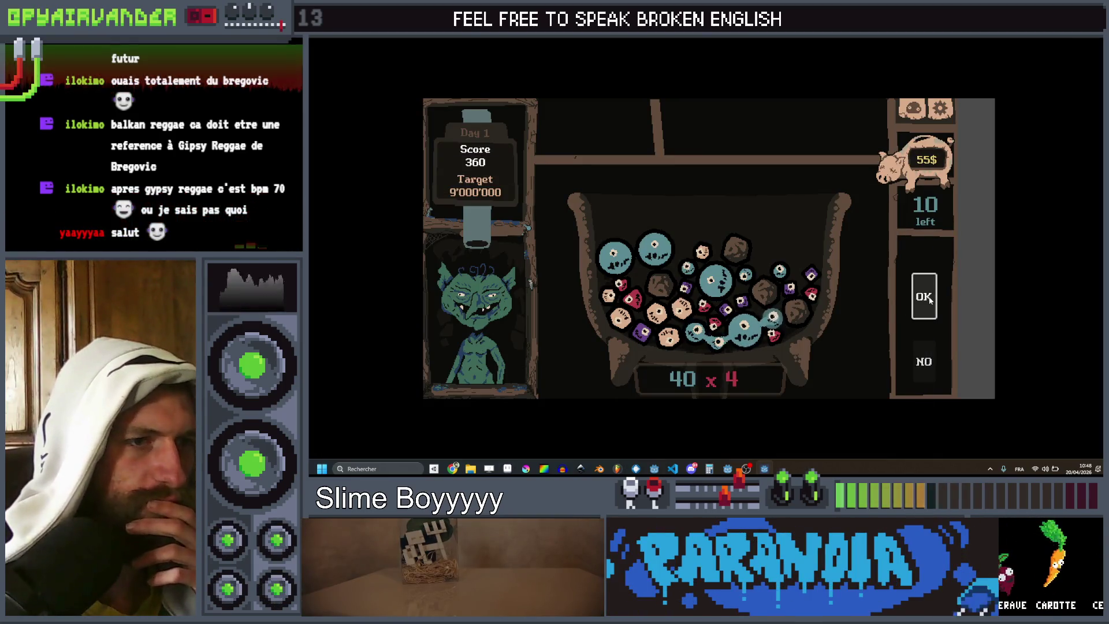
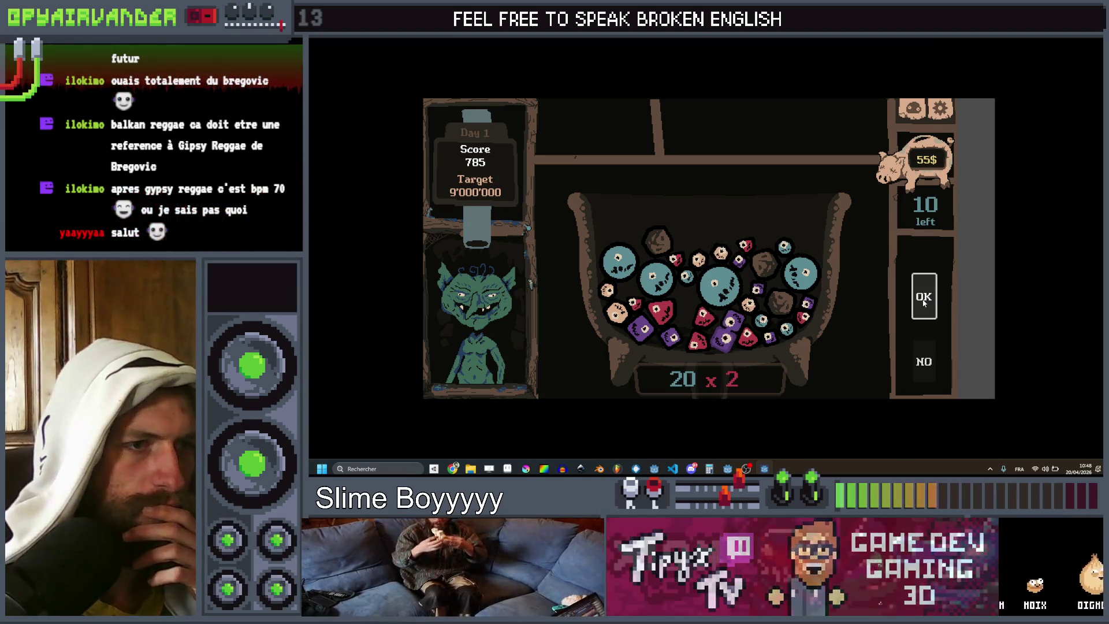
Step: Cash in the 20 x 2 slime group to reach a score of 825, then stop the game with F8
{"action": "left_click", "coordinate": [924, 303]}
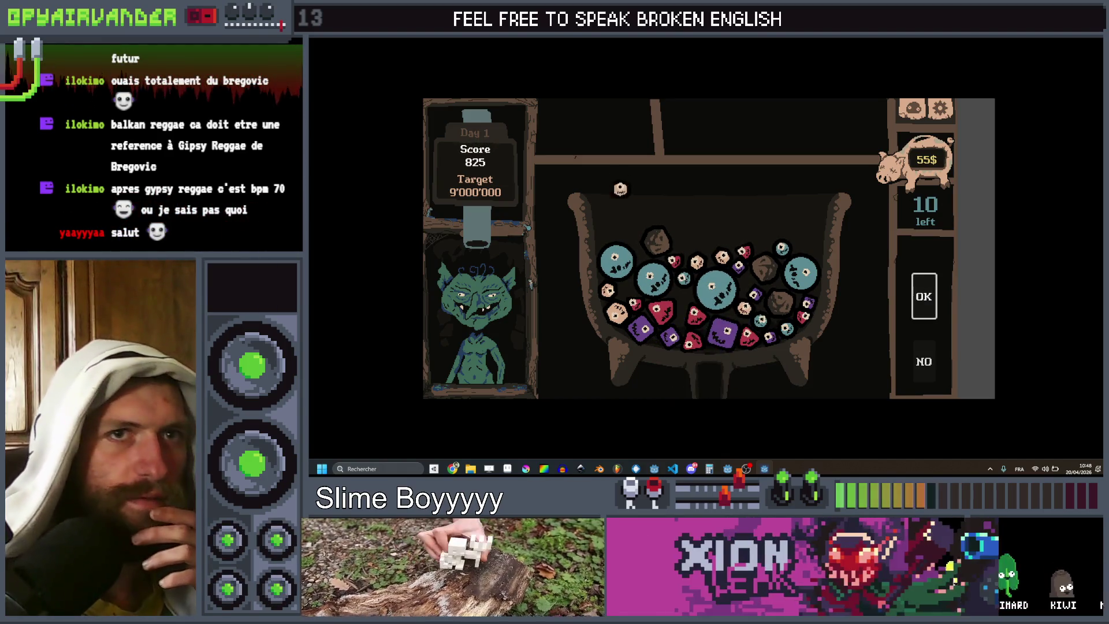
{"action": "key", "text": "F8"}
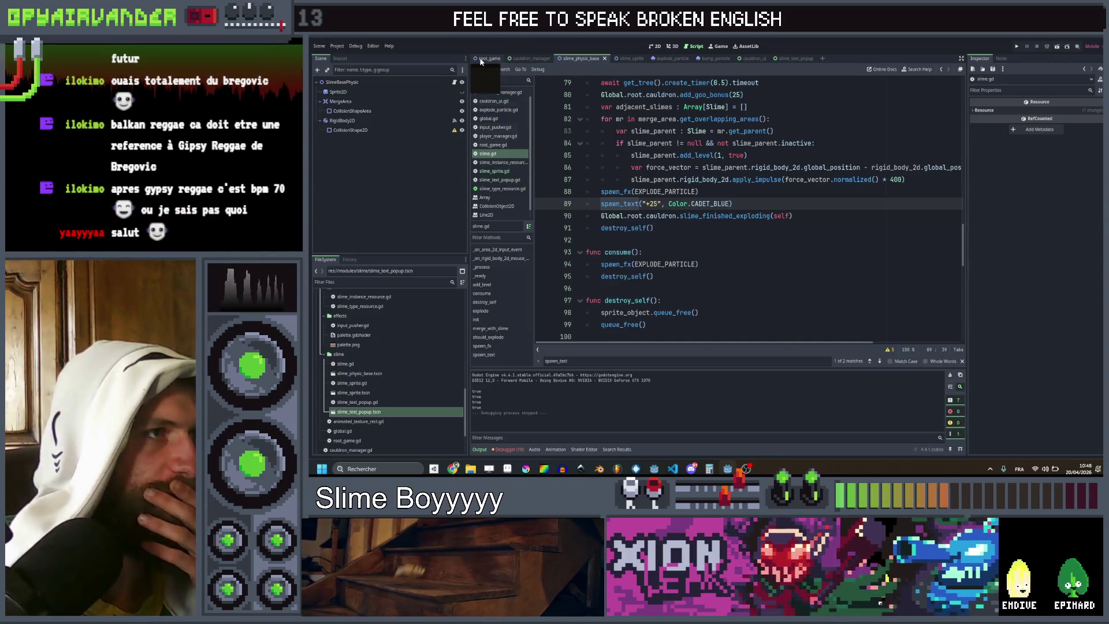
Step: Give root_game's RenderingSprite a new ShaderMaterial that loads palette.gdshader
{"action": "left_click", "coordinate": [488, 58]}
{"action": "left_click", "coordinate": [346, 139]}
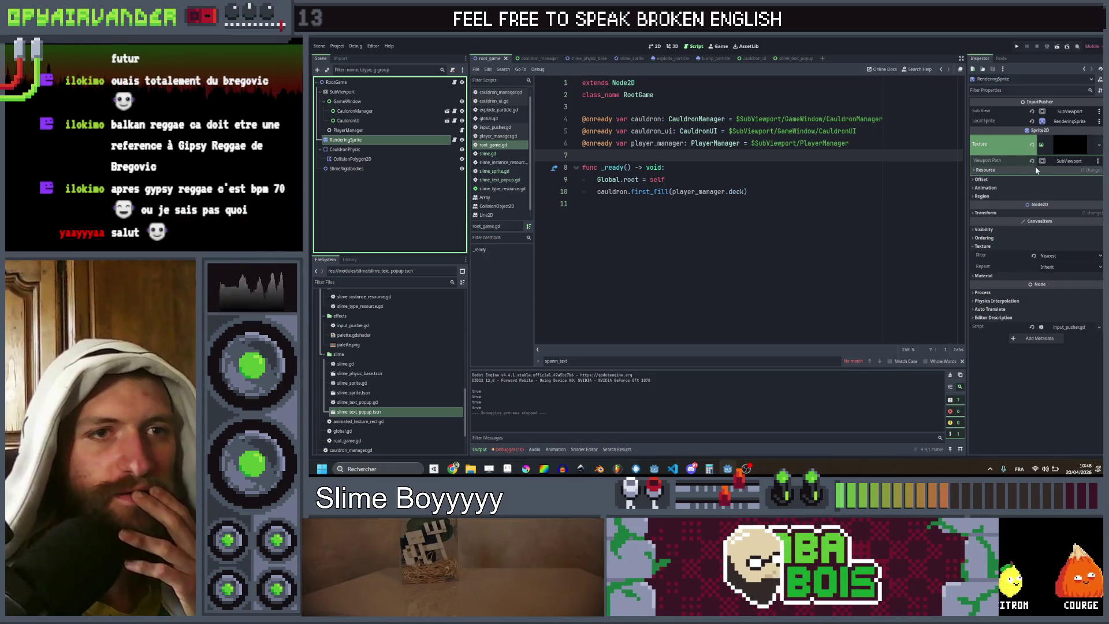
{"action": "left_click", "coordinate": [988, 276]}
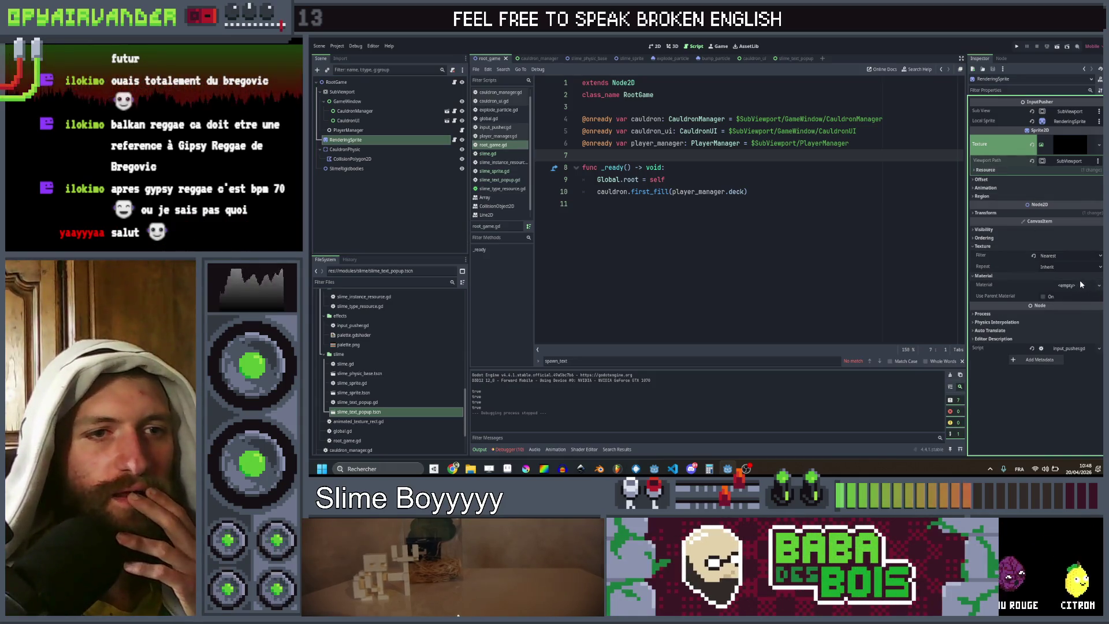
{"action": "left_click", "coordinate": [1067, 304]}
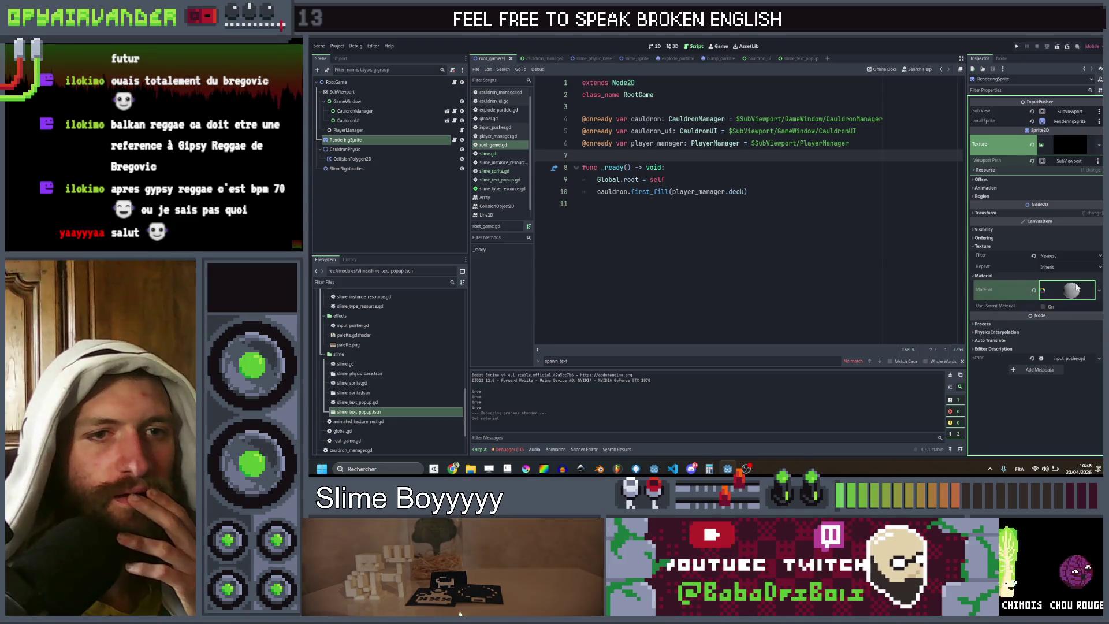
{"action": "left_click", "coordinate": [1066, 294]}
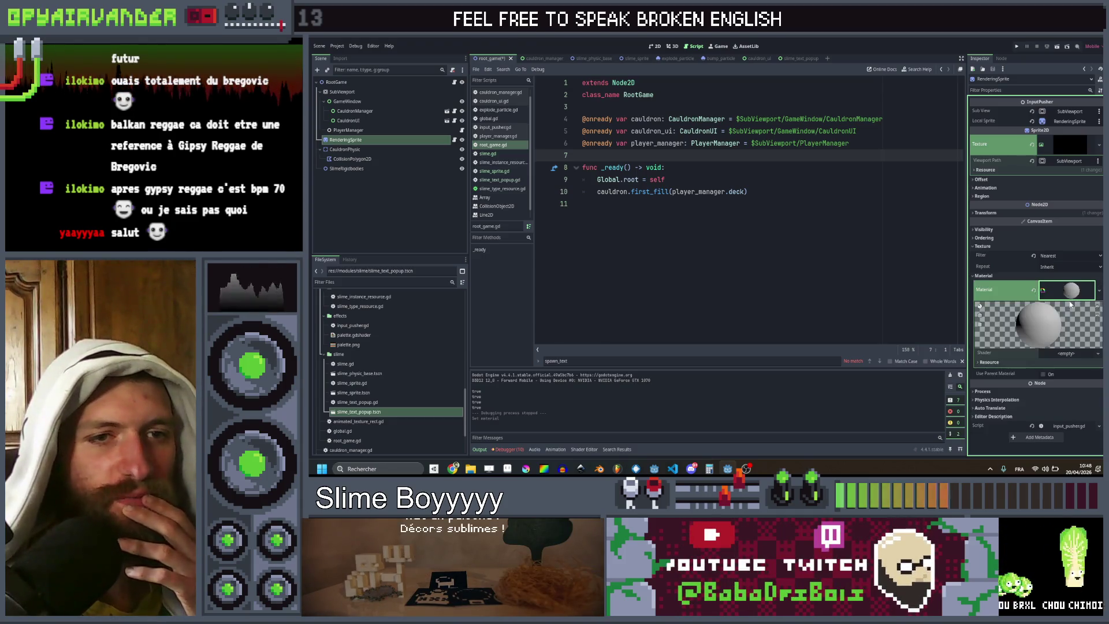
{"action": "left_click", "coordinate": [1082, 363]}
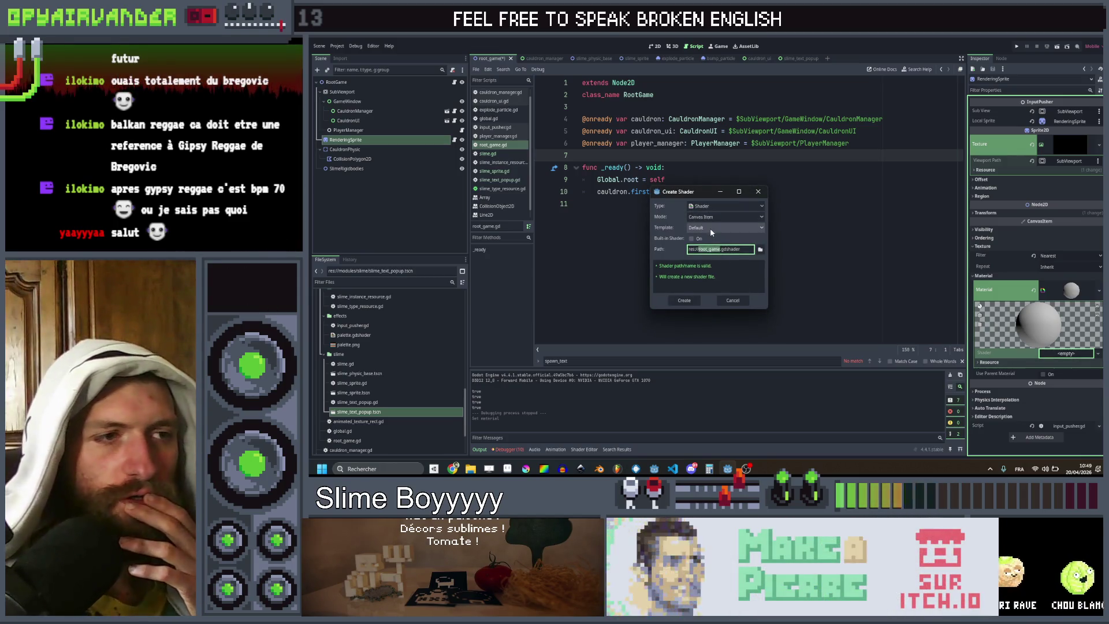
{"action": "left_click", "coordinate": [734, 300]}
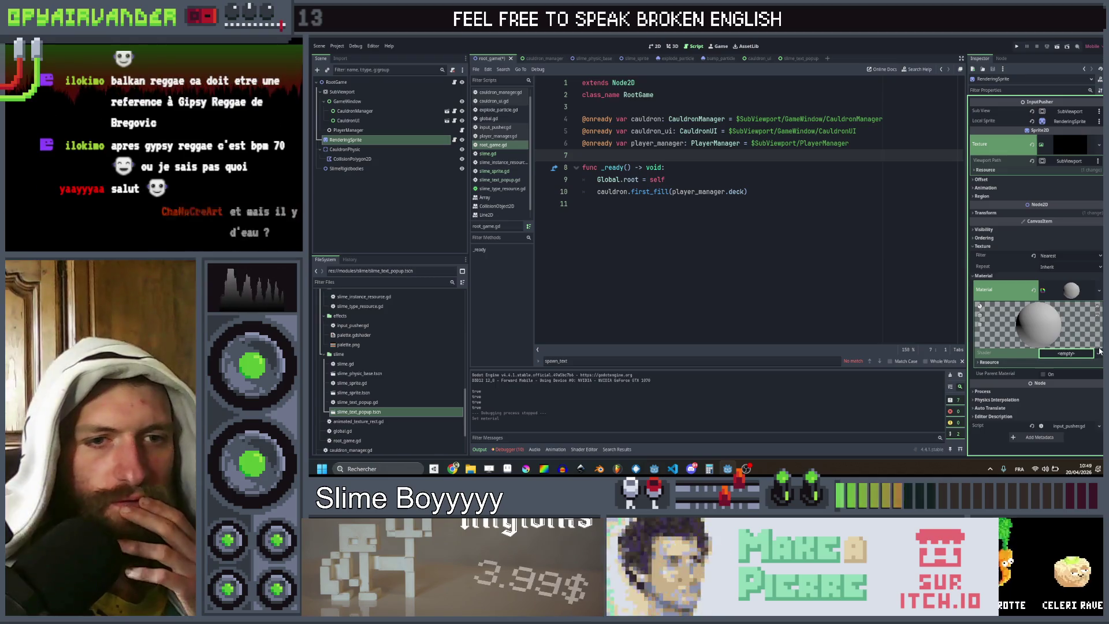
{"action": "left_click", "coordinate": [1090, 376]}
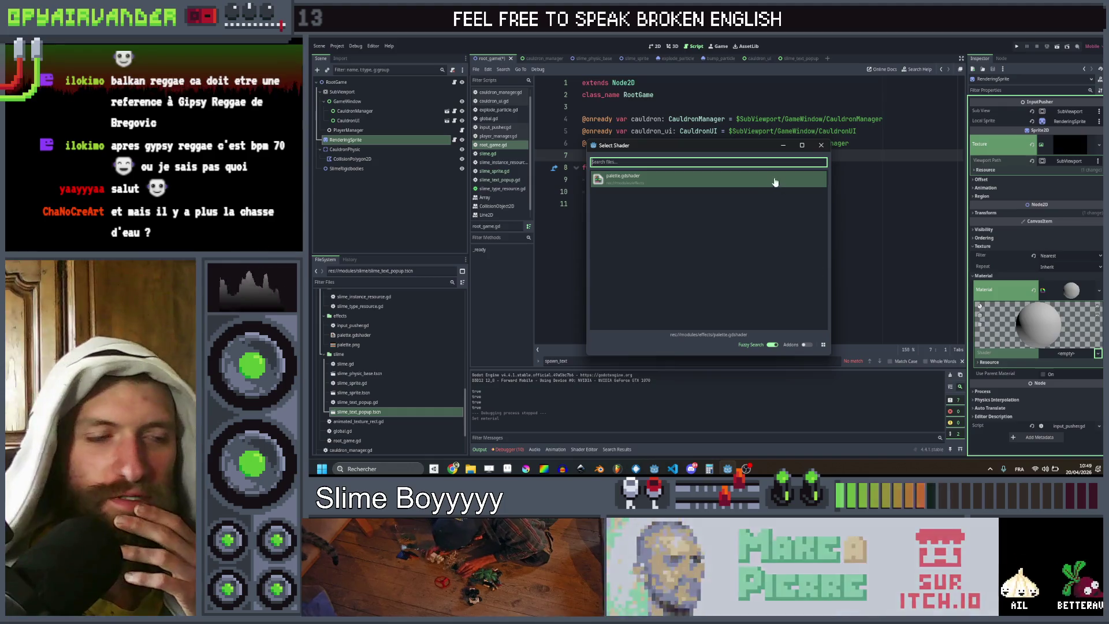
{"action": "double_click", "coordinate": [716, 179]}
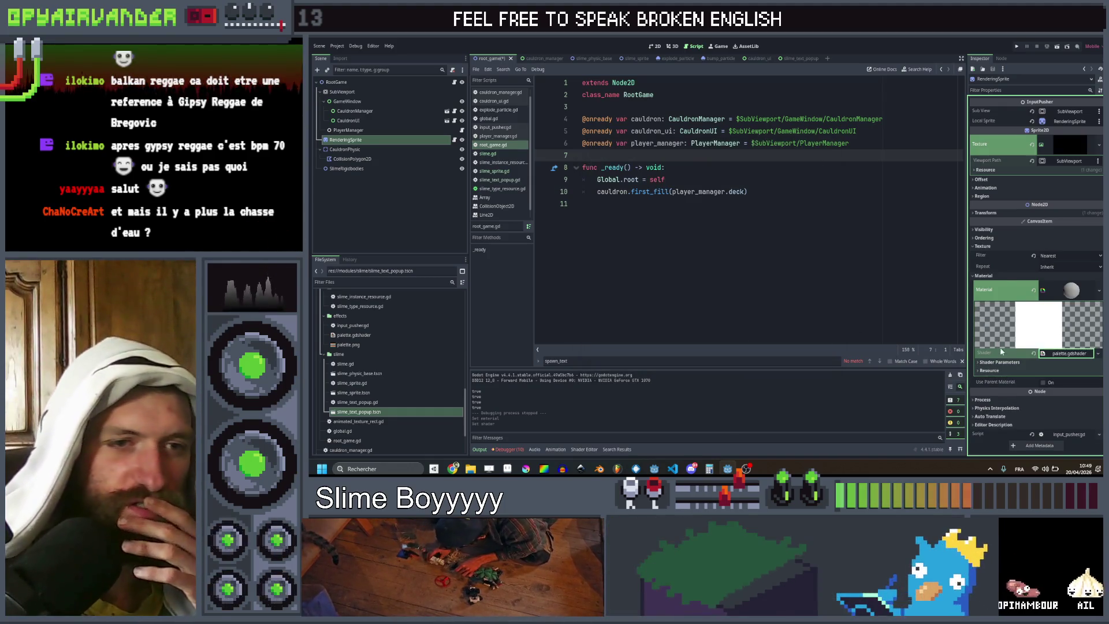
Step: Assign palette.png as the shader's Palette Texture
{"action": "left_click", "coordinate": [994, 362]}
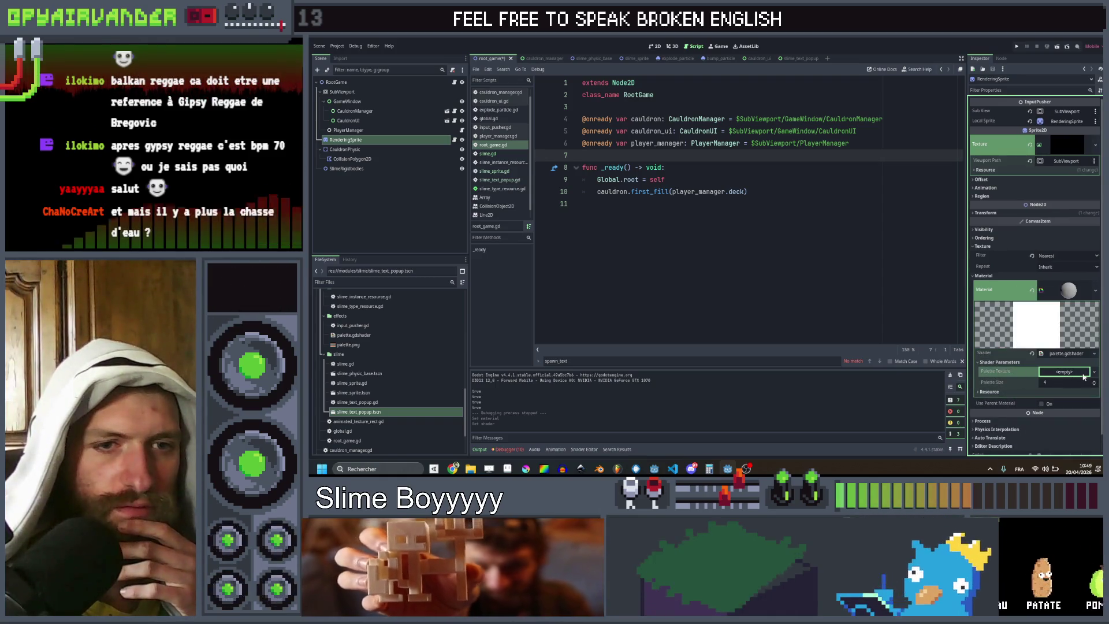
{"action": "left_click", "coordinate": [1093, 375]}
{"action": "left_click", "coordinate": [1051, 442]}
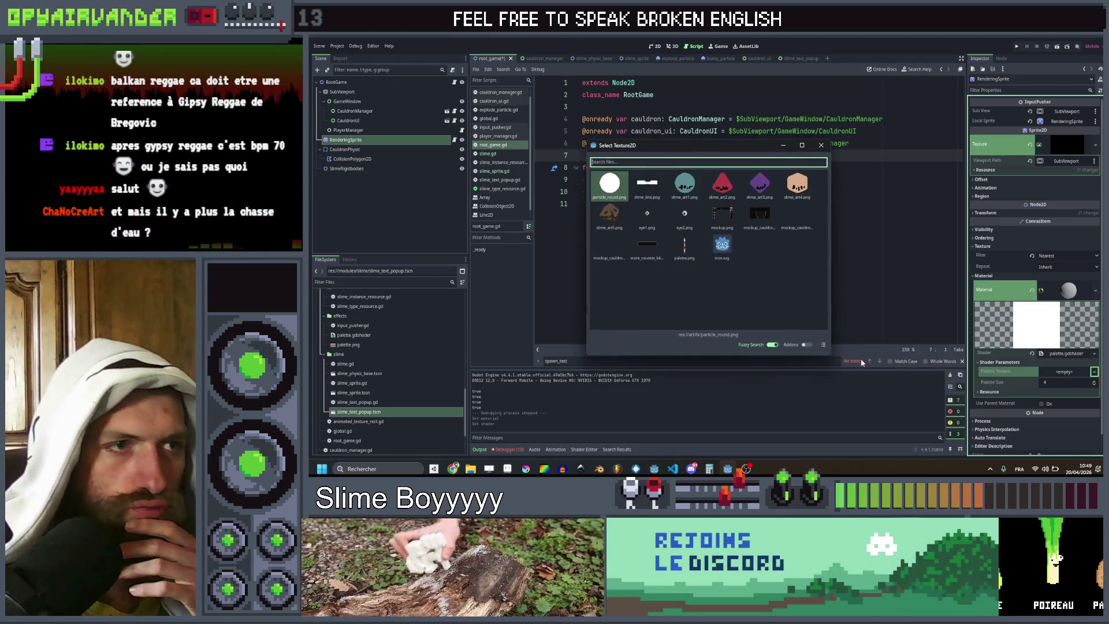
{"action": "double_click", "coordinate": [685, 245]}
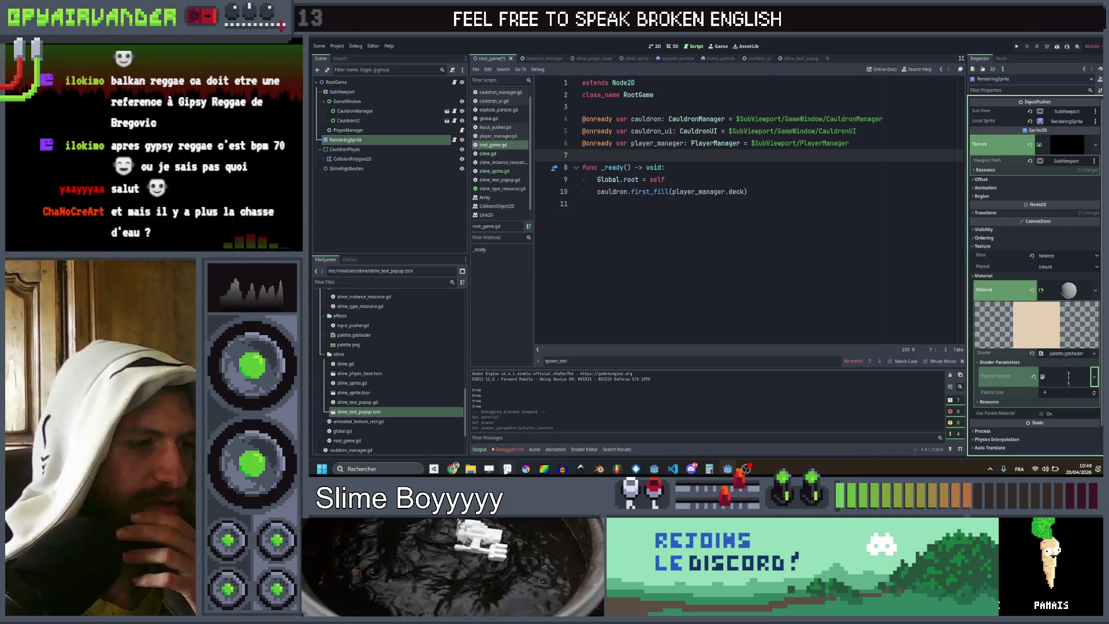
{"action": "key", "text": "alt+Tab"}
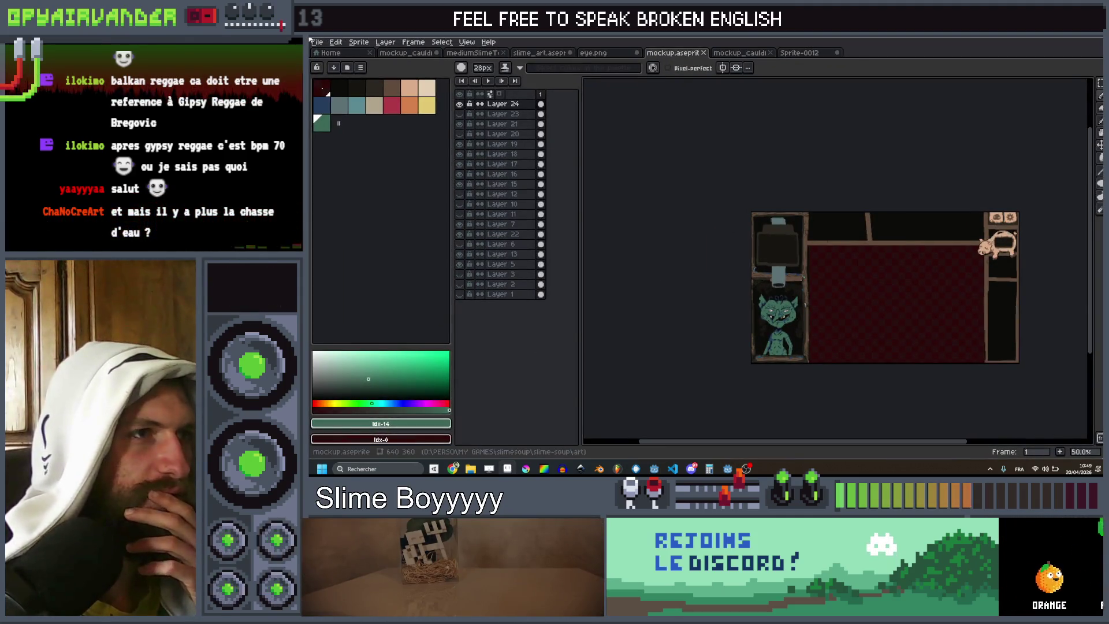
Step: Open palette.png from slime-soup/modules/effects in Aseprite and inspect its colour strip
{"action": "left_click", "coordinate": [317, 42]}
{"action": "left_click", "coordinate": [341, 65]}
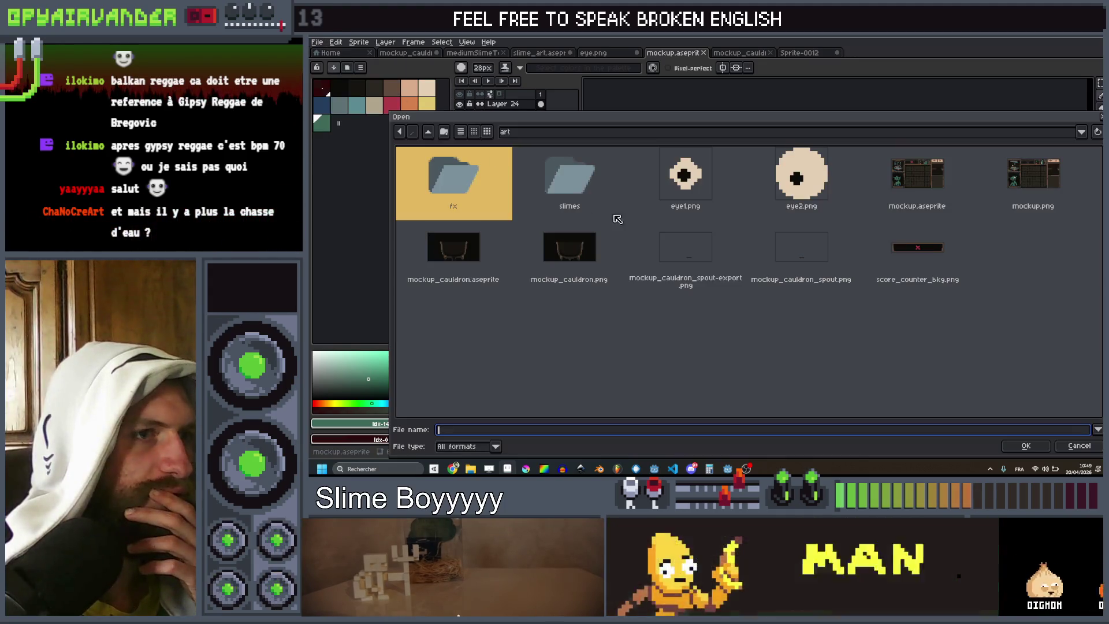
{"action": "double_click", "coordinate": [453, 179]}
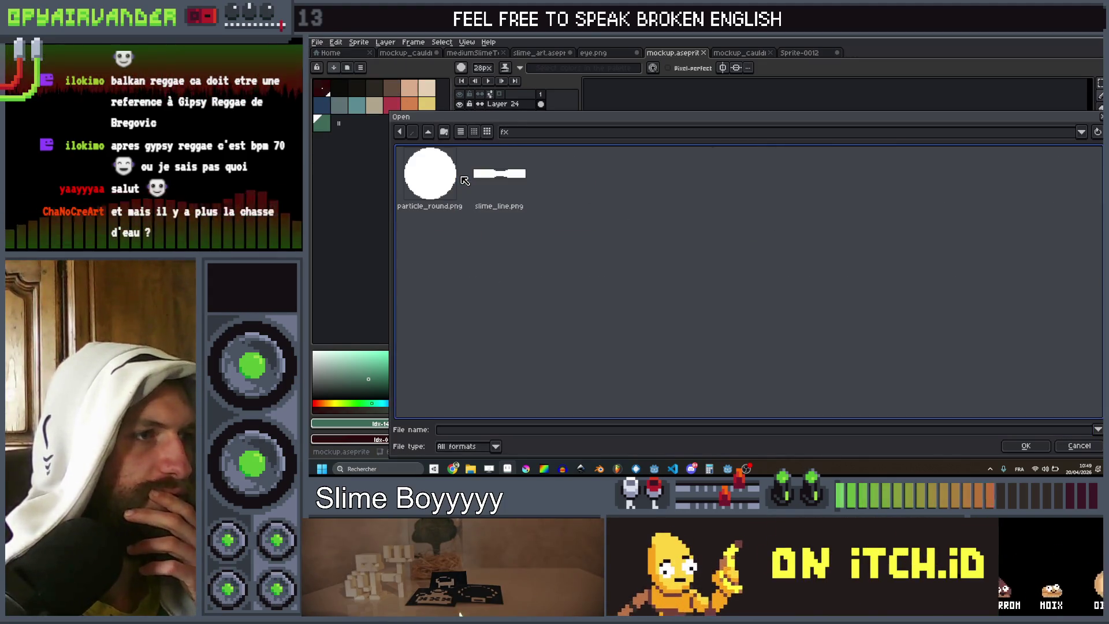
{"action": "left_click", "coordinate": [428, 133]}
{"action": "left_click", "coordinate": [428, 132]}
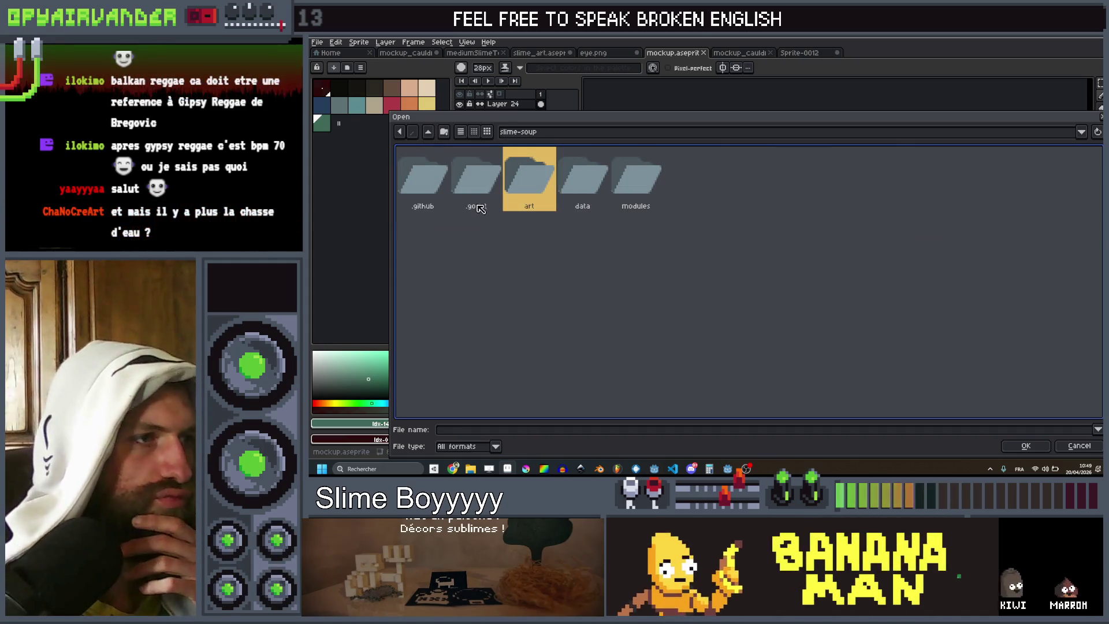
{"action": "double_click", "coordinate": [637, 181]}
{"action": "double_click", "coordinate": [471, 184]}
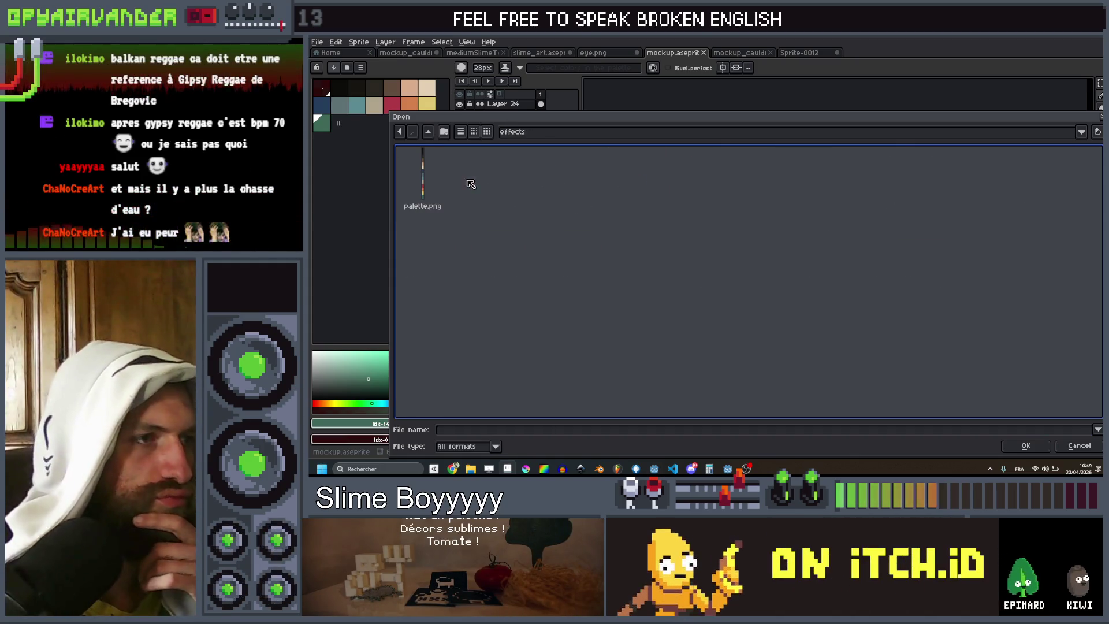
{"action": "double_click", "coordinate": [422, 176]}
{"action": "scroll", "coordinate": [869, 217], "scroll_direction": "up", "scroll_amount": 3}
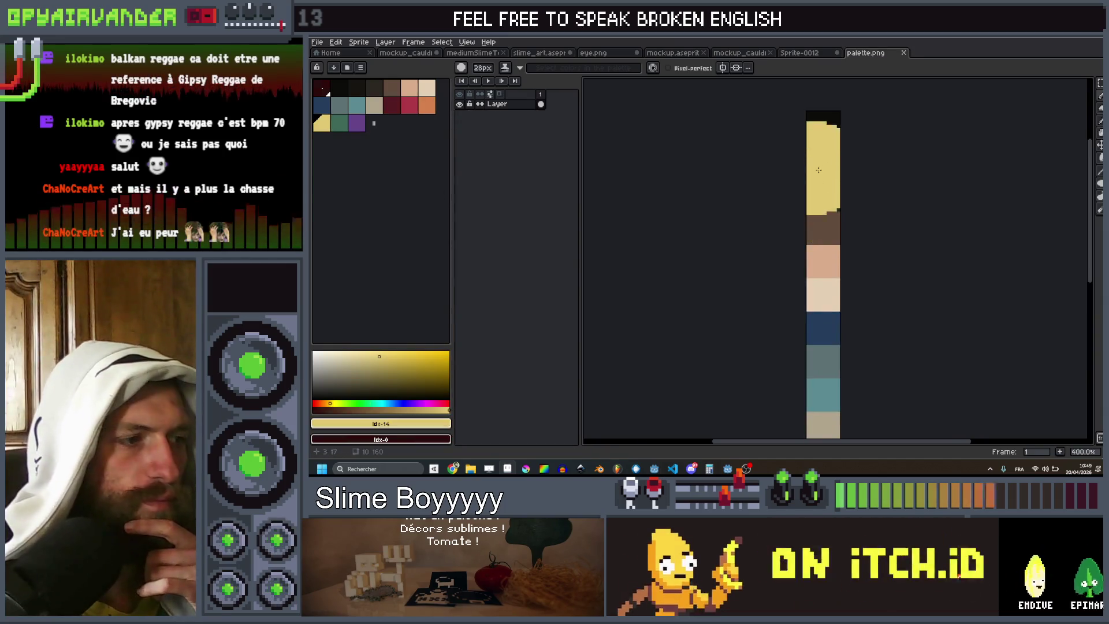
{"action": "scroll", "coordinate": [924, 190], "scroll_direction": "down", "scroll_amount": 2}
{"action": "key", "text": "minus"}
{"action": "key", "text": "minus"}
{"action": "key", "text": "minus"}
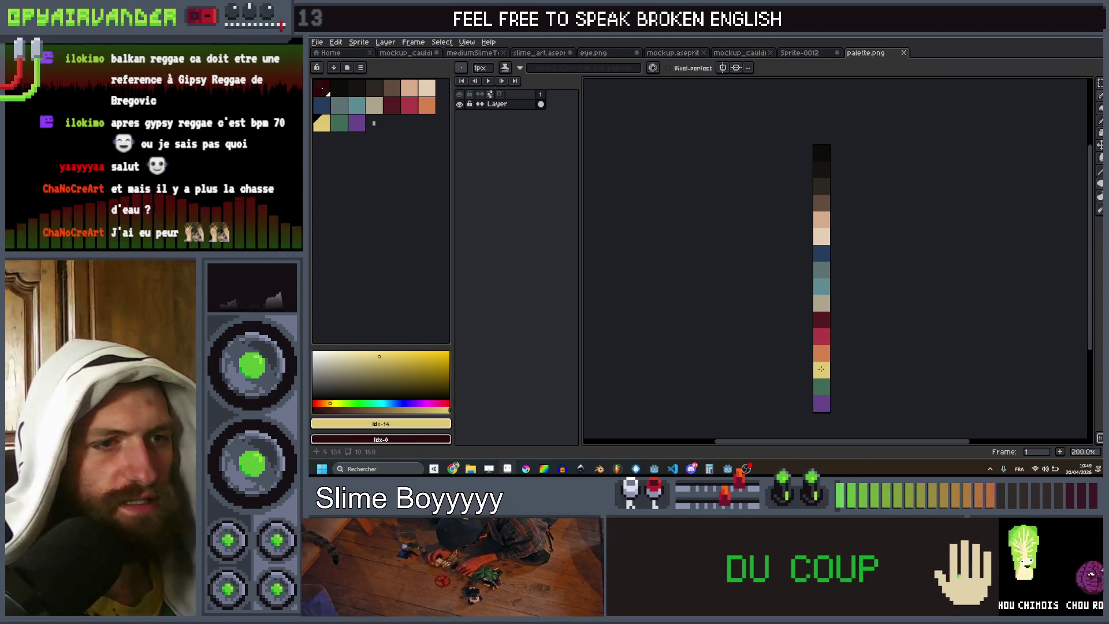
{"action": "key", "text": "alt+Tab"}
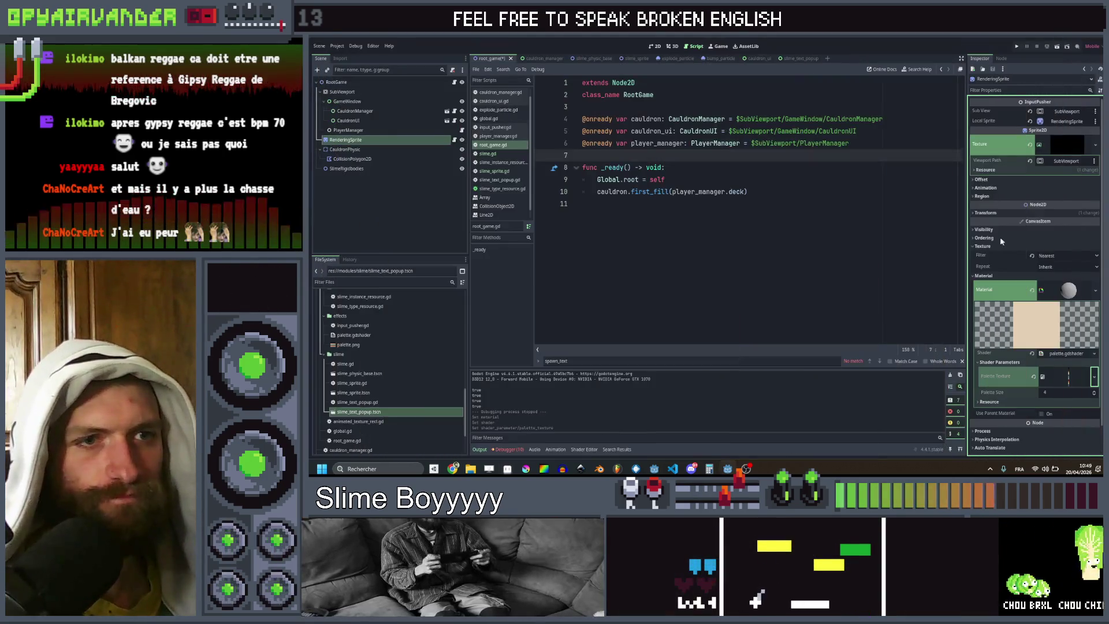
Step: Set the shader's Palette Size to 16, save the root_game scene, and run the project
{"action": "left_click", "coordinate": [1065, 393]}
{"action": "type", "text": "16"}
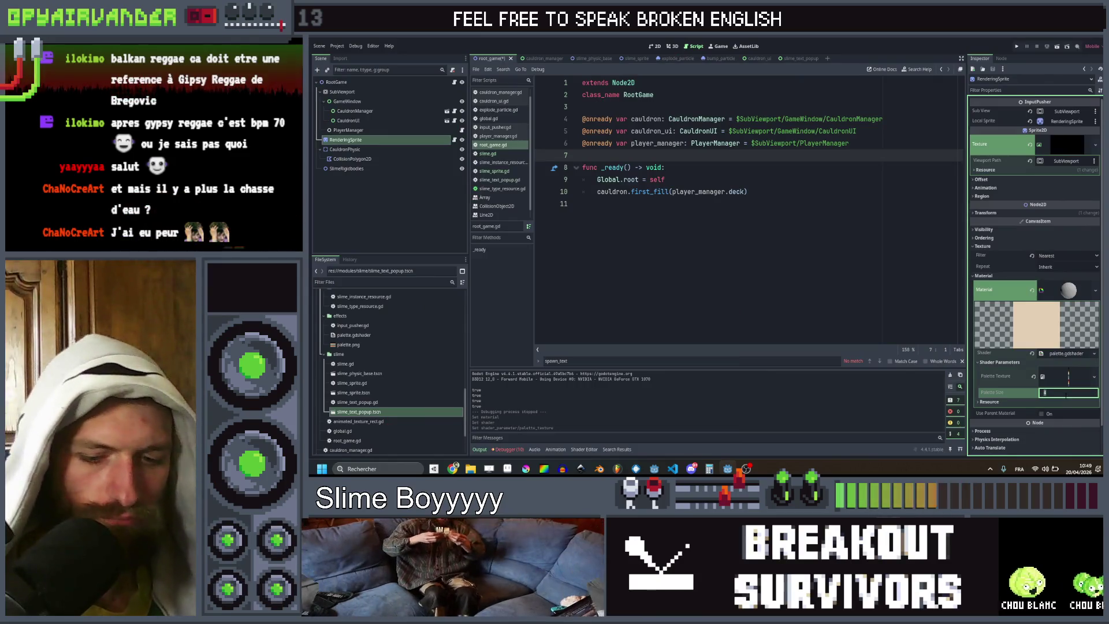
{"action": "key", "text": "Return"}
{"action": "key", "text": "ctrl+s"}
{"action": "left_click", "coordinate": [1018, 45]}
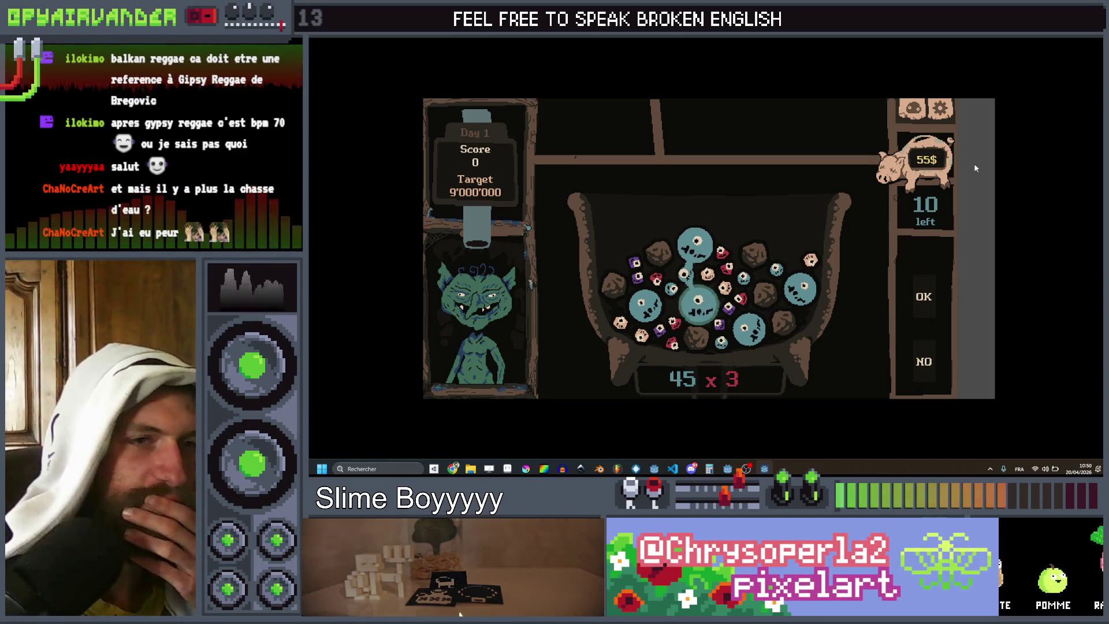
Step: Cash in the 20 x 2, 25 x 3 and 70 x 2 groups and pop teal slimes, reaching 920, then quit
{"action": "left_click", "coordinate": [922, 298]}
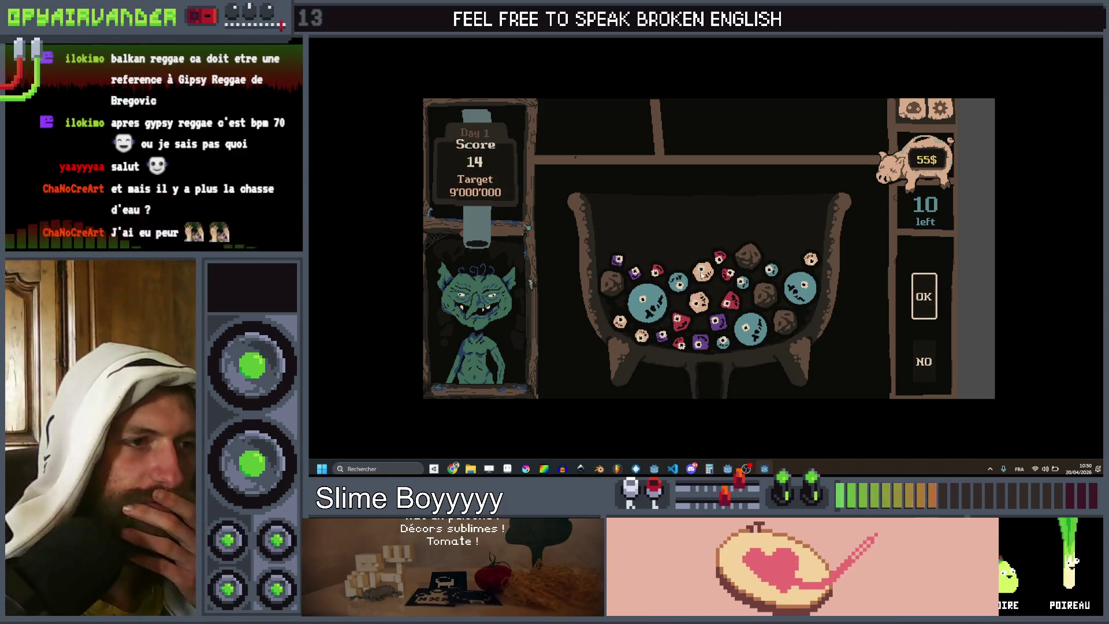
{"action": "left_click", "coordinate": [927, 309]}
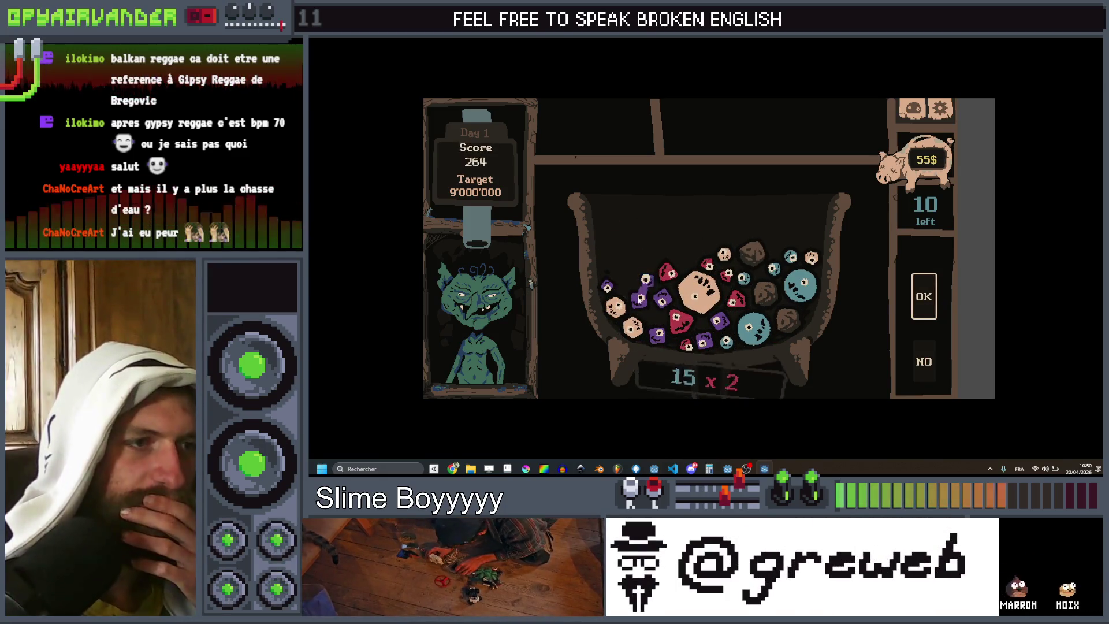
{"action": "left_click", "coordinate": [931, 302]}
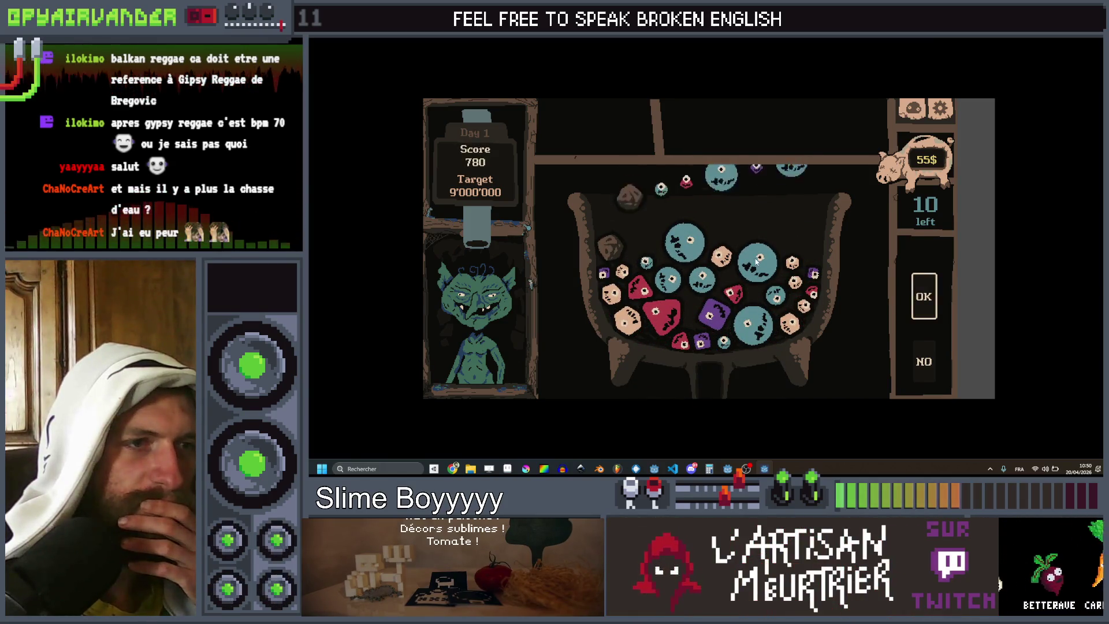
{"action": "left_click", "coordinate": [690, 244]}
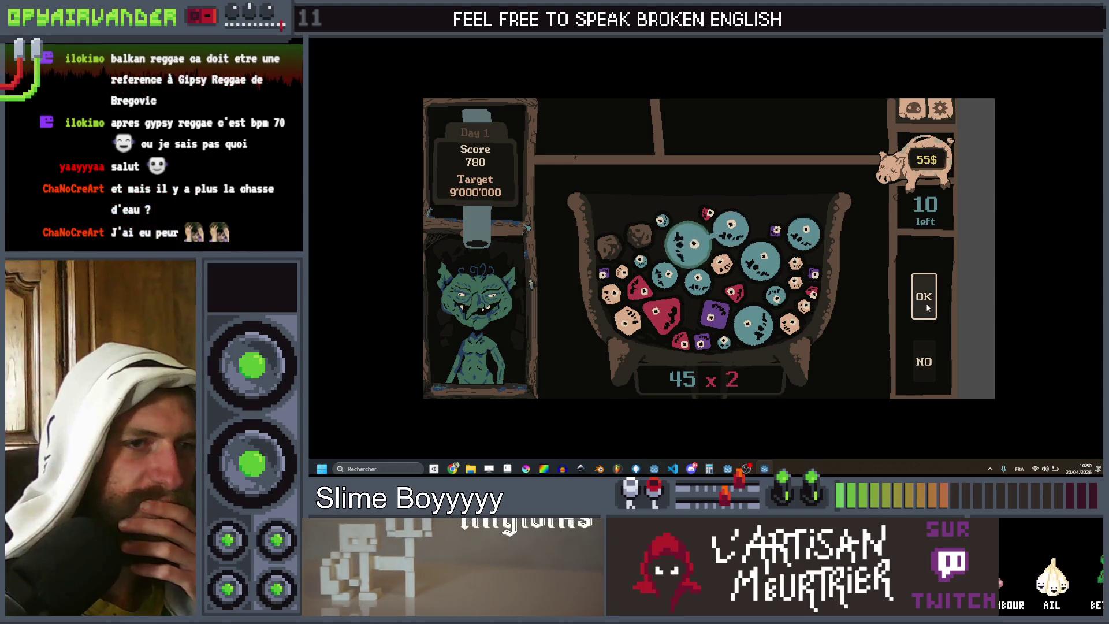
{"action": "left_click", "coordinate": [915, 304]}
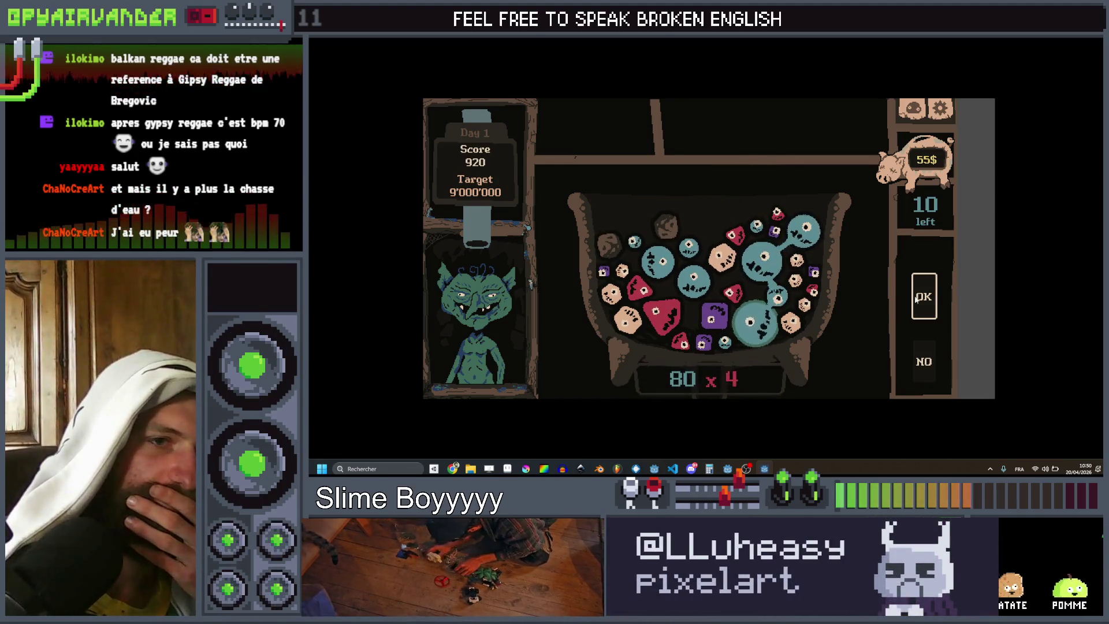
{"action": "left_click", "coordinate": [924, 297]}
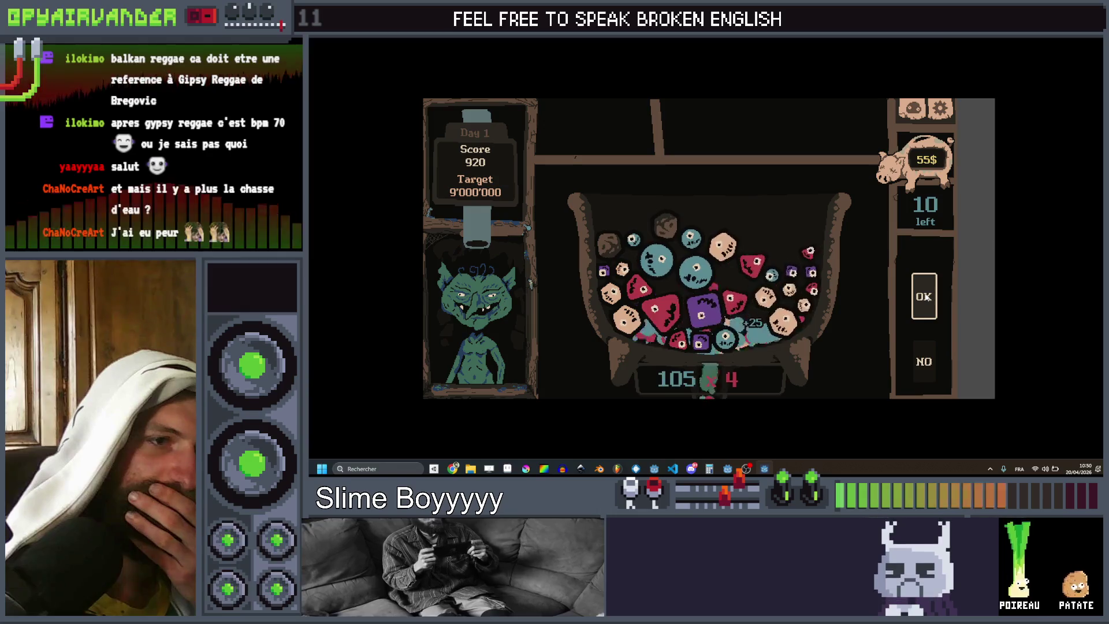
{"action": "key", "text": "alt+F4"}
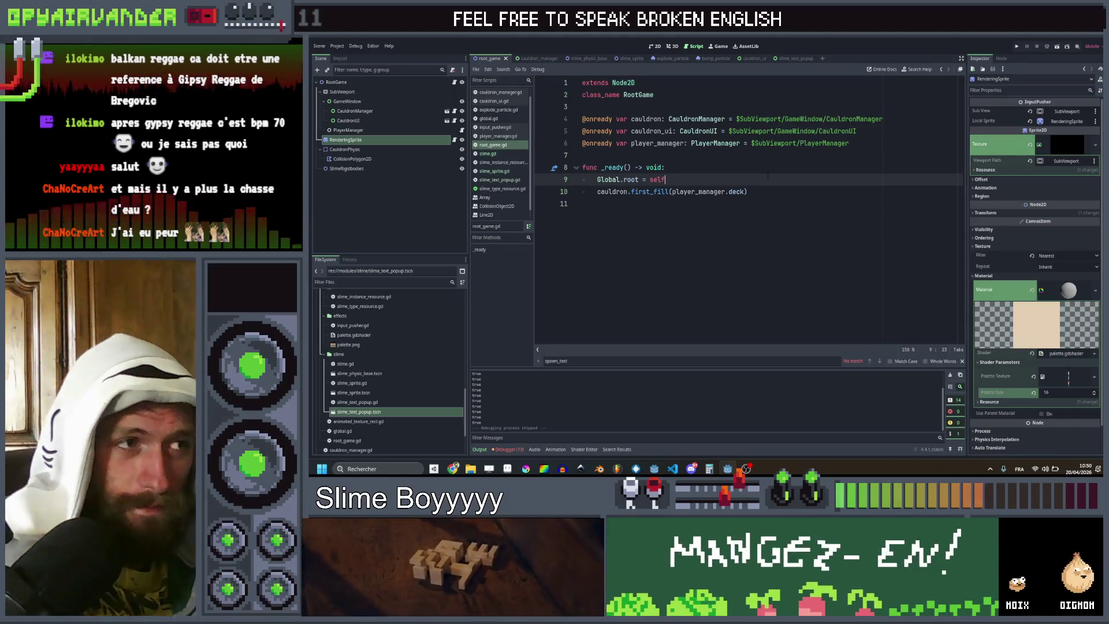
Step: Review the particle spawn call before spawn_text in slime.gd, then slime_sprite.gd
{"action": "left_click", "coordinate": [493, 154]}
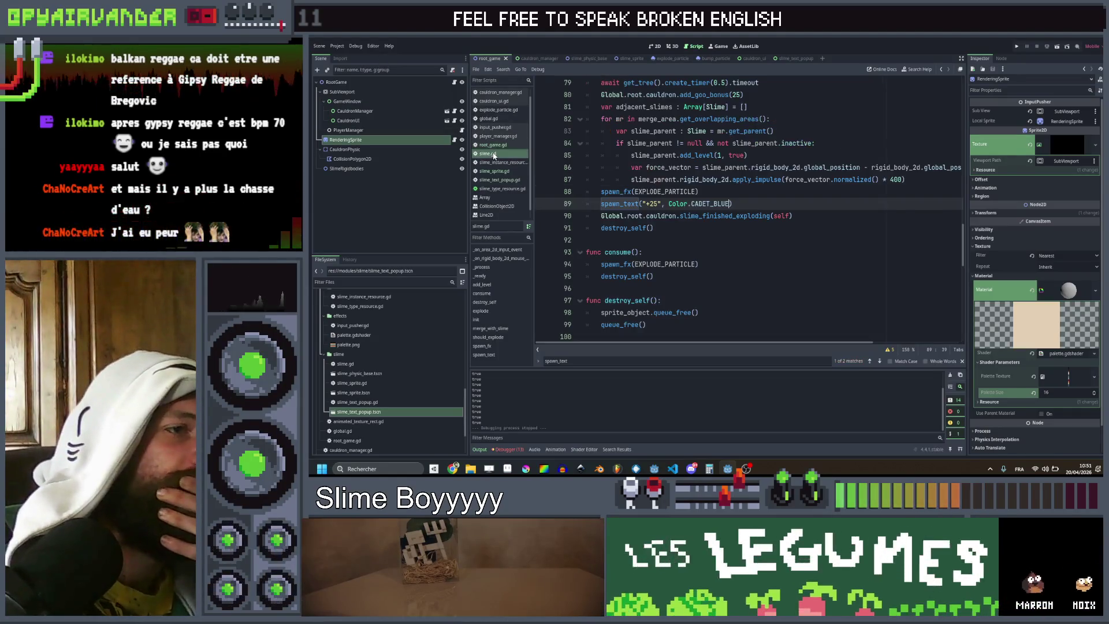
{"action": "left_click", "coordinate": [744, 192]}
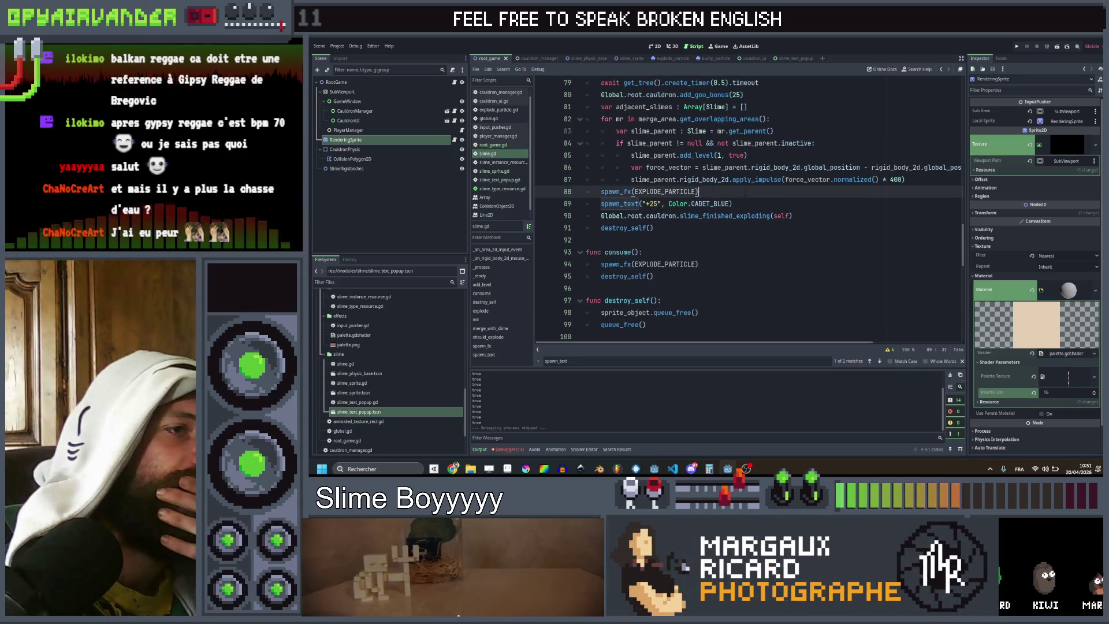
{"action": "left_click", "coordinate": [496, 172]}
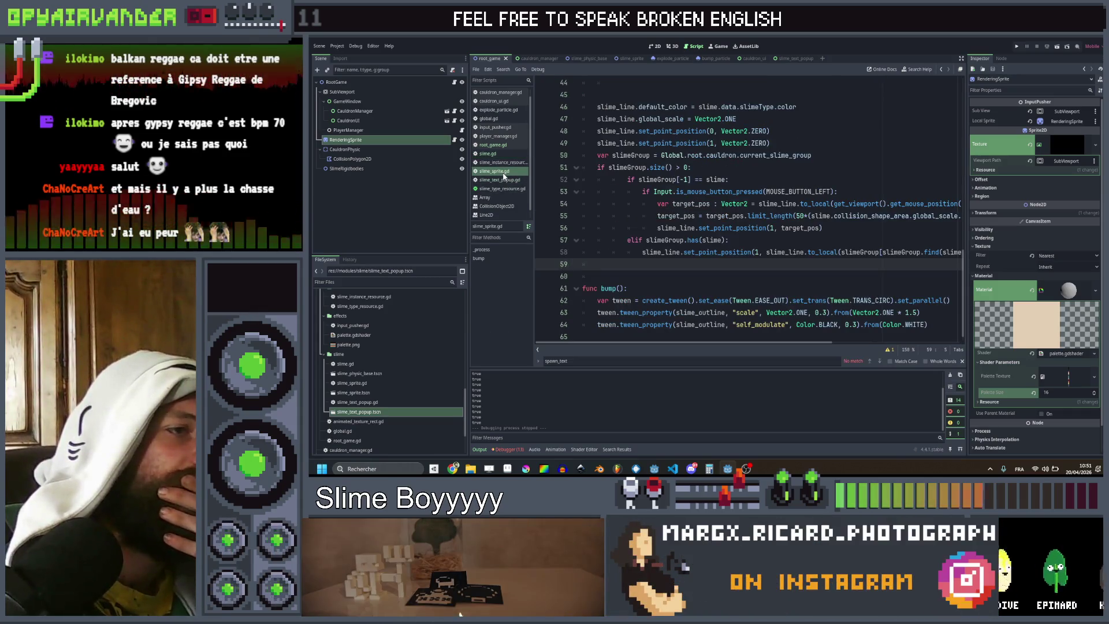
Step: Inspect the grow-scale tween and queue_free code in slime_text_popup.gd, then go to YouTube Music
{"action": "left_click", "coordinate": [500, 179]}
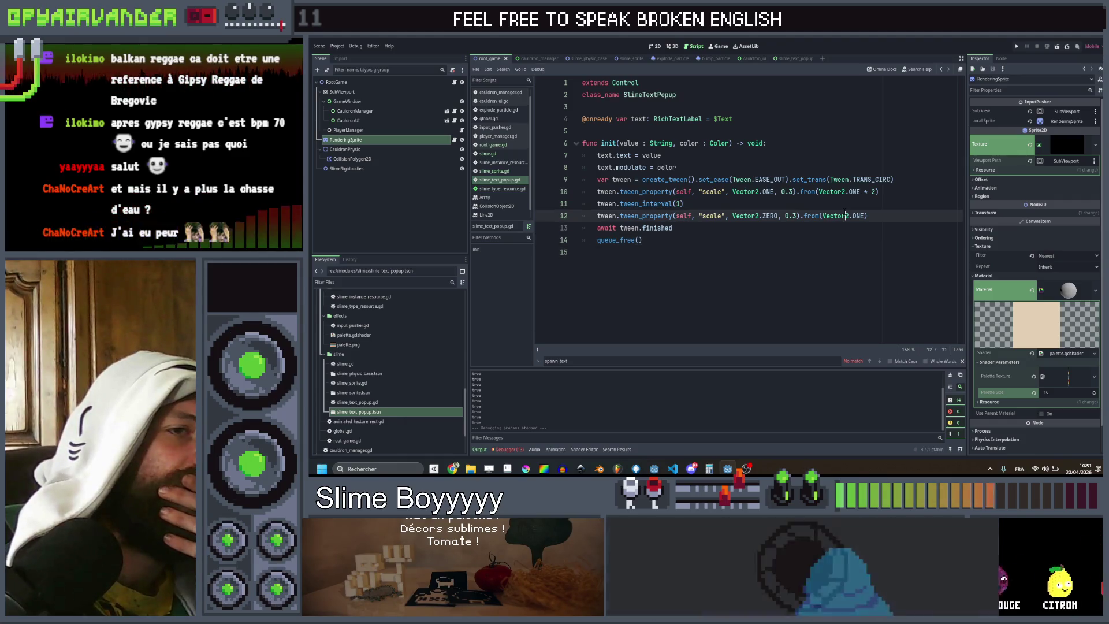
{"action": "left_click", "coordinate": [857, 191]}
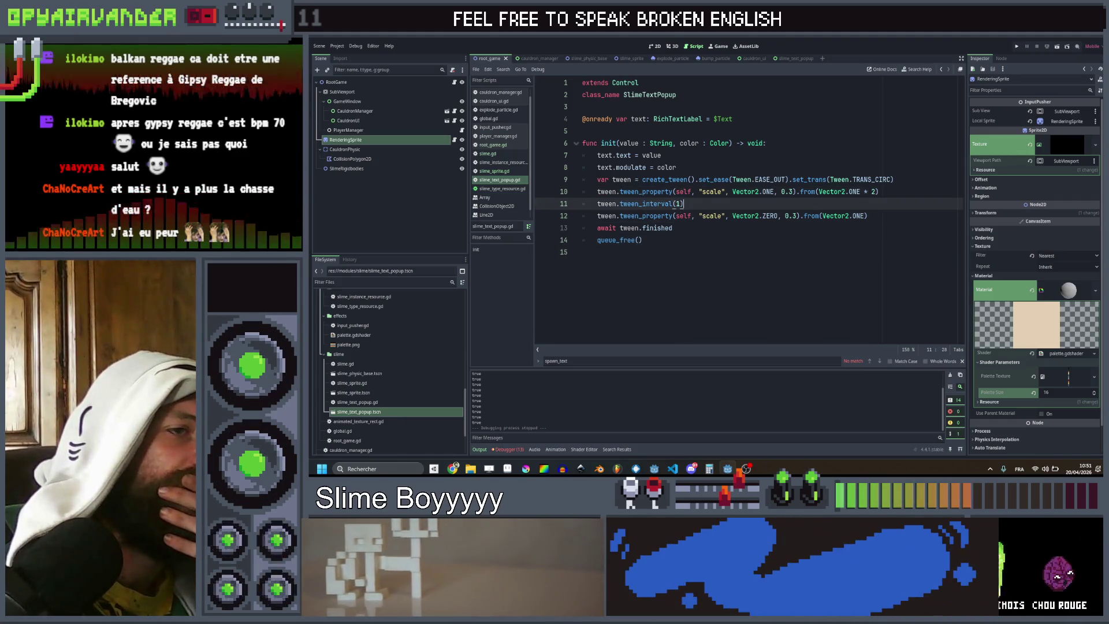
{"action": "left_click", "coordinate": [899, 179]}
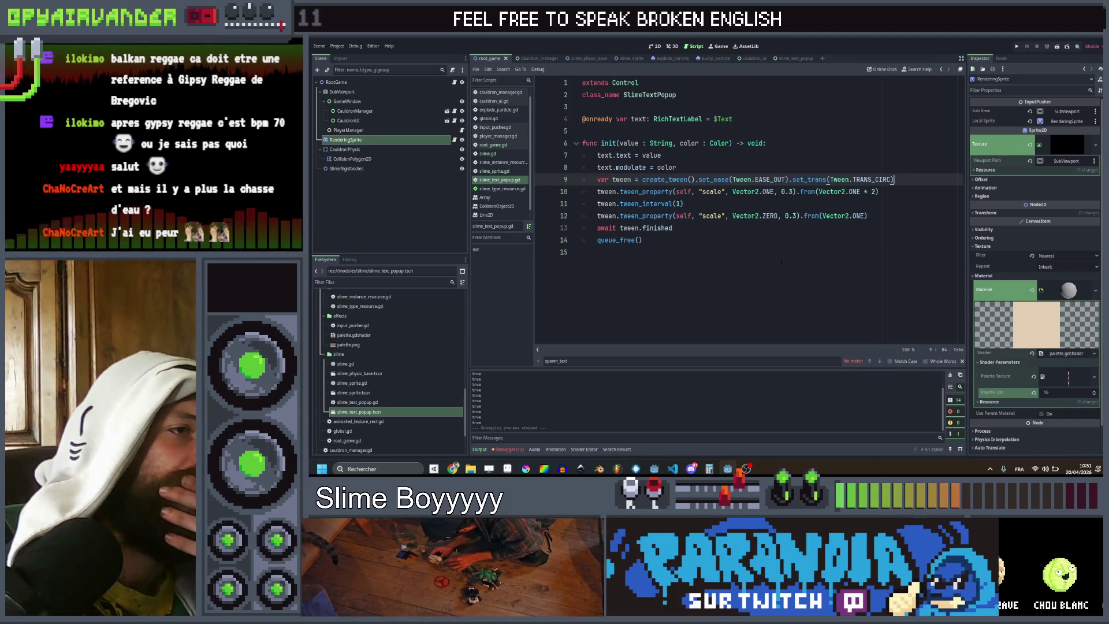
{"action": "left_click", "coordinate": [700, 261]}
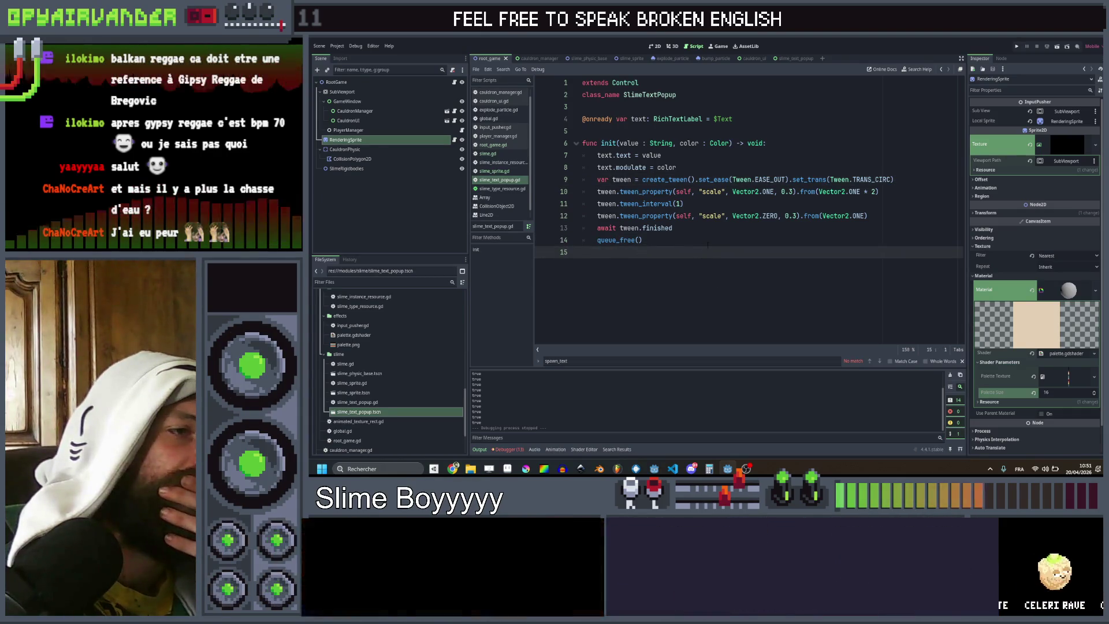
{"action": "left_click", "coordinate": [708, 243]}
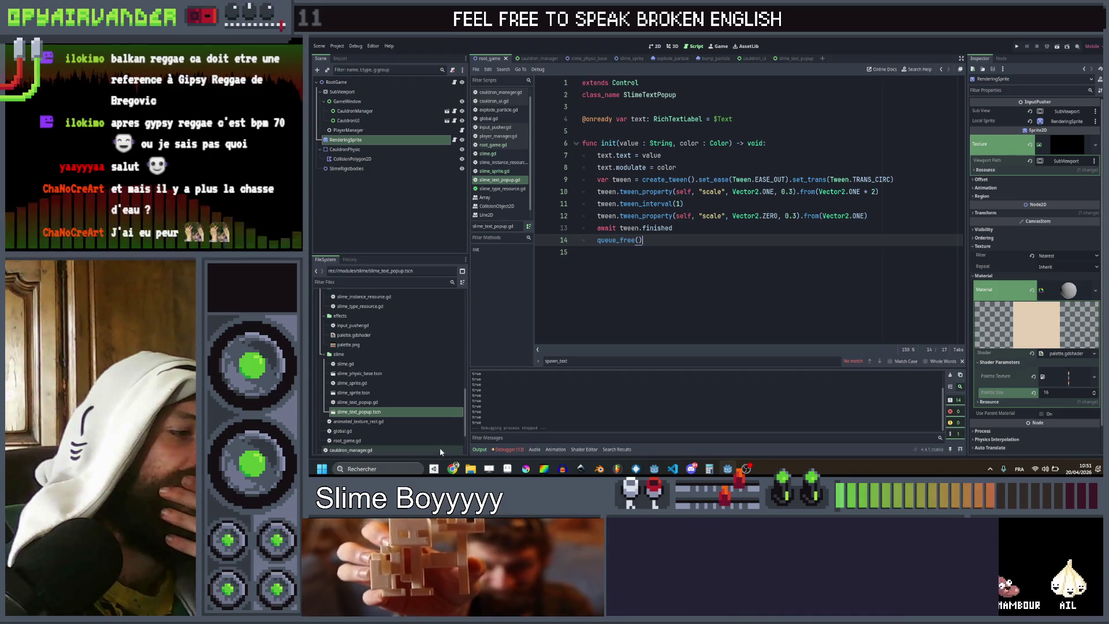
{"action": "key", "text": "alt+Tab"}
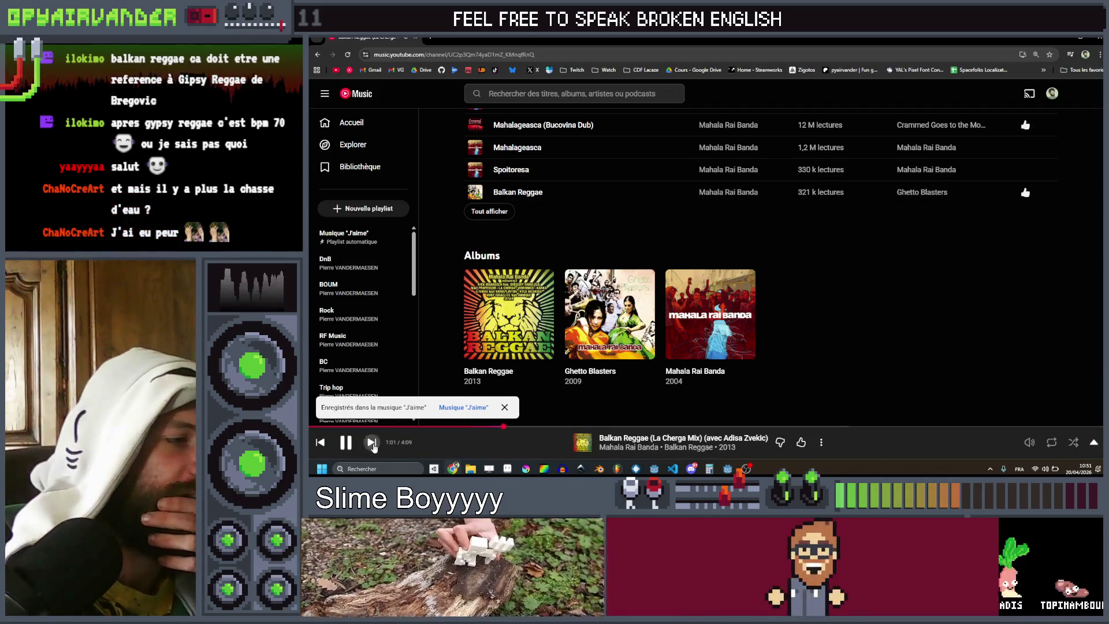
Step: Pause the current song, play Youthie's Wild Vibes album, and minimize Chrome
{"action": "left_click", "coordinate": [346, 442]}
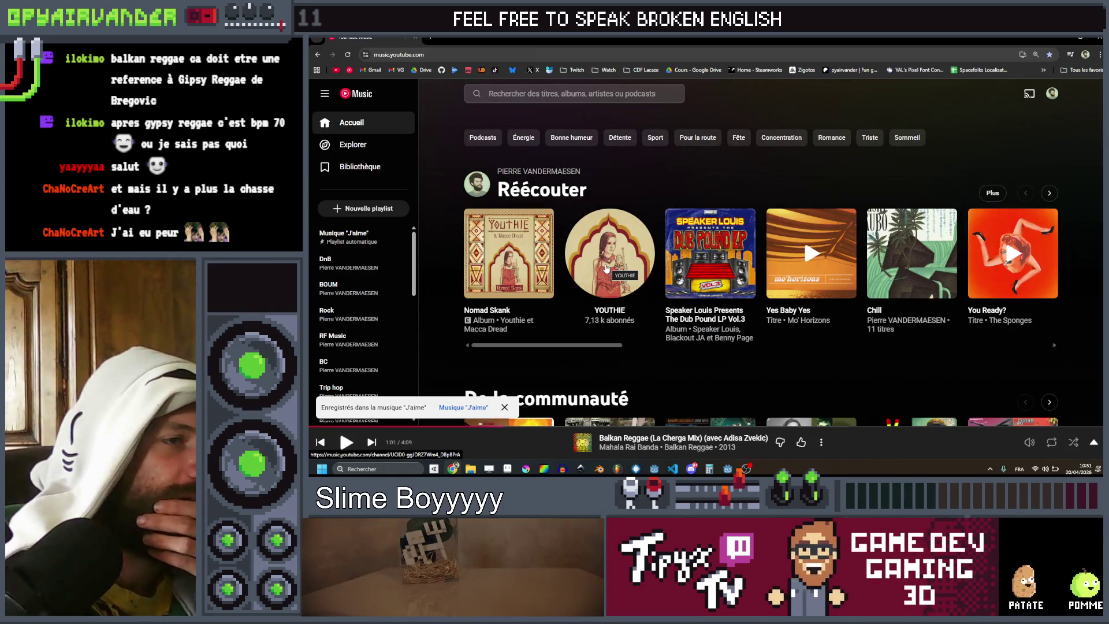
{"action": "left_click", "coordinate": [608, 312]}
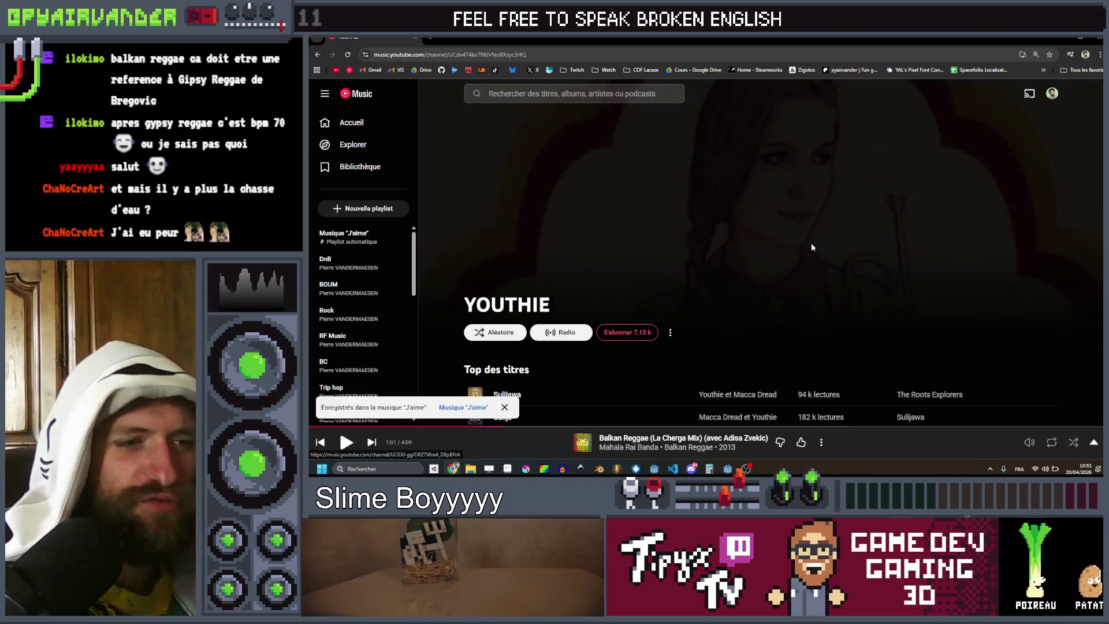
{"action": "scroll", "coordinate": [811, 243], "scroll_direction": "down", "scroll_amount": 6}
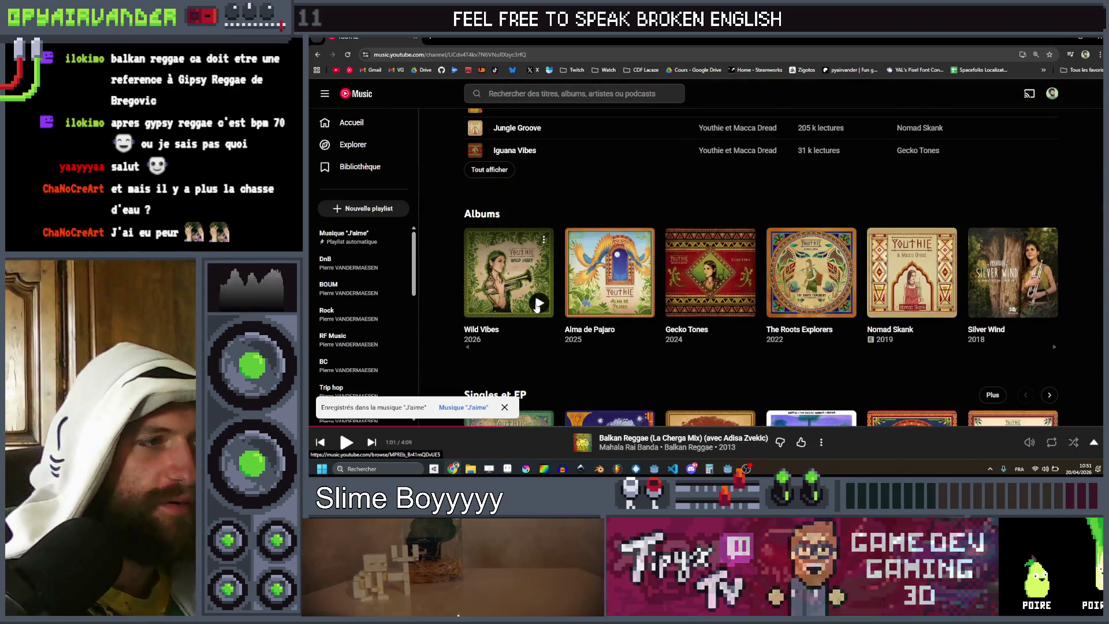
{"action": "left_click", "coordinate": [536, 306]}
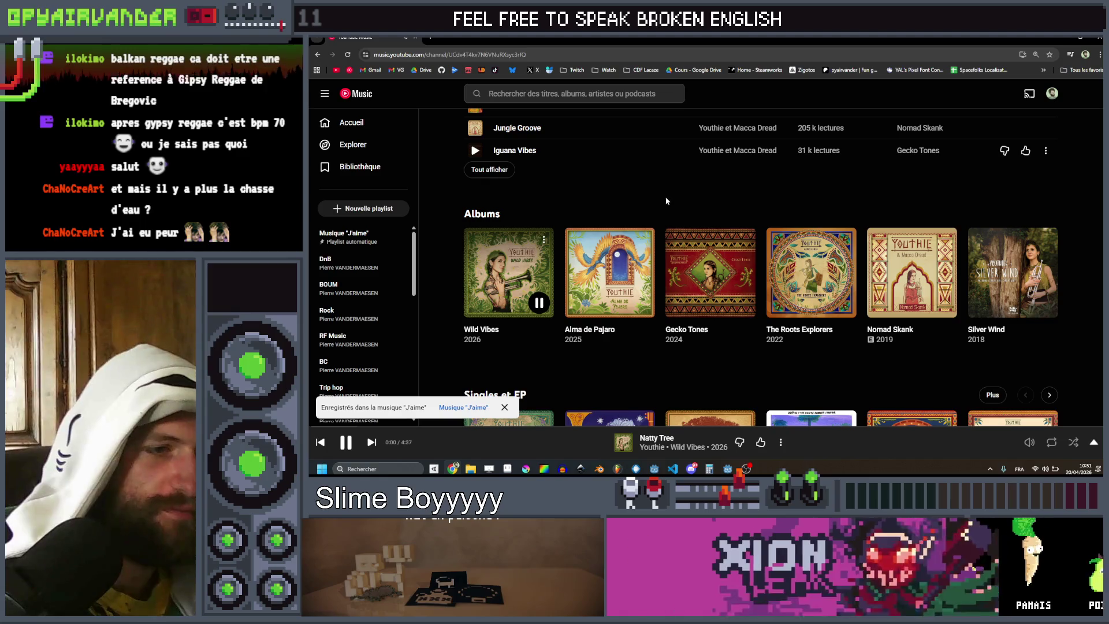
{"action": "scroll", "coordinate": [665, 198], "scroll_direction": "up", "scroll_amount": 5}
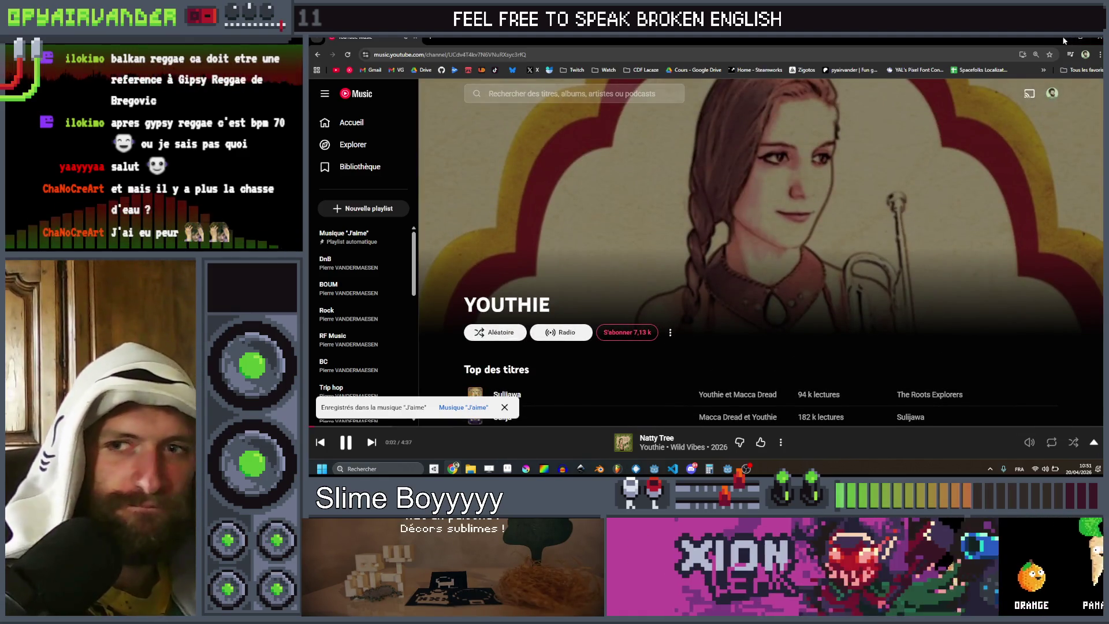
{"action": "left_click", "coordinate": [1063, 38]}
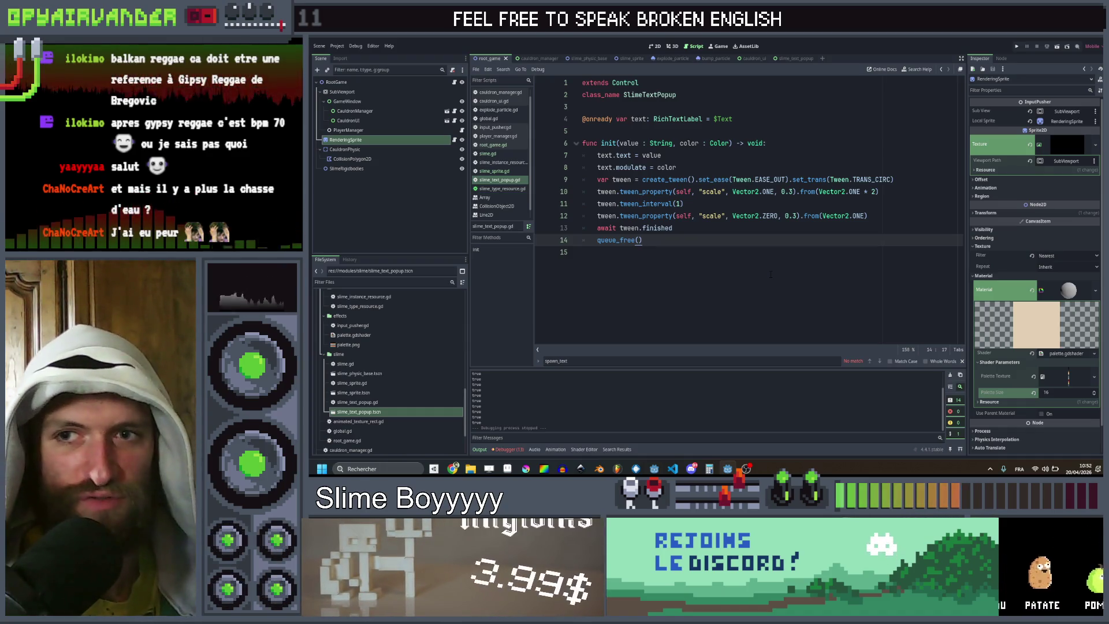
{"action": "left_click", "coordinate": [741, 230]}
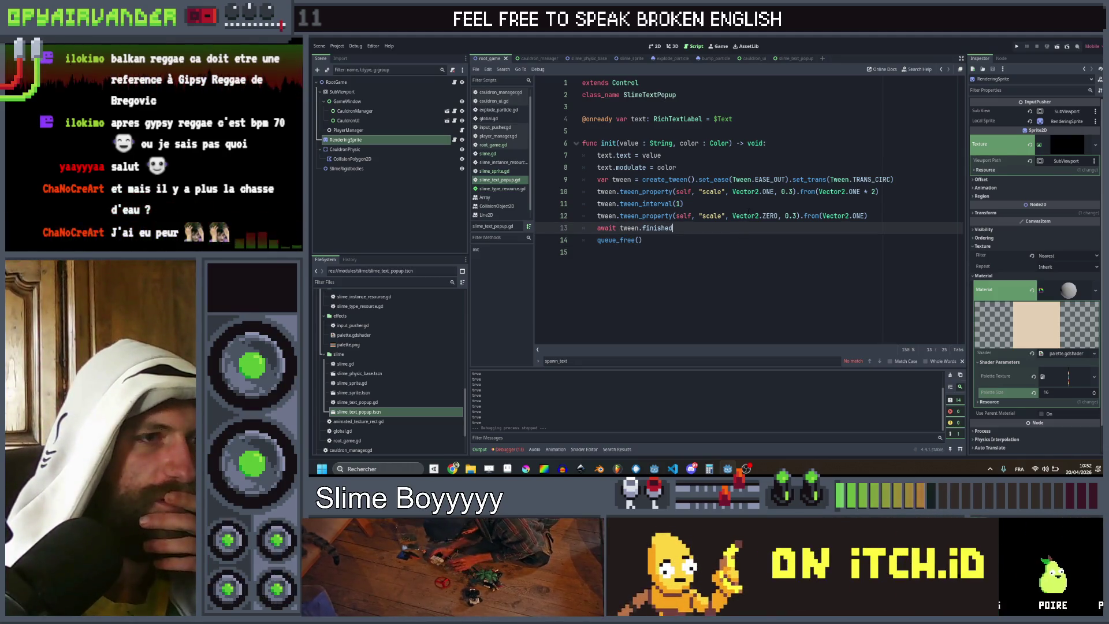
{"action": "left_click", "coordinate": [749, 205]}
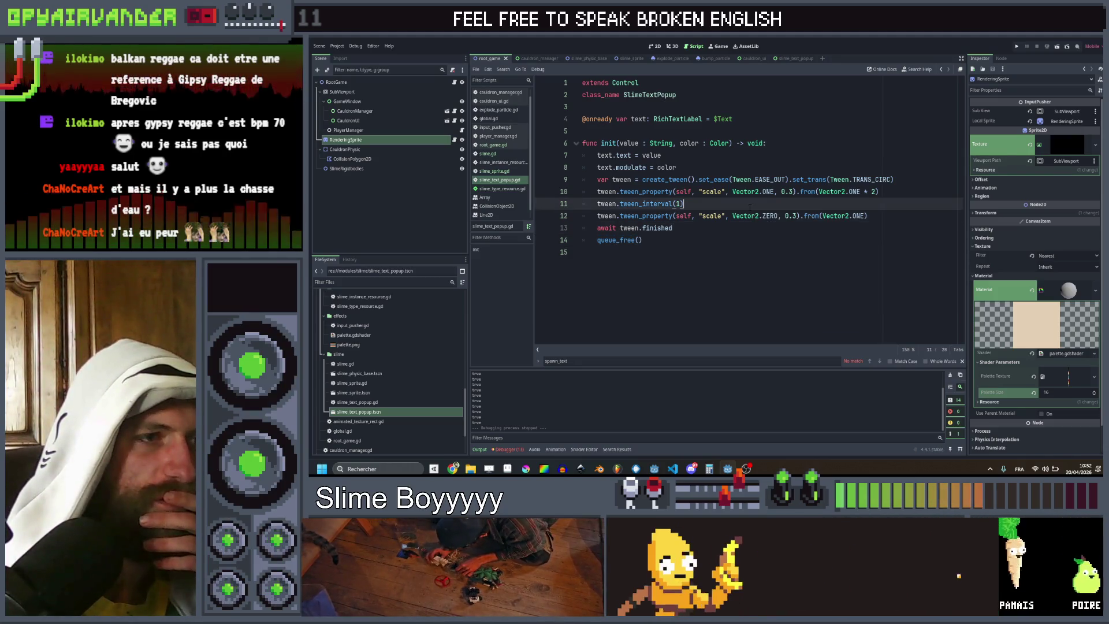
{"action": "left_click", "coordinate": [728, 228]}
{"action": "left_click", "coordinate": [728, 239]}
{"action": "left_click", "coordinate": [728, 203]}
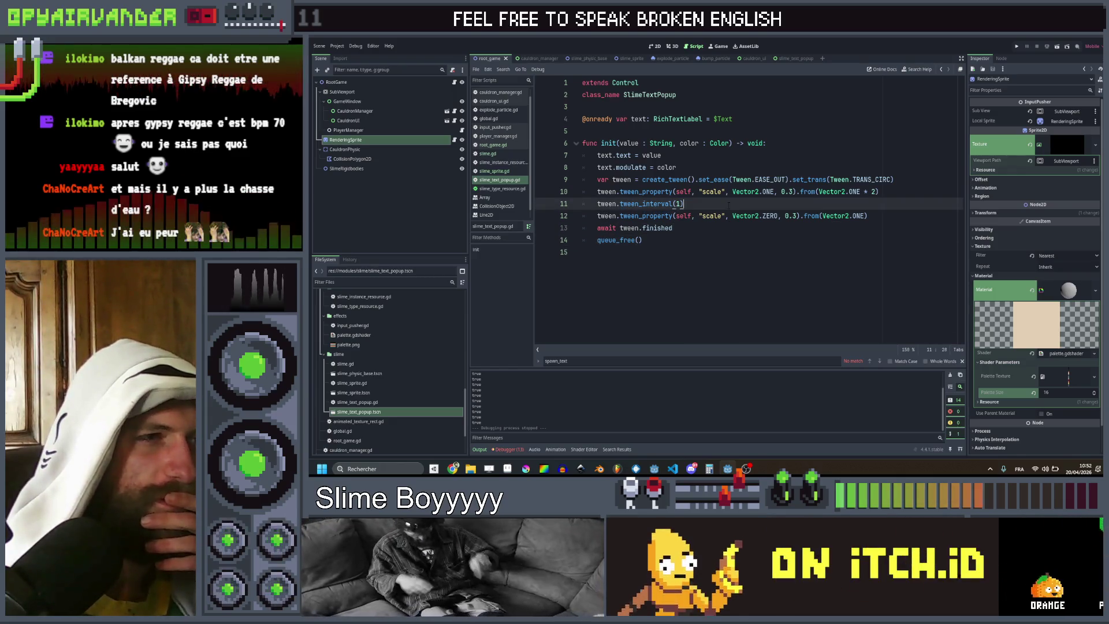
{"action": "left_click_drag", "start_coordinate": [675, 168], "coordinate": [622, 155]}
{"action": "left_click", "coordinate": [676, 168]}
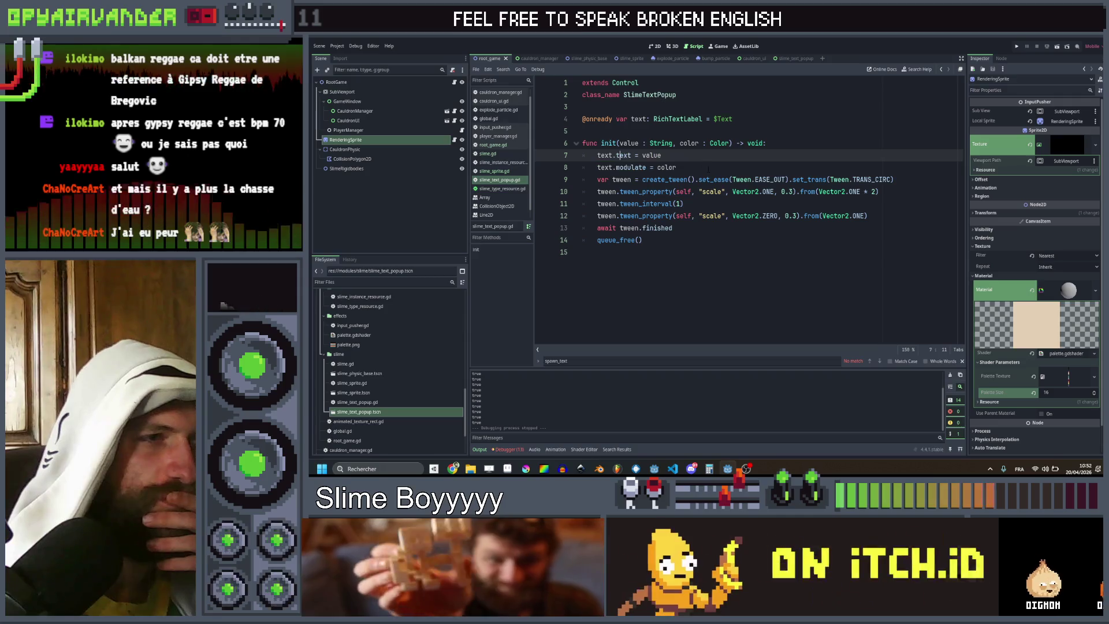
{"action": "left_click", "coordinate": [685, 203]}
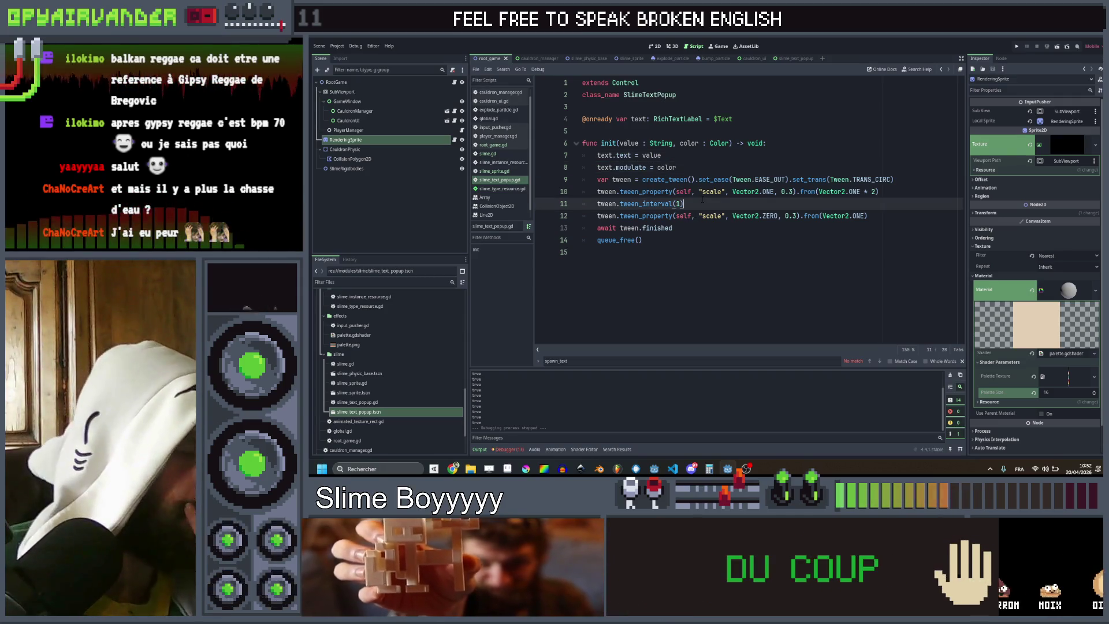
{"action": "left_click", "coordinate": [677, 167]}
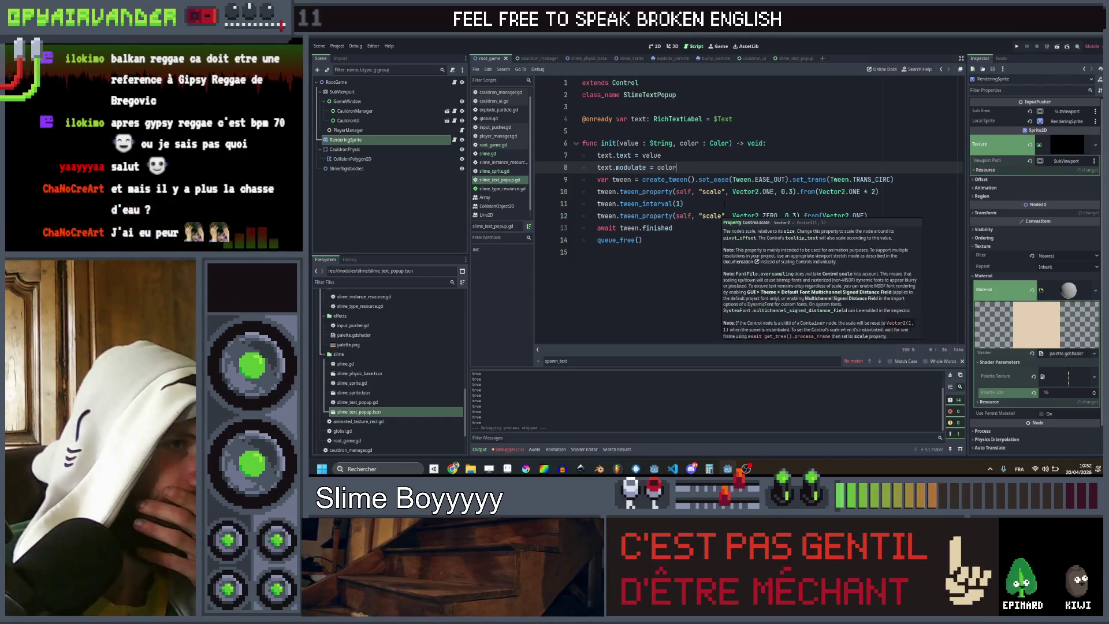
{"action": "left_click", "coordinate": [727, 131]}
{"action": "key", "text": "Return"}
{"action": "key", "text": "Return"}
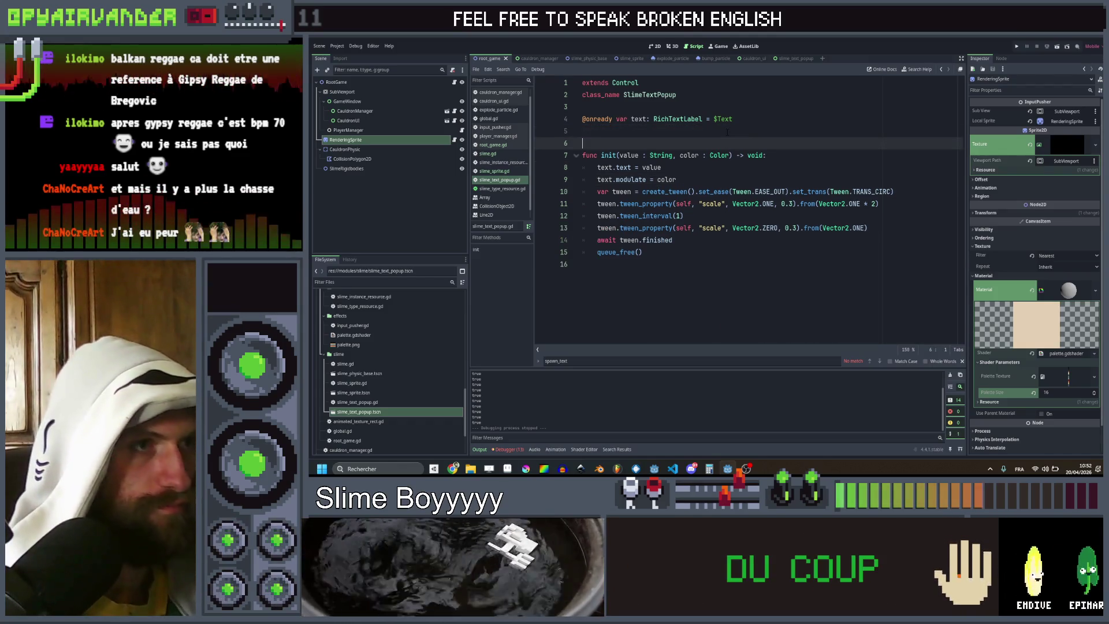
Step: Declare velocity_vector as a Vector2 below the label declaration
{"action": "key", "text": "Up"}
{"action": "type", "text": "v"}
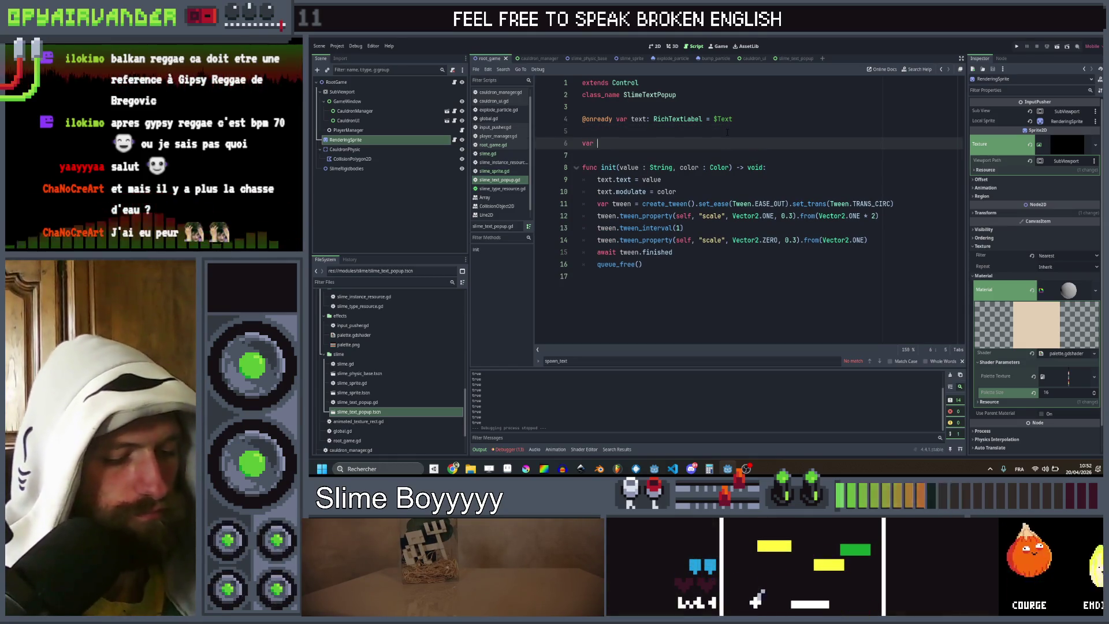
{"action": "type", "text": "elocity_"}
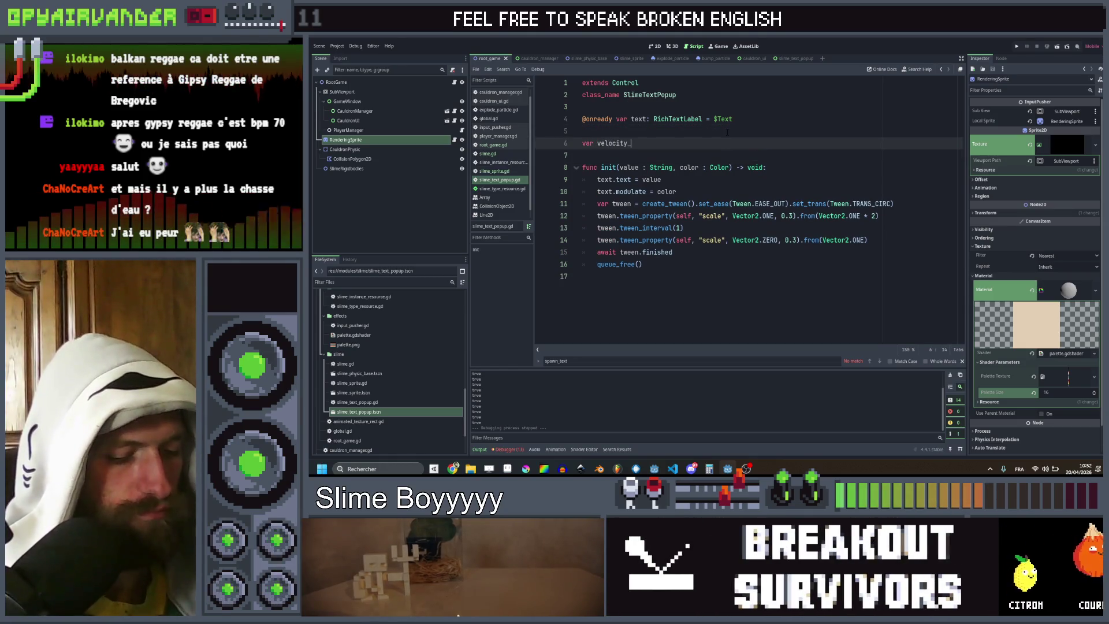
{"action": "type", "text": "vector"}
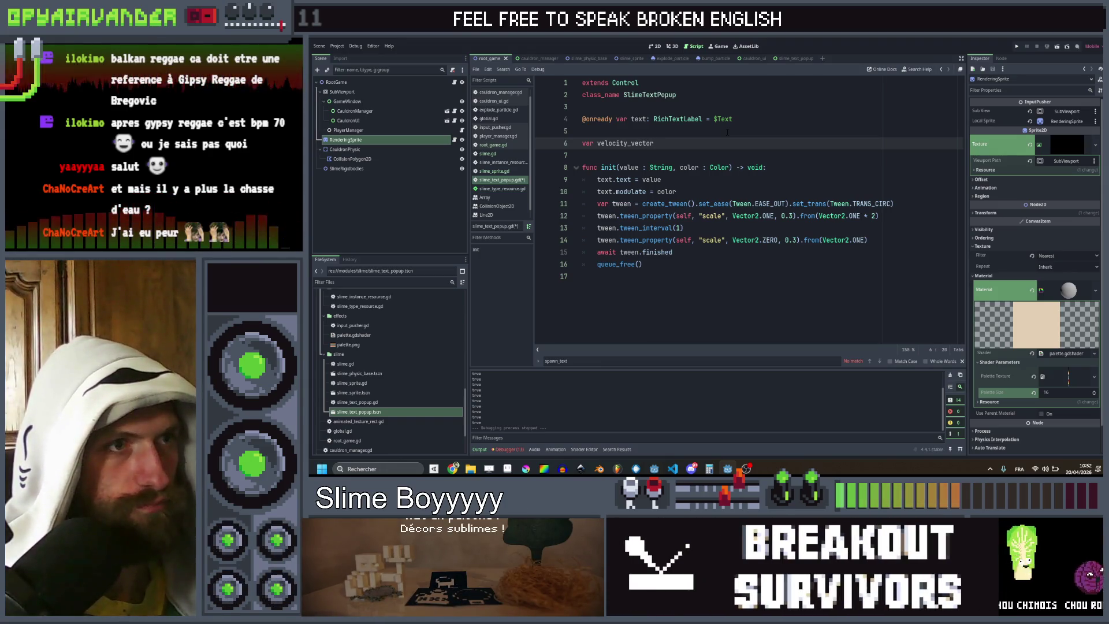
{"action": "type", "text": " = "}
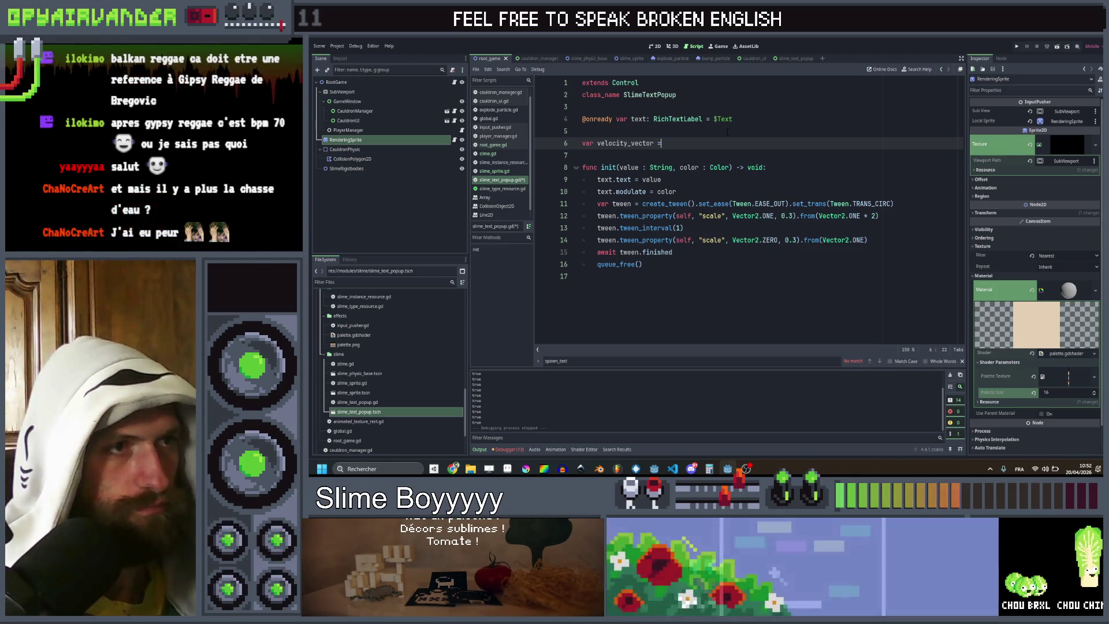
{"action": "key", "text": "BackSpace"}
{"action": "key", "text": "BackSpace"}
{"action": "type", "text": ":"}
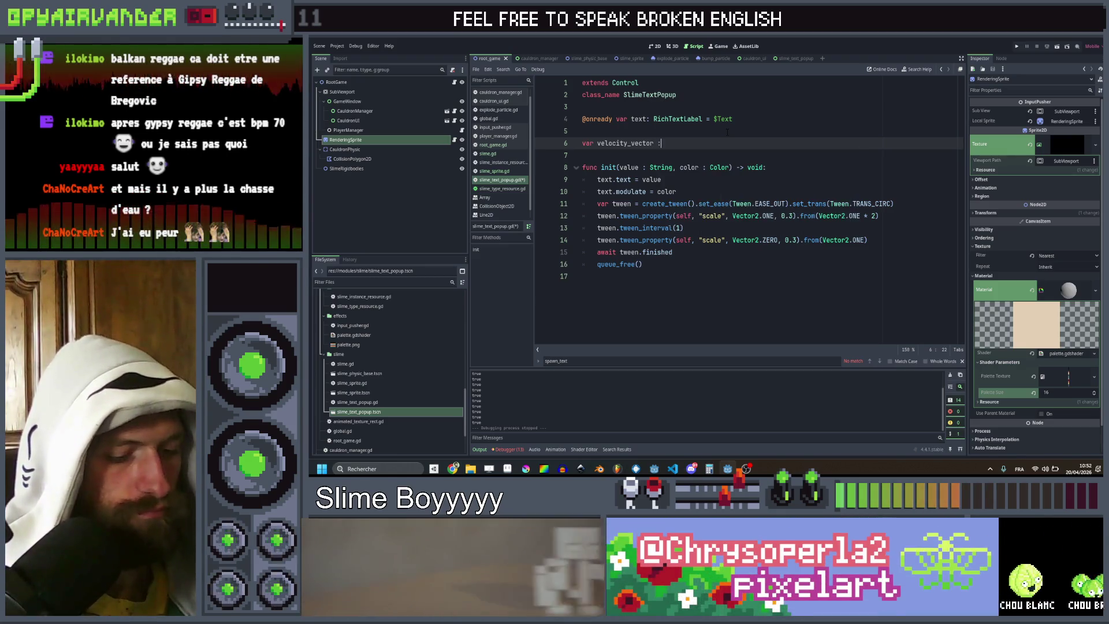
{"action": "type", "text": " Vr2"}
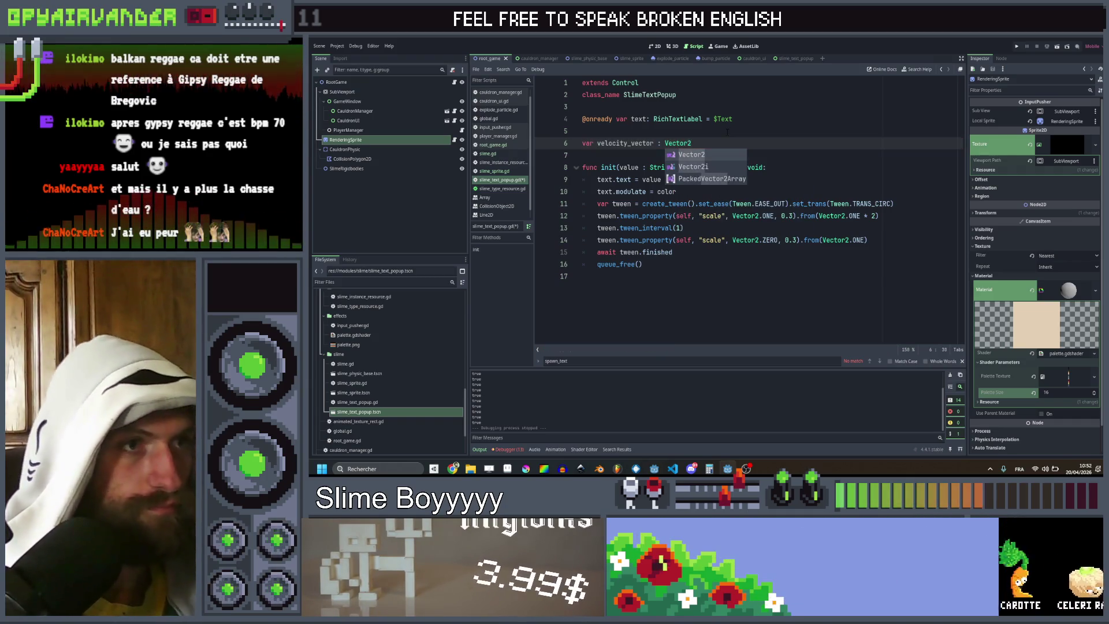
{"action": "key", "text": "Escape"}
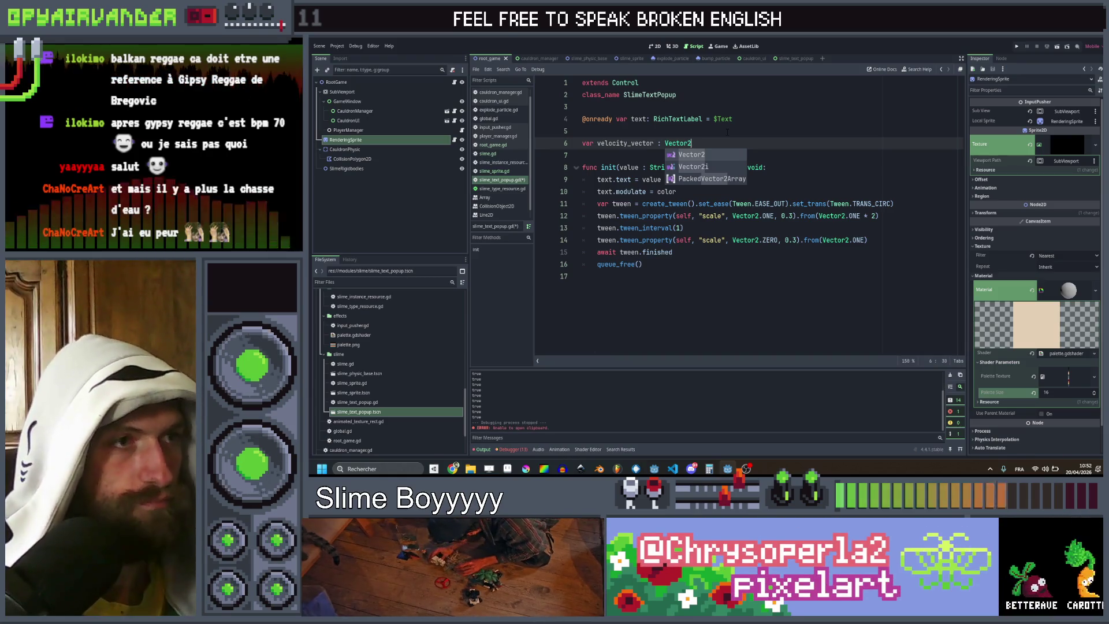
{"action": "key", "text": "ctrl+shift+Left"}
{"action": "key", "text": "ctrl+c"}
{"action": "key", "text": "Left"}
Step: Duplicate that declaration into gravity as a float set to 2.0
{"action": "key", "text": "ctrl+shift+d"}
{"action": "key", "text": "Left"}
{"action": "key", "text": "Left"}
{"action": "key", "text": "Left"}
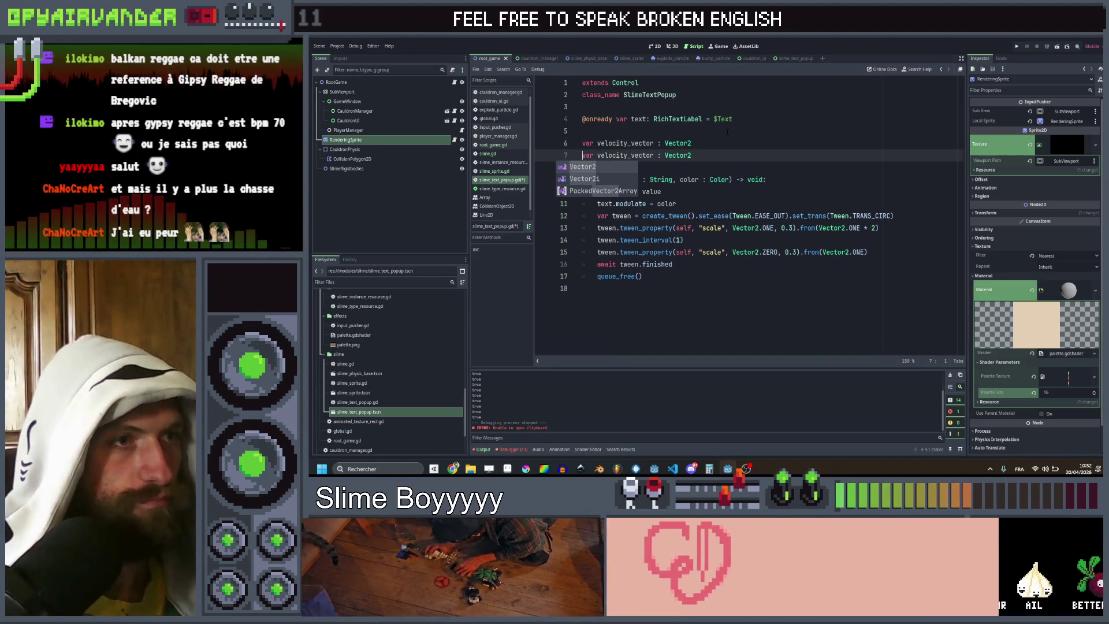
{"action": "key", "text": "ctrl+BackSpace"}
{"action": "type", "text": "gravity"}
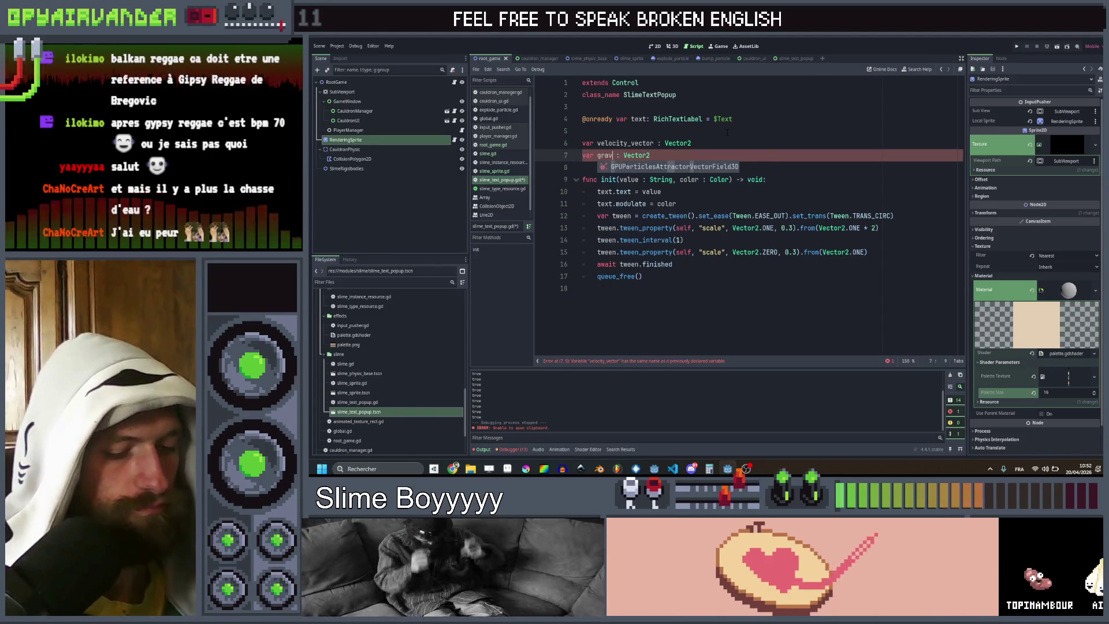
{"action": "key", "text": "End"}
{"action": "key", "text": "ctrl+BackSpace"}
{"action": "type", "text": "f"}
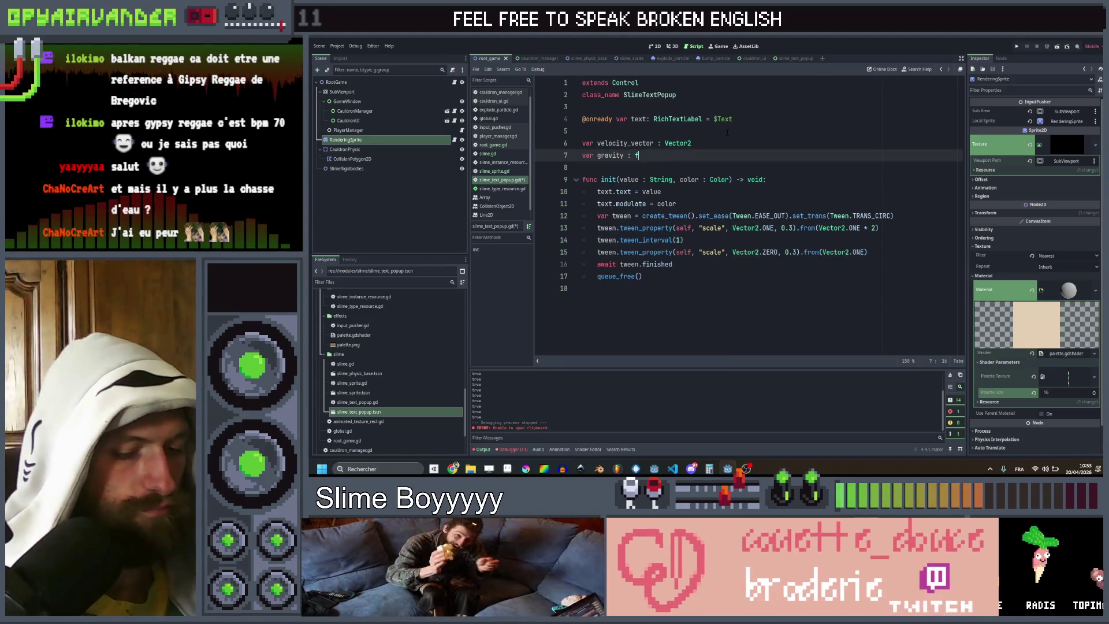
{"action": "type", "text": "loat ="}
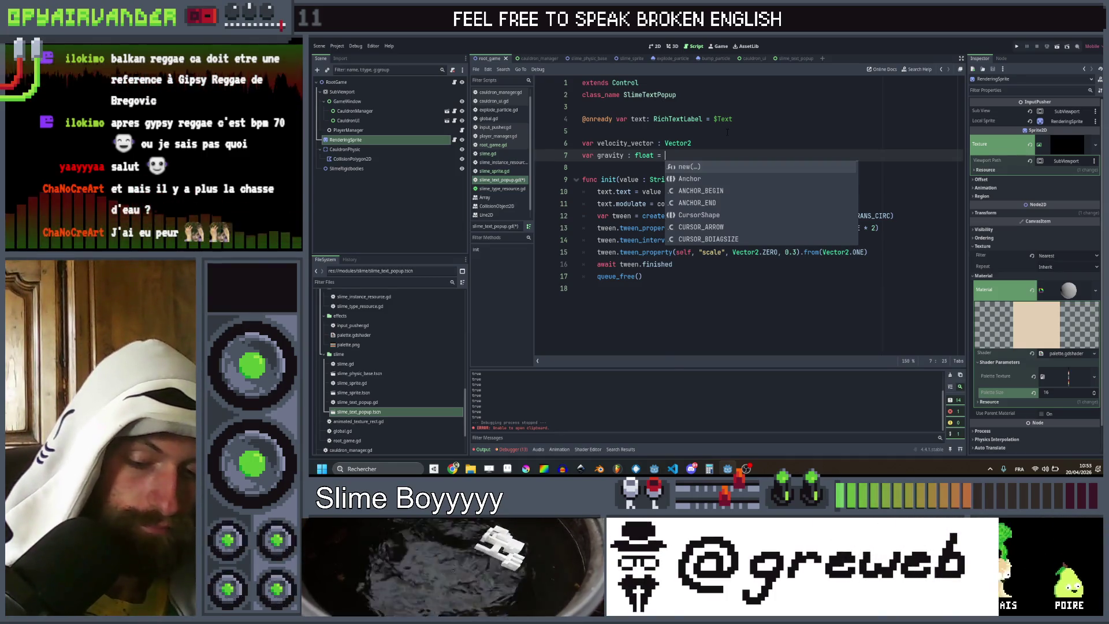
{"action": "type", "text": "2.0"}
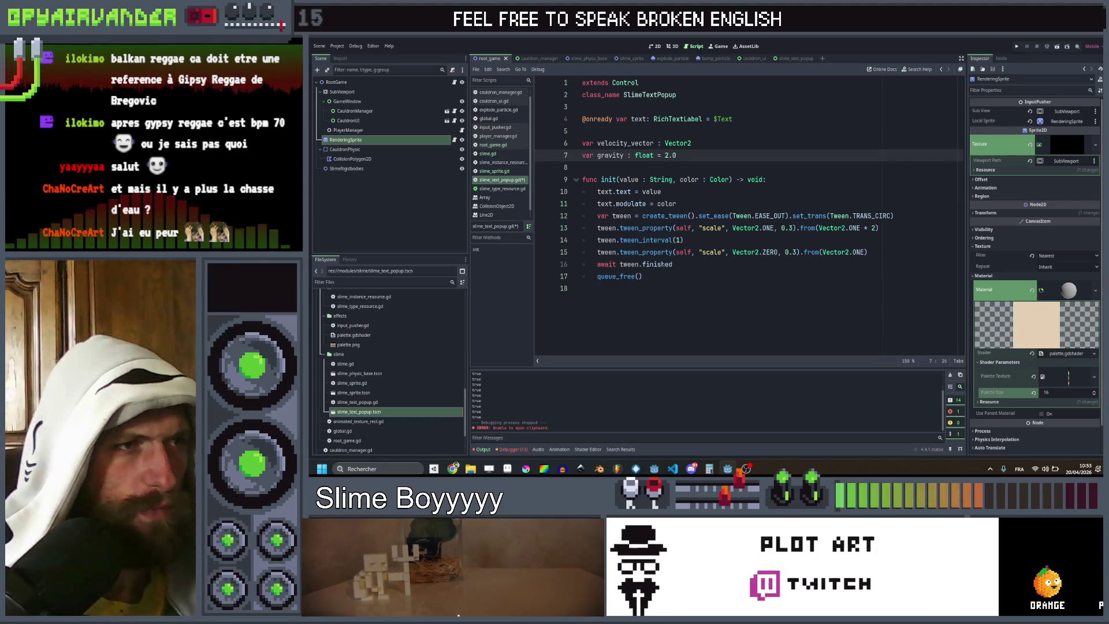
Step: Open a new line in init right after the colour assignment
{"action": "left_click", "coordinate": [630, 308]}
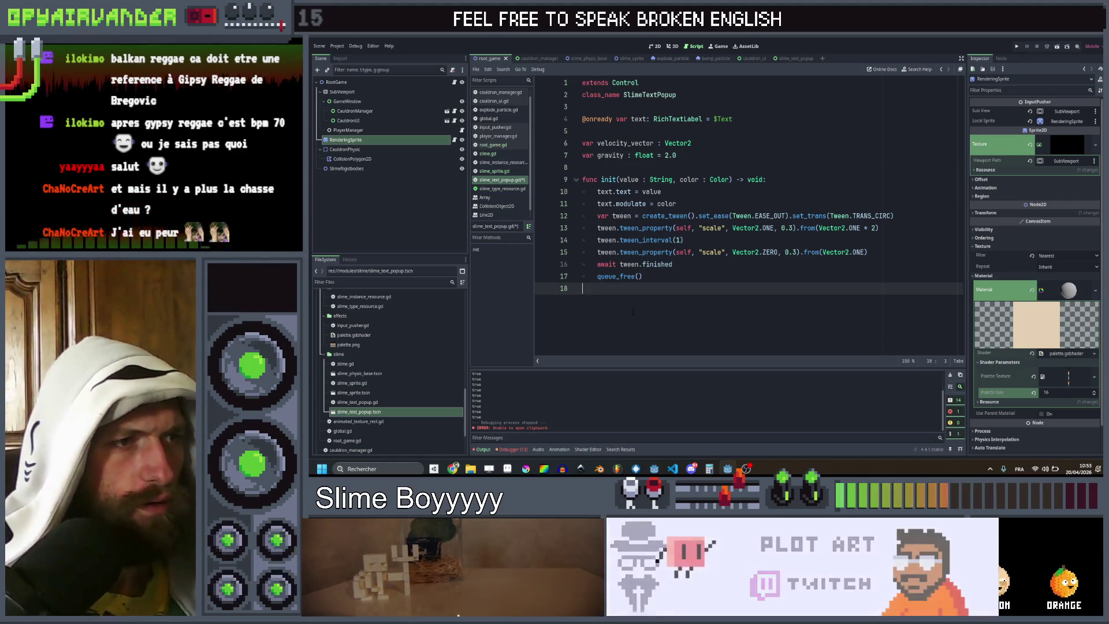
{"action": "key", "text": "Return"}
{"action": "key", "text": "Up"}
{"action": "key", "text": "Up"}
{"action": "key", "text": "Up"}
{"action": "key", "text": "Up"}
{"action": "key", "text": "Up"}
{"action": "key", "text": "Up"}
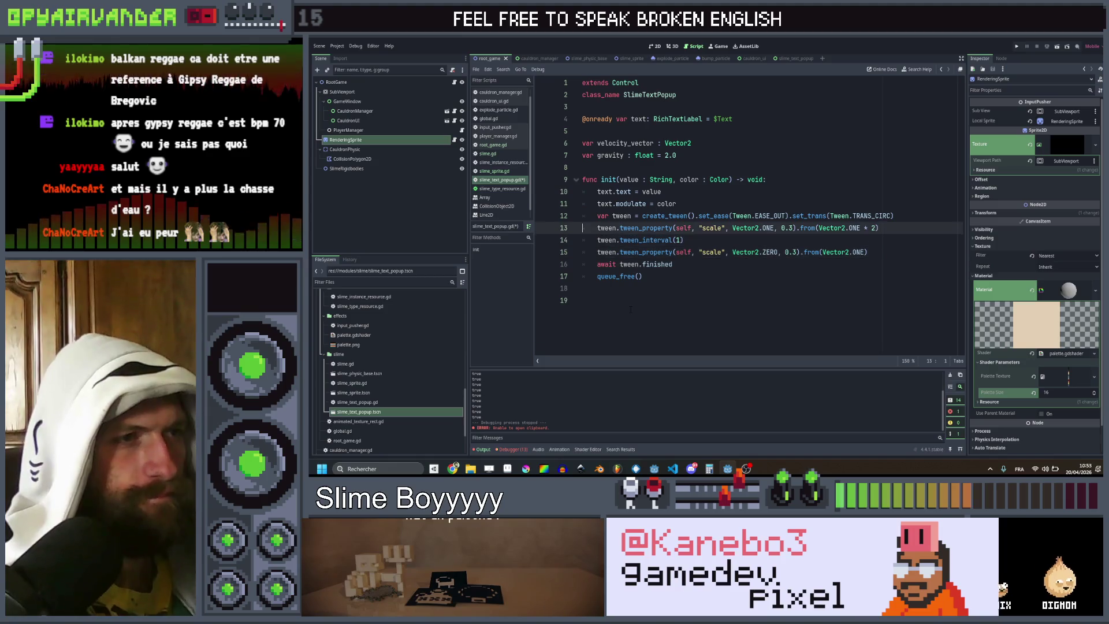
{"action": "key", "text": "End"}
{"action": "key", "text": "Return"}
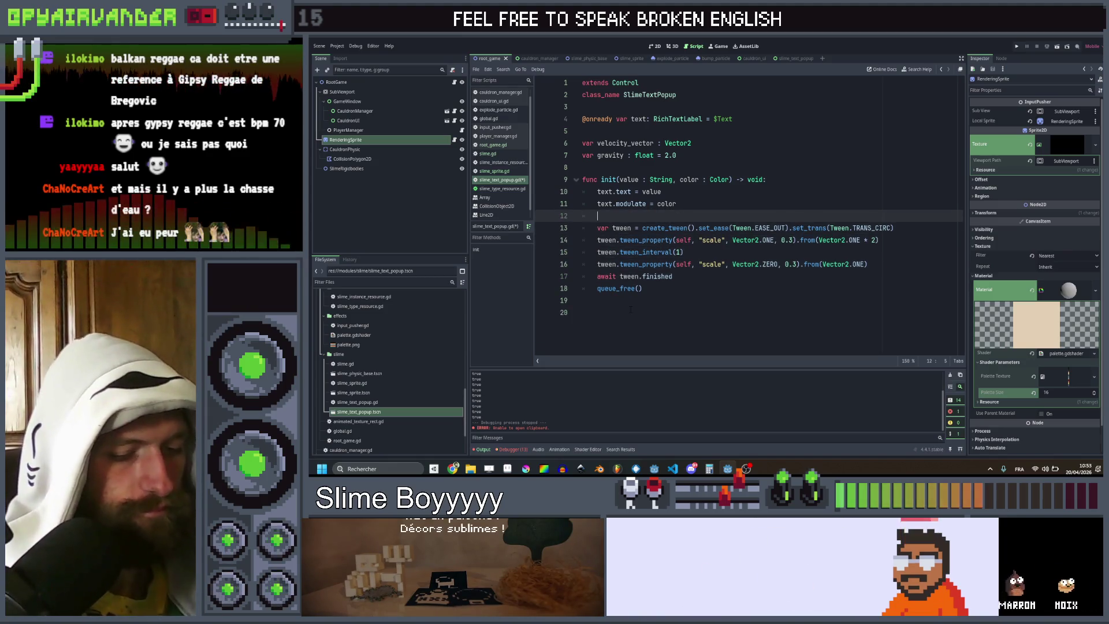
Step: Add velocity_vector = Vector2(randf_range(-6,6), 5) to the init function
{"action": "type", "text": "e"}
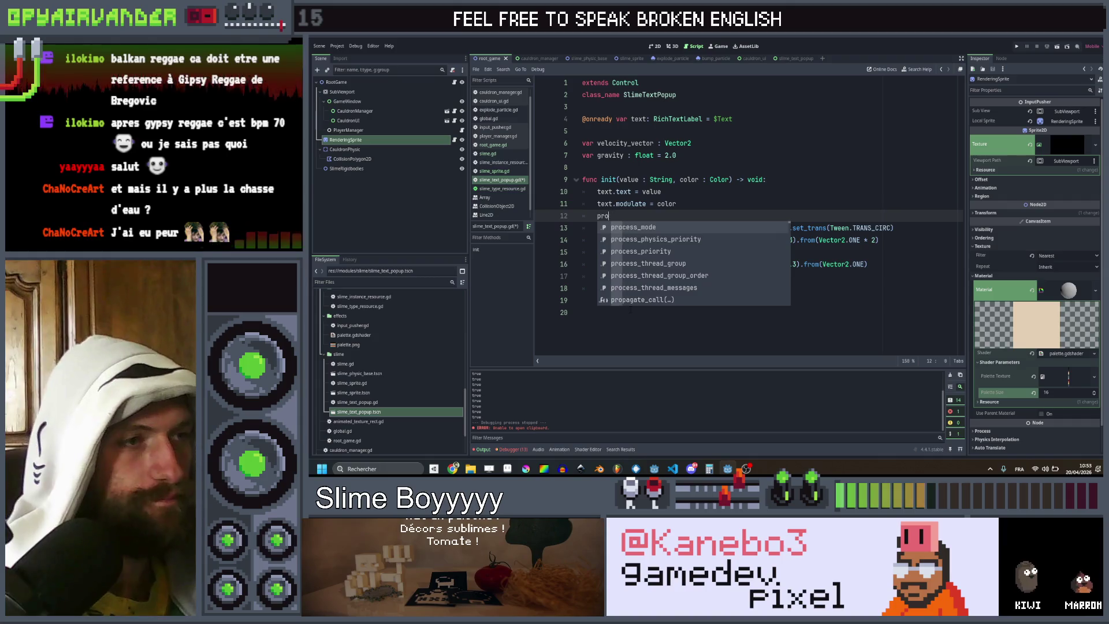
{"action": "key", "text": "BackSpace"}
{"action": "key", "text": "BackSpace"}
{"action": "key", "text": "BackSpace"}
{"action": "type", "text": "l"}
{"action": "key", "text": "Return"}
{"action": "type", "text": "= "}
{"action": "type", "text": "Vec"}
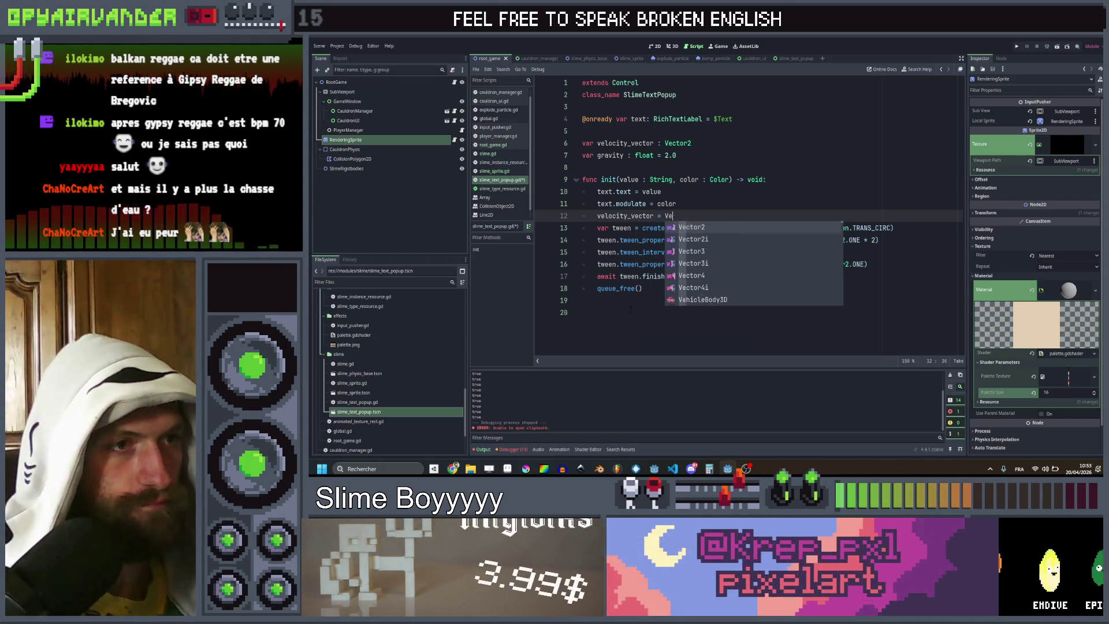
{"action": "key", "text": "Return"}
{"action": "type", "text": "rand"}
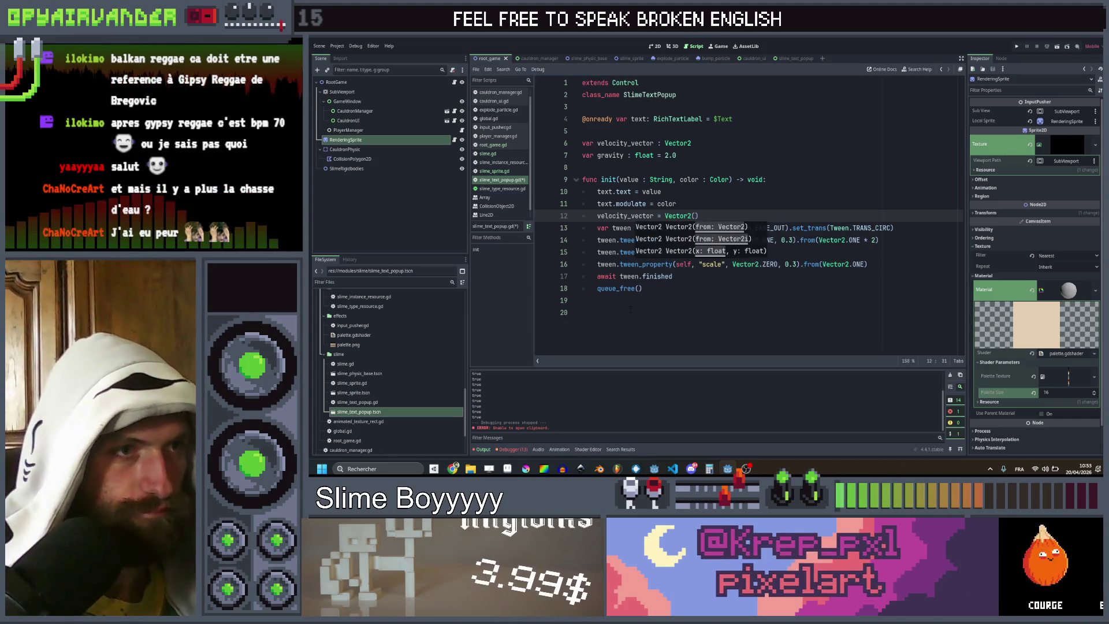
{"action": "type", "text": "f"}
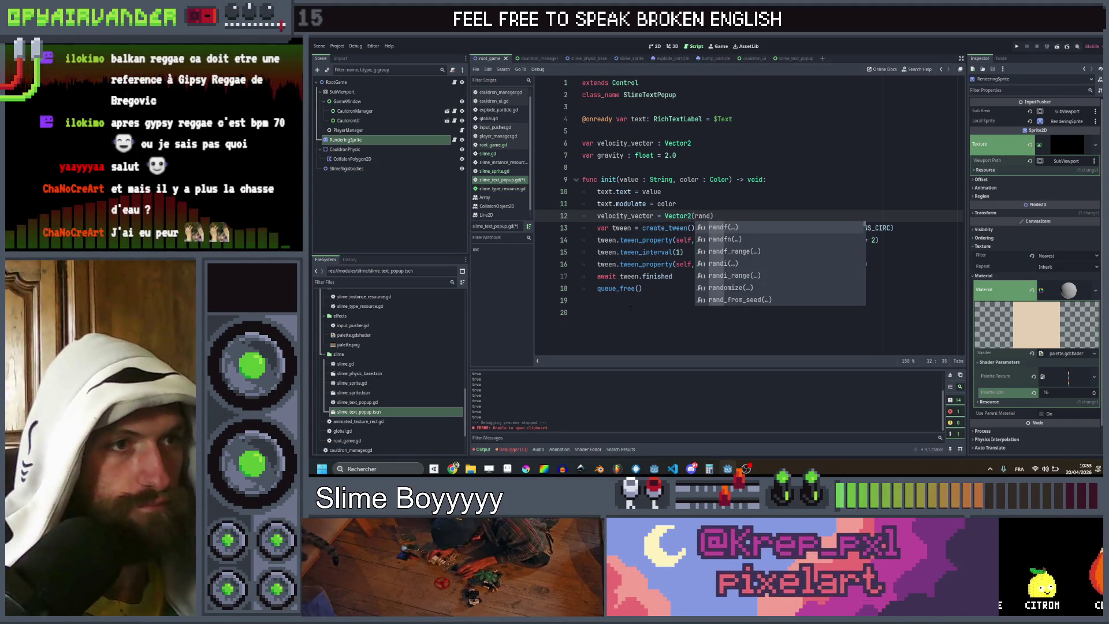
{"action": "key", "text": "Return"}
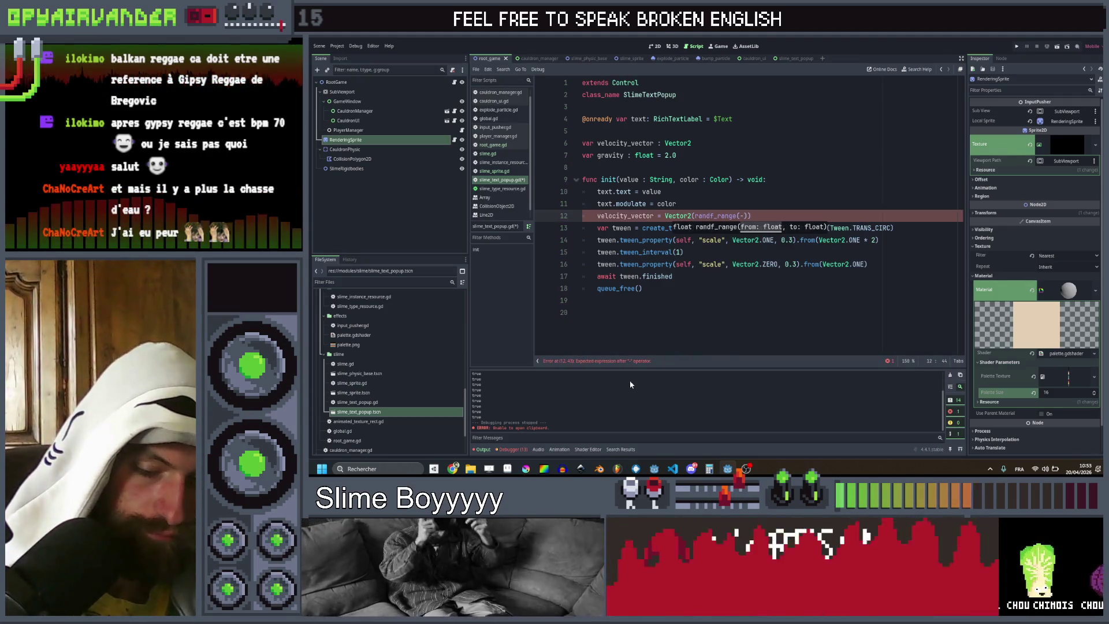
{"action": "type", "text": "6"}
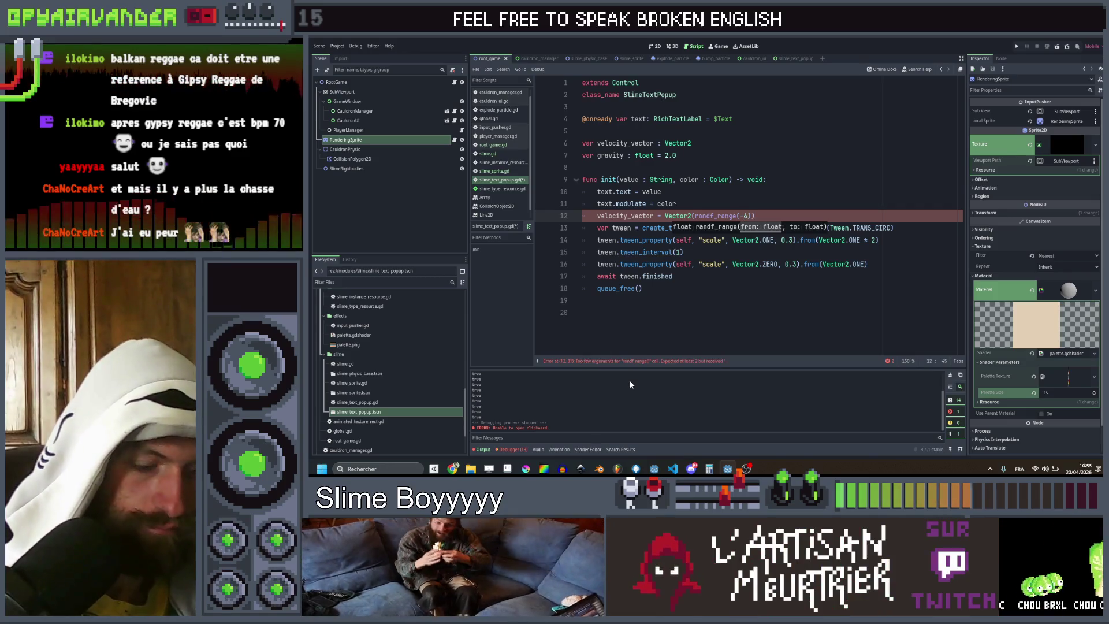
{"action": "type", "text": ",6"}
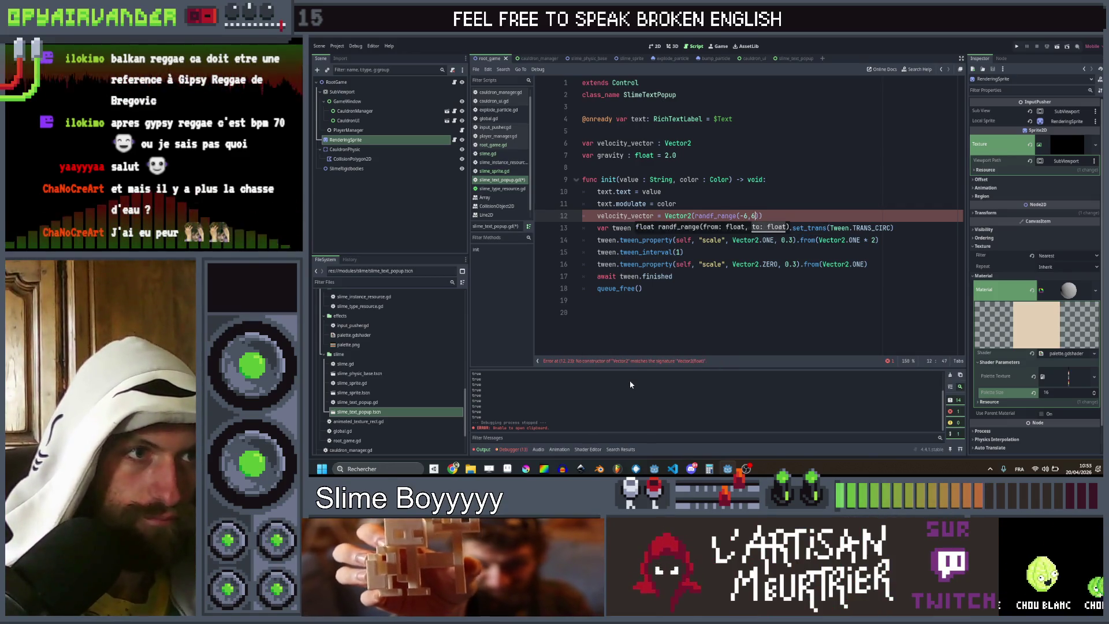
{"action": "type", "text": "), 5)"}
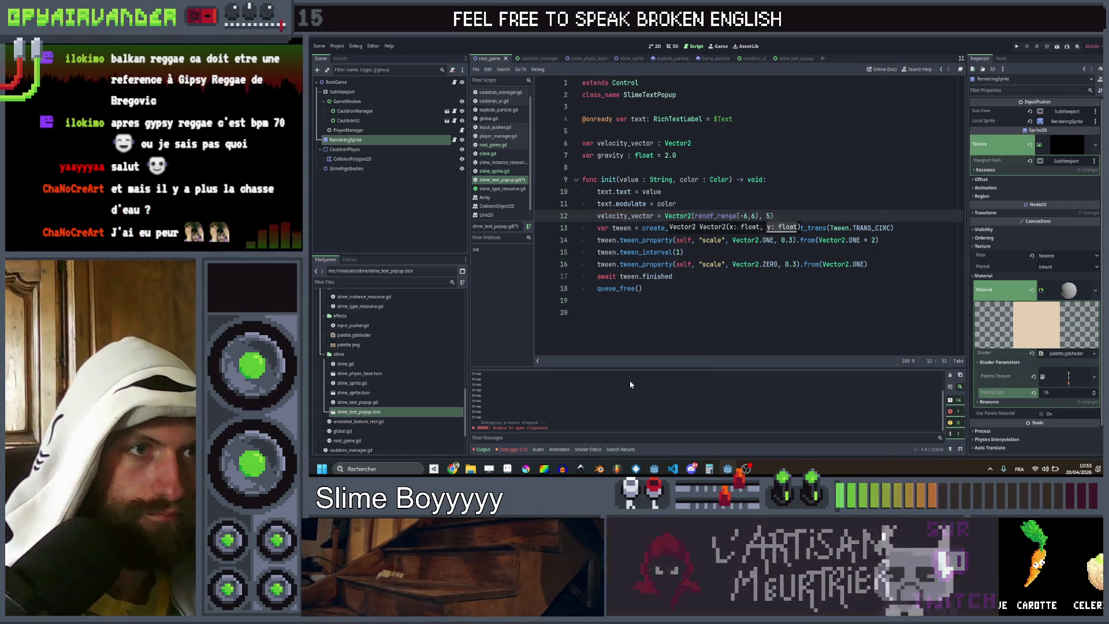
Step: Start a new func declaration on the line below init
{"action": "key", "text": "Down"}
{"action": "key", "text": "Down"}
{"action": "key", "text": "Down"}
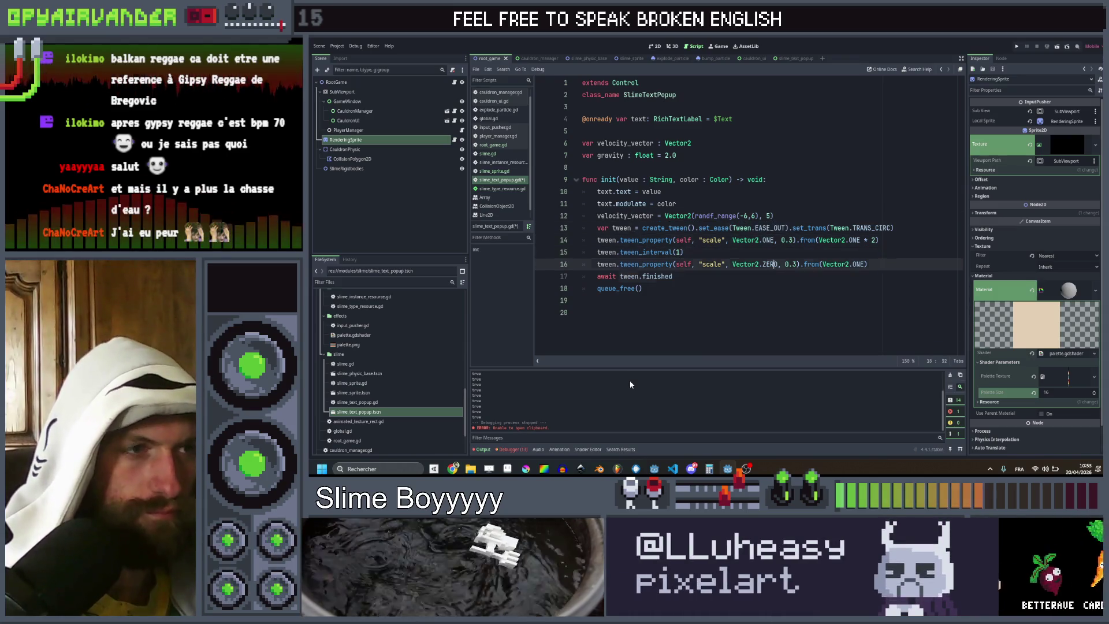
{"action": "key", "text": "Down"}
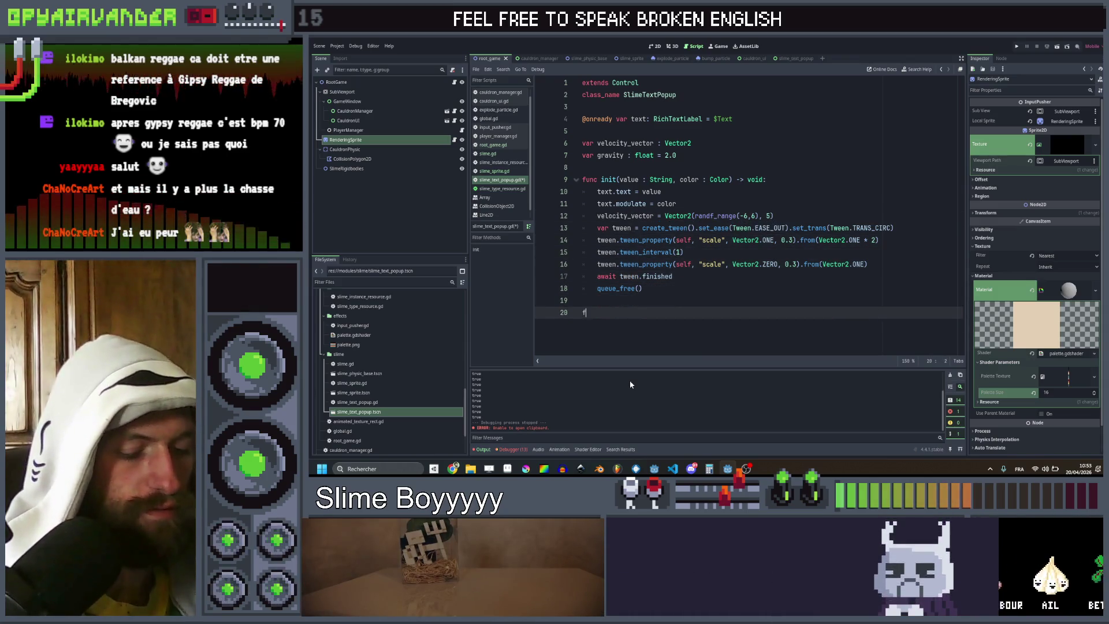
{"action": "type", "text": "func"}
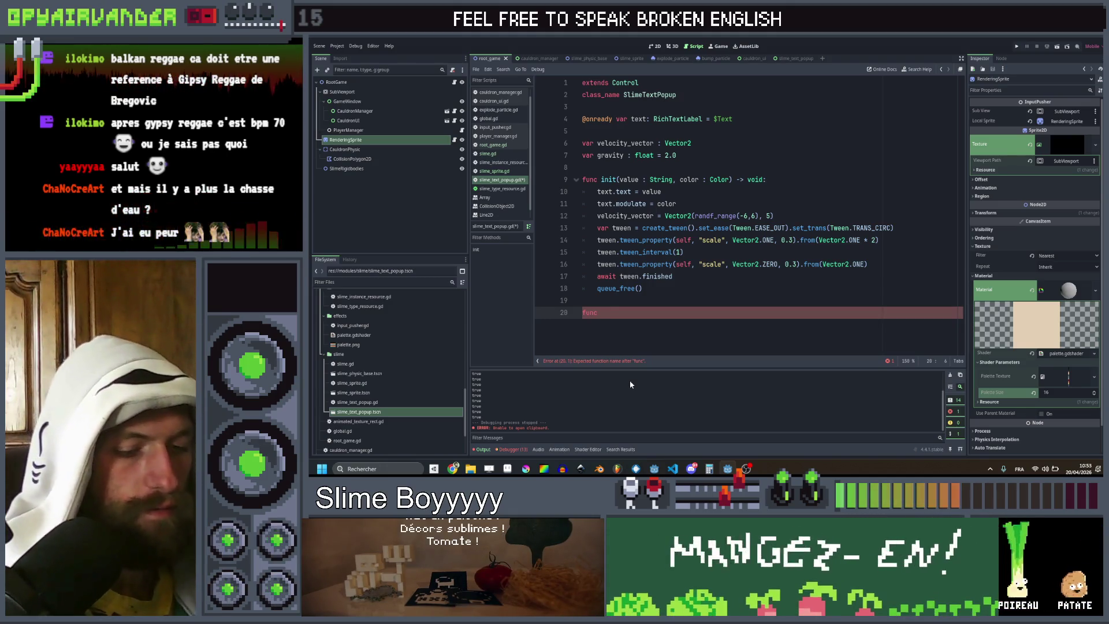
Step: Add a _process function that adds velocity_vector to position
{"action": "type", "text": "_pro"}
{"action": "key", "text": "Return"}
{"action": "key", "text": "Return"}
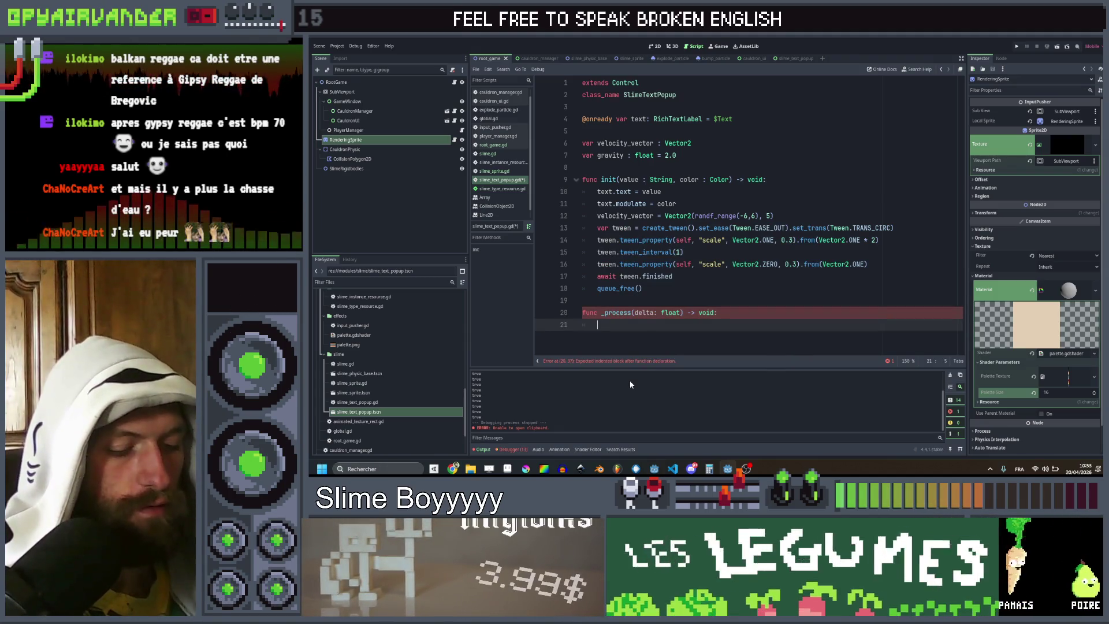
{"action": "type", "text": "tran"}
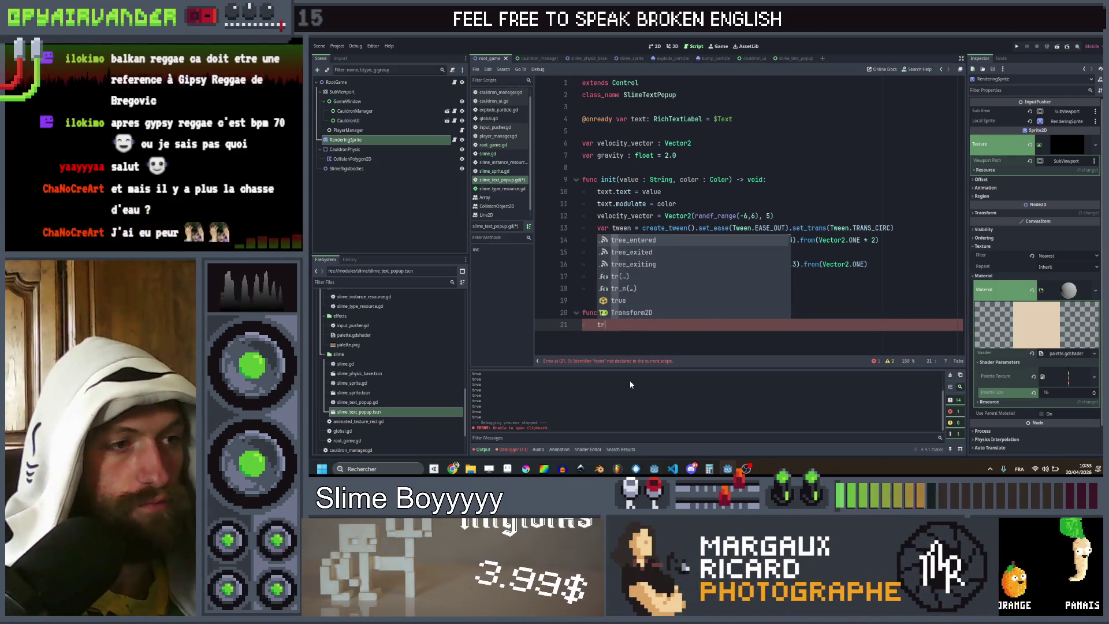
{"action": "key", "text": "BackSpace"}
{"action": "key", "text": "BackSpace"}
{"action": "key", "text": "BackSpace"}
{"action": "type", "text": "pos"}
{"action": "key", "text": "Return"}
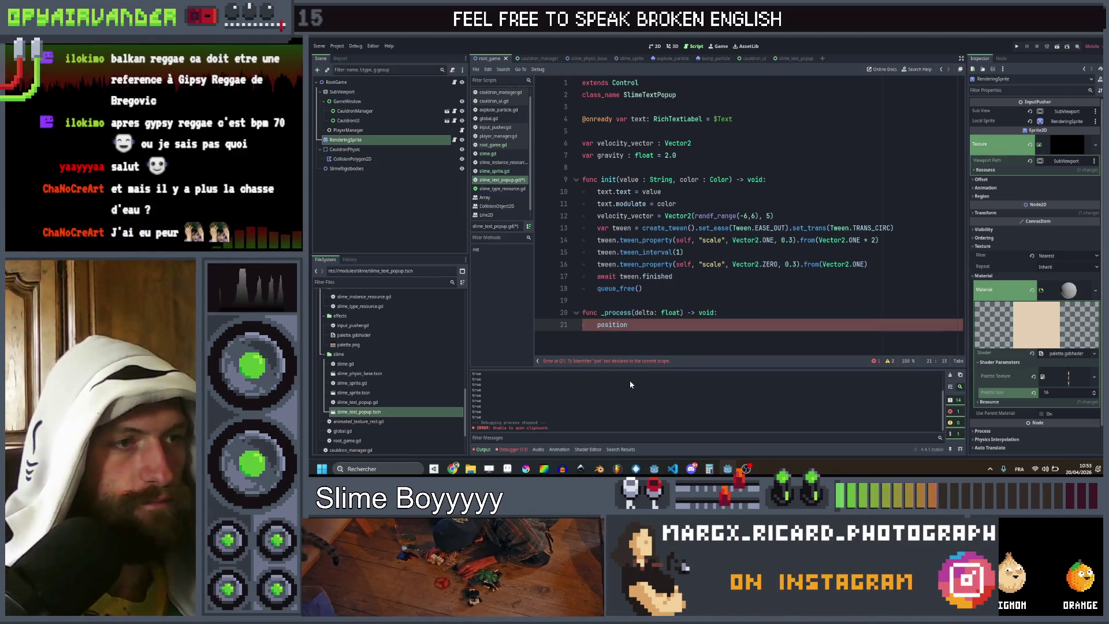
{"action": "type", "text": "+= vel"}
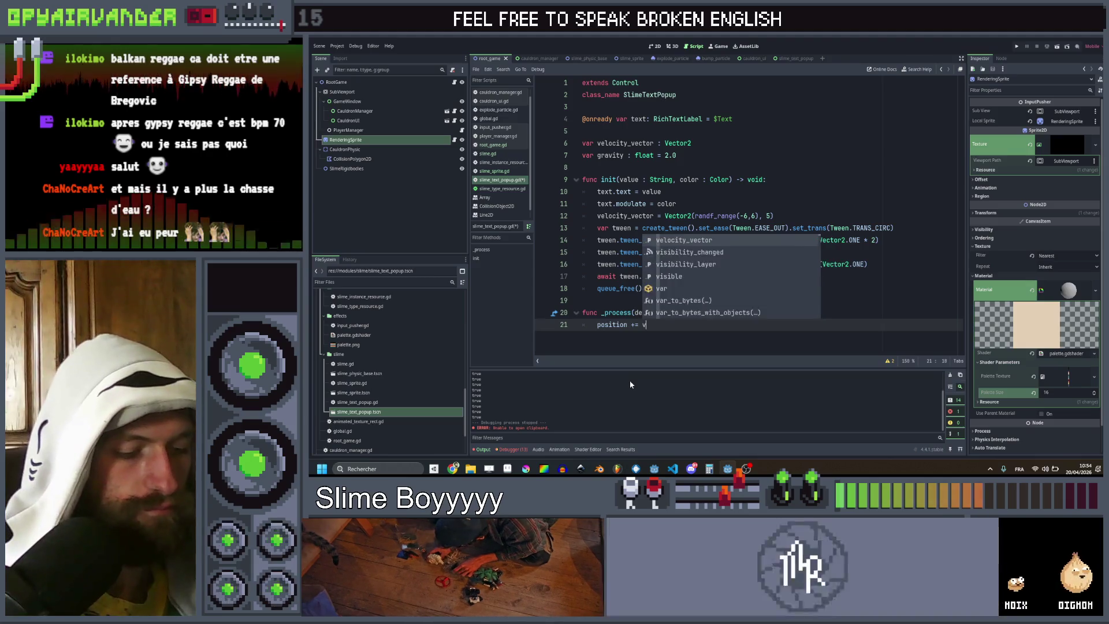
{"action": "key", "text": "Return"}
Step: Scale the motion by delta, subtract gravity * delta from velocity_vector.y, and run the game
{"action": "key", "text": "Return"}
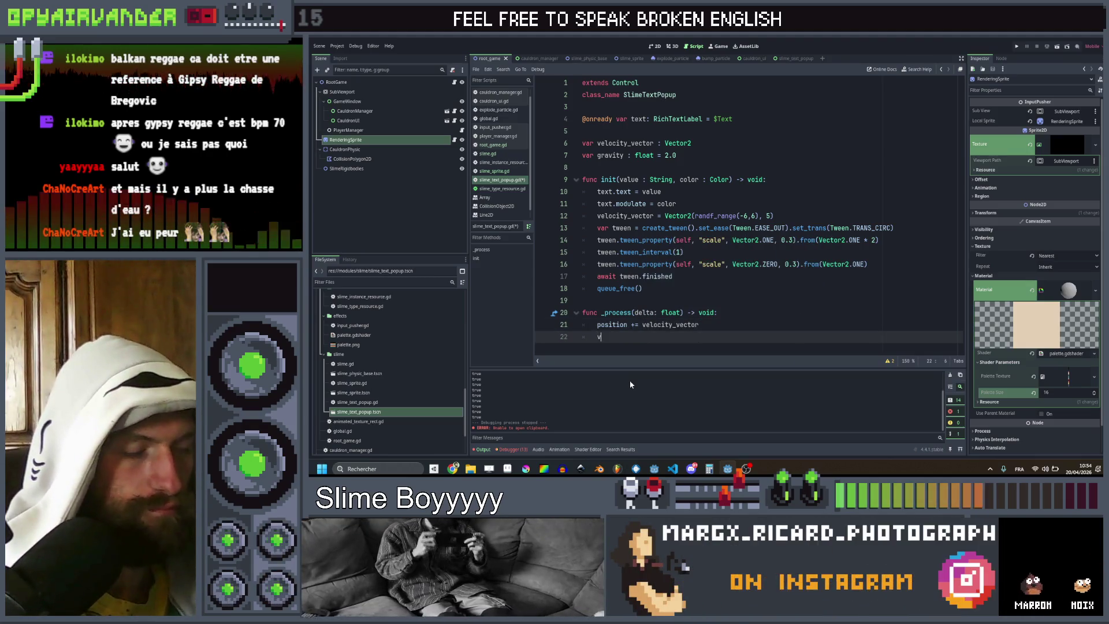
{"action": "type", "text": "vel"}
{"action": "key", "text": "Return"}
{"action": "type", "text": ".y -="}
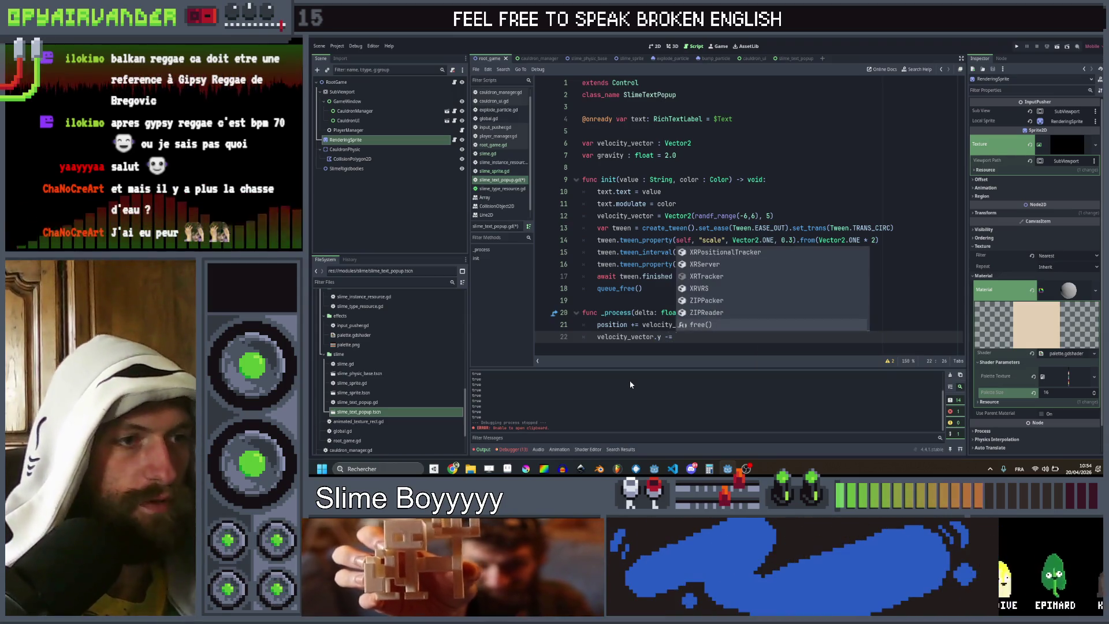
{"action": "key", "text": "Escape"}
{"action": "key", "text": "Up"}
{"action": "key", "text": "End"}
{"action": "type", "text": "* delta"}
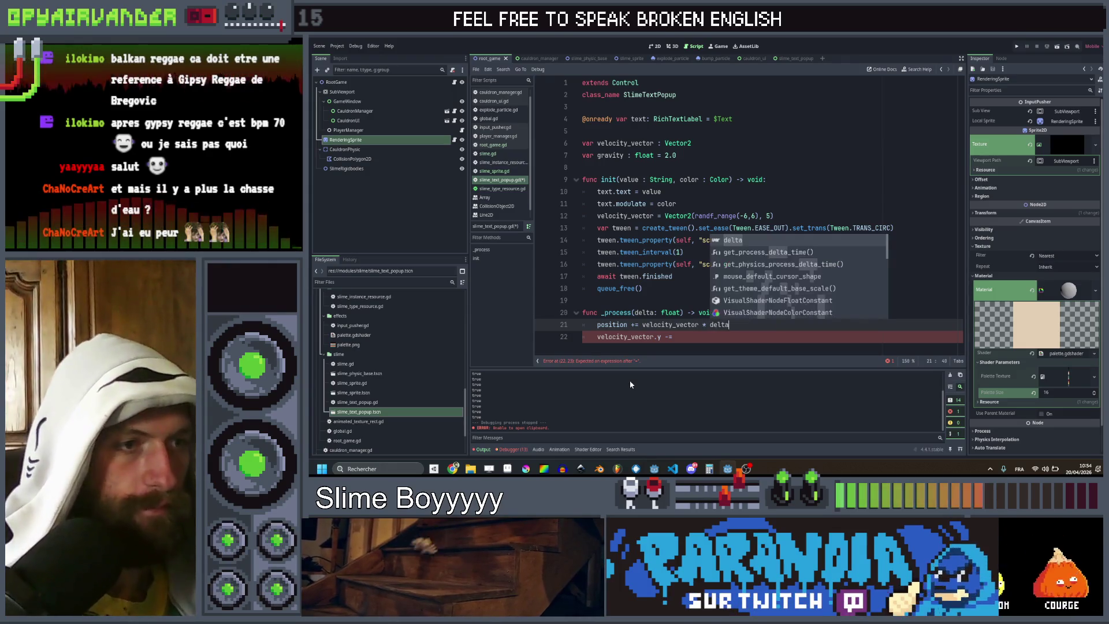
{"action": "key", "text": "Escape"}
{"action": "key", "text": "Down"}
{"action": "type", "text": "f"}
{"action": "key", "text": "BackSpace"}
{"action": "type", "text": "gr"}
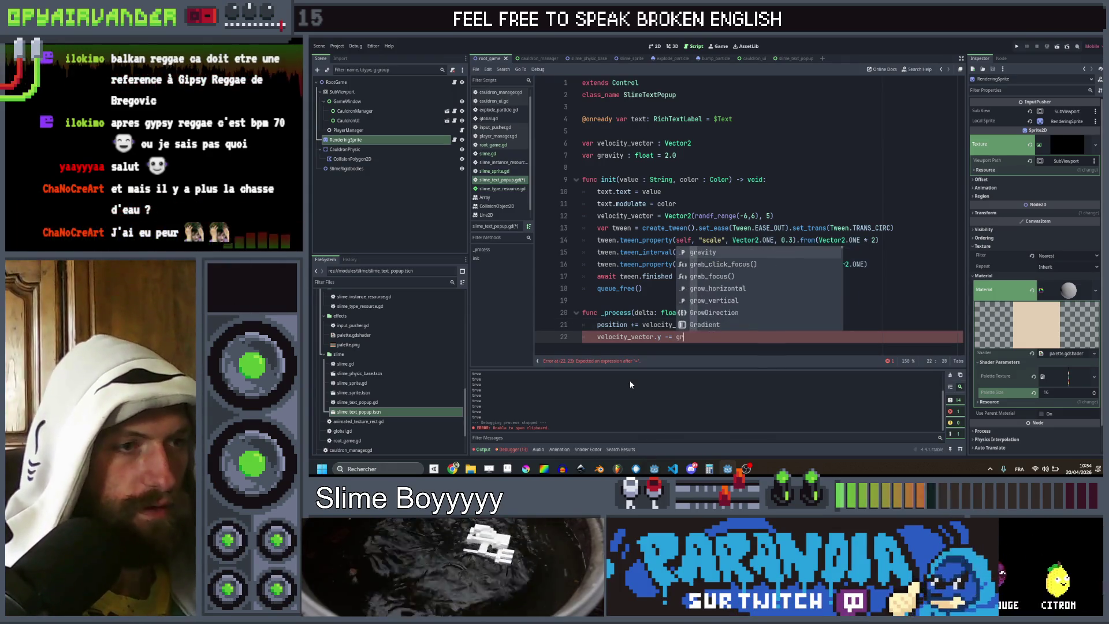
{"action": "type", "text": "avity* delta"}
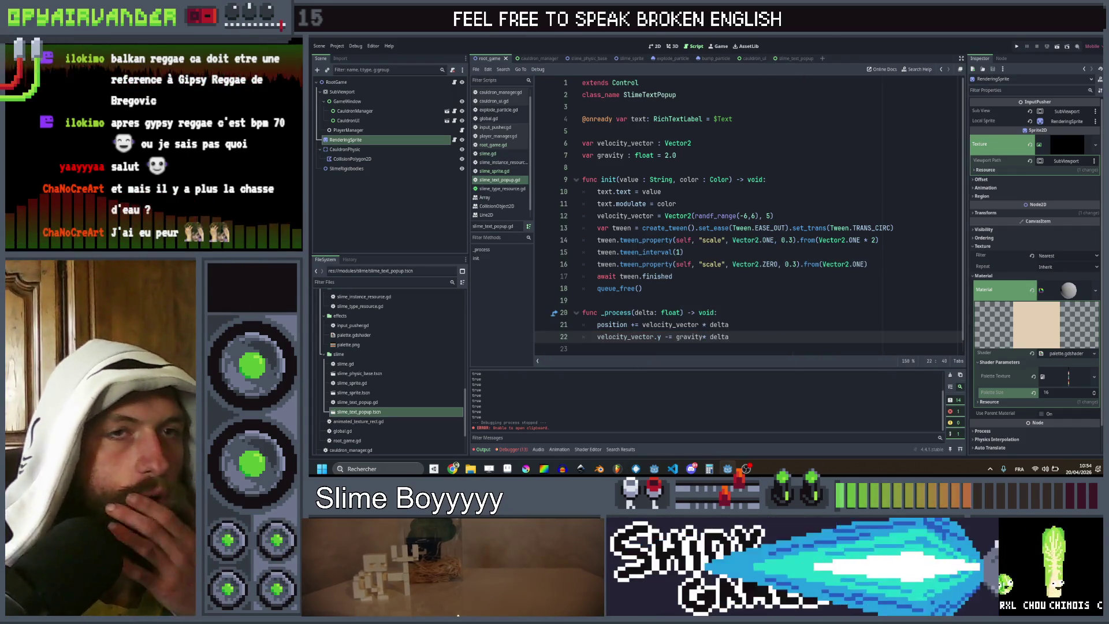
{"action": "left_click", "coordinate": [1015, 48]}
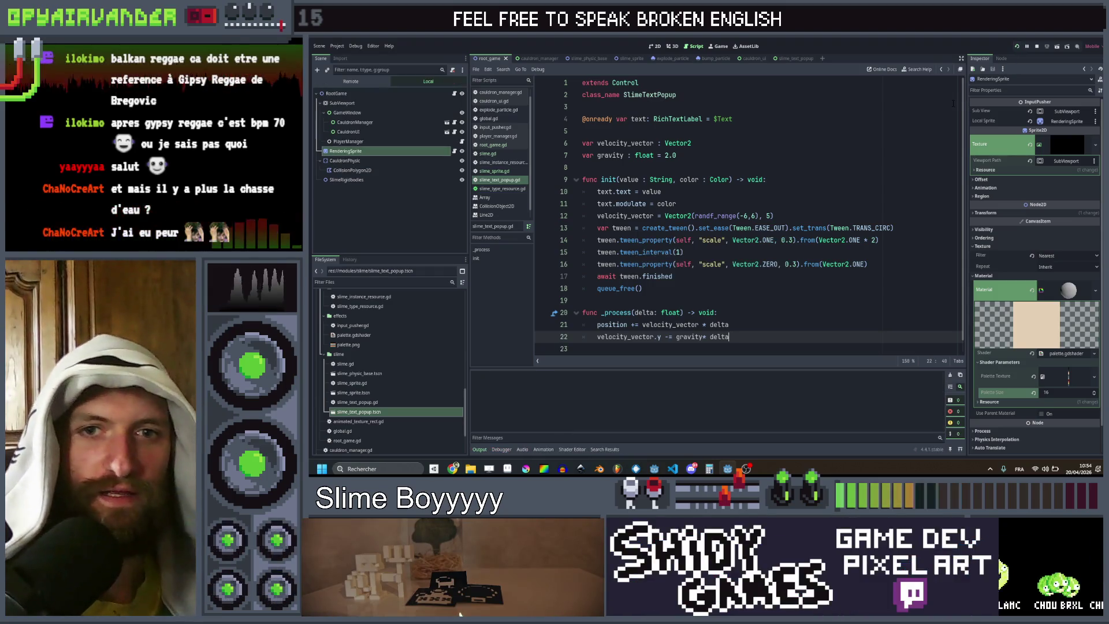
Step: Score a 60 x 3 combo worth 187, then stop and return to line 12
{"action": "left_click", "coordinate": [813, 162]}
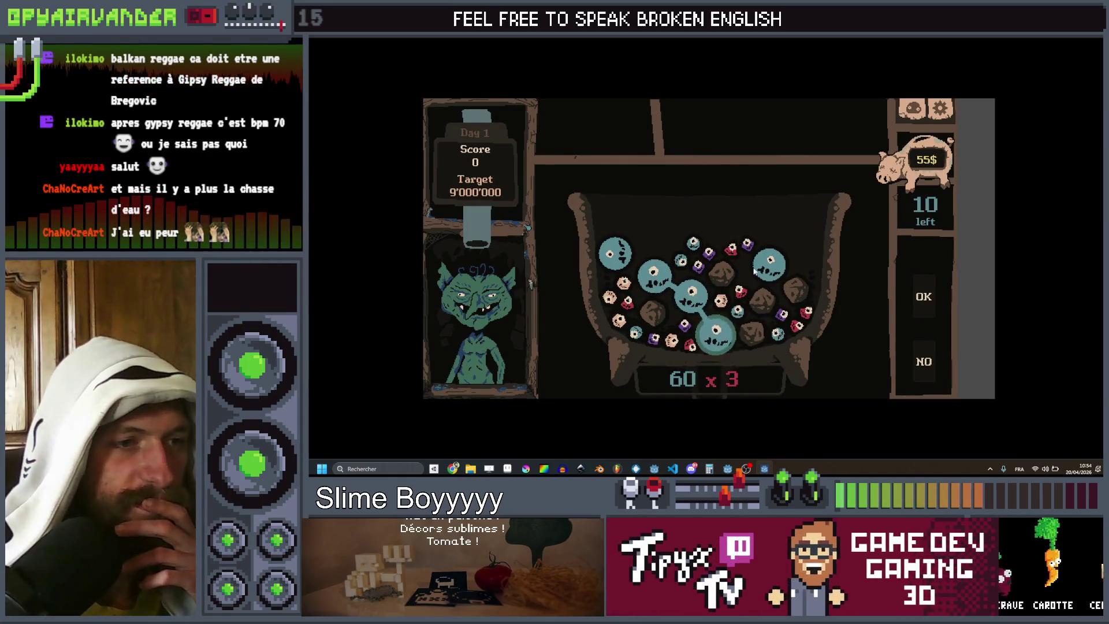
{"action": "left_click", "coordinate": [928, 297]}
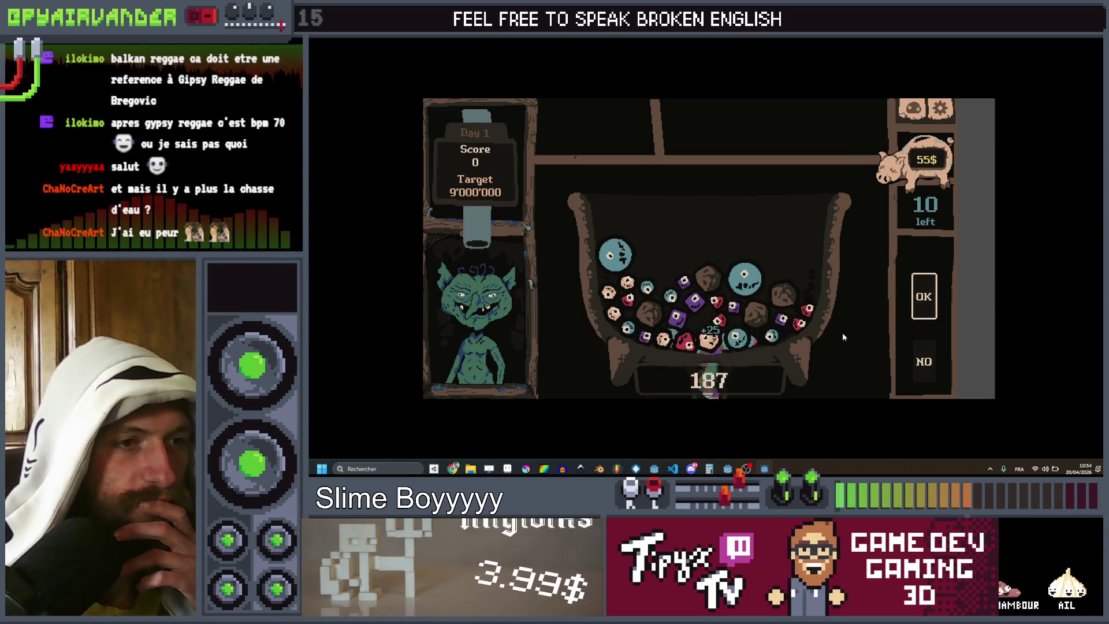
{"action": "key", "text": "F8"}
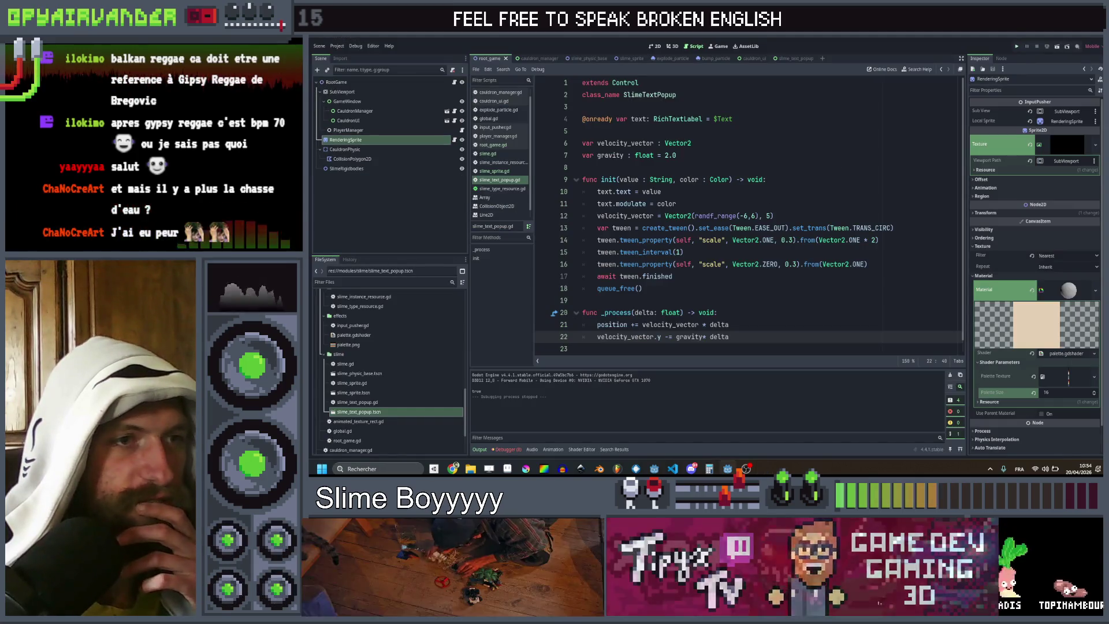
{"action": "left_click", "coordinate": [762, 216]}
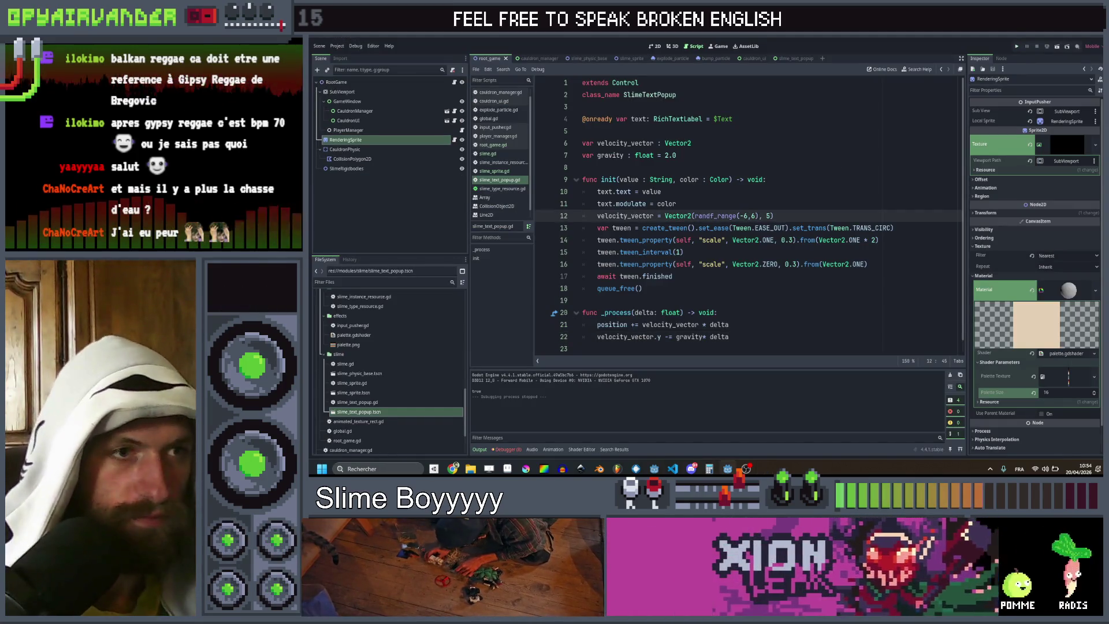
Step: Widen the popup's random sideways speed to -60 to 60 and test-run the game
{"action": "type", "text": "0"}
{"action": "key", "text": "Right"}
{"action": "key", "text": "Right"}
{"action": "type", "text": "0"}
{"action": "key", "text": "Right"}
{"action": "key", "text": "Right"}
{"action": "key", "text": "Right"}
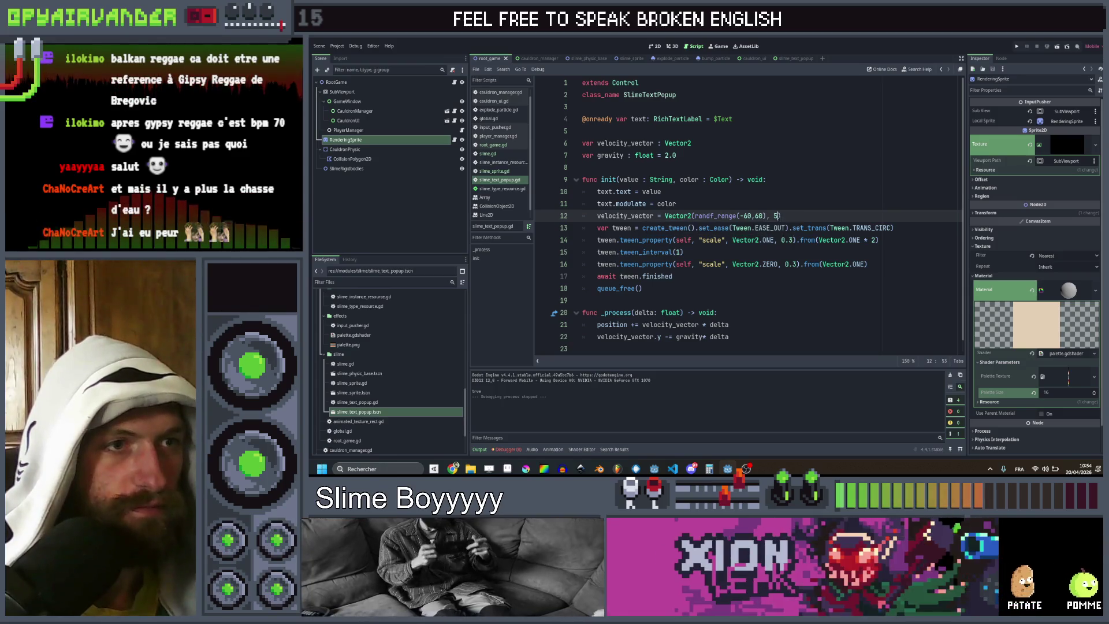
{"action": "type", "text": "0"}
{"action": "key", "text": "Up"}
{"action": "left_click", "coordinate": [1016, 46]}
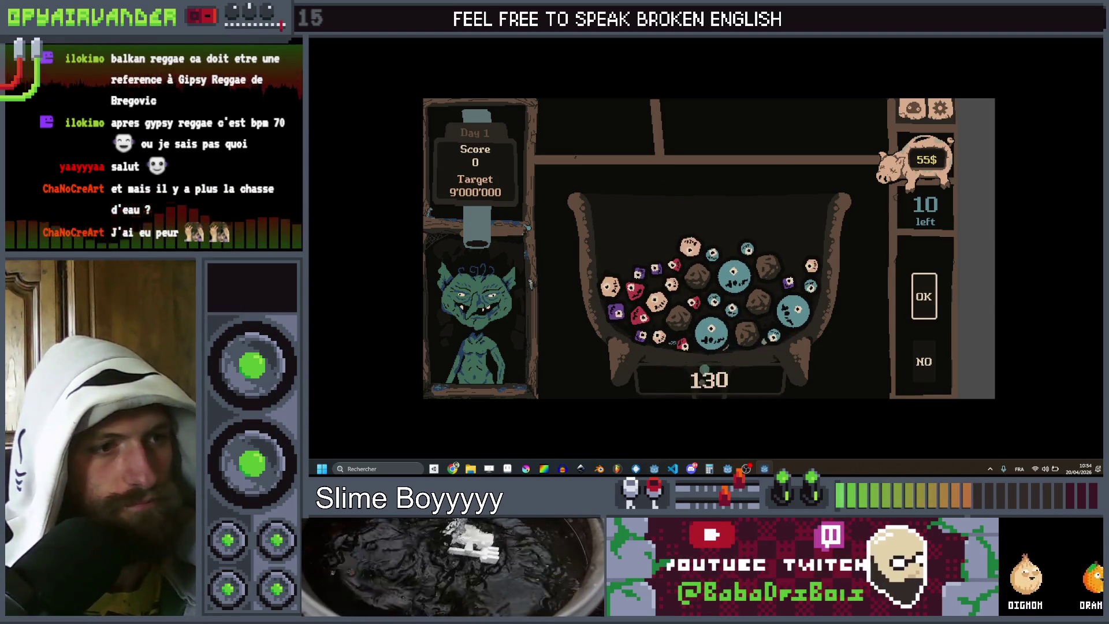
{"action": "key", "text": "F8"}
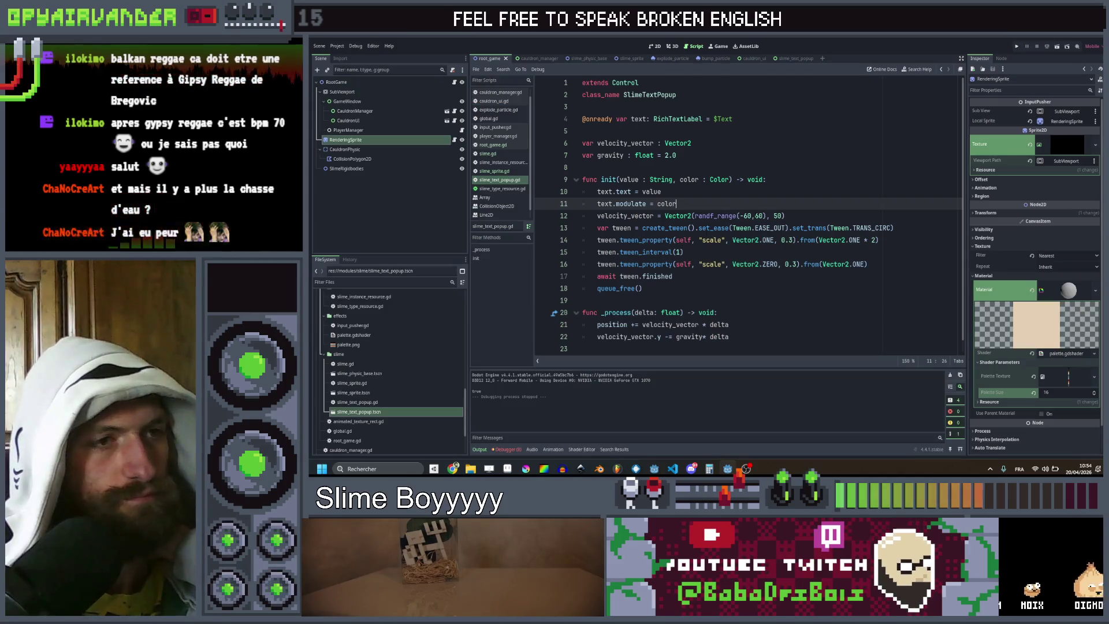
Step: Set gravity to 20.0 and upward speed -50, add gravity to velocity_vector.y, save, and run
{"action": "left_click", "coordinate": [669, 155]}
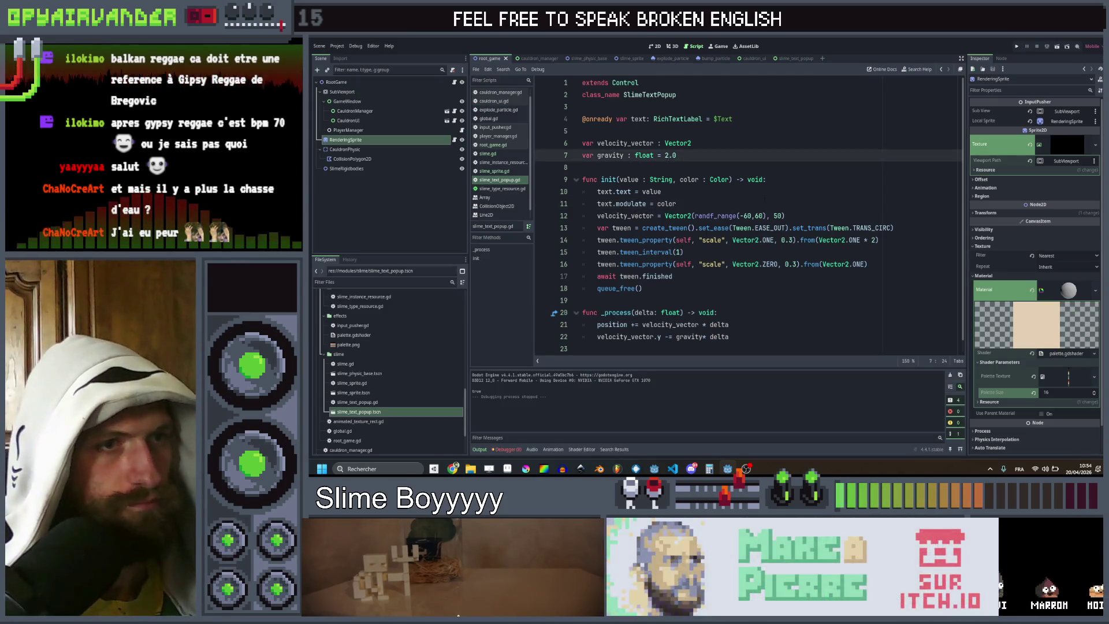
{"action": "left_click", "coordinate": [785, 215]}
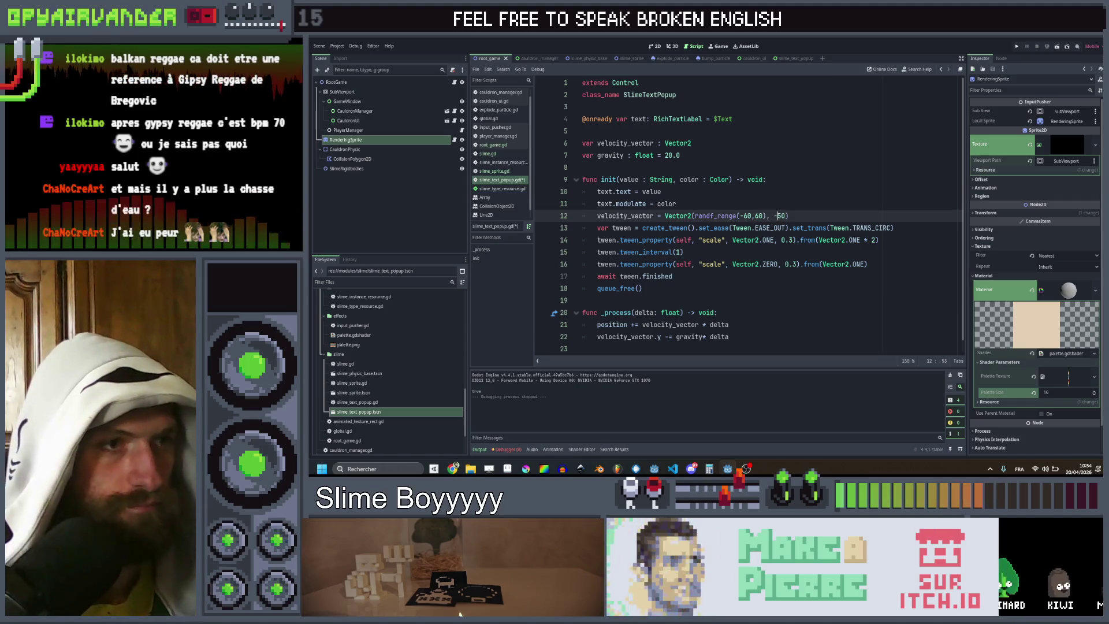
{"action": "left_click", "coordinate": [666, 337]}
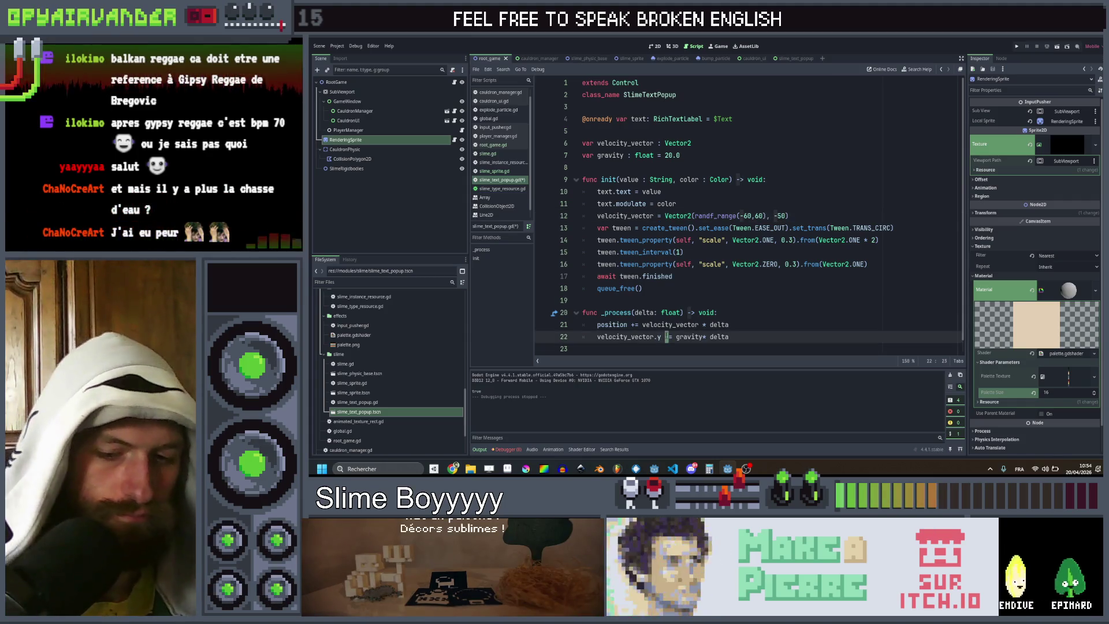
{"action": "left_click", "coordinate": [755, 287]}
{"action": "key", "text": "ctrl+s"}
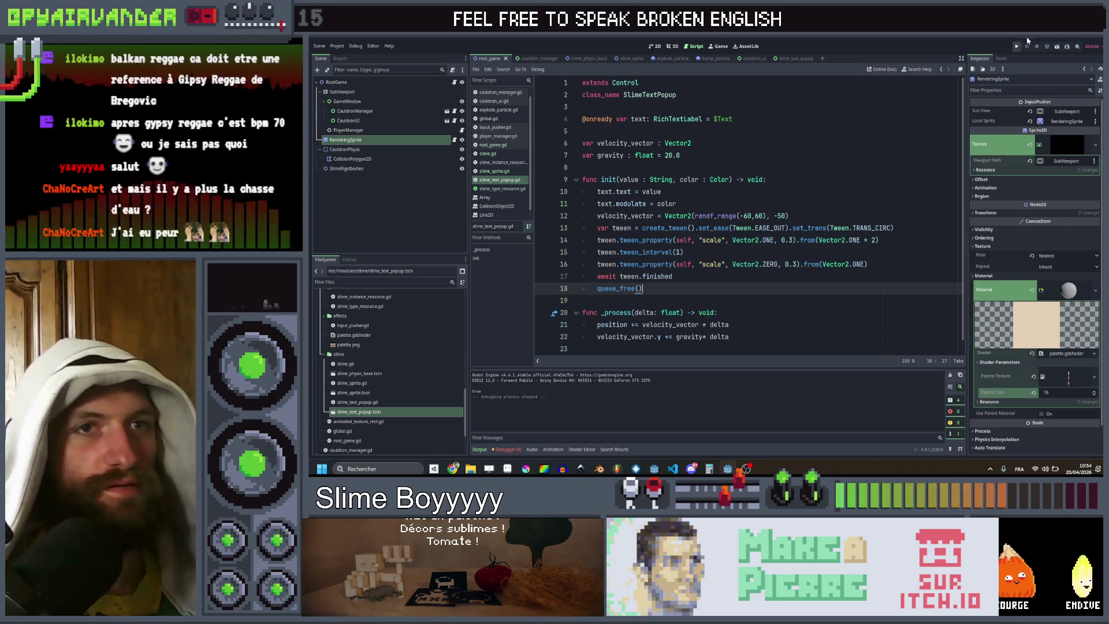
{"action": "left_click", "coordinate": [1018, 48]}
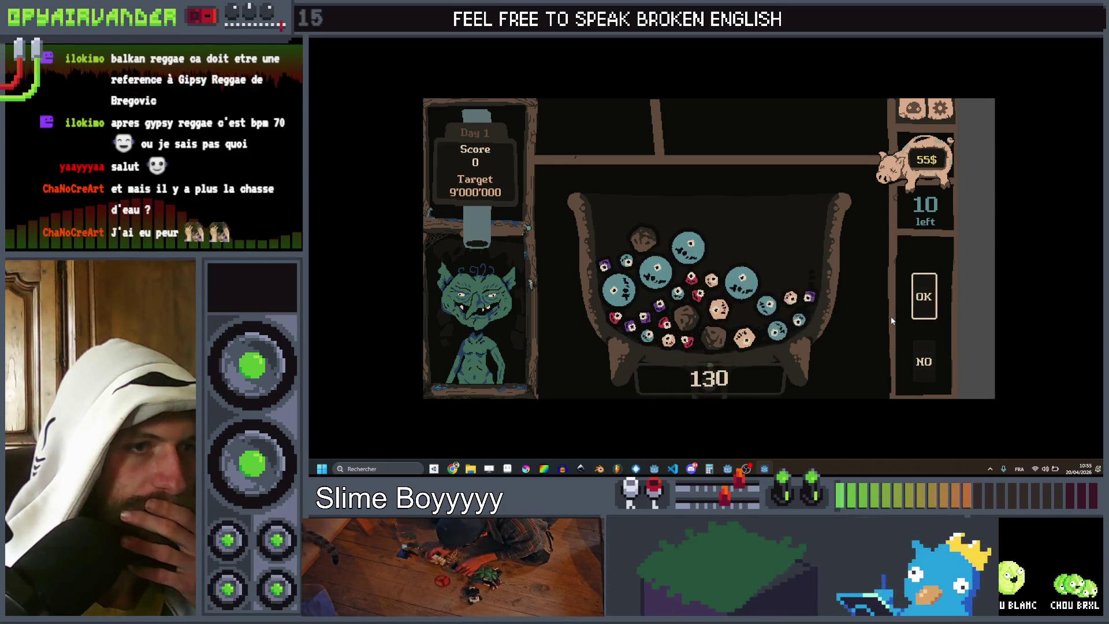
{"action": "key", "text": "alt+F4"}
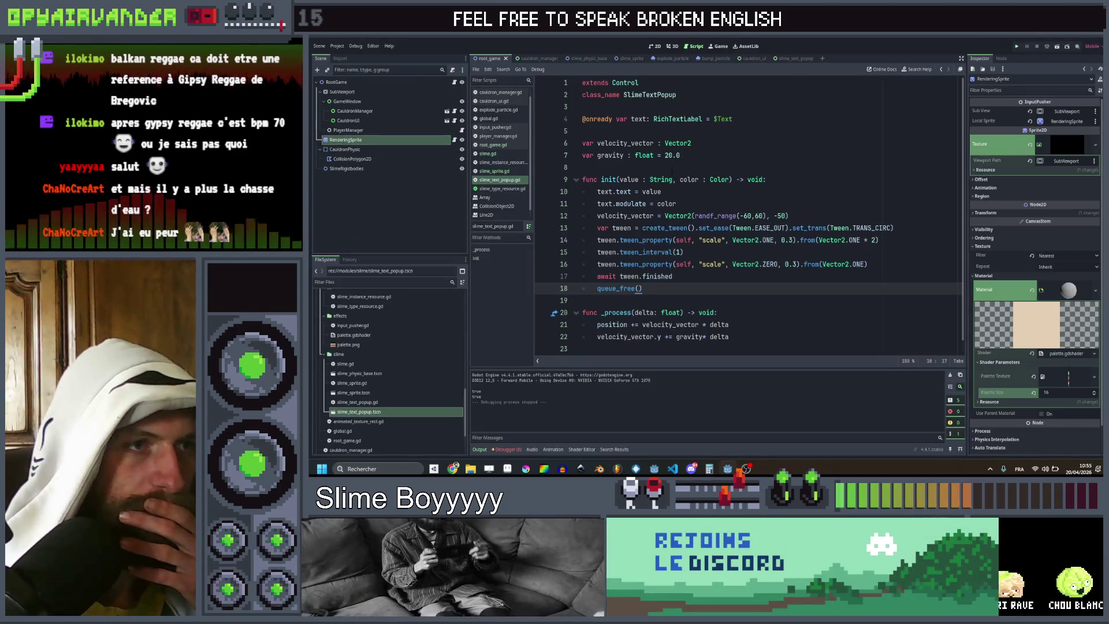
Step: Raise popup gravity to 200.0 and test it by scoring a slime group
{"action": "left_click", "coordinate": [671, 155]}
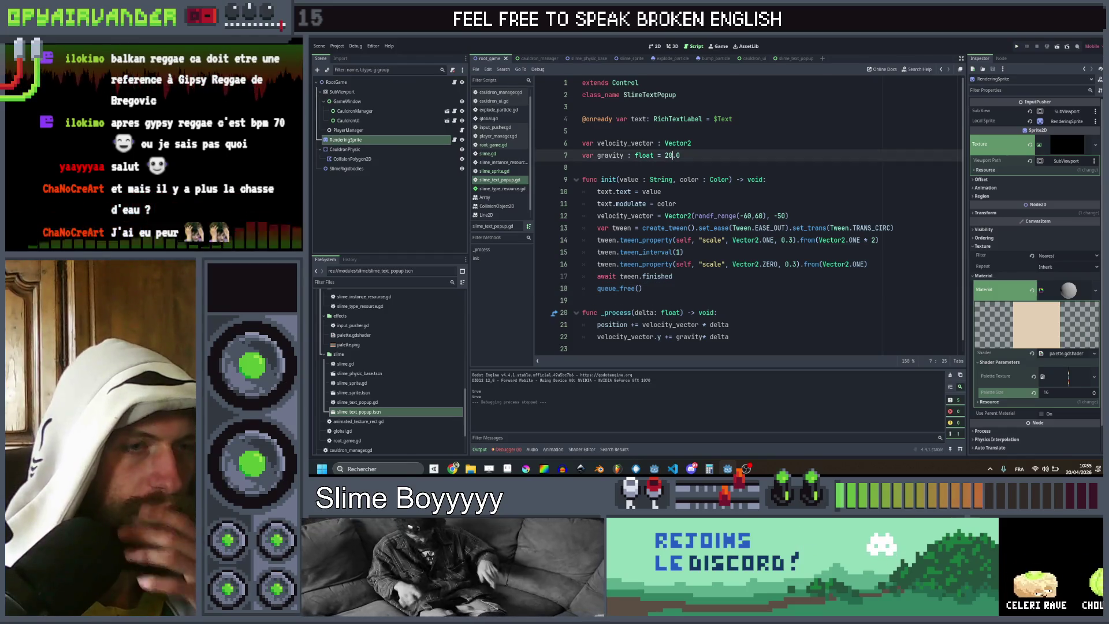
{"action": "left_click", "coordinate": [721, 154]}
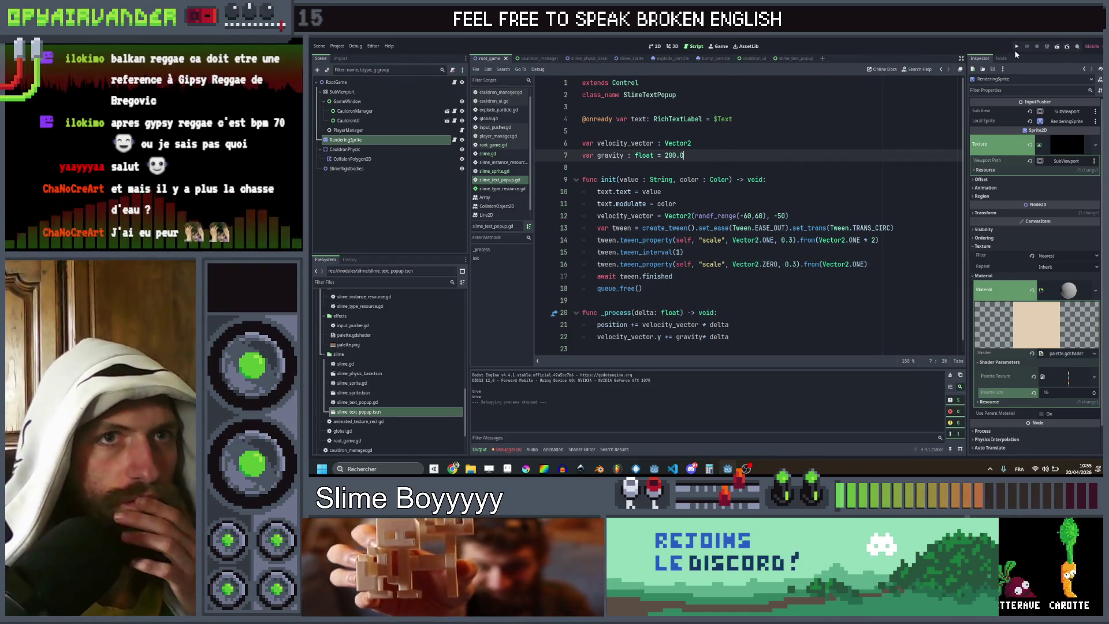
{"action": "left_click", "coordinate": [1015, 47]}
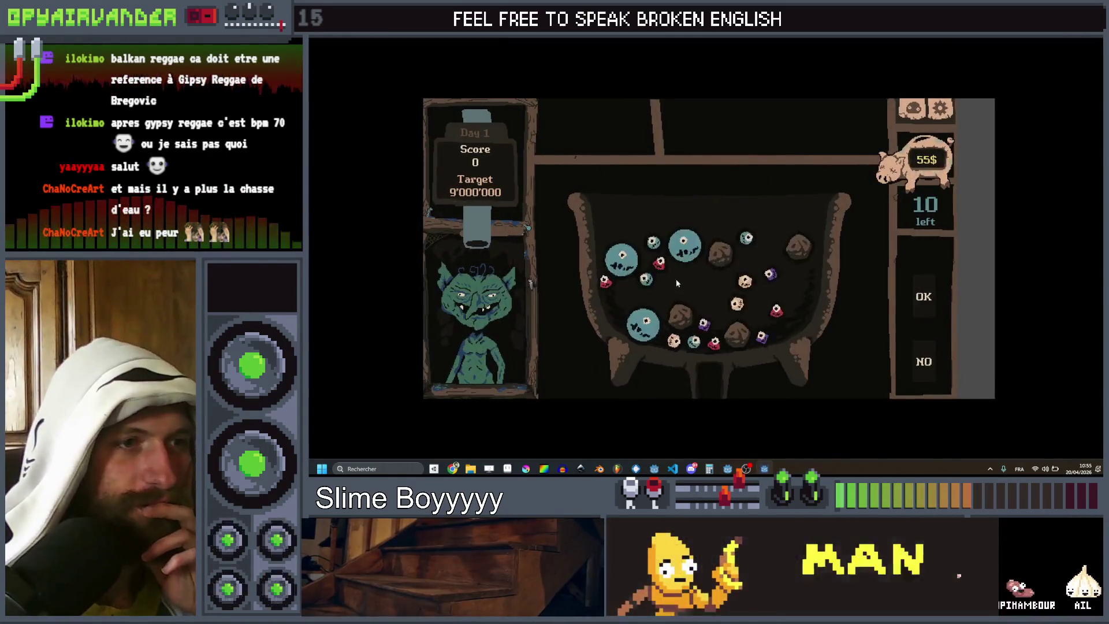
{"action": "mouse_move", "coordinate": [654, 312]}
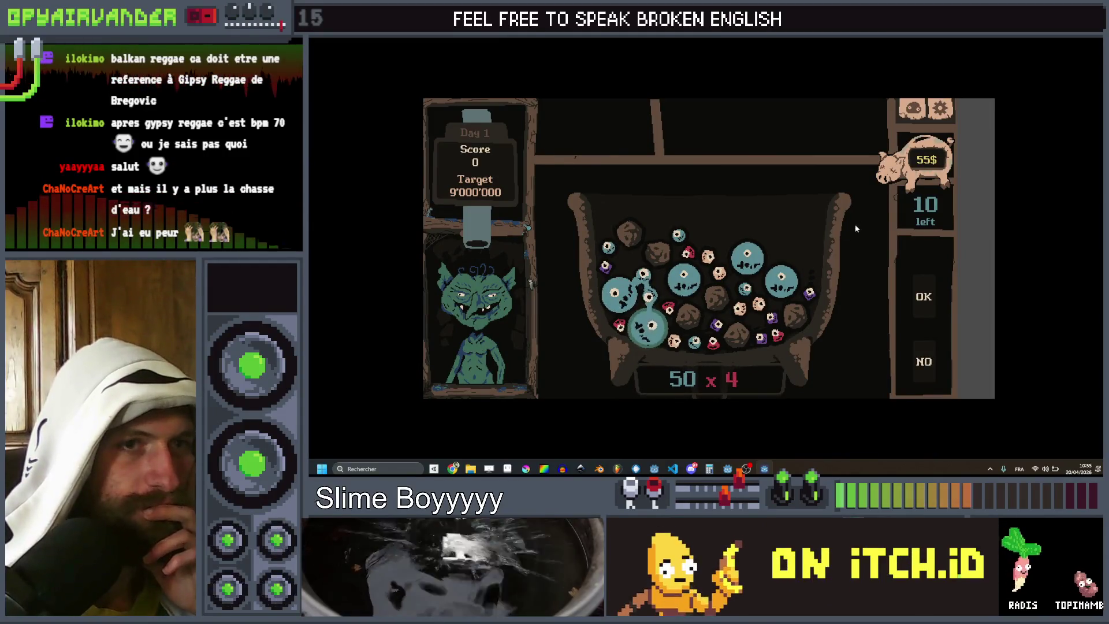
{"action": "left_click", "coordinate": [924, 296]}
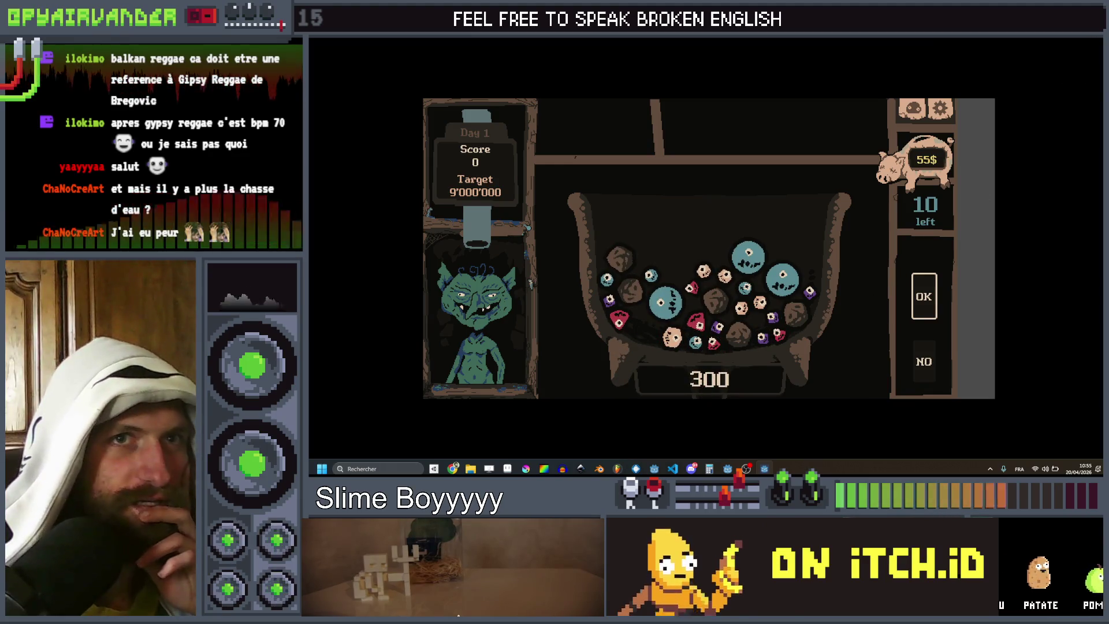
{"action": "key", "text": "F8"}
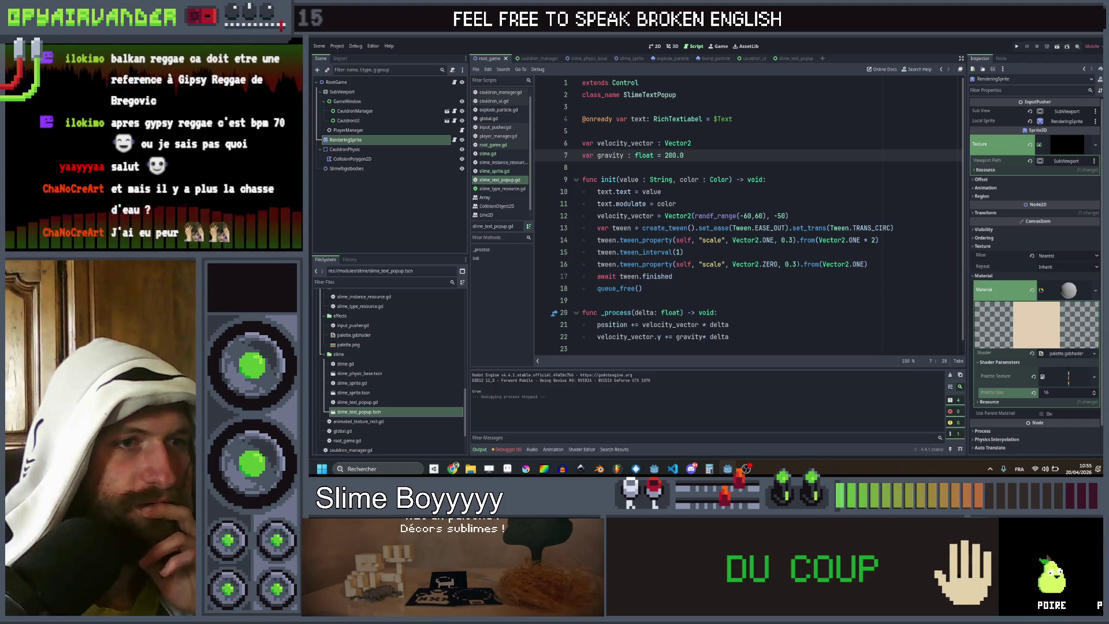
Step: Shorten the popup grow and shrink tween durations to 0.2
{"action": "left_click", "coordinate": [793, 263]}
{"action": "key", "text": "Up"}
{"action": "key", "text": "Up"}
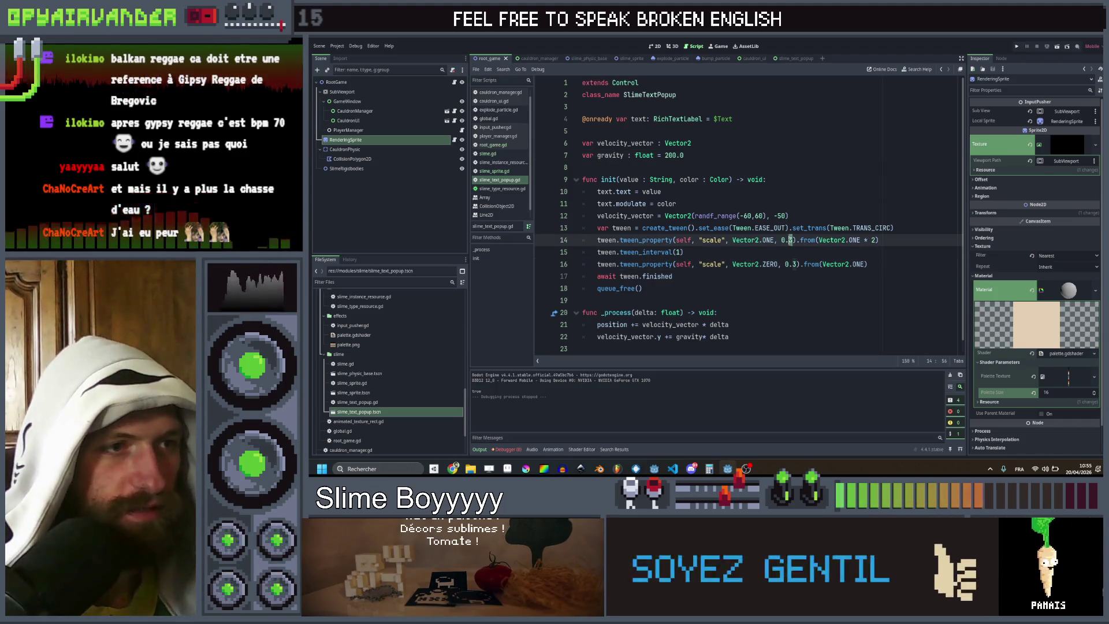
{"action": "left_click", "coordinate": [676, 251]}
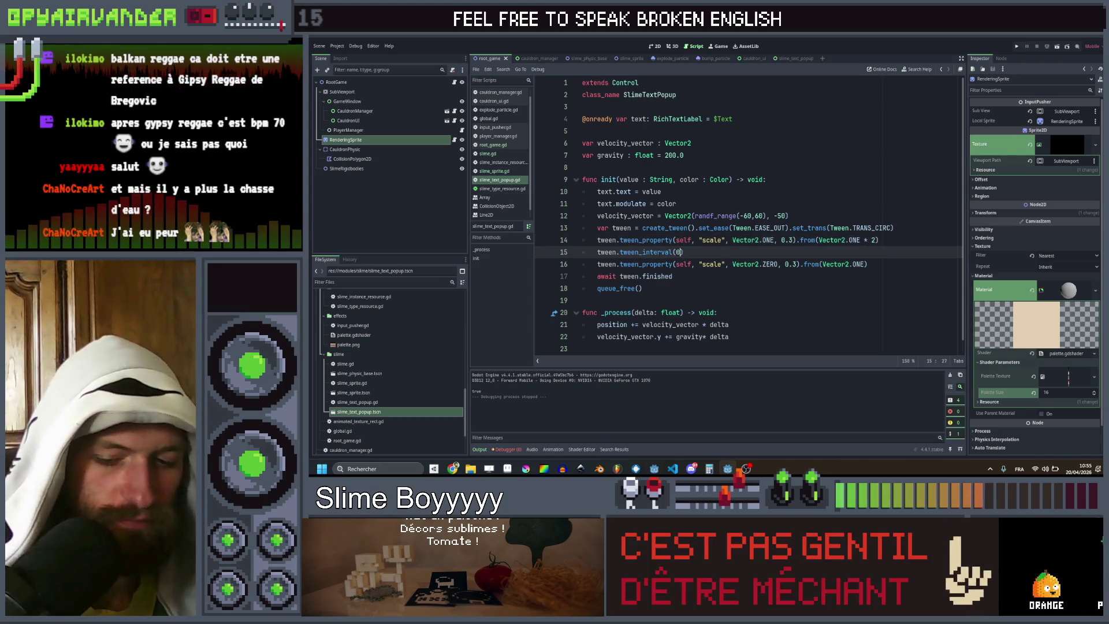
{"action": "left_click", "coordinate": [788, 240]}
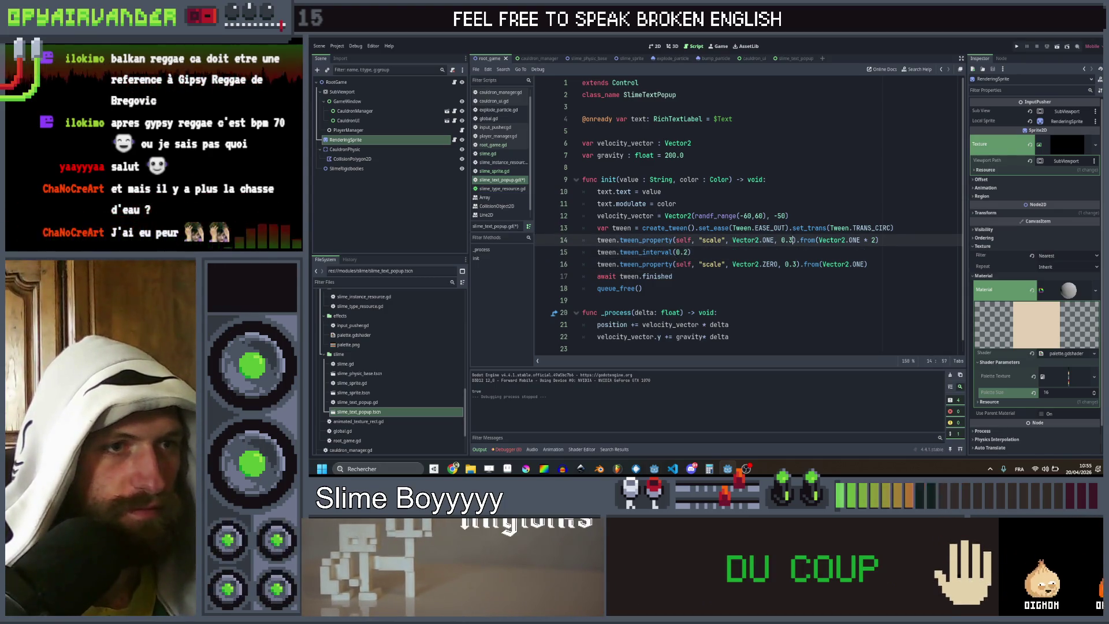
{"action": "key", "text": "Delete"}
{"action": "type", "text": "2"}
{"action": "key", "text": "Down"}
{"action": "key", "text": "Down"}
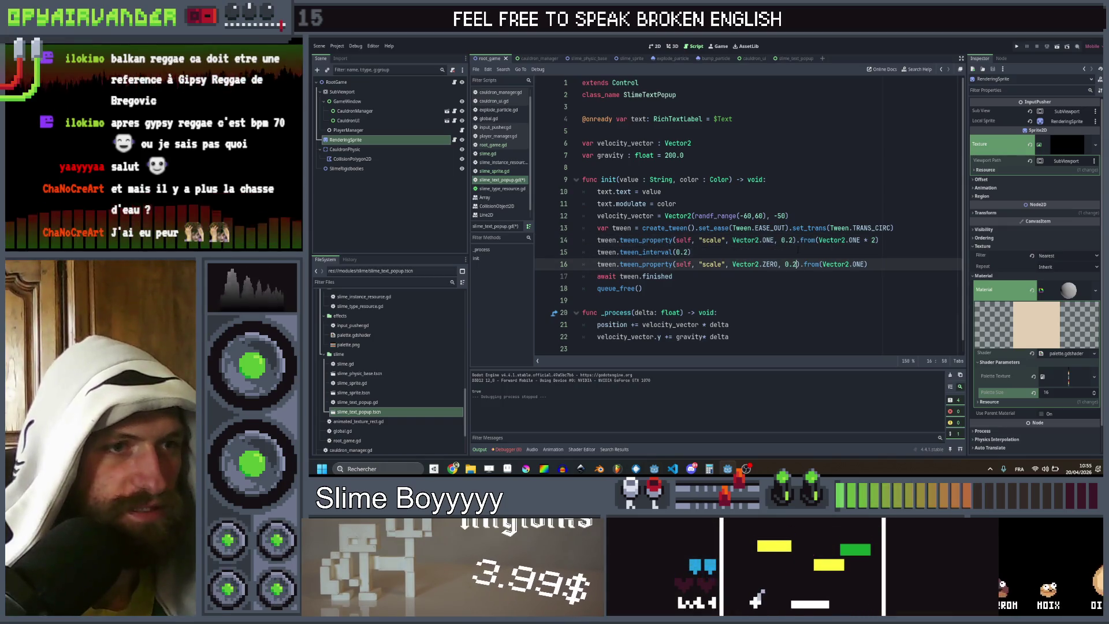
{"action": "key", "text": "Delete"}
{"action": "type", "text": "2"}
{"action": "left_click", "coordinate": [797, 251]}
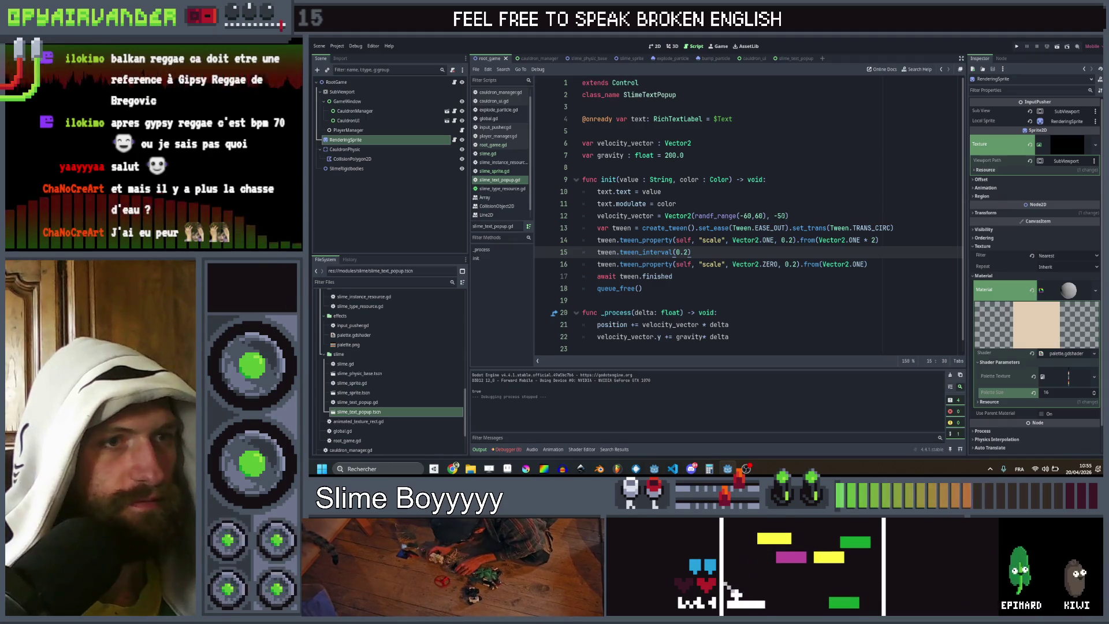
Step: Narrow the sideways range to -30 to 30, set gravity to 150.0, save and launch
{"action": "left_click", "coordinate": [743, 215]}
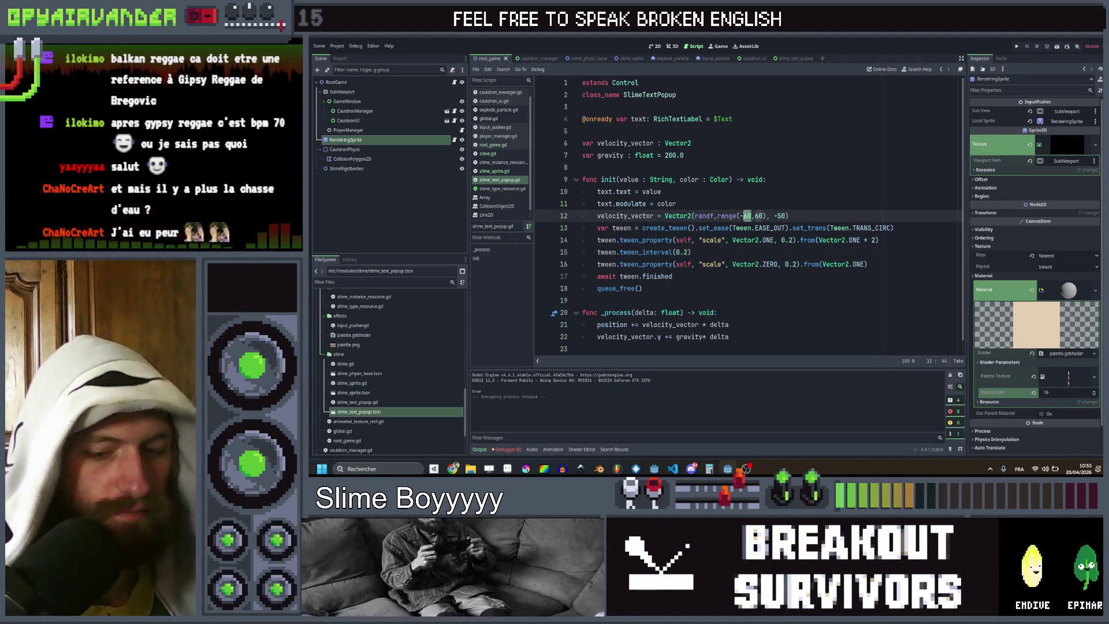
{"action": "type", "text": "30,30"}
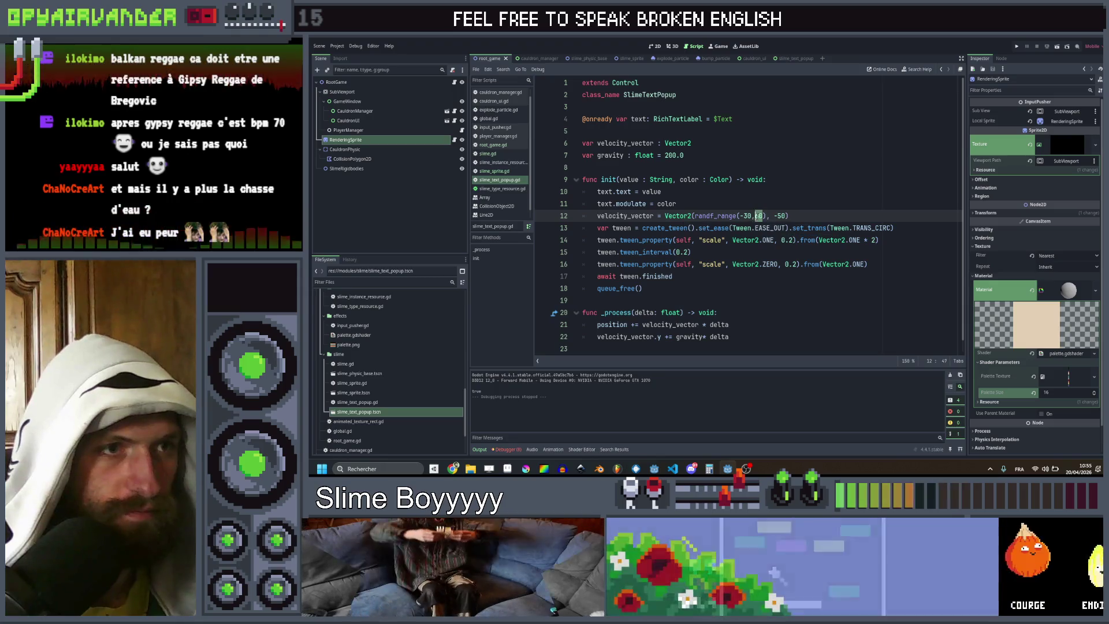
{"action": "left_click", "coordinate": [665, 155]}
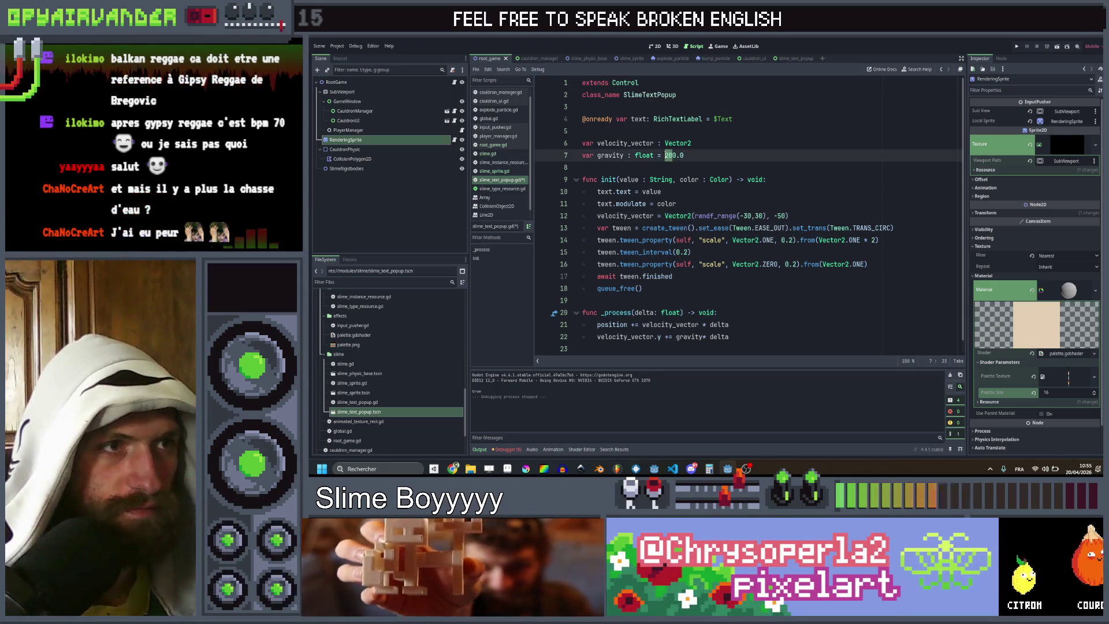
{"action": "left_click", "coordinate": [749, 164]}
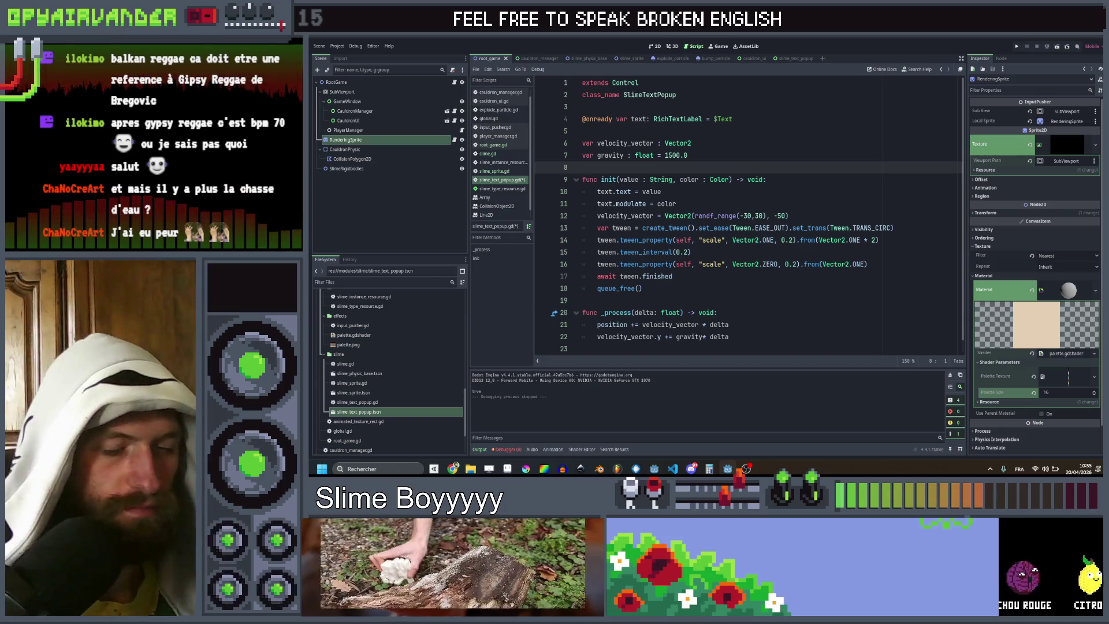
{"action": "left_click", "coordinate": [721, 154]}
{"action": "key", "text": "BackSpace"}
{"action": "key", "text": "BackSpace"}
{"action": "key", "text": "BackSpace"}
{"action": "type", "text": ".0"}
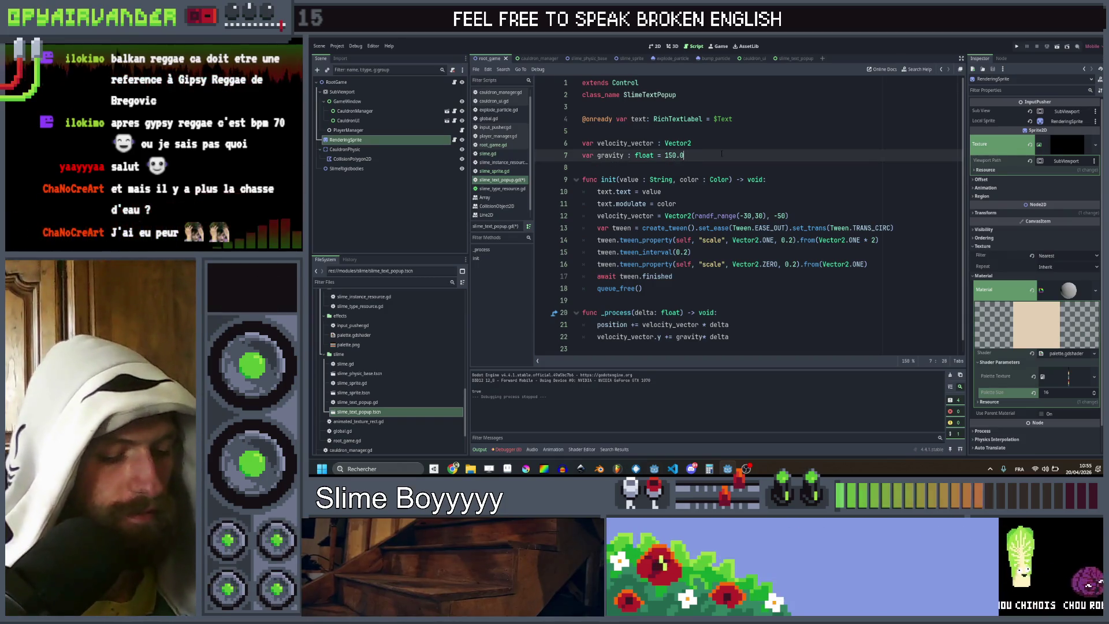
{"action": "key", "text": "ctrl+s"}
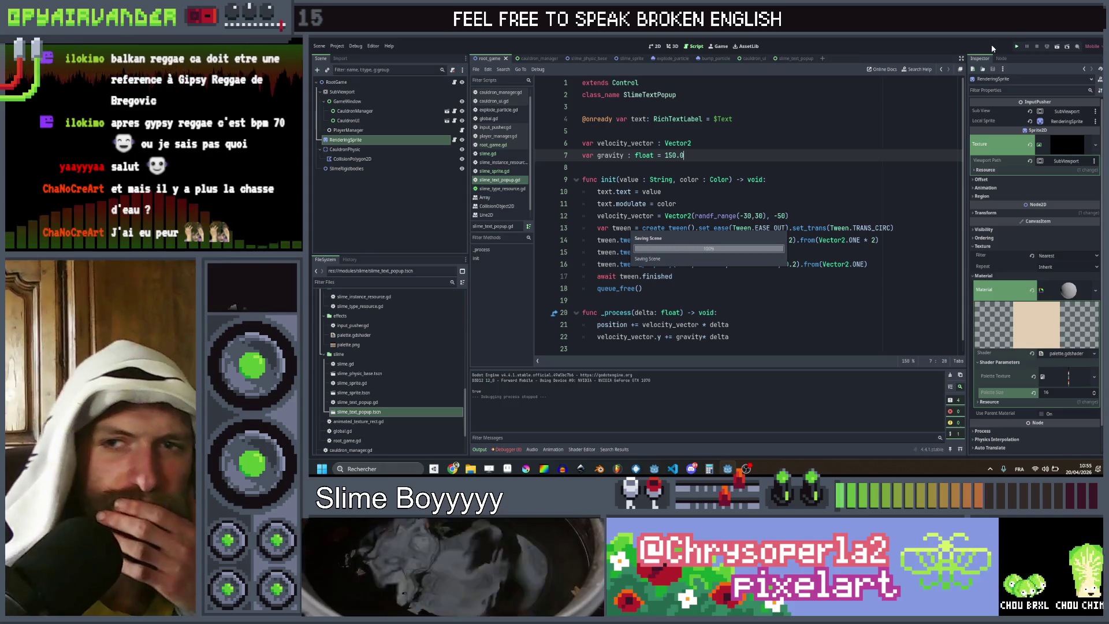
{"action": "left_click", "coordinate": [1016, 46]}
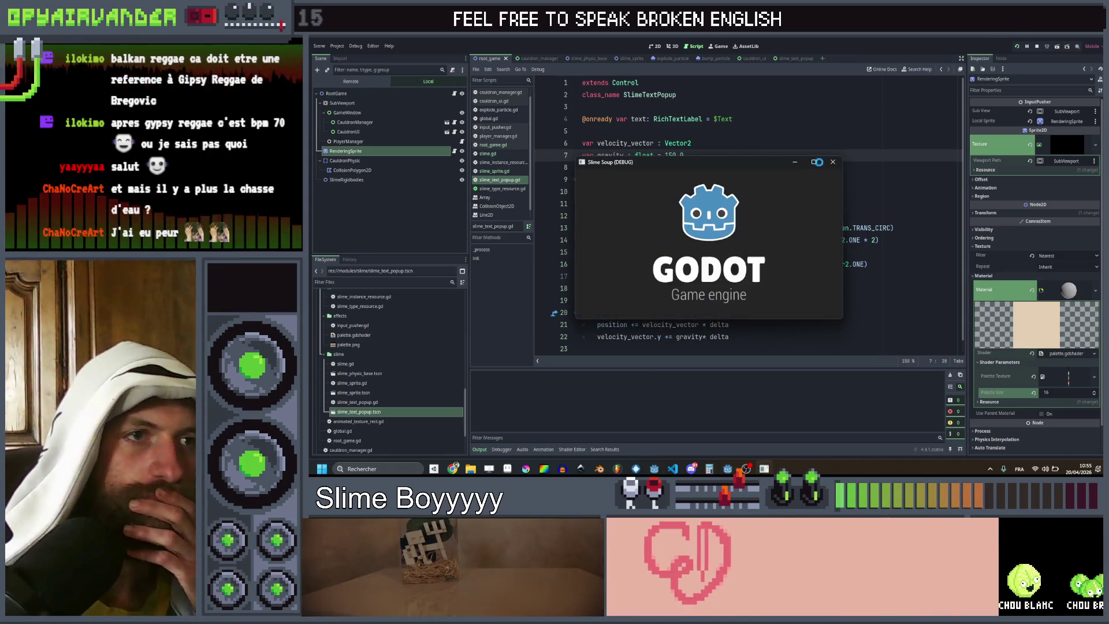
{"action": "left_click", "coordinate": [814, 162]}
Step: Chain four blue slimes, score them, and quit the game
{"action": "mouse_move", "coordinate": [706, 270]}
{"action": "left_mouse_down"}
{"action": "mouse_move", "coordinate": [739, 245]}
{"action": "mouse_move", "coordinate": [693, 332]}
{"action": "left_mouse_up"}
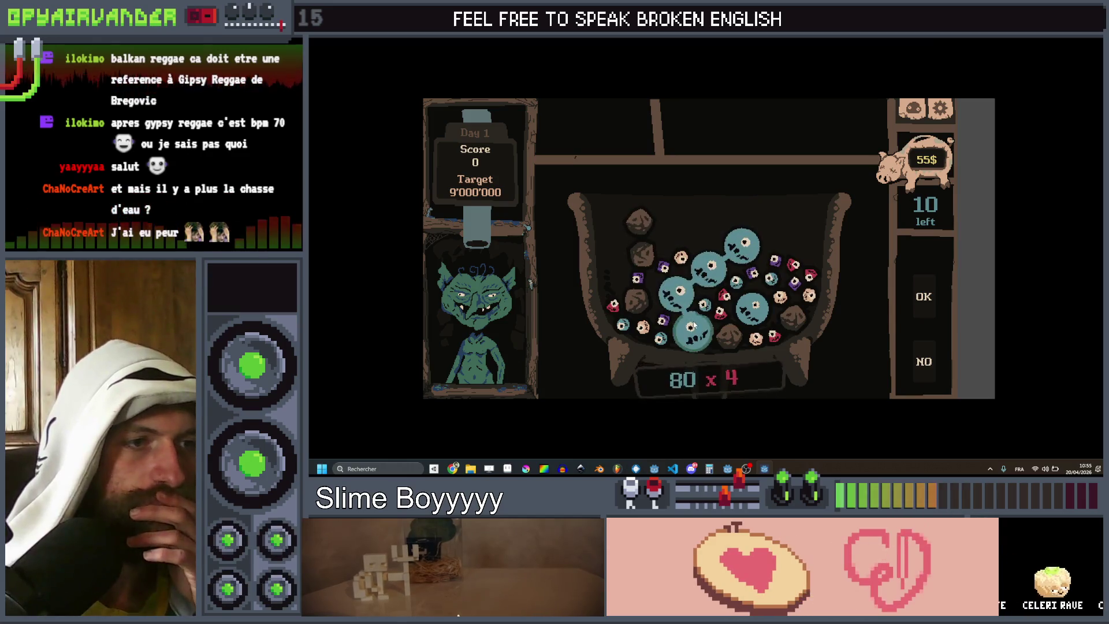
{"action": "left_click", "coordinate": [924, 293]}
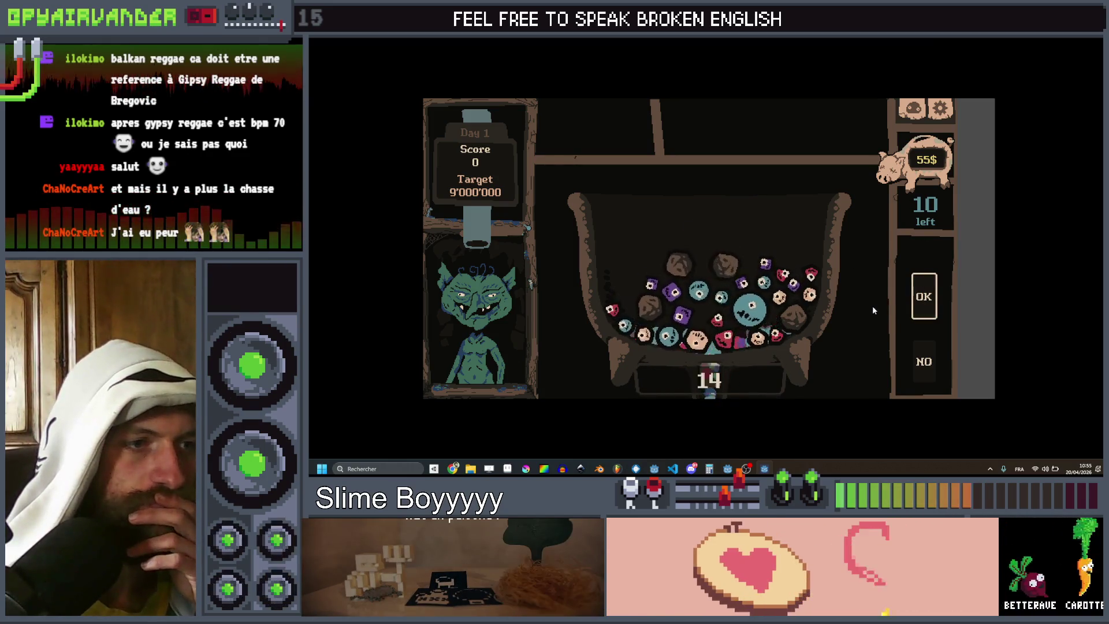
{"action": "key", "text": "F8"}
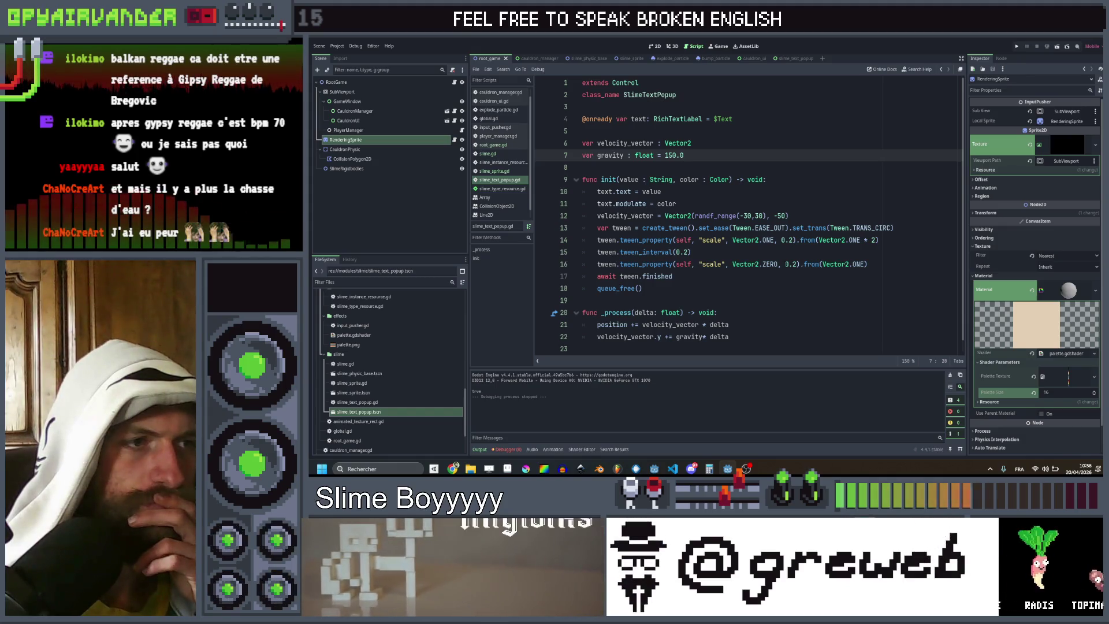
Step: Review the tween_interval and shrink duration lines with their docs, then rerun the game
{"action": "left_click", "coordinate": [782, 253]}
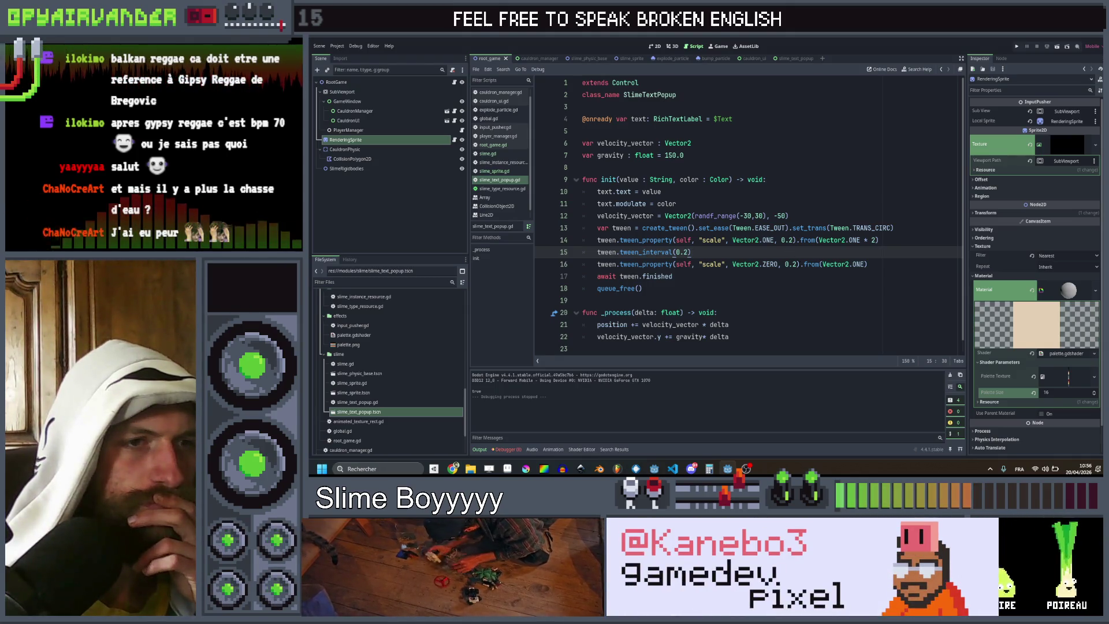
{"action": "left_click", "coordinate": [796, 264]}
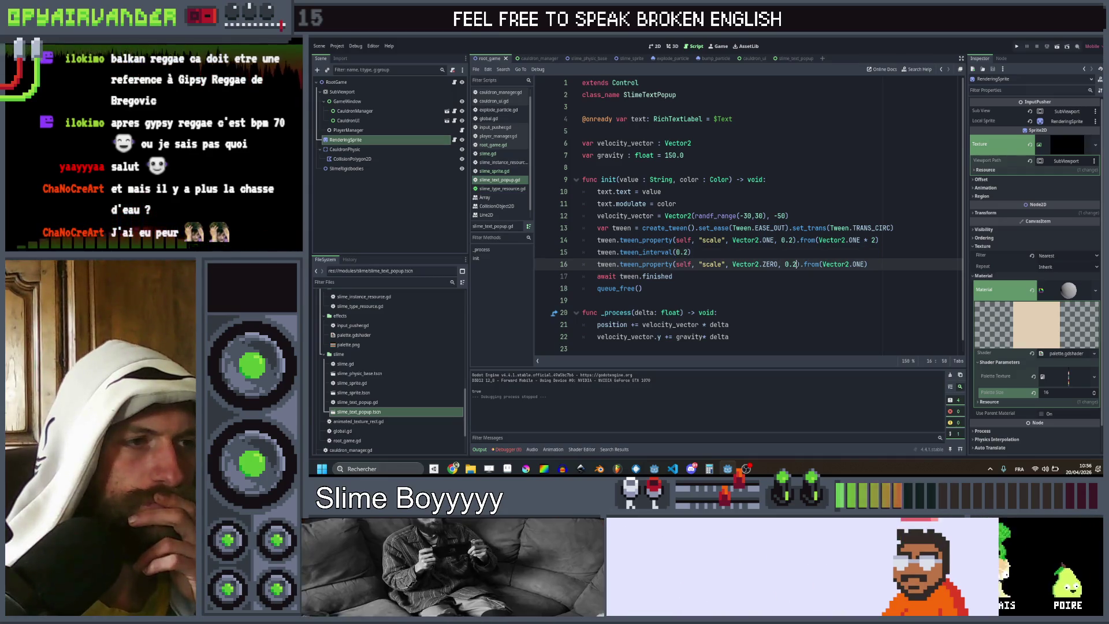
{"action": "mouse_move", "coordinate": [658, 253]}
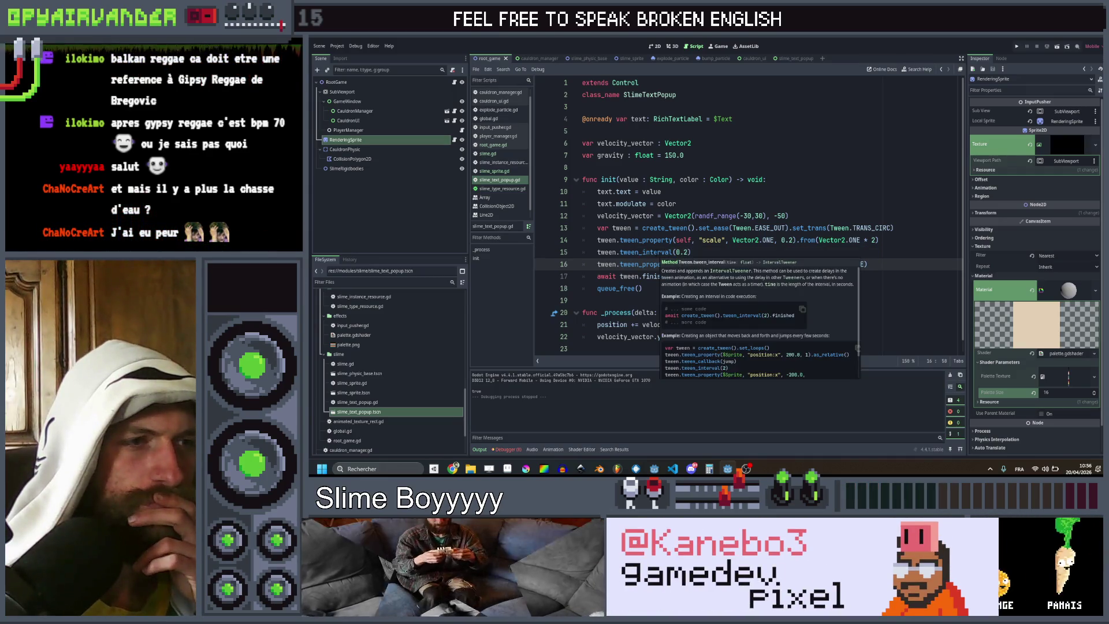
{"action": "left_click", "coordinate": [659, 252]}
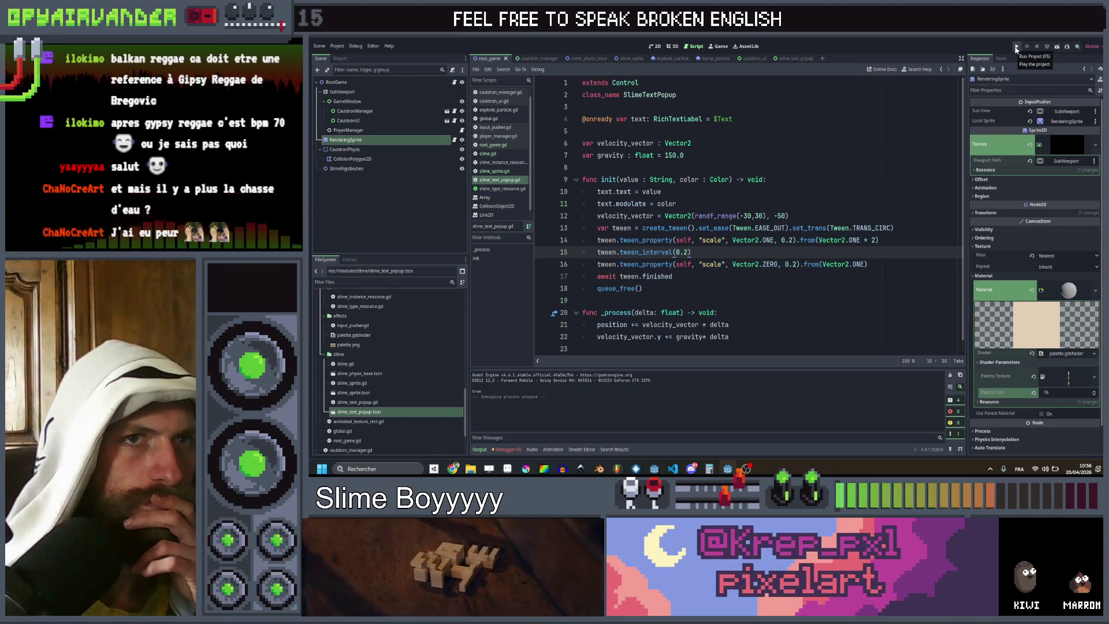
{"action": "left_click", "coordinate": [1016, 46]}
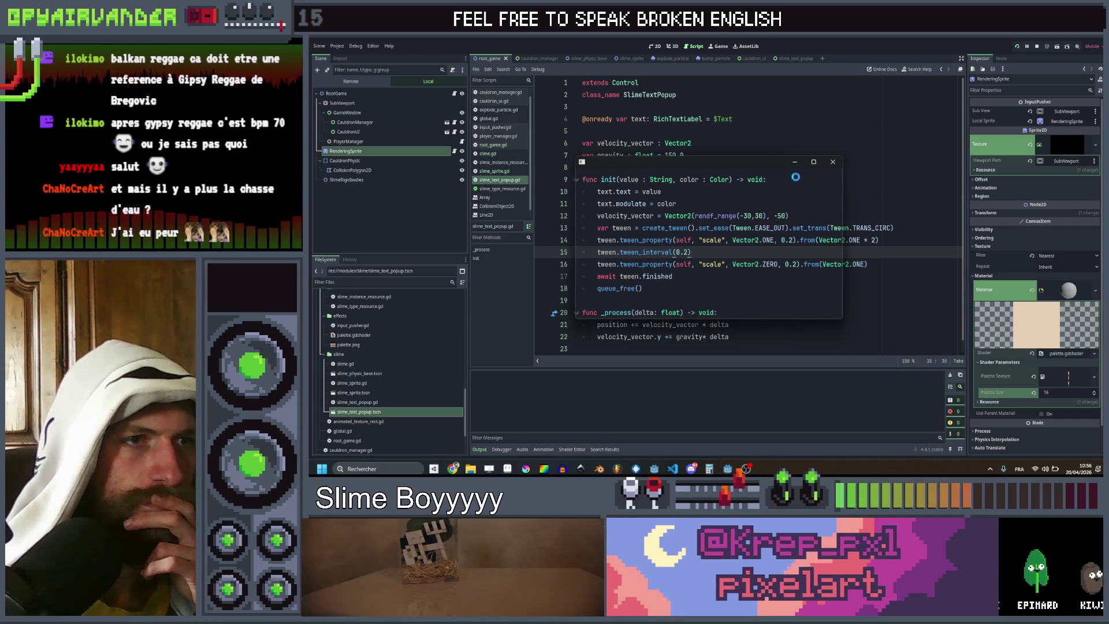
Step: Change both popup tween durations to 0.3, save, and launch the game
{"action": "left_click", "coordinate": [815, 162]}
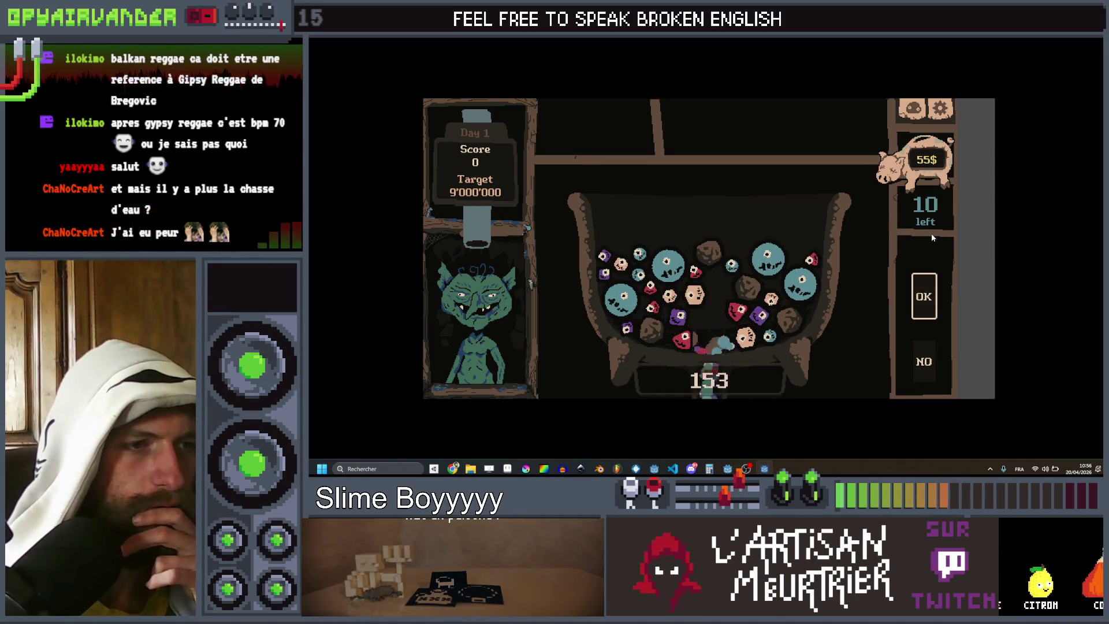
{"action": "key", "text": "alt+F4"}
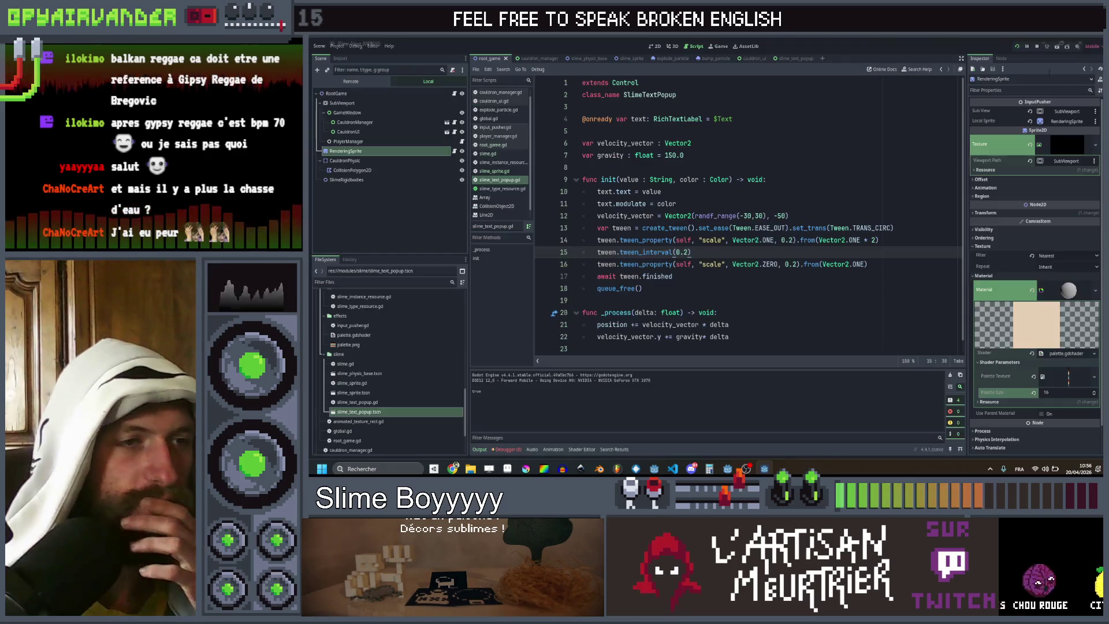
{"action": "key", "text": "Left"}
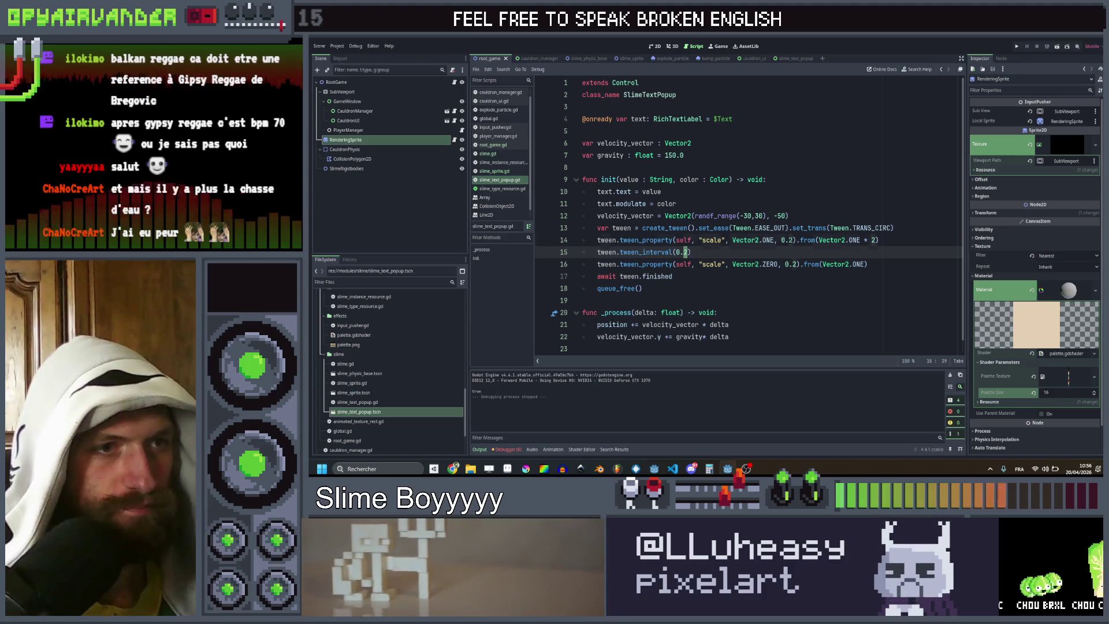
{"action": "left_click", "coordinate": [789, 240]}
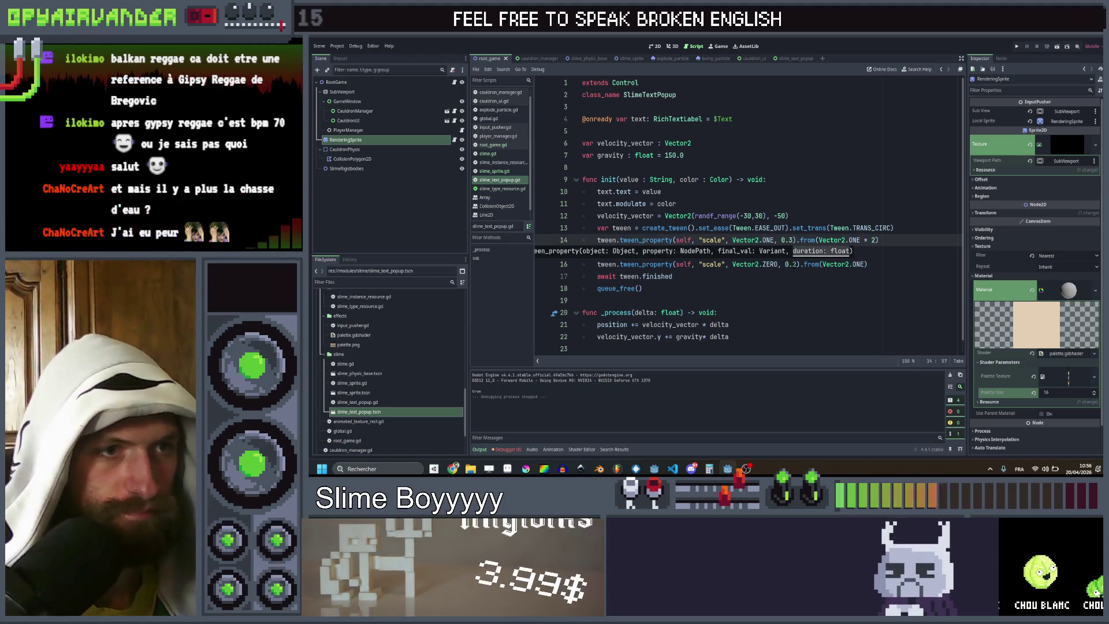
{"action": "left_click", "coordinate": [792, 264]}
{"action": "left_click", "coordinate": [876, 249]}
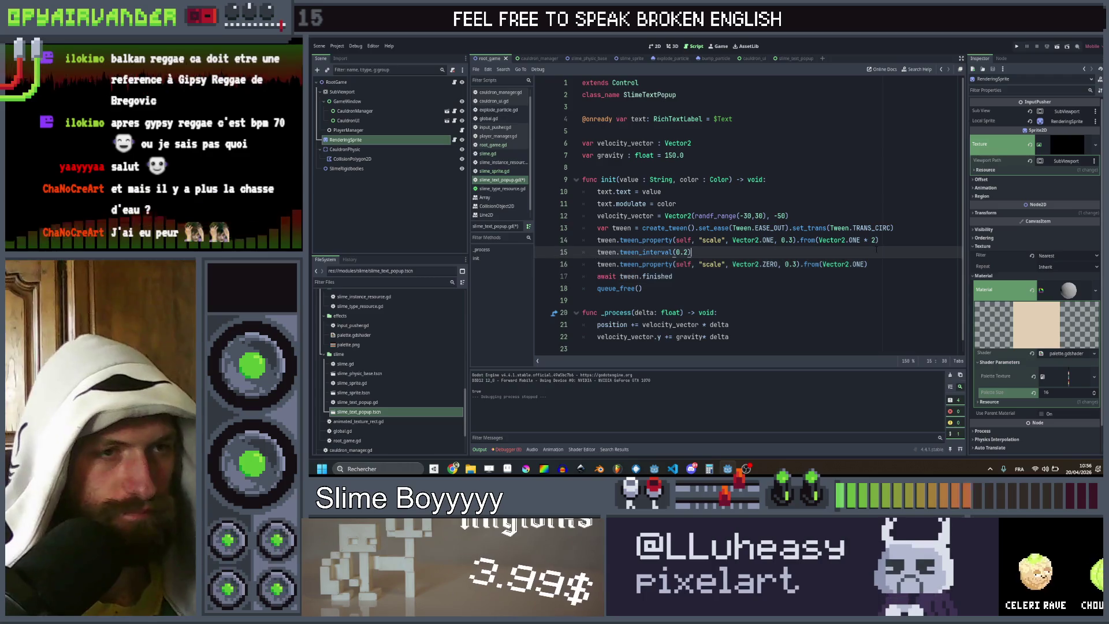
{"action": "key", "text": "ctrl+s"}
{"action": "left_click", "coordinate": [1016, 47]}
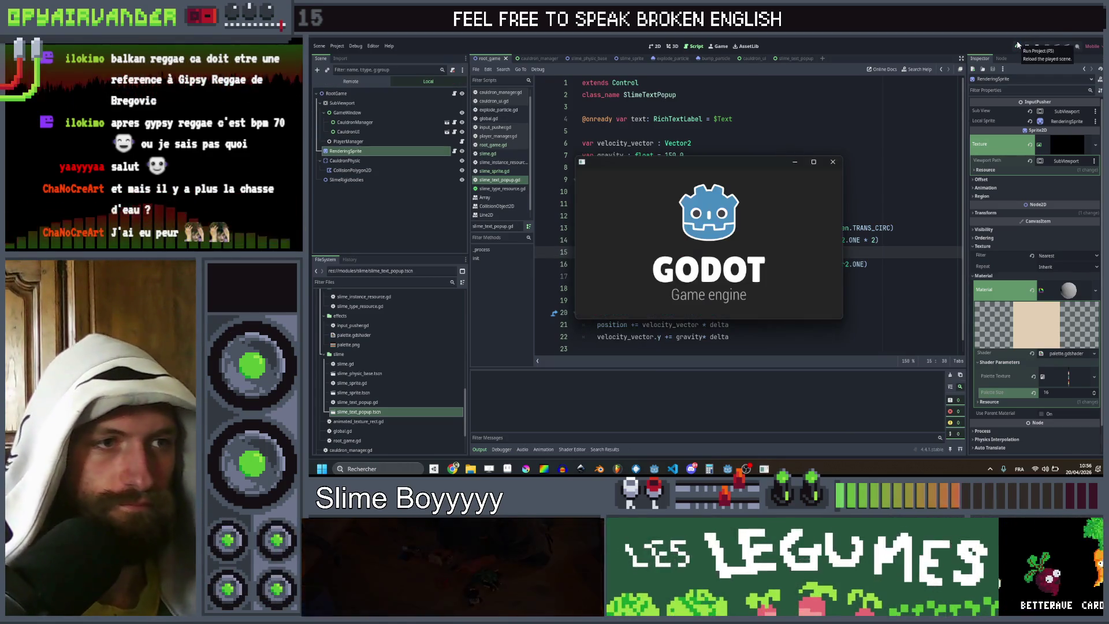
Step: Test the 0.3 timings by scoring three slime groups, then close the game
{"action": "left_click", "coordinate": [814, 163]}
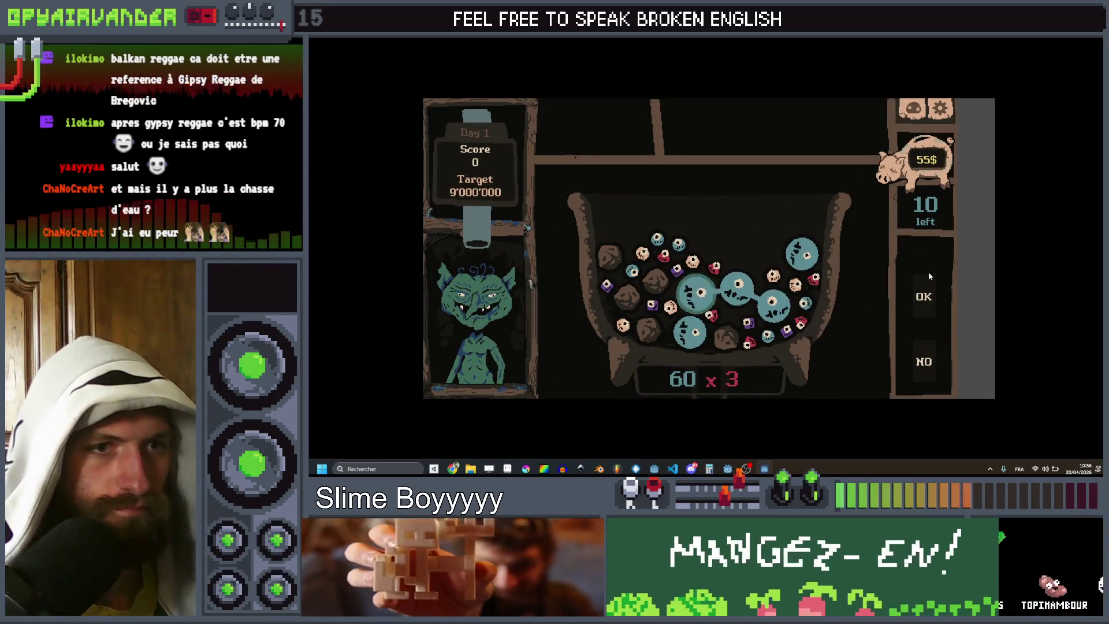
{"action": "left_click", "coordinate": [914, 296]}
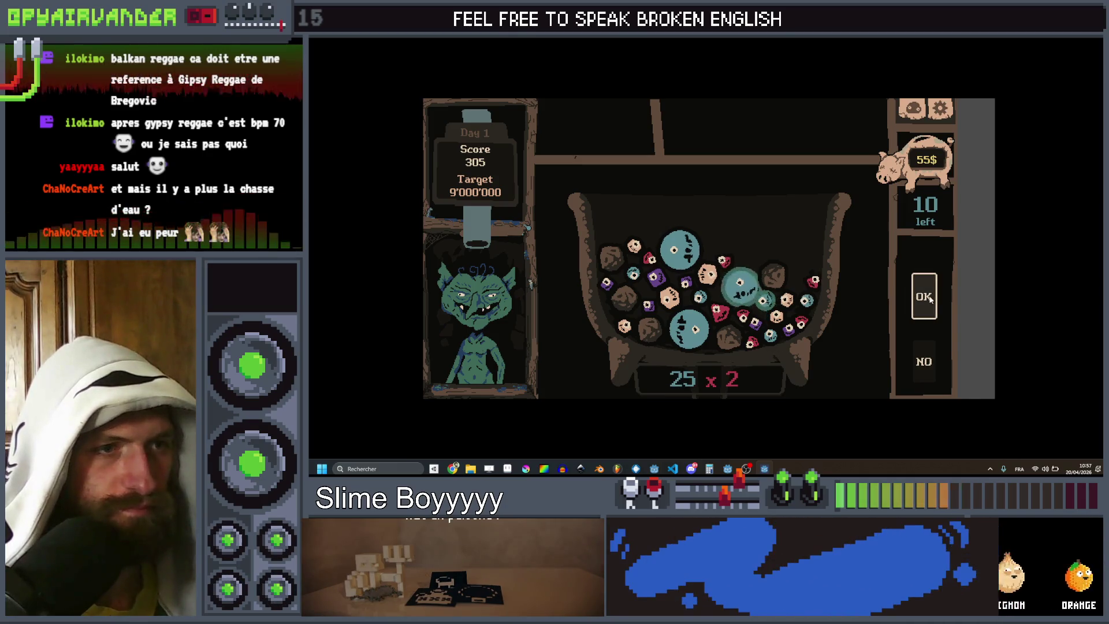
{"action": "left_click", "coordinate": [924, 297]}
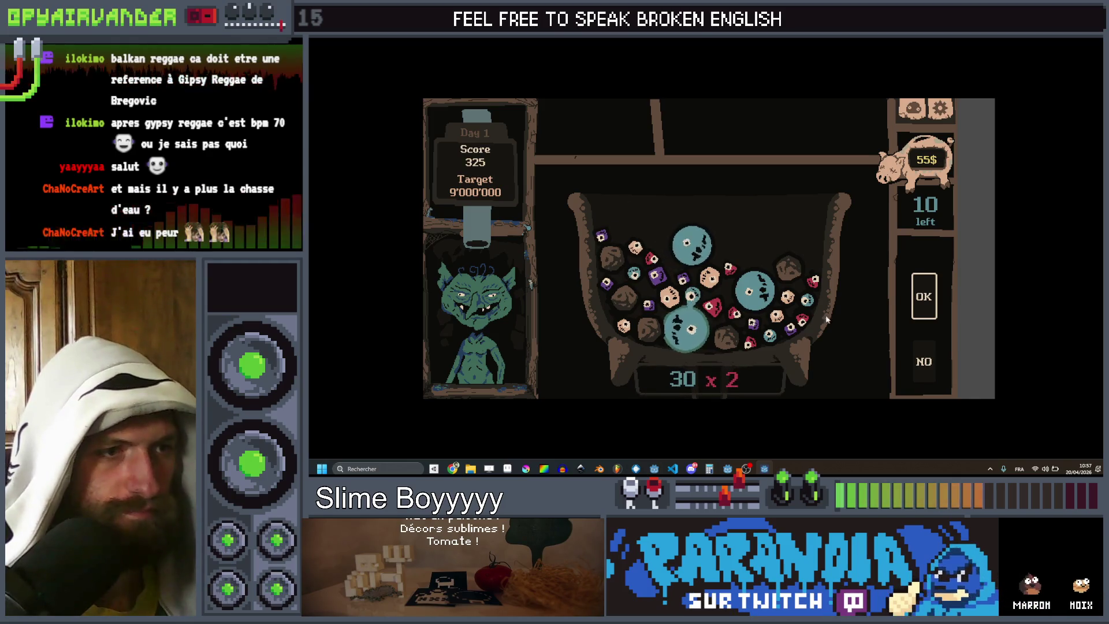
{"action": "left_click", "coordinate": [931, 298]}
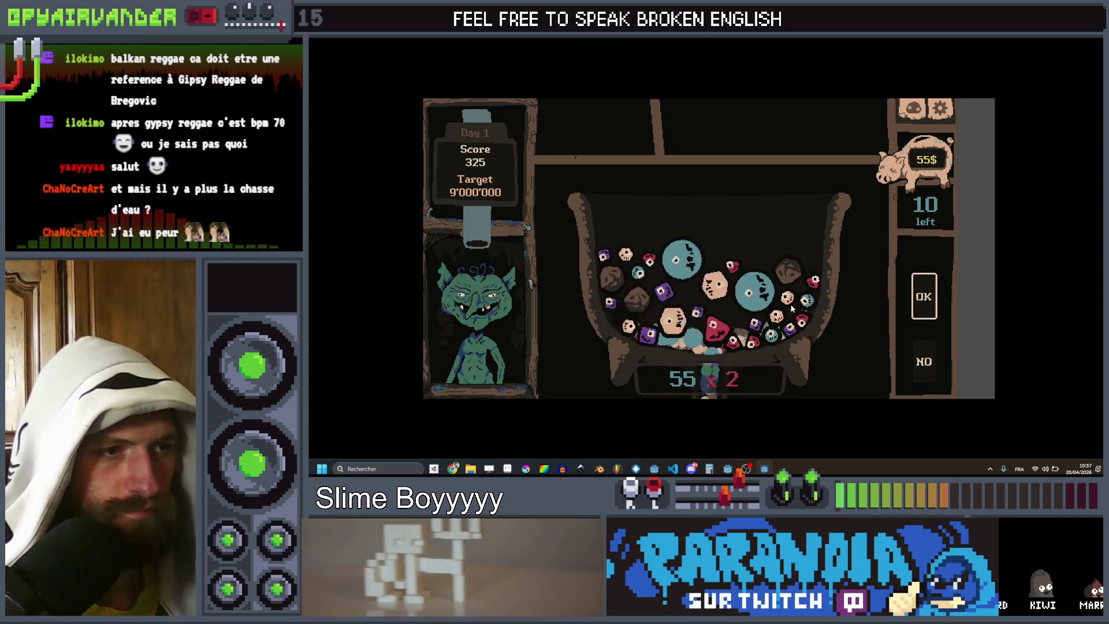
{"action": "key", "text": "alt+F4"}
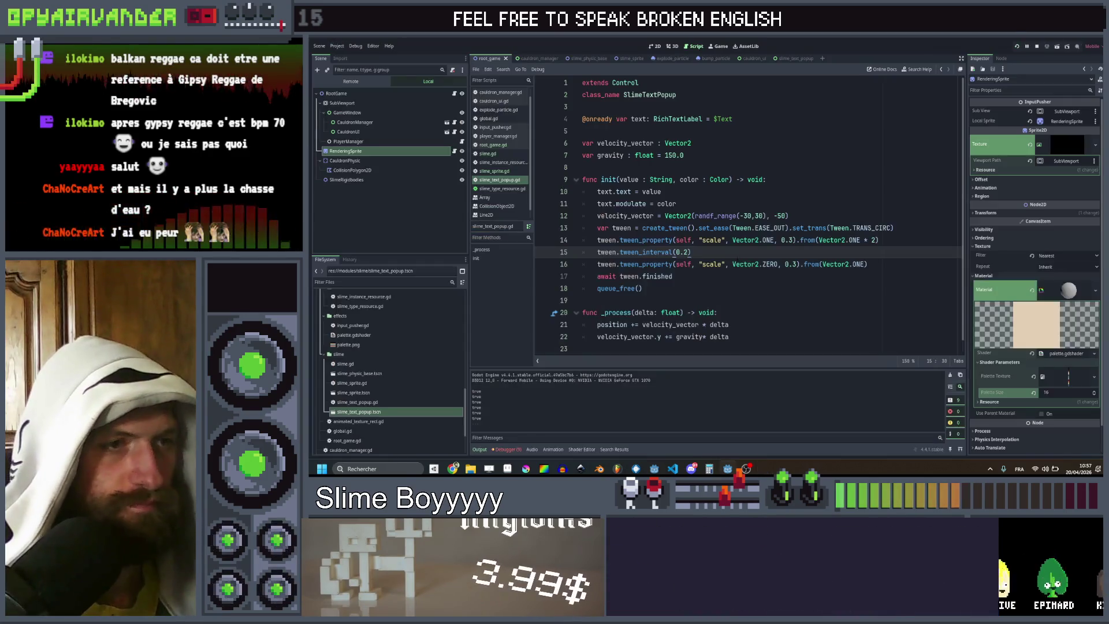
Step: Set the tween_interval pause to 0.5, rerun, score a chain, and stop
{"action": "key", "text": "Left"}
{"action": "key", "text": "BackSpace"}
{"action": "type", "text": "5"}
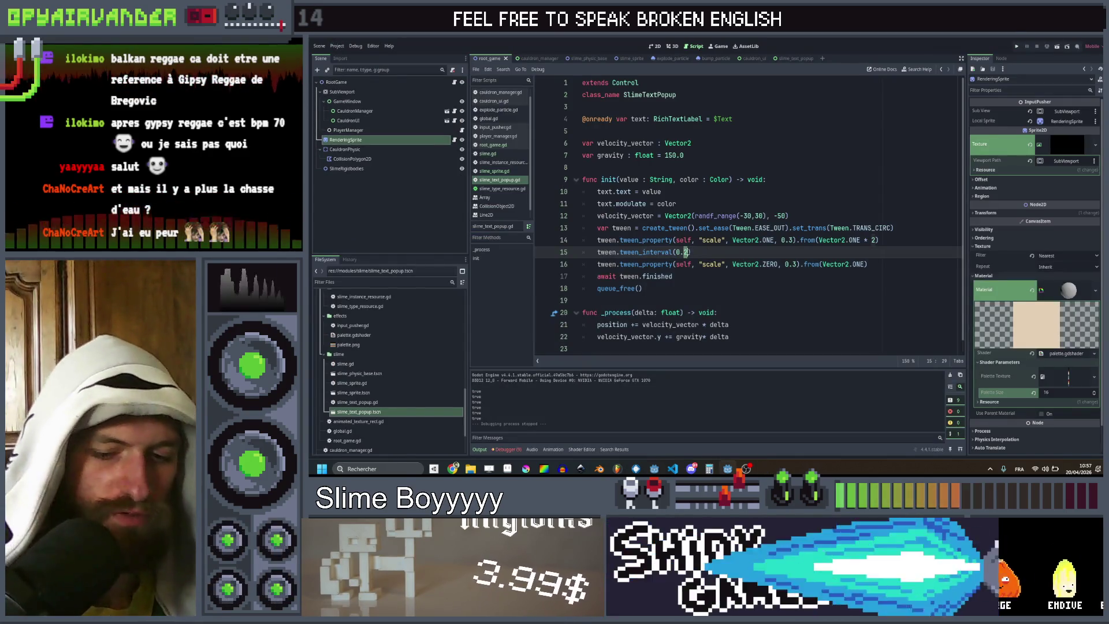
{"action": "left_click", "coordinate": [1016, 46]}
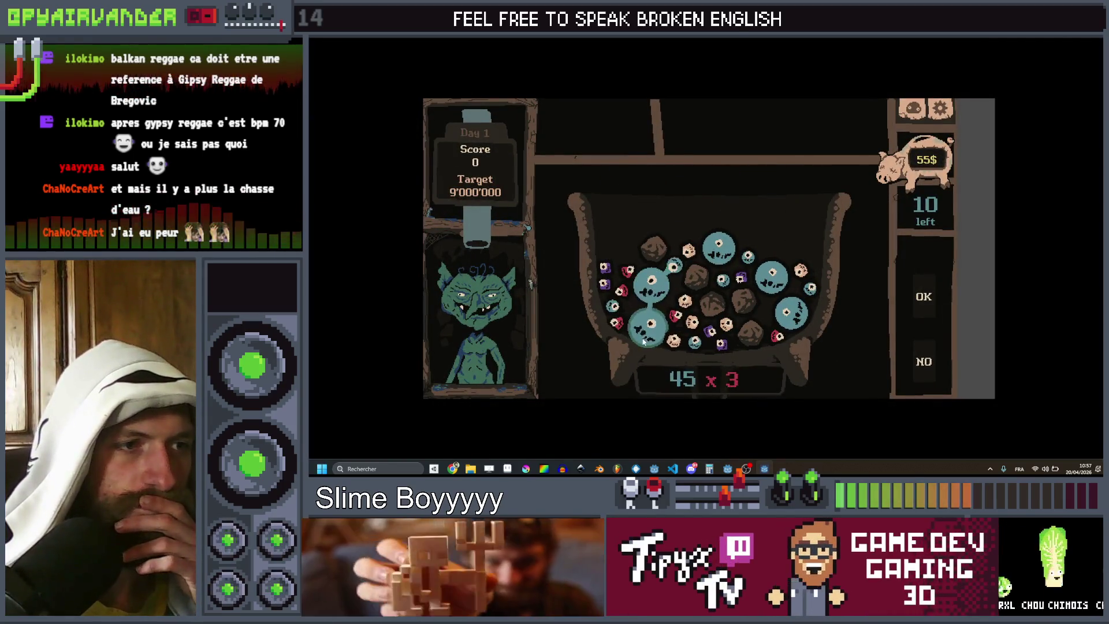
{"action": "left_click", "coordinate": [927, 296]}
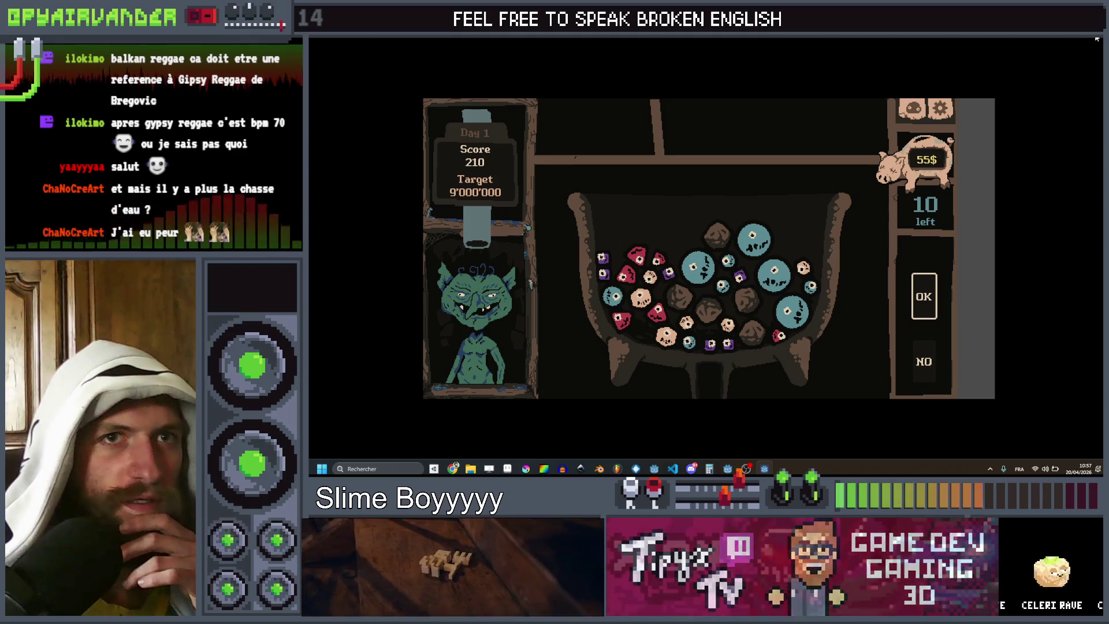
{"action": "key", "text": "F8"}
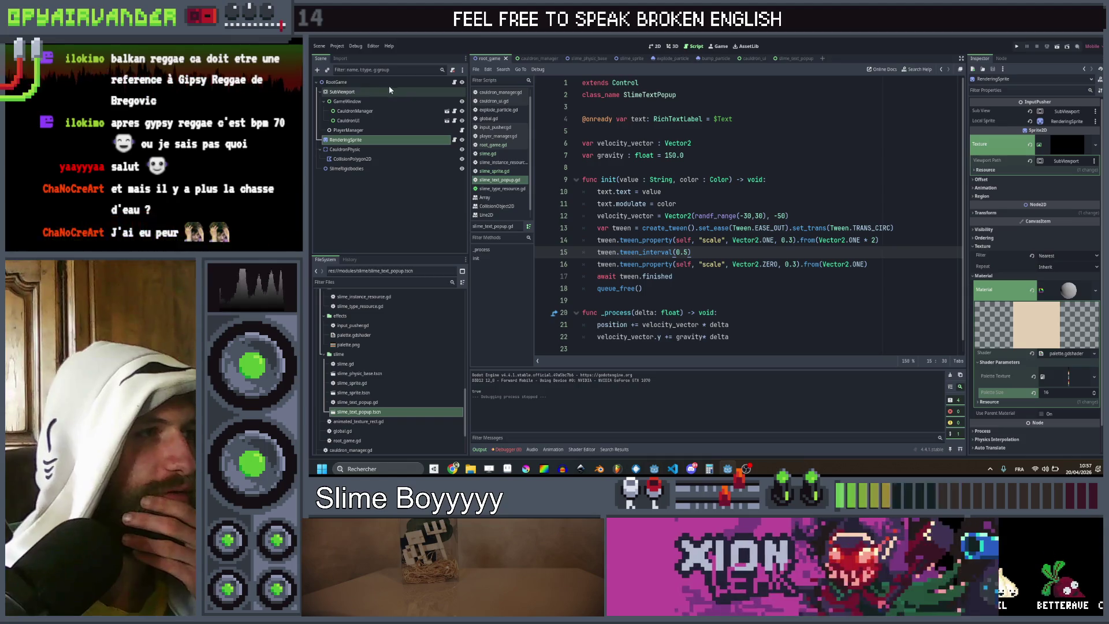
Step: Cut PlayerManager's deck to 5 slimes at level 4, save the scene, and run
{"action": "left_click", "coordinate": [365, 129]}
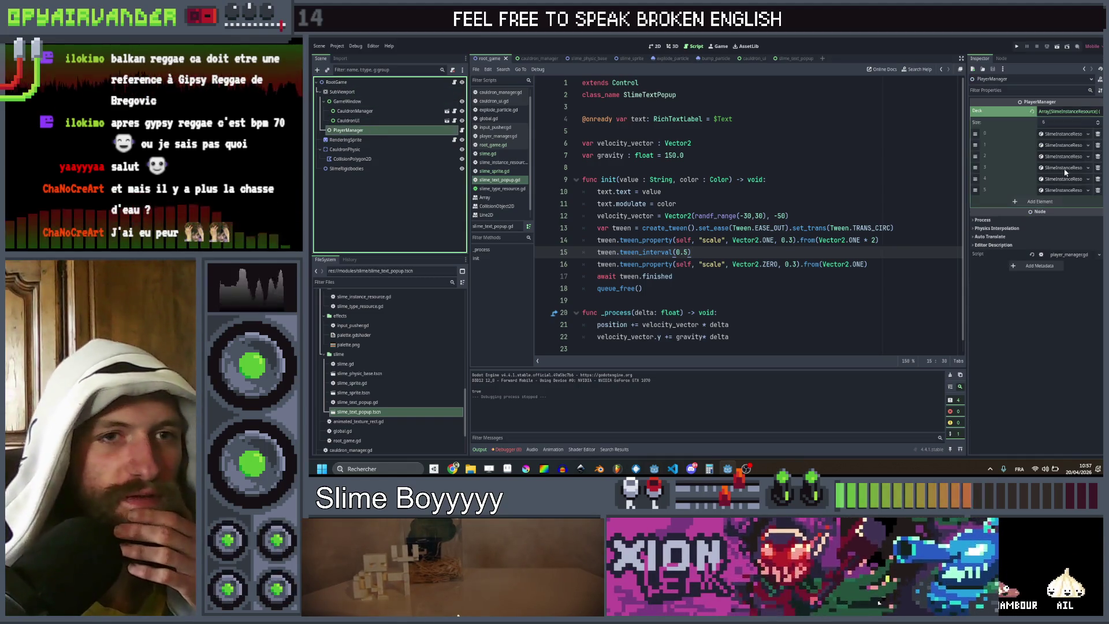
{"action": "left_click", "coordinate": [1097, 190]}
{"action": "left_click", "coordinate": [1063, 134]}
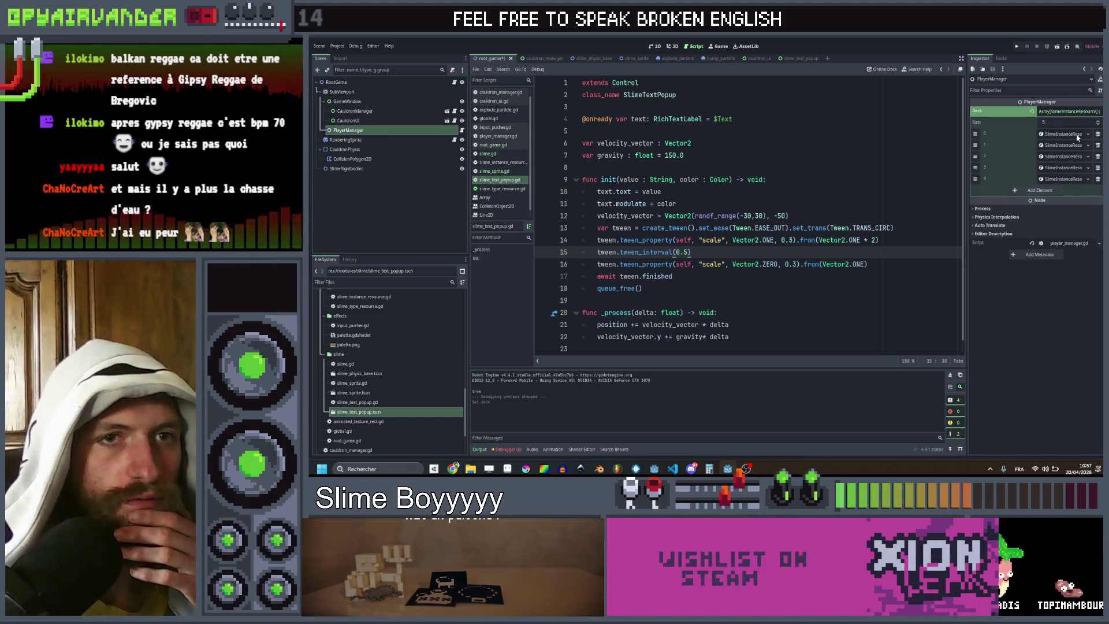
{"action": "left_click", "coordinate": [1064, 155]}
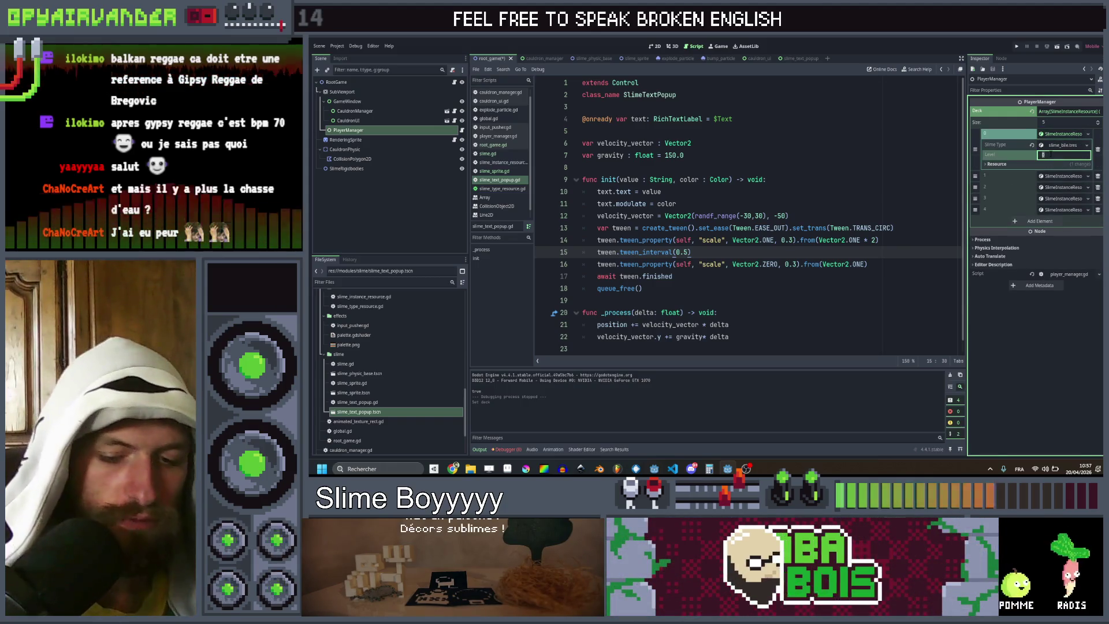
{"action": "left_click", "coordinate": [1068, 181]}
{"action": "left_click", "coordinate": [1064, 220]}
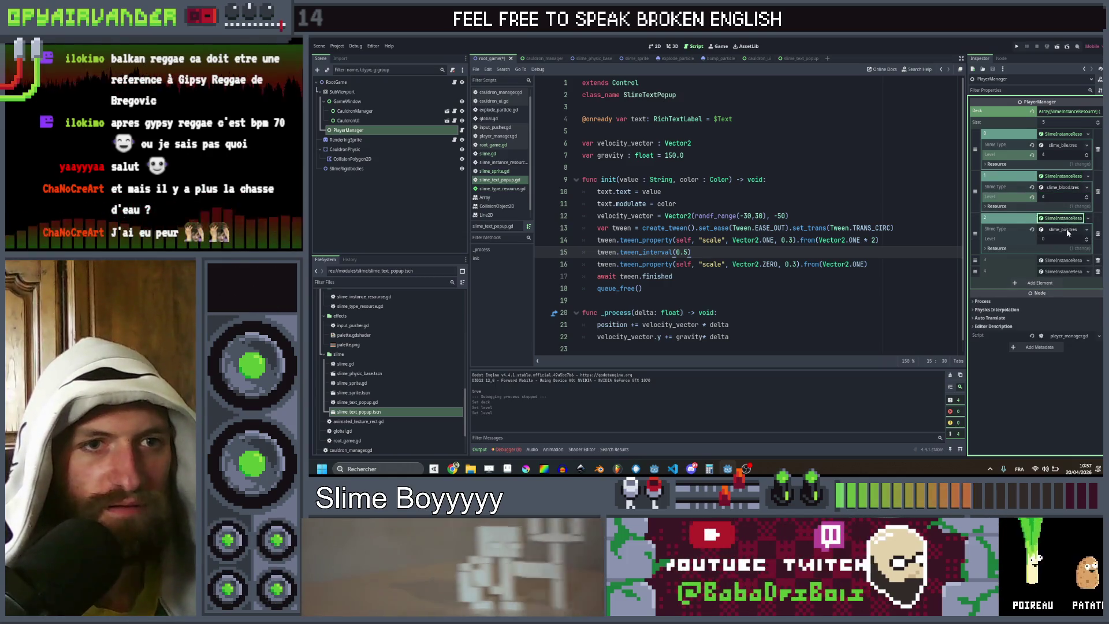
{"action": "left_click", "coordinate": [1066, 260]}
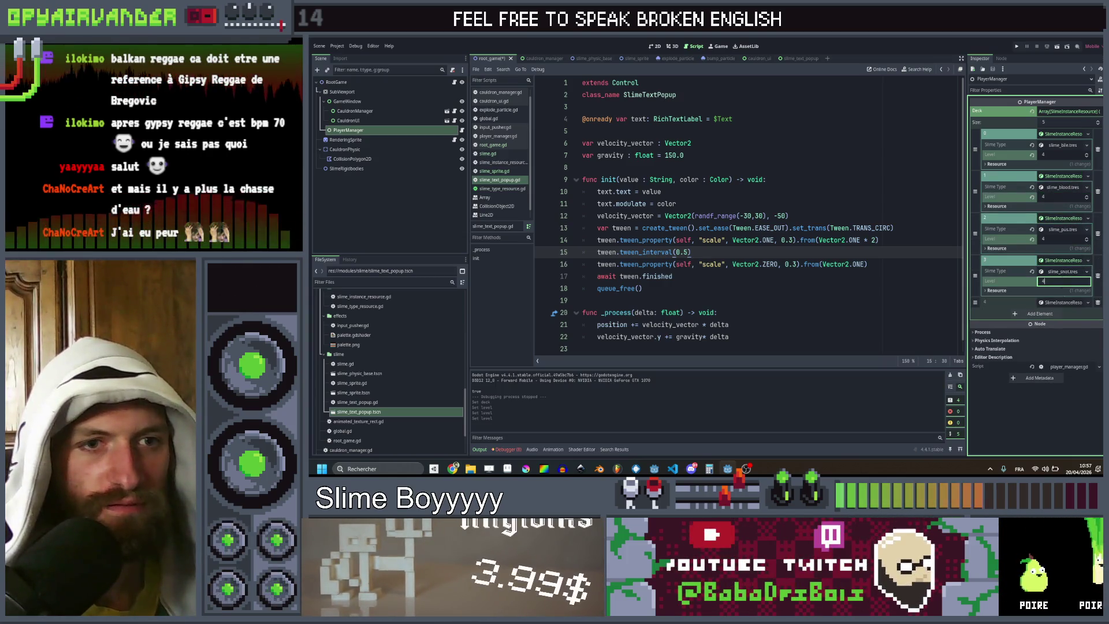
{"action": "left_click", "coordinate": [1016, 46]}
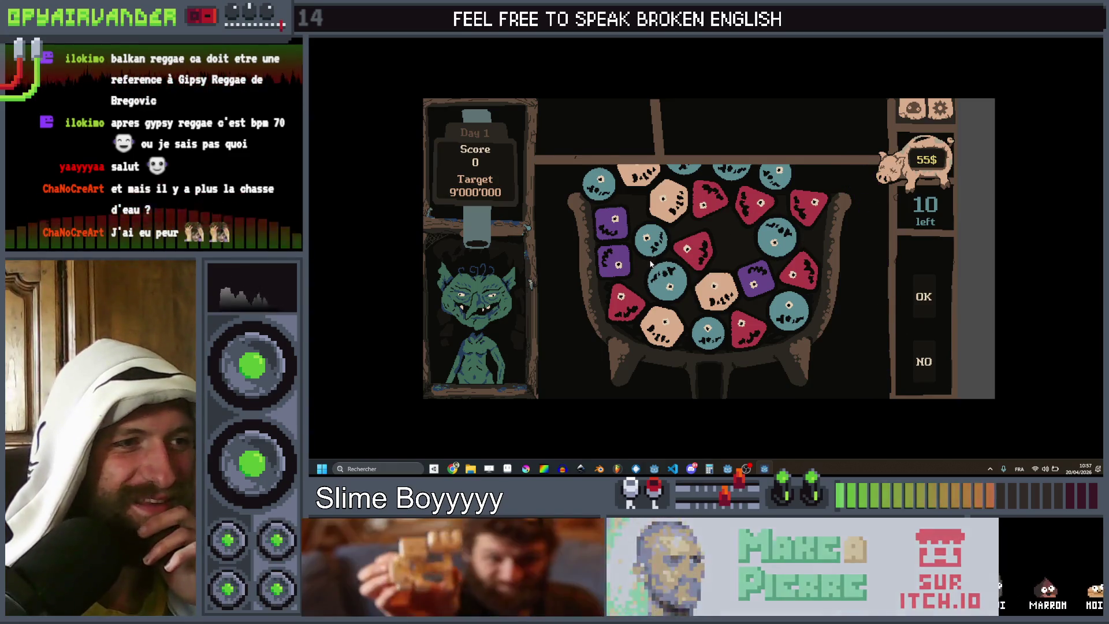
Step: Merge the current group, three teal slimes, and a six-slime blue group
{"action": "left_click", "coordinate": [927, 302]}
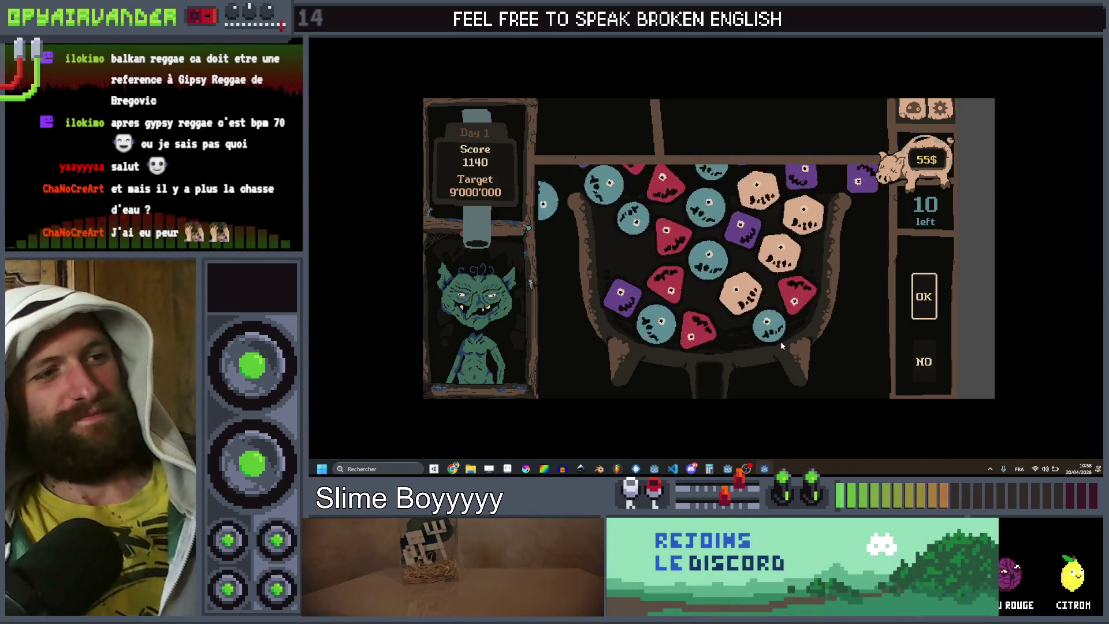
{"action": "left_click_drag", "start_coordinate": [714, 185], "coordinate": [699, 266]}
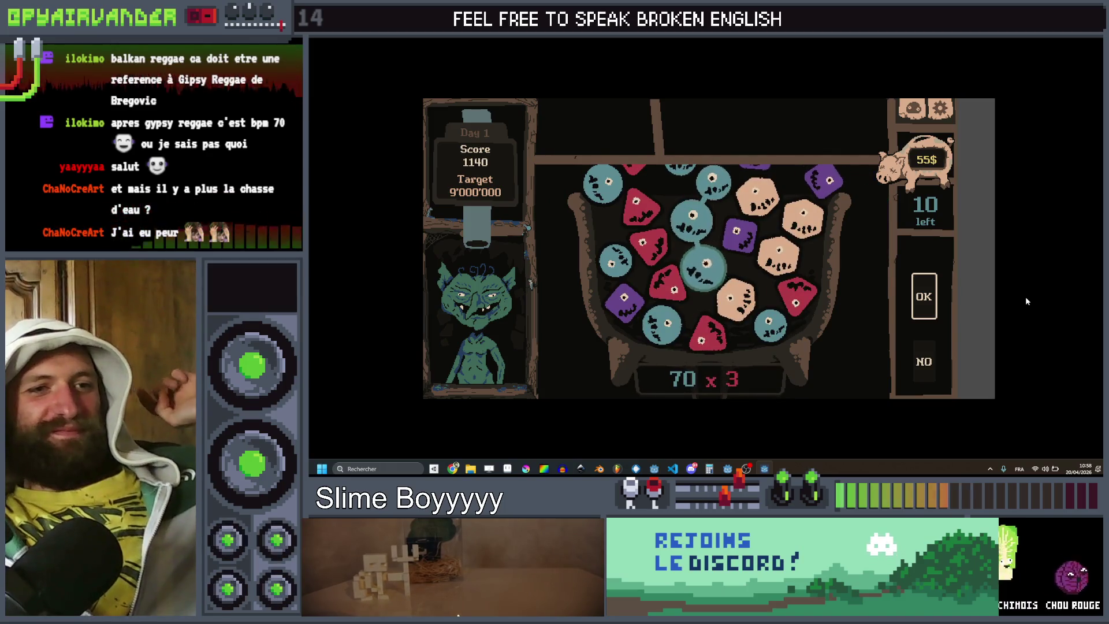
{"action": "left_click", "coordinate": [934, 306]}
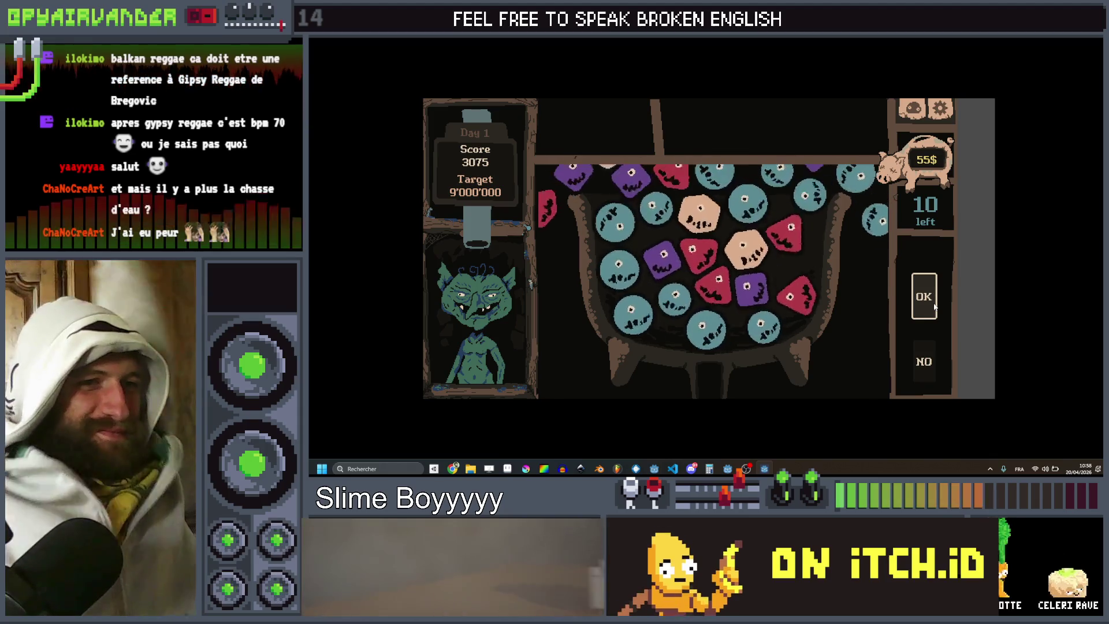
{"action": "left_click", "coordinate": [600, 233]}
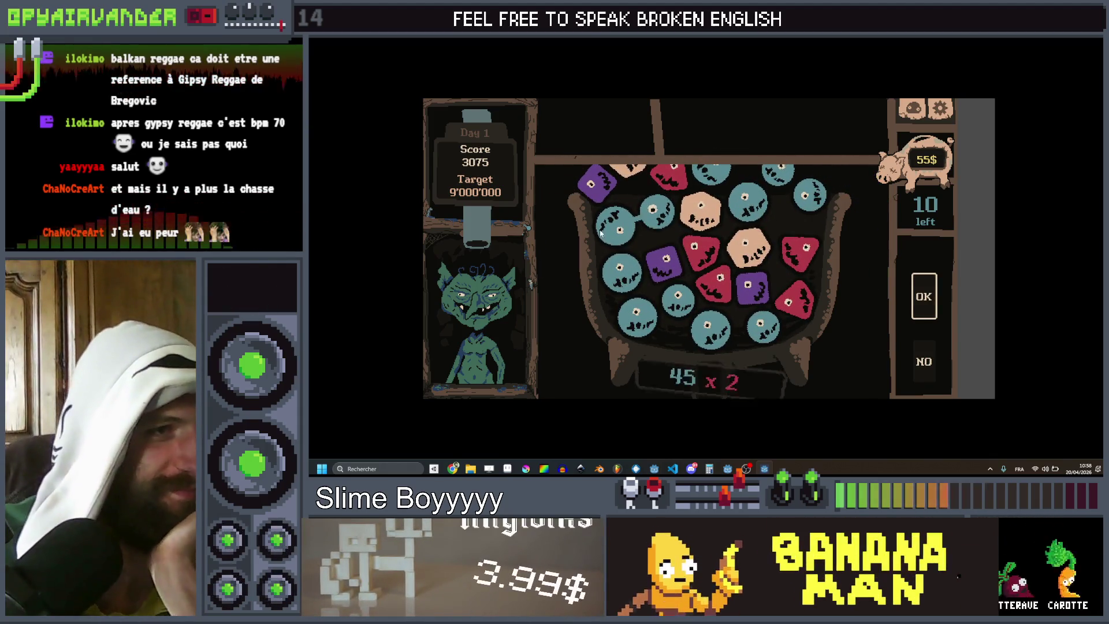
{"action": "left_click", "coordinate": [711, 332]}
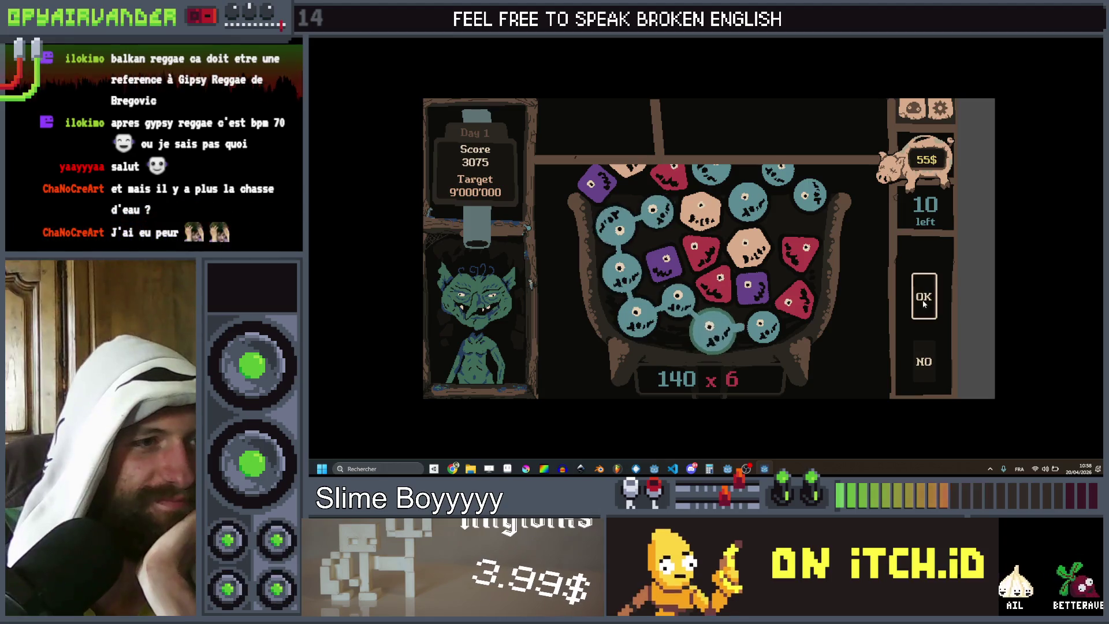
{"action": "left_click", "coordinate": [908, 311]}
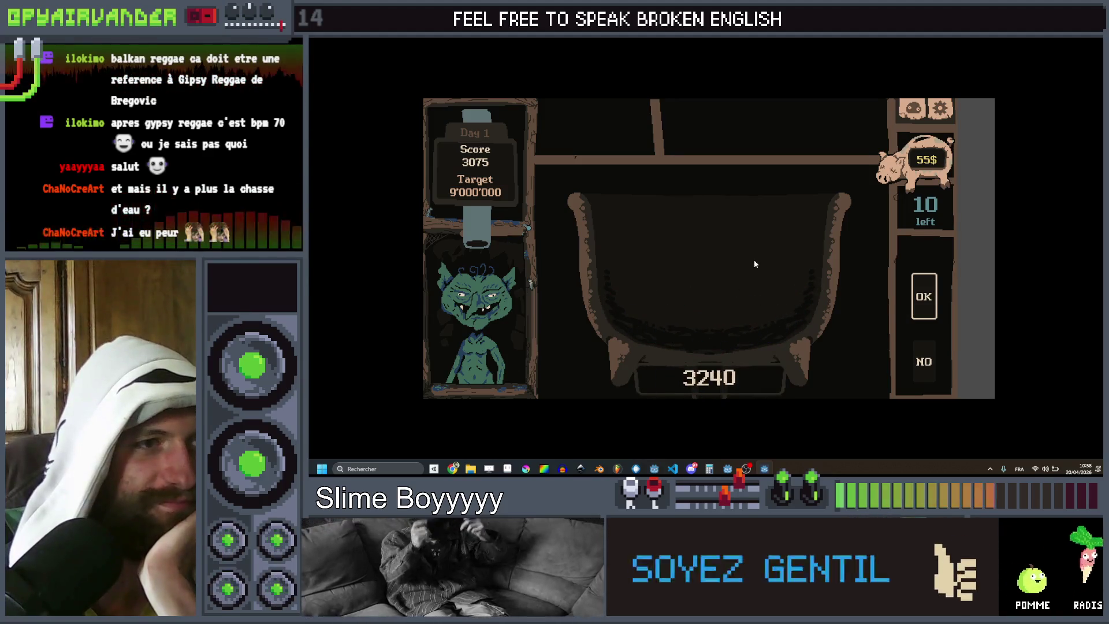
Step: Cash in the pot, merge a five-slime teal chain, then stop the game
{"action": "left_click", "coordinate": [699, 263]}
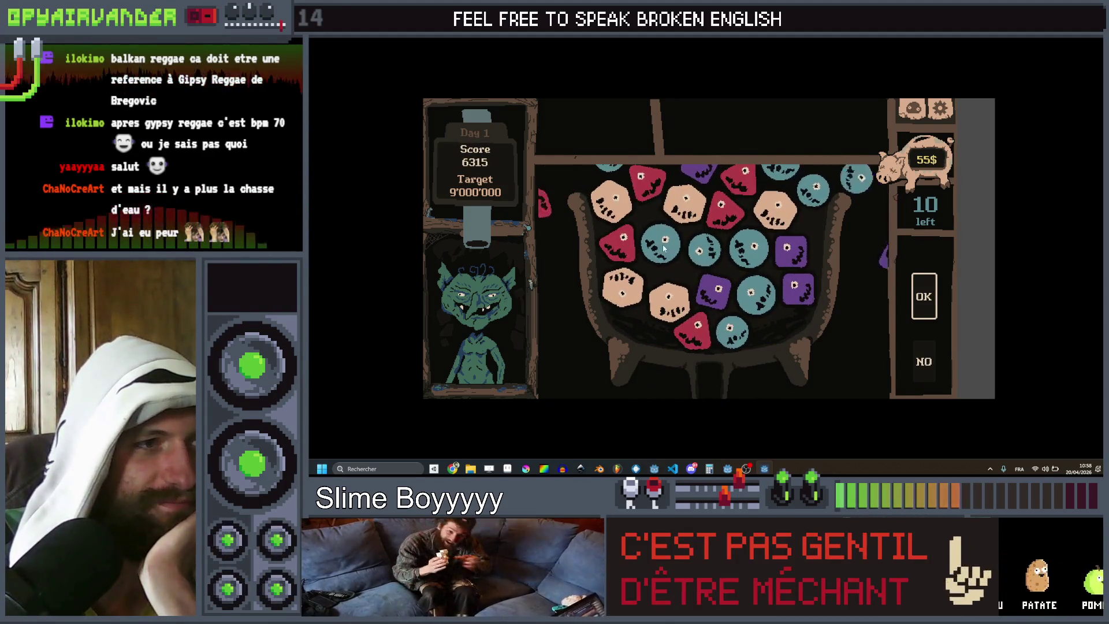
{"action": "left_click_drag", "start_coordinate": [719, 255], "coordinate": [747, 261]}
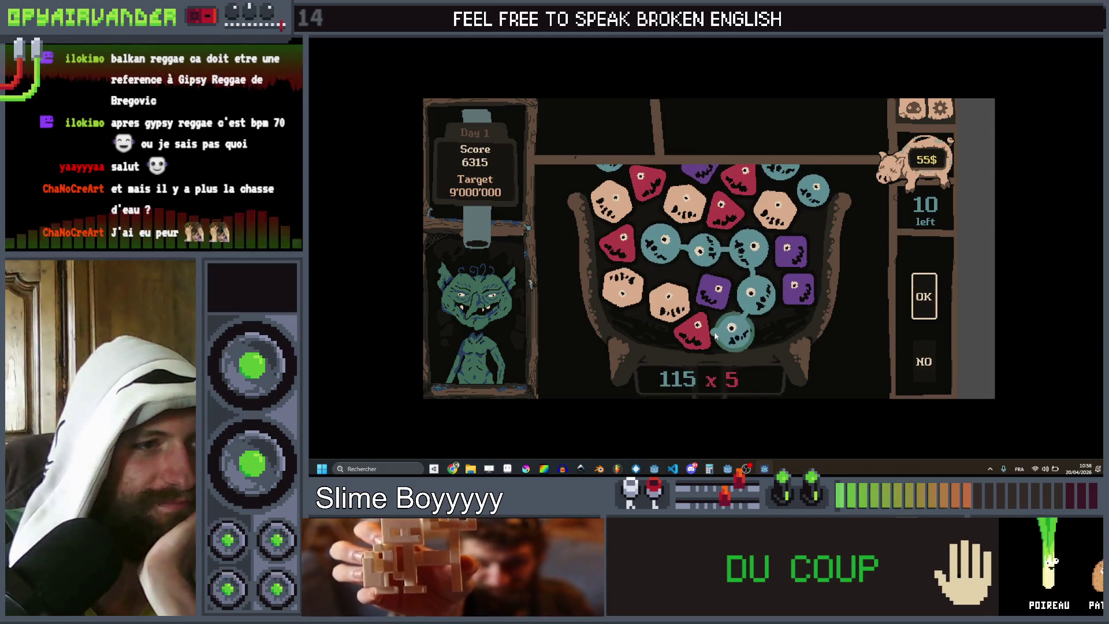
{"action": "left_click_drag", "start_coordinate": [716, 335], "coordinate": [716, 335]}
{"action": "left_click", "coordinate": [923, 296]}
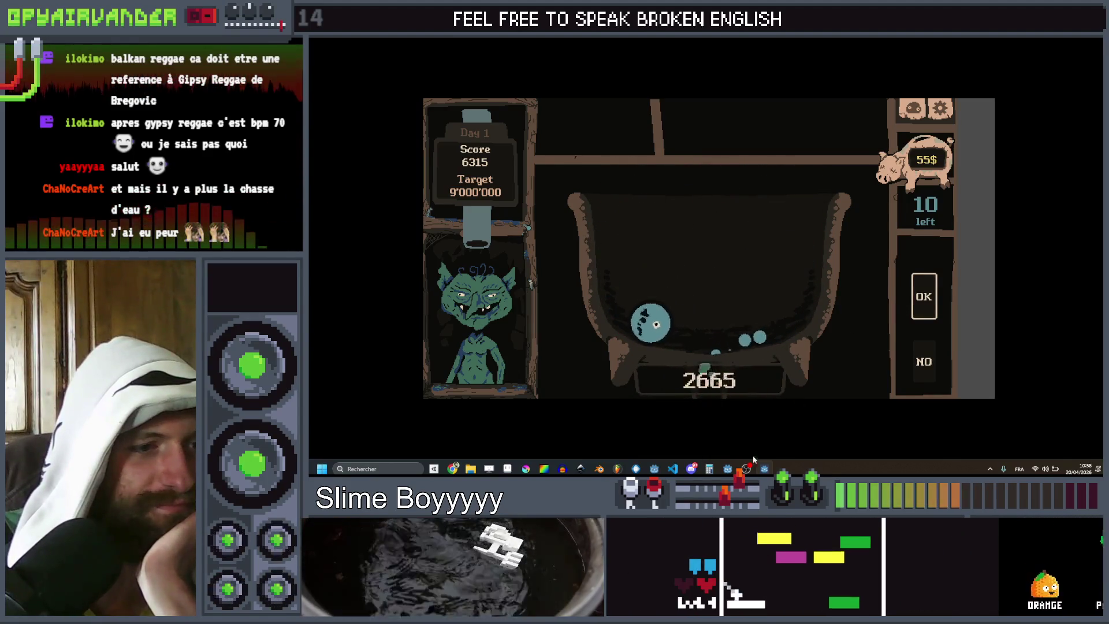
{"action": "mouse_move", "coordinate": [764, 467]}
{"action": "left_click", "coordinate": [765, 427]}
{"action": "key", "text": "F8"}
{"action": "left_click", "coordinate": [768, 291]}
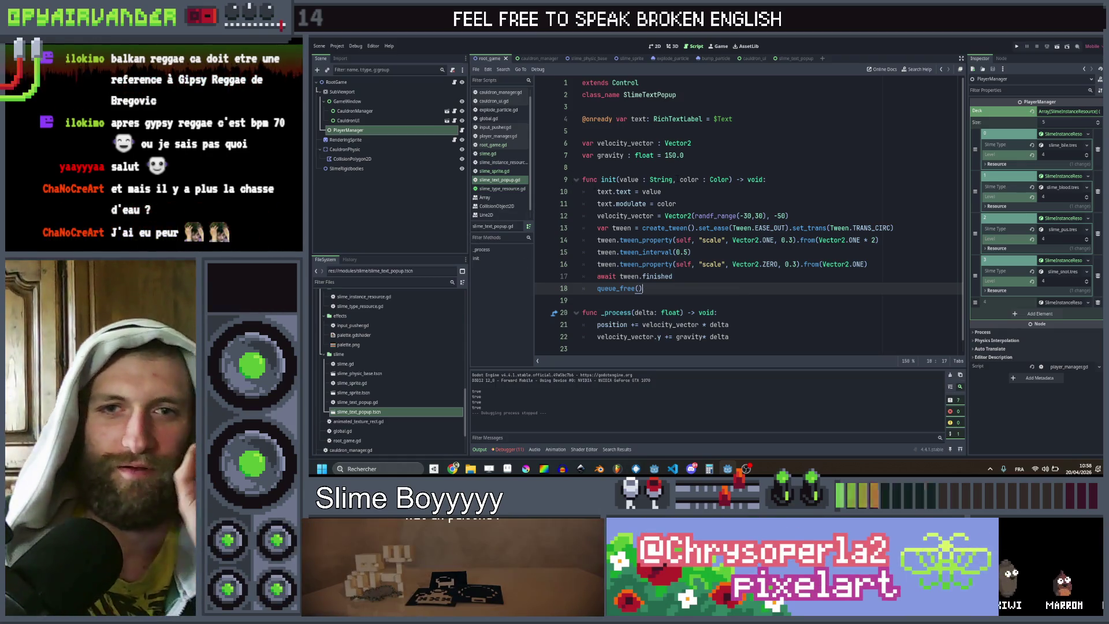
Step: Open slime.gd and scroll through its code
{"action": "left_click", "coordinate": [500, 153]}
{"action": "scroll", "coordinate": [745, 214], "scroll_direction": "down", "scroll_amount": 5}
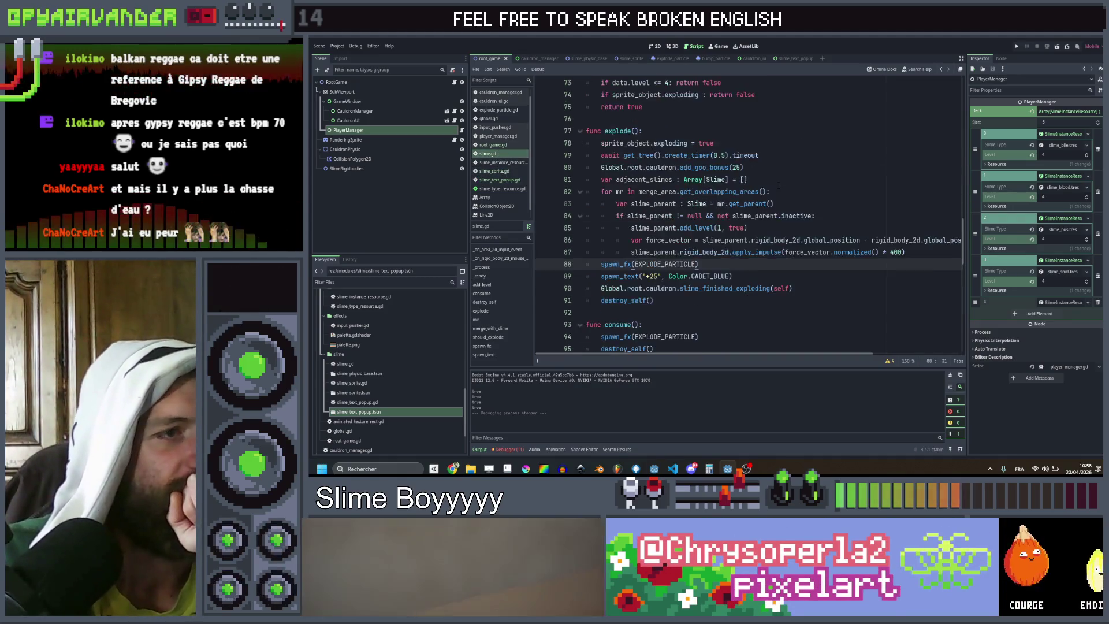
{"action": "scroll", "coordinate": [772, 199], "scroll_direction": "down", "scroll_amount": 8}
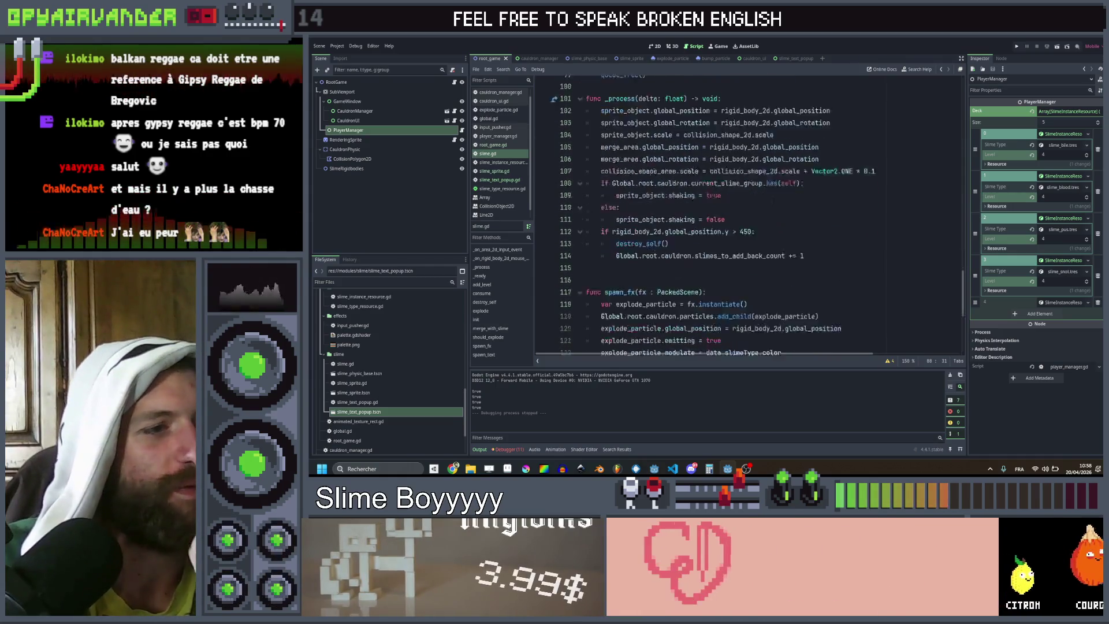
{"action": "scroll", "coordinate": [772, 199], "scroll_direction": "up", "scroll_amount": 20}
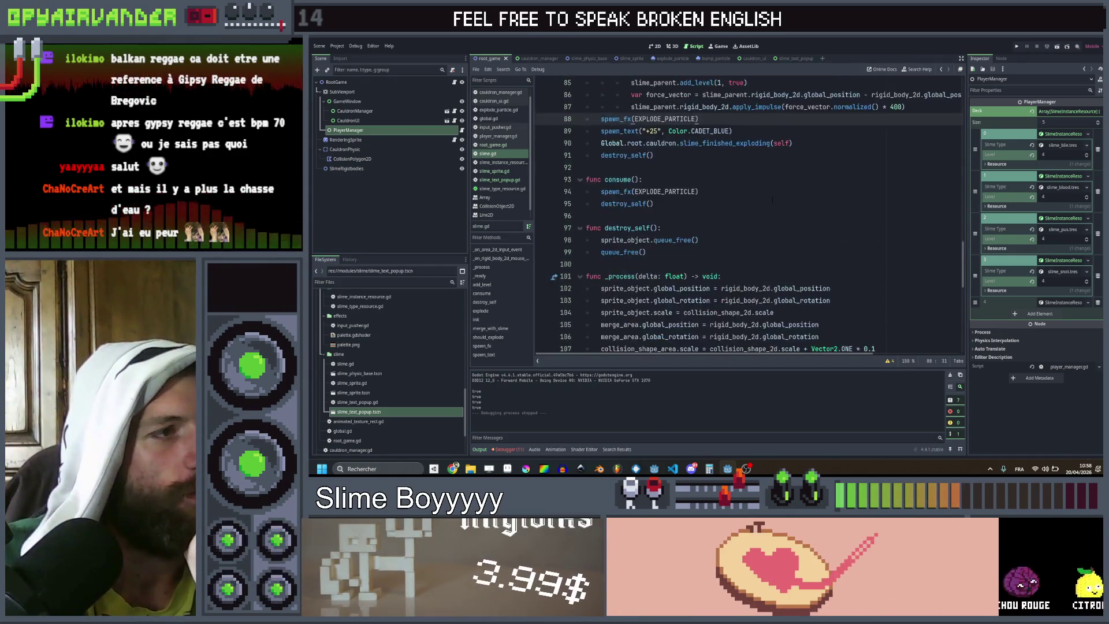
{"action": "scroll", "coordinate": [772, 199], "scroll_direction": "up", "scroll_amount": 9}
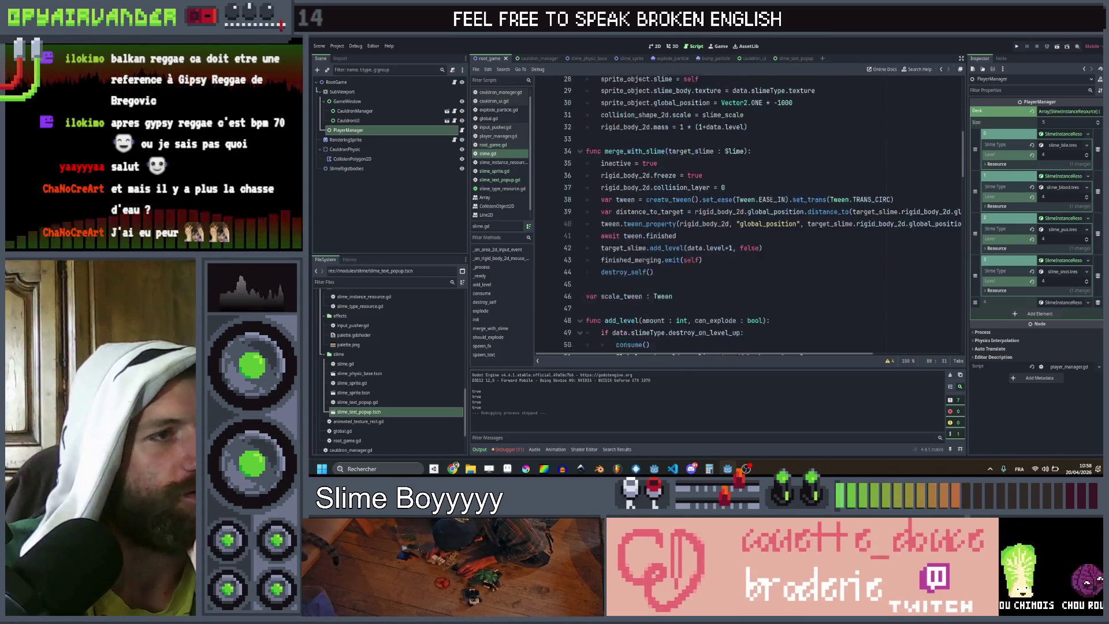
{"action": "scroll", "coordinate": [762, 214], "scroll_direction": "down", "scroll_amount": 6}
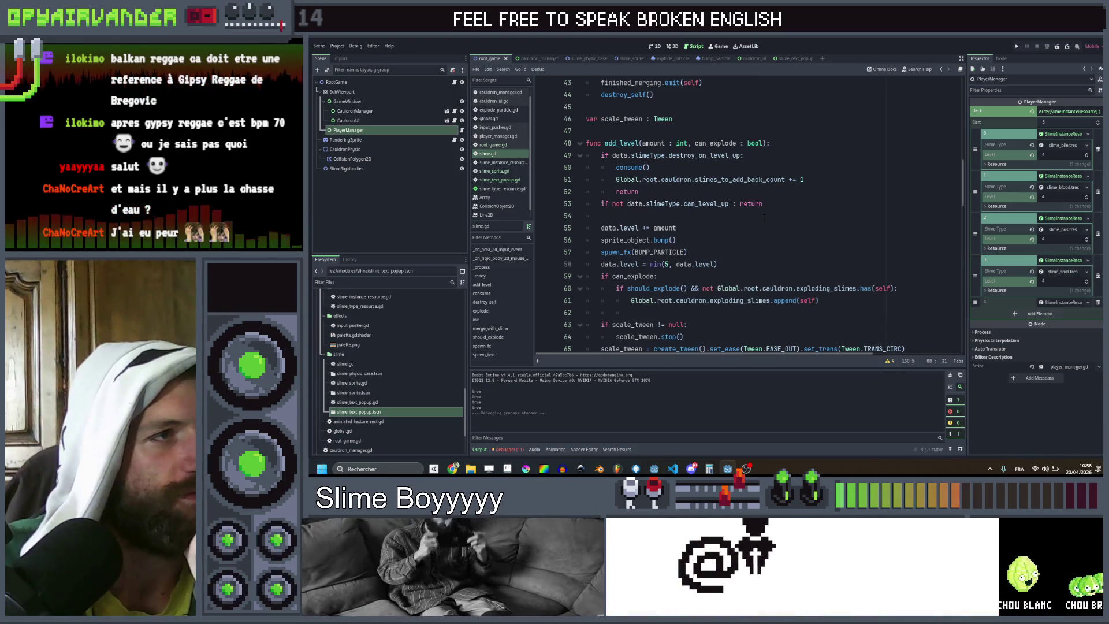
Step: Open cauldron_manager.gd and place the caret on line 94 in try_add_to_group
{"action": "left_click", "coordinate": [534, 59]}
{"action": "scroll", "coordinate": [772, 194], "scroll_direction": "up", "scroll_amount": 8}
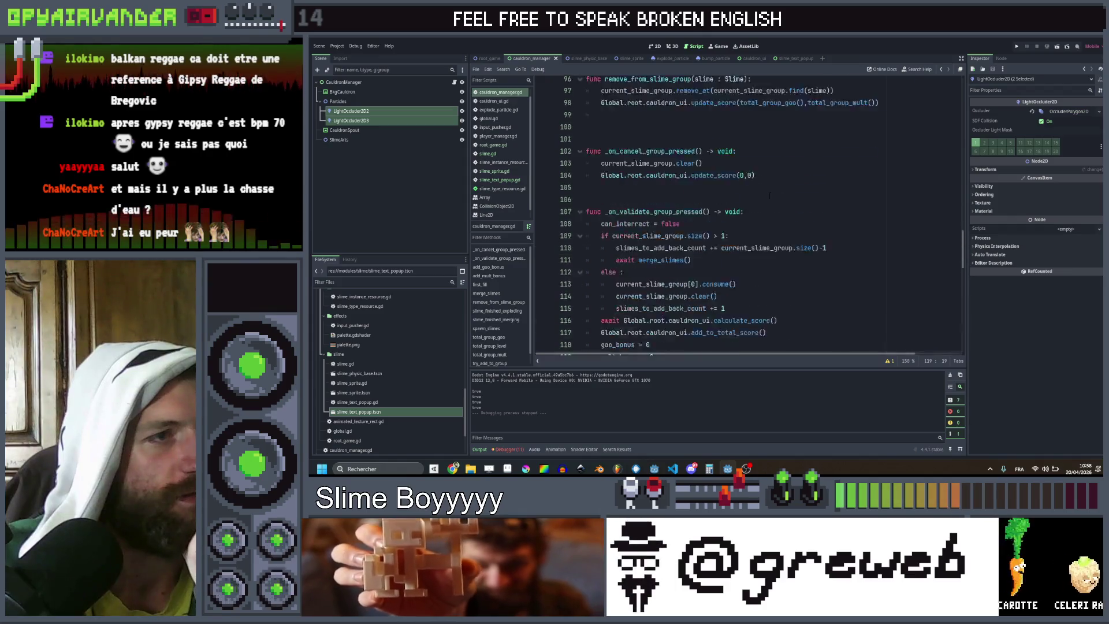
{"action": "scroll", "coordinate": [769, 196], "scroll_direction": "up", "scroll_amount": 1}
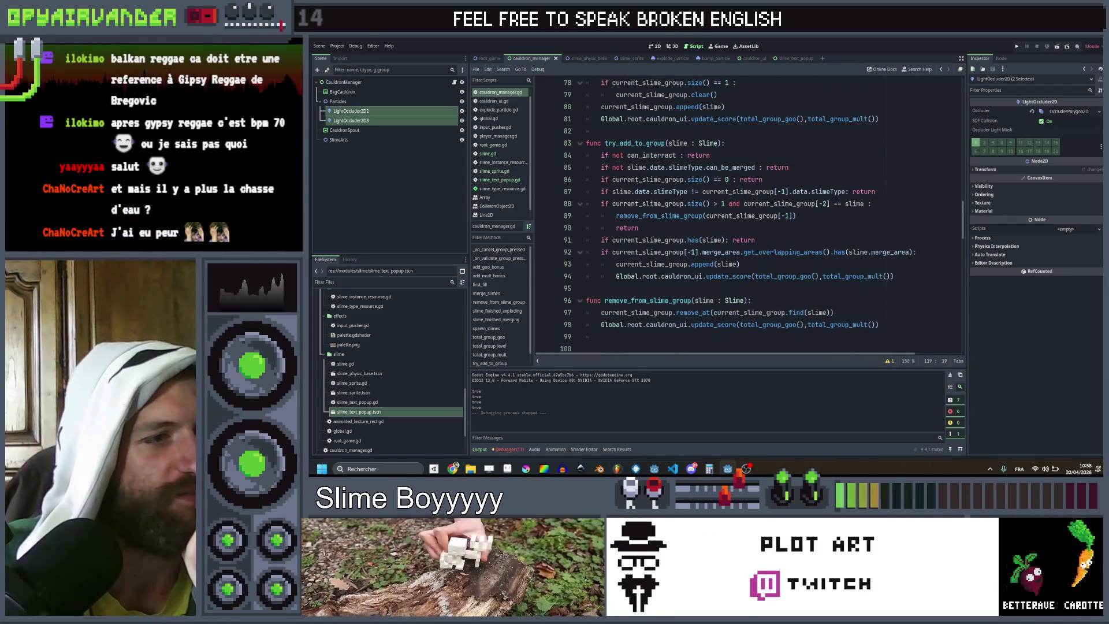
{"action": "left_click", "coordinate": [774, 276]}
Step: Below line 93, add slime.spawn_text("+"+str(slime.level * 5)) for the score popup
{"action": "key", "text": "Up"}
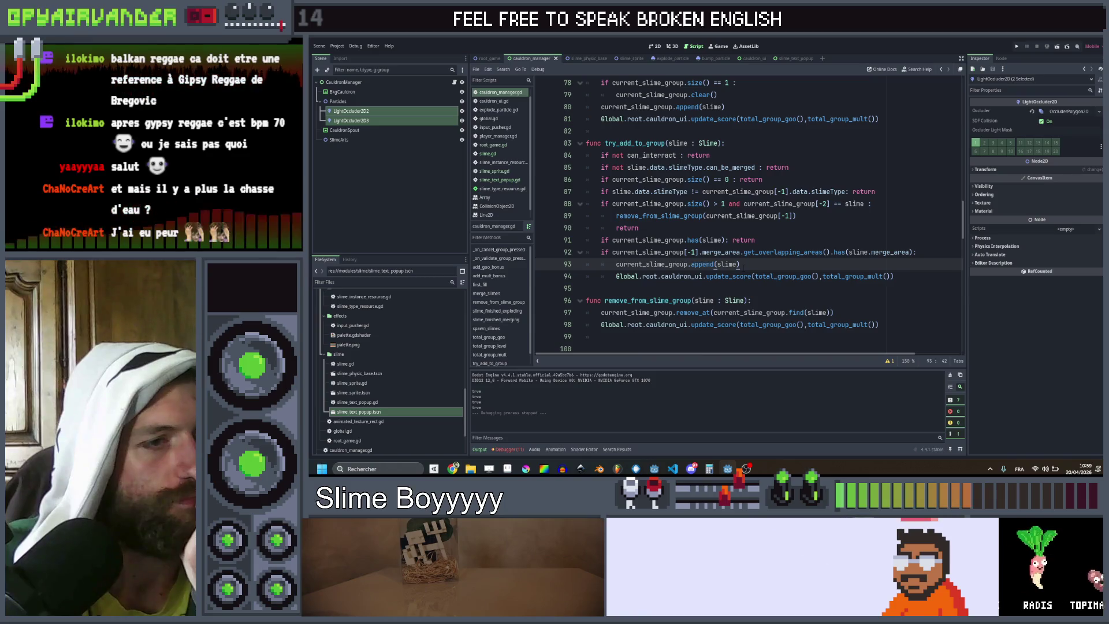
{"action": "key", "text": "Return"}
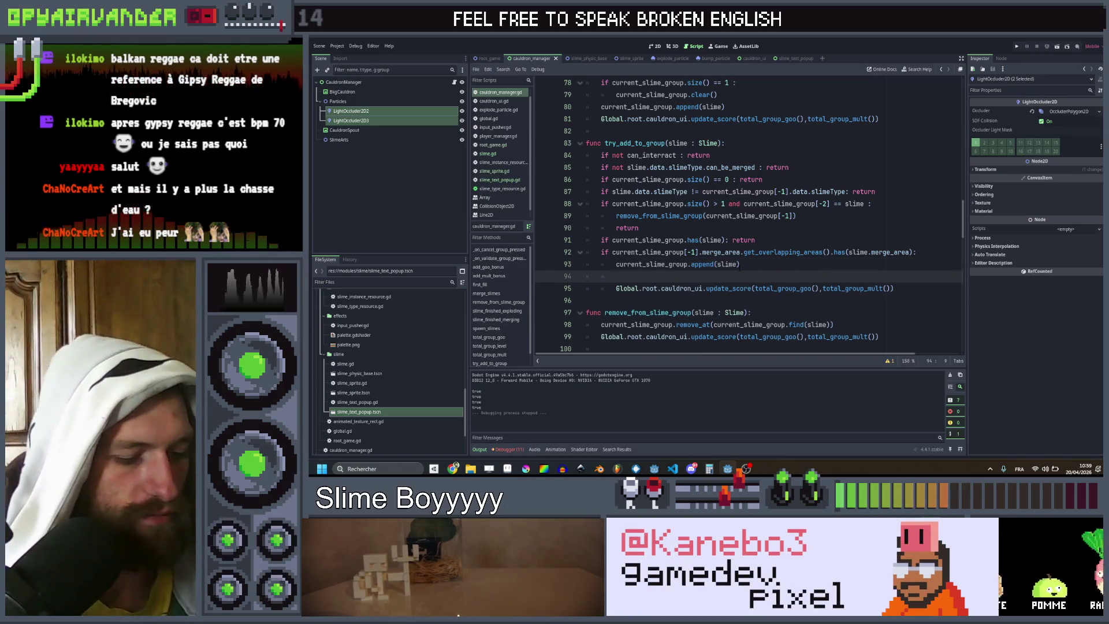
{"action": "type", "text": "slim.a"}
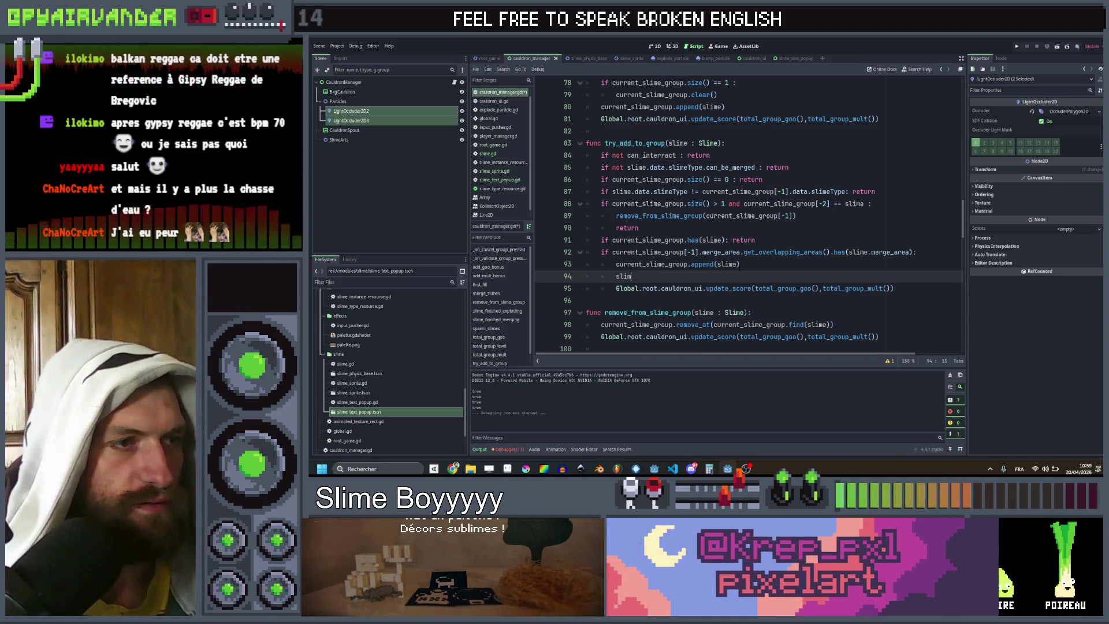
{"action": "key", "text": "BackSpace"}
{"action": "key", "text": "BackSpace"}
{"action": "type", "text": "e."}
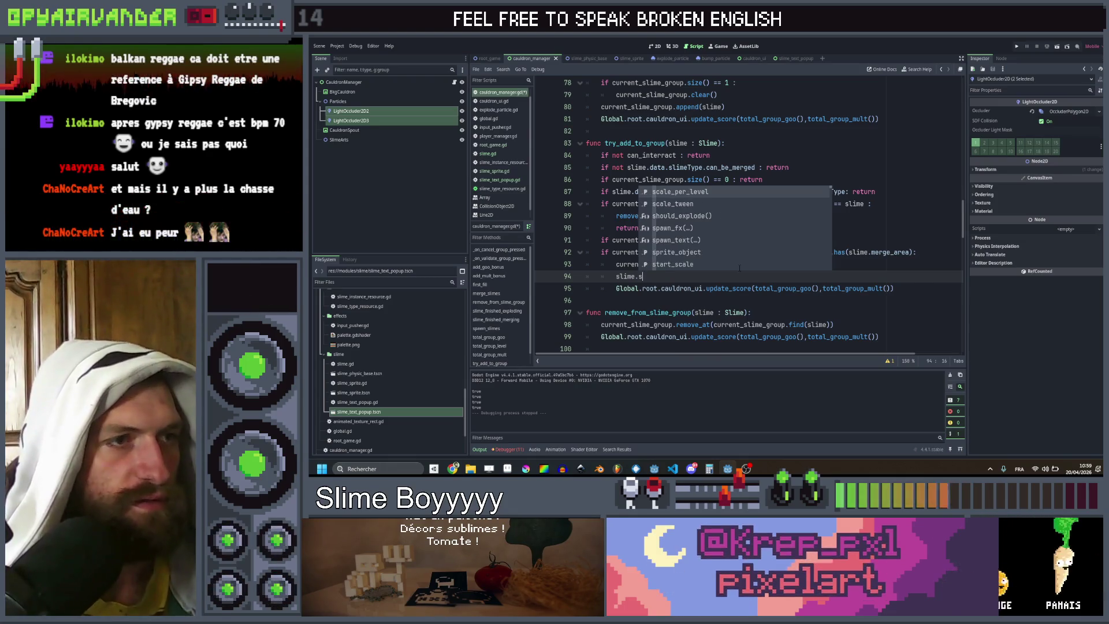
{"action": "type", "text": "s"}
{"action": "key", "text": "Down"}
{"action": "key", "text": "Down"}
{"action": "key", "text": "Down"}
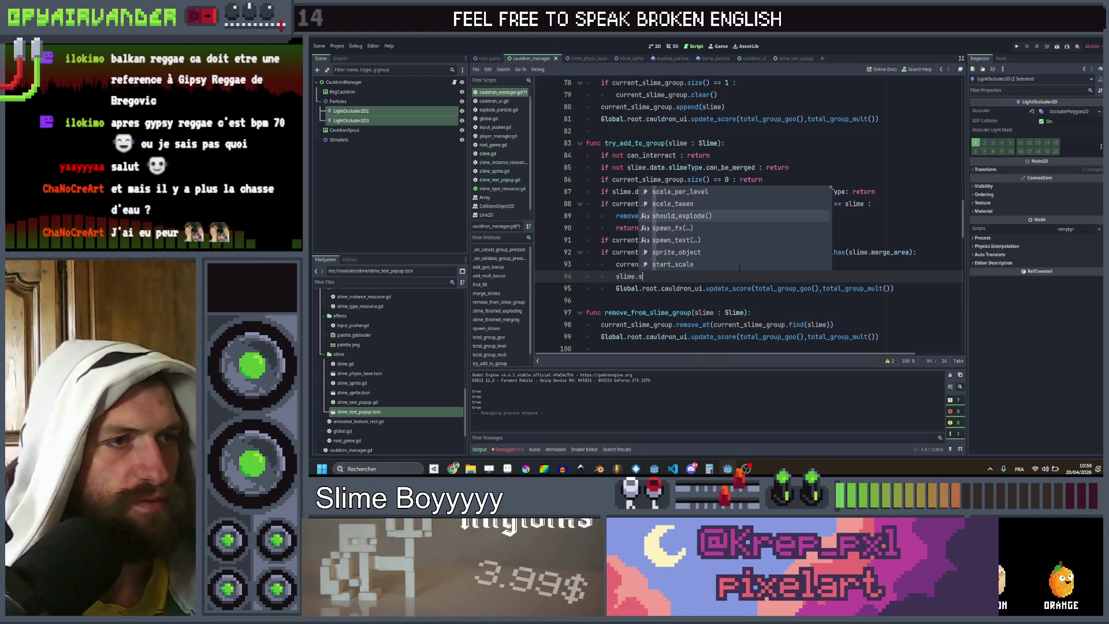
{"action": "key", "text": "Return"}
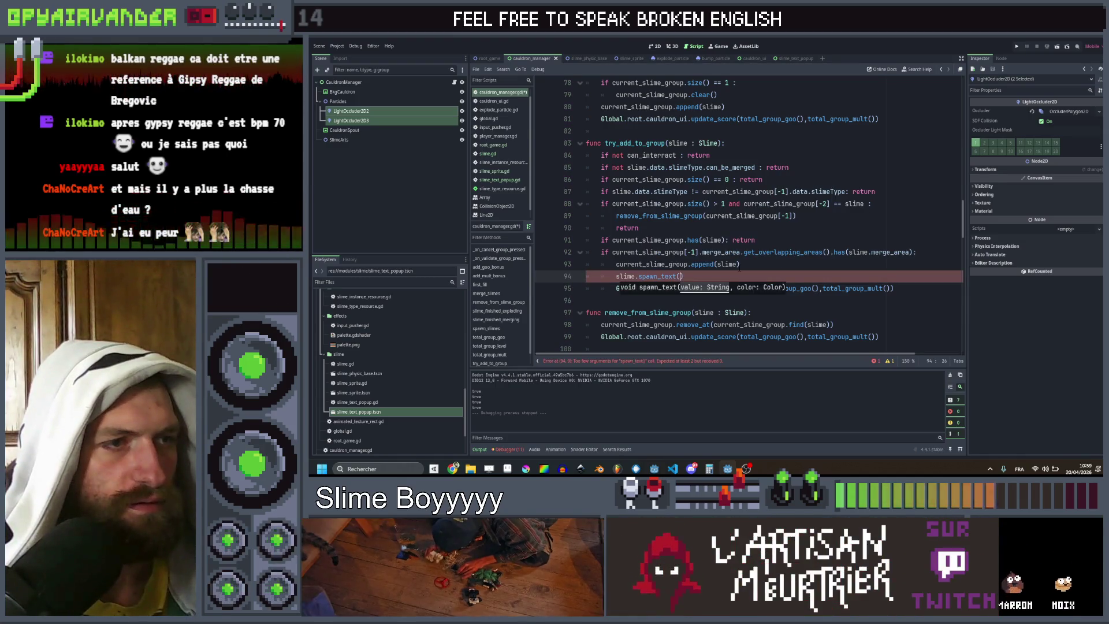
{"action": "type", "text": "slime.goo"}
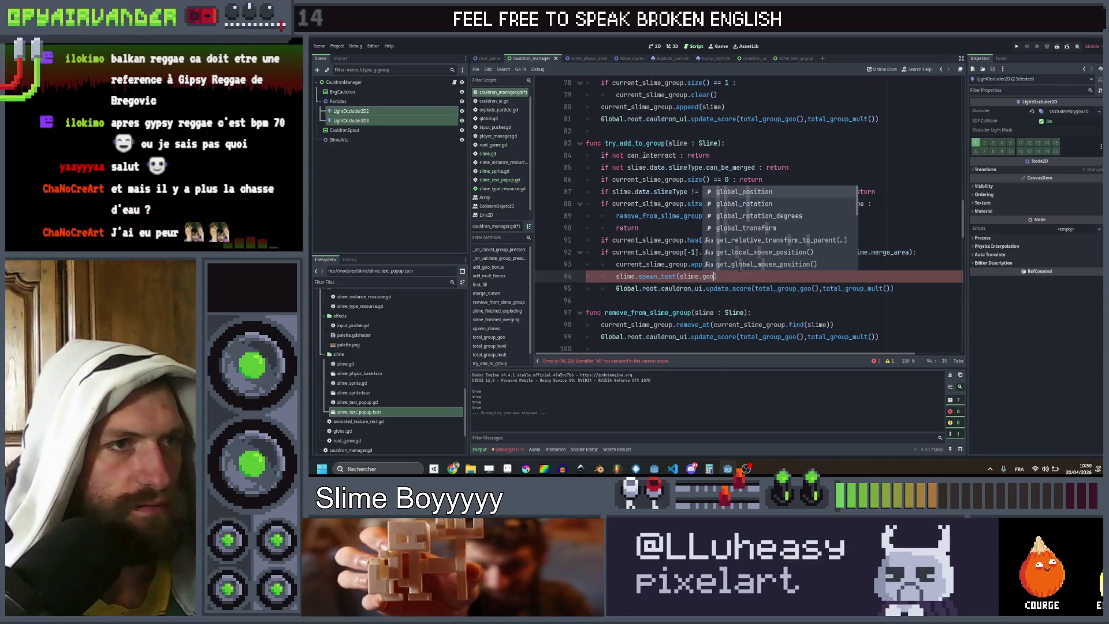
{"action": "key", "text": "BackSpace"}
{"action": "key", "text": "BackSpace"}
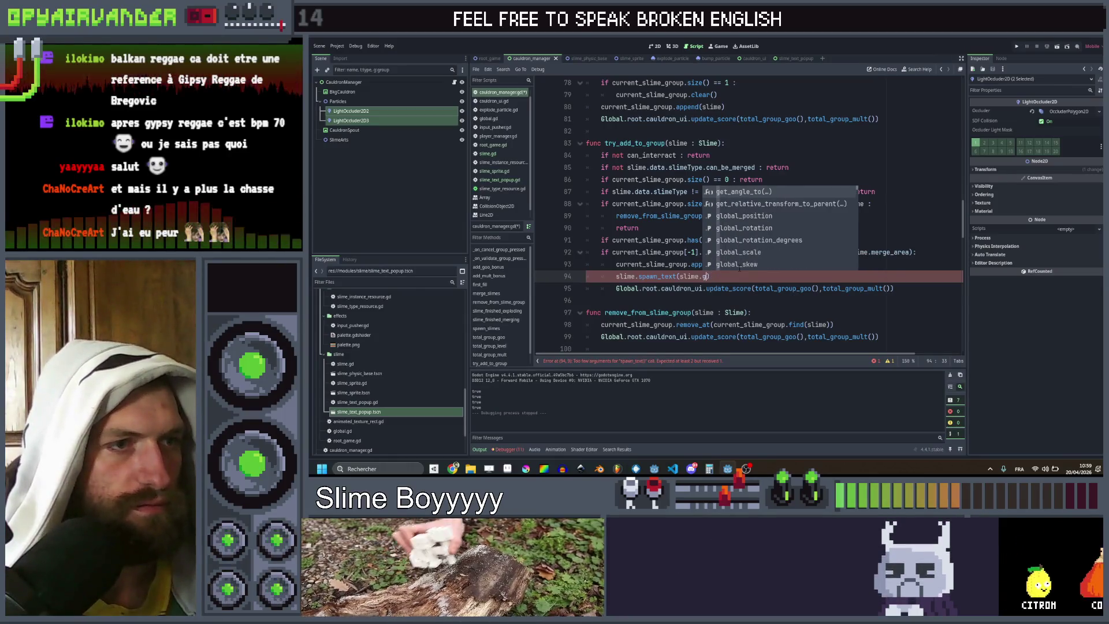
{"action": "type", "text": "level * 5"}
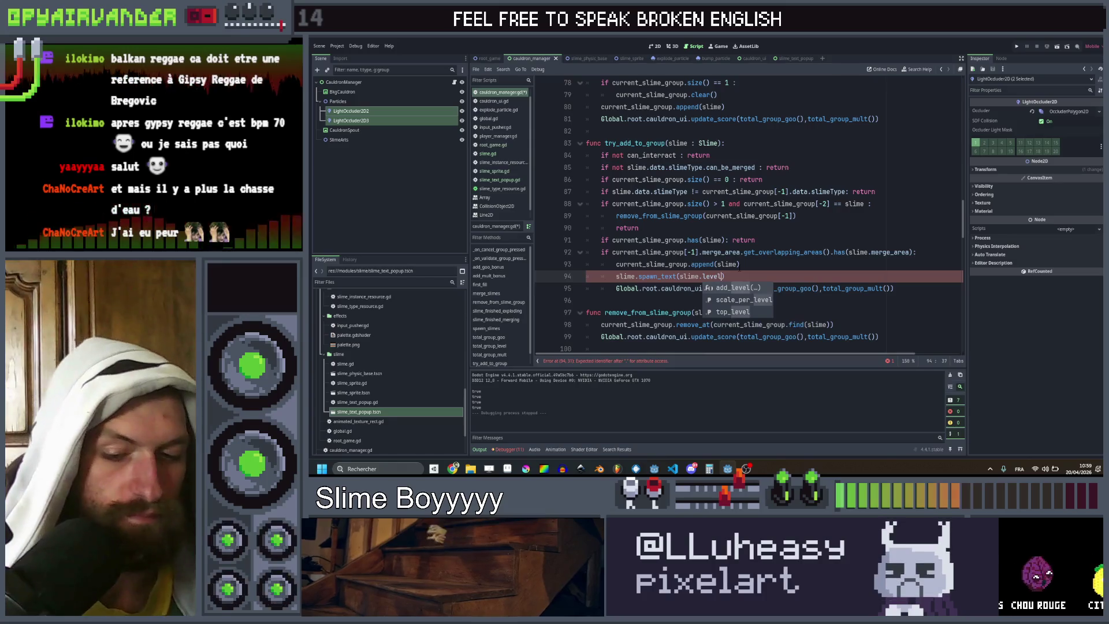
{"action": "left_click", "coordinate": [679, 276]}
{"action": "type", "text": "st"}
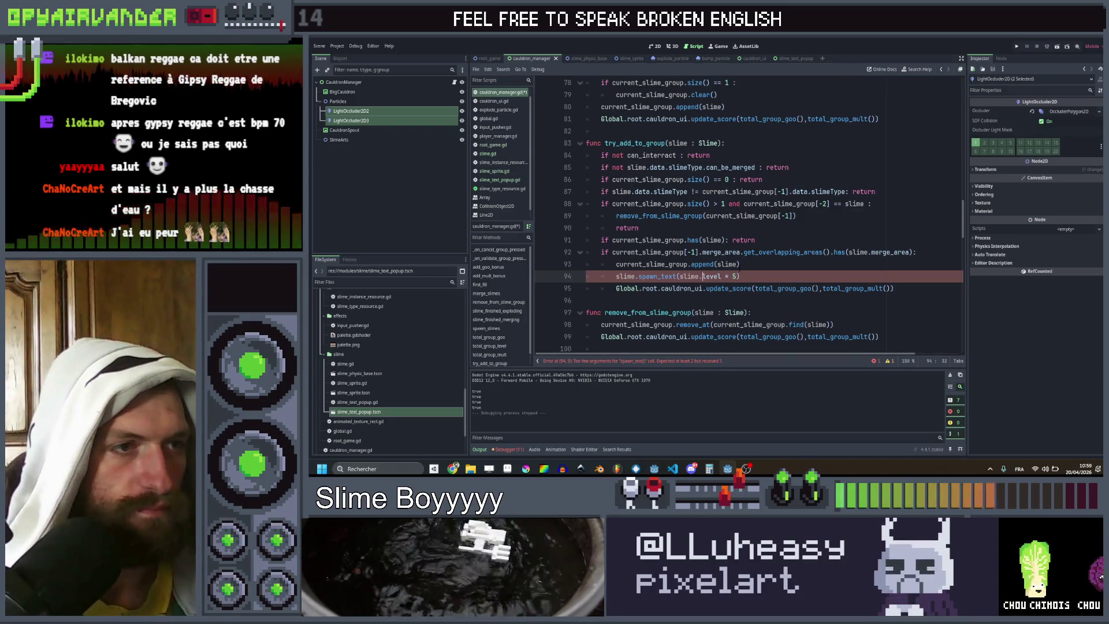
{"action": "type", "text": "r(s"}
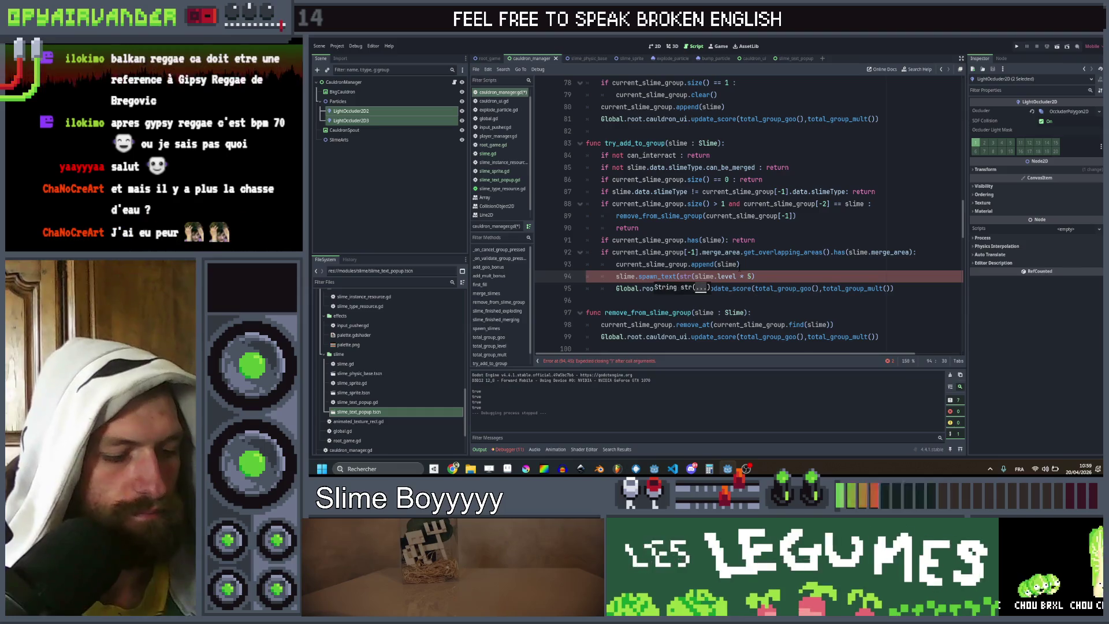
{"action": "key", "text": "ctrl+Right"}
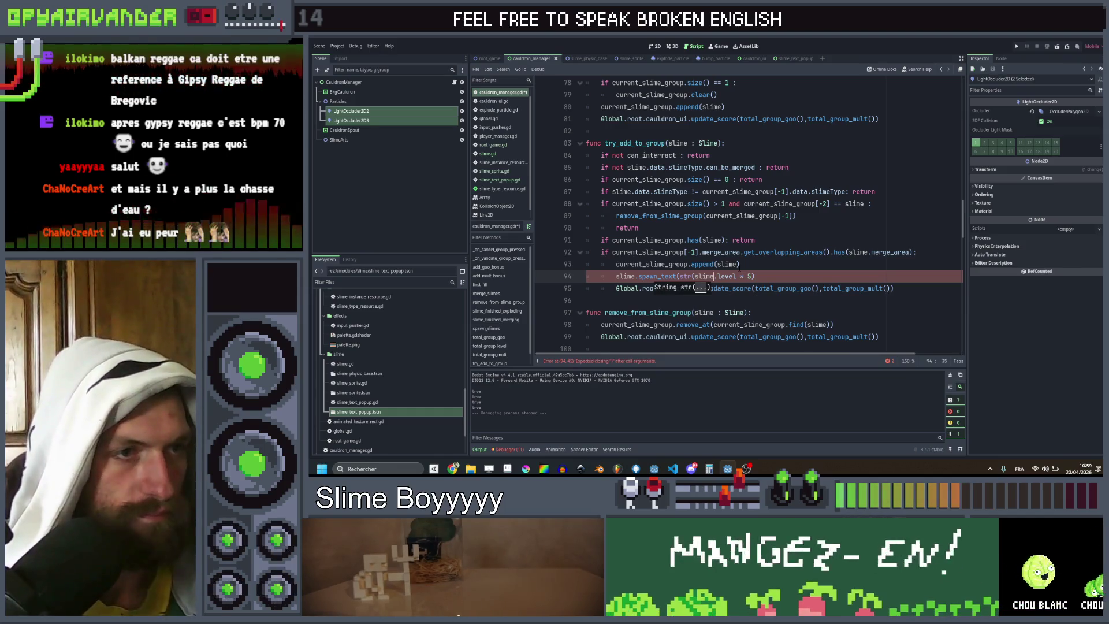
{"action": "type", "text": ")"}
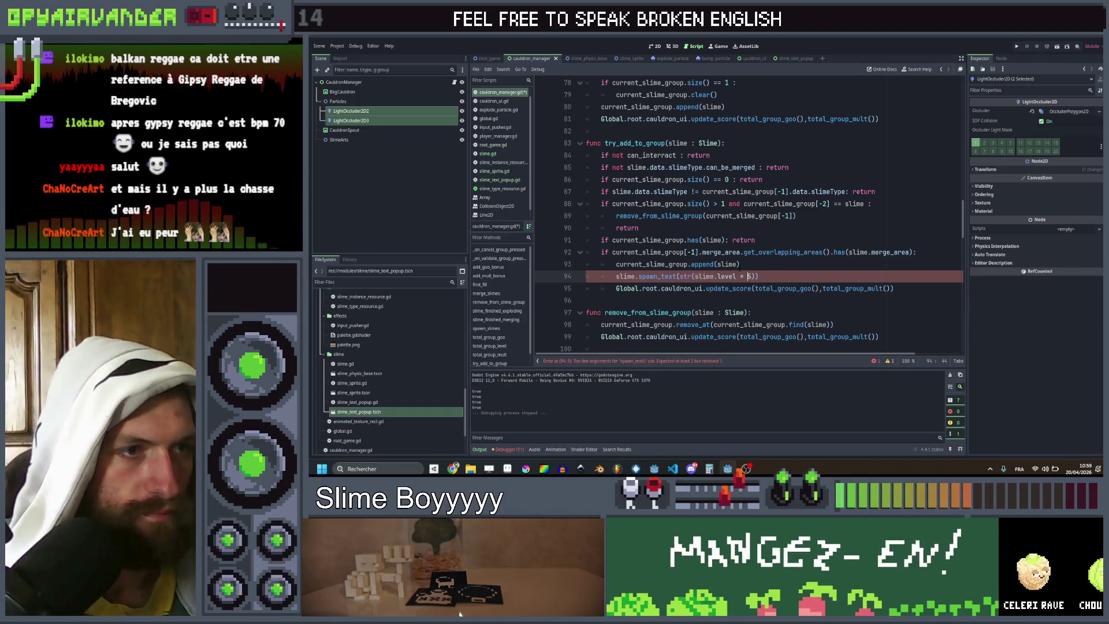
{"action": "type", "text": "\"+"}
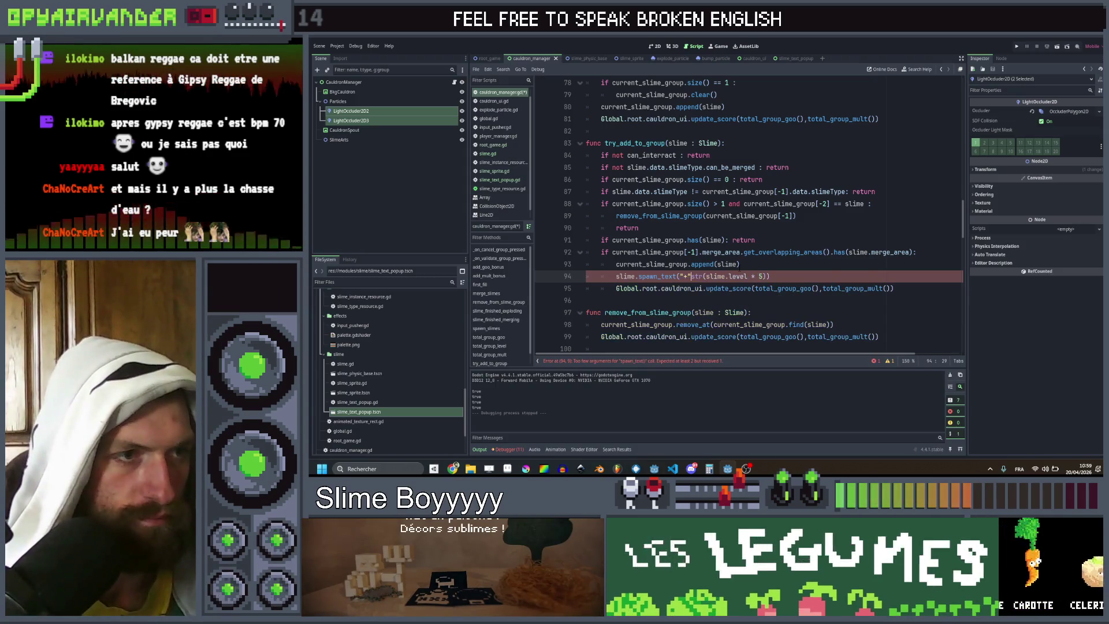
Step: Give that score popup the colour Color.CADET_BLUE
{"action": "key", "text": "Right"}
{"action": "key", "text": "Right"}
{"action": "key", "text": "Right"}
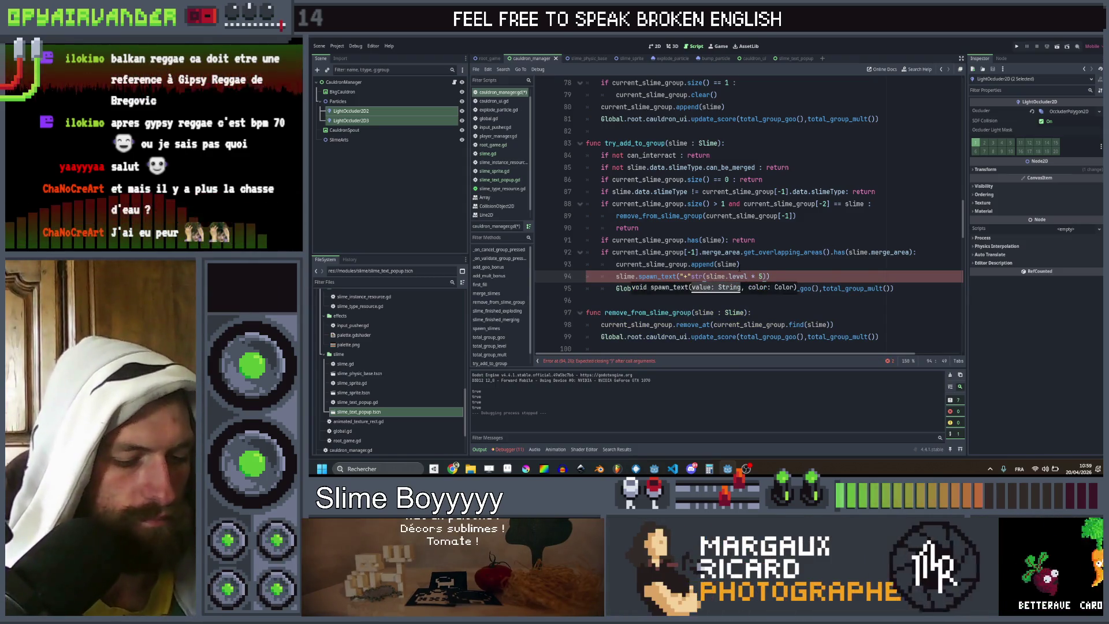
{"action": "type", "text": ", Col"}
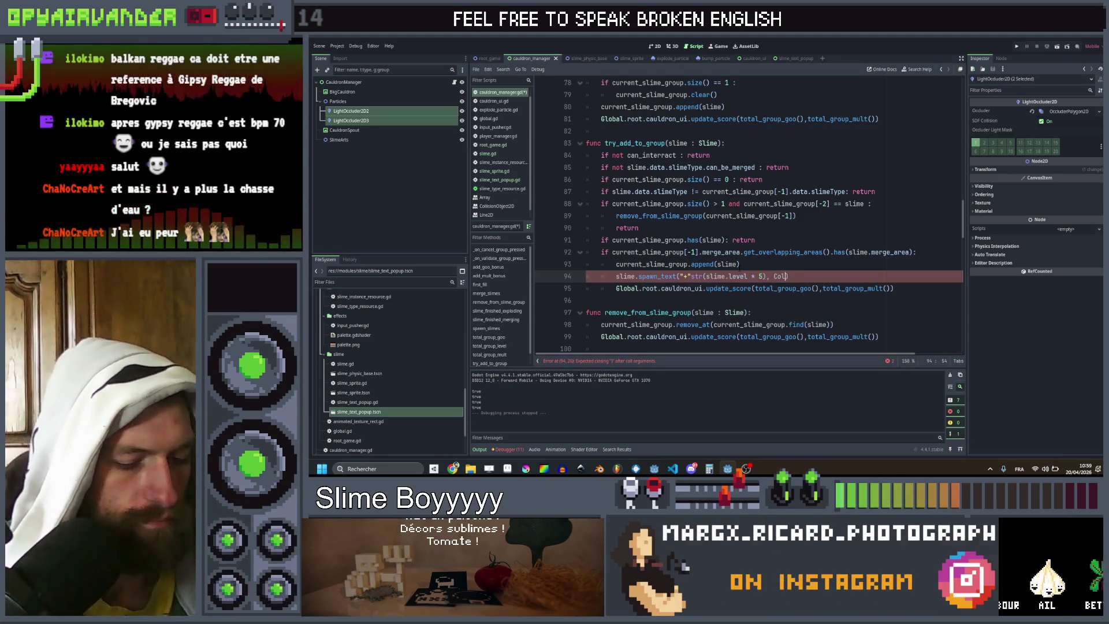
{"action": "type", "text": "or.blue"}
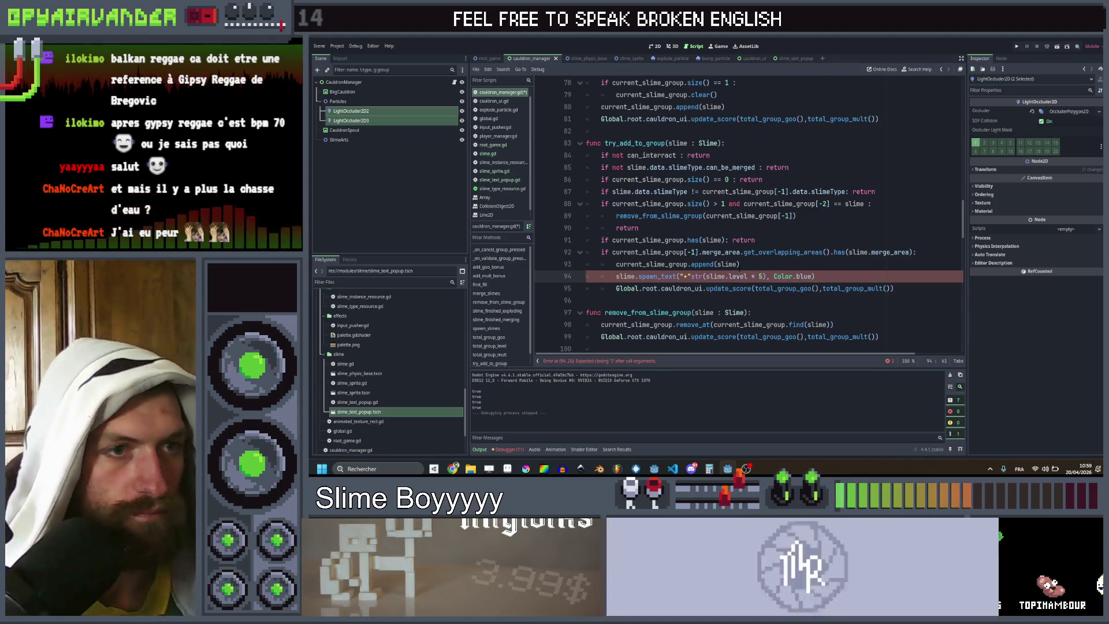
{"action": "left_click", "coordinate": [774, 276]}
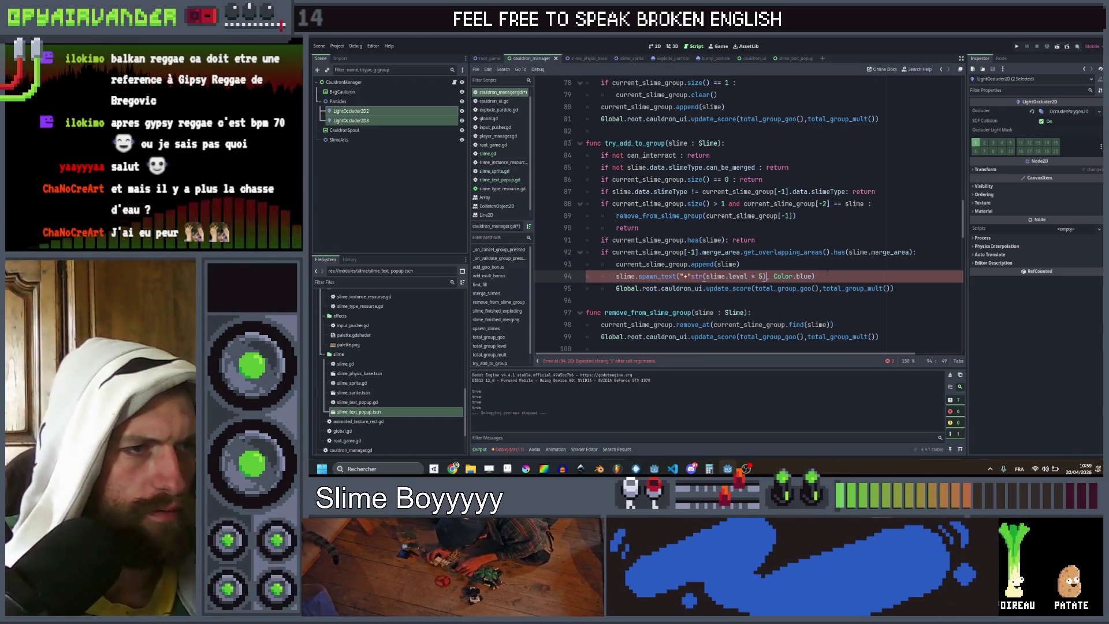
{"action": "left_click", "coordinate": [822, 277]}
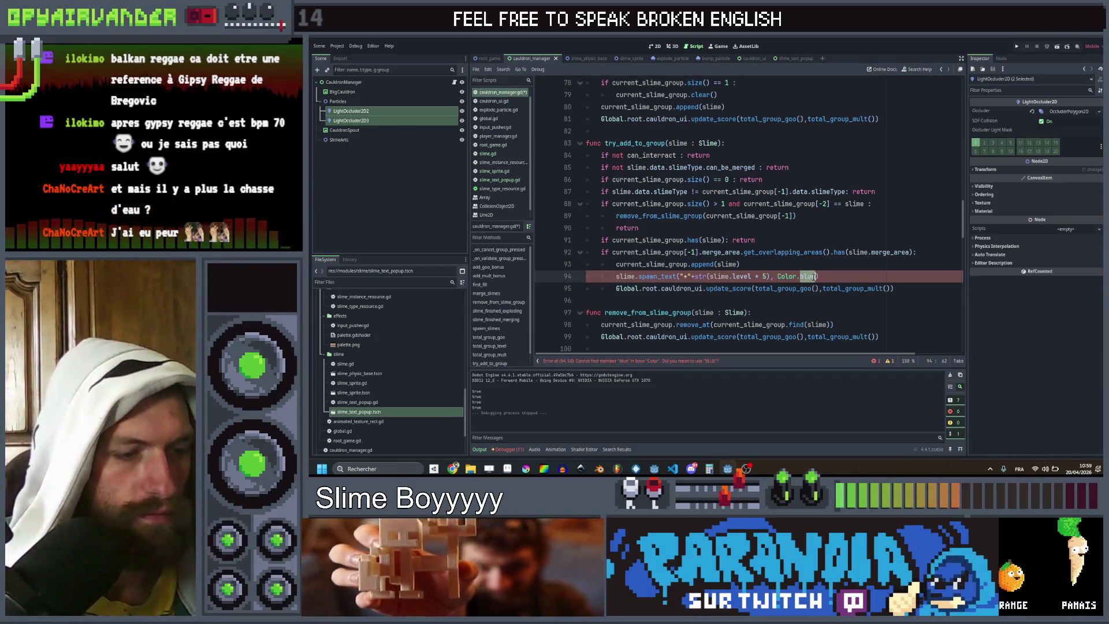
{"action": "type", "text": "BLU"}
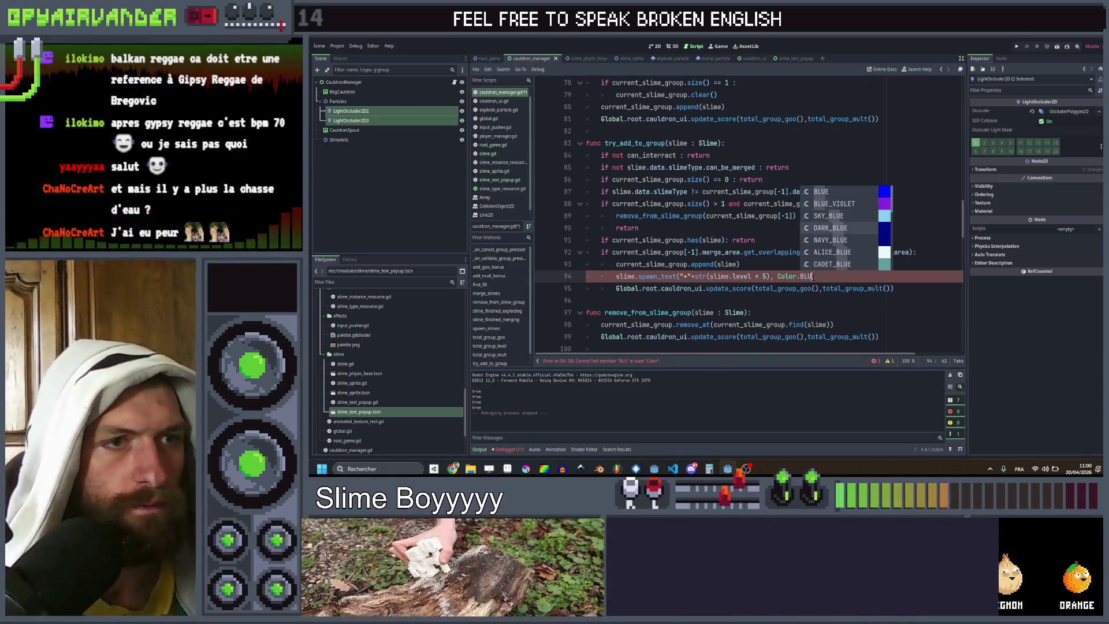
{"action": "left_click", "coordinate": [832, 264]}
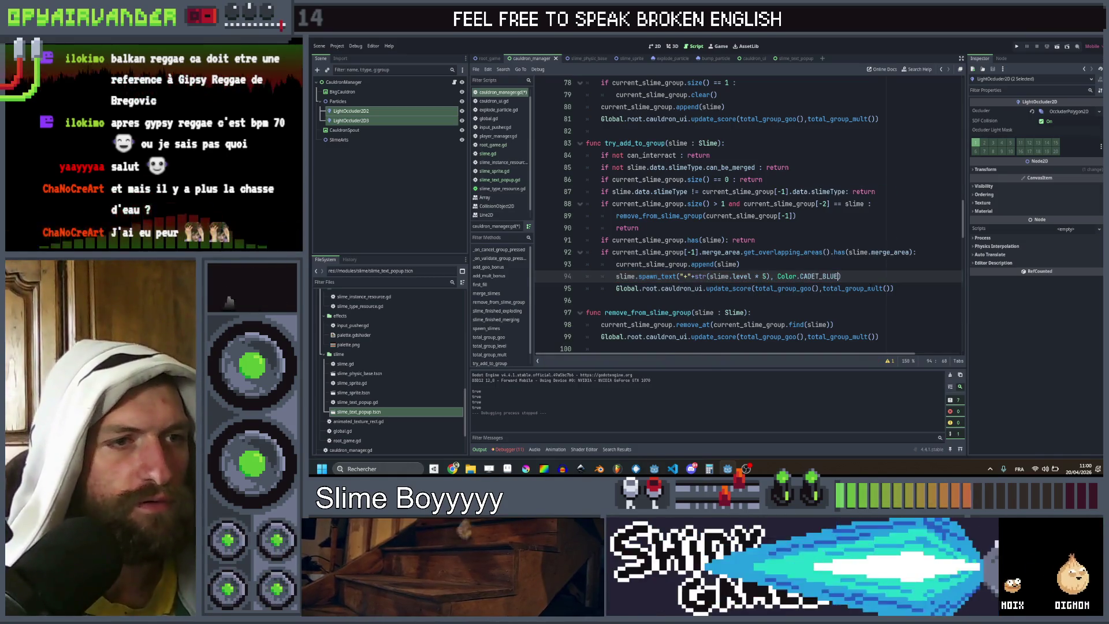
Step: Duplicate the line and change the copy to spawn_text("x1", Color.RED)
{"action": "key", "text": "ctrl+shift+d"}
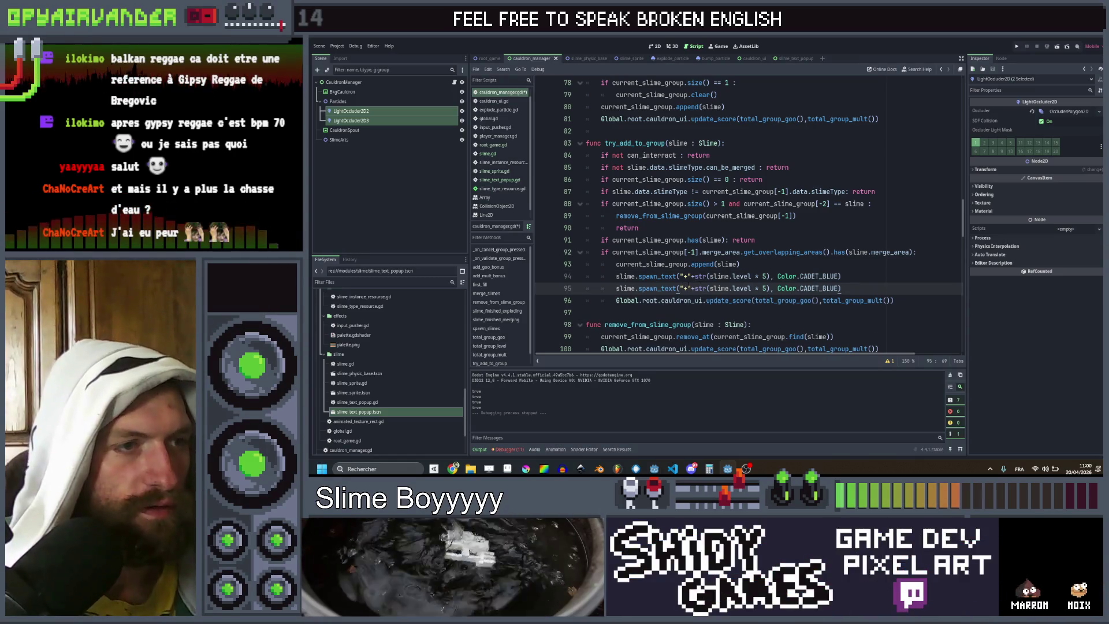
{"action": "left_click", "coordinate": [687, 288]}
{"action": "key", "text": "BackSpace"}
{"action": "type", "text": "x"}
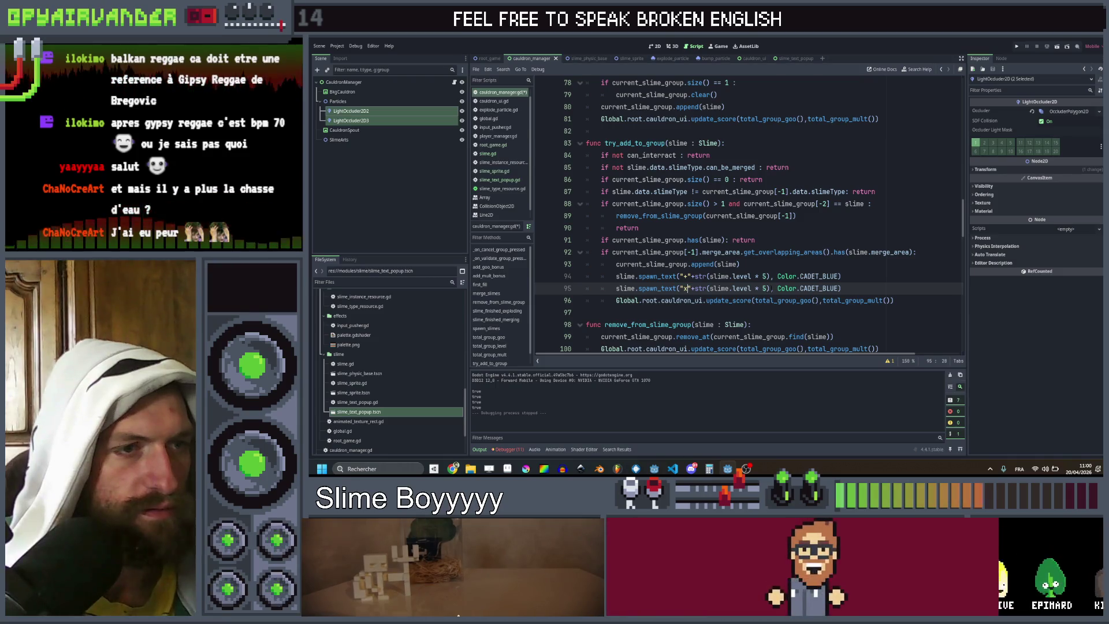
{"action": "key", "text": "shift+Left"}
{"action": "key", "text": "shift+Left"}
{"action": "key", "text": "BackSpace"}
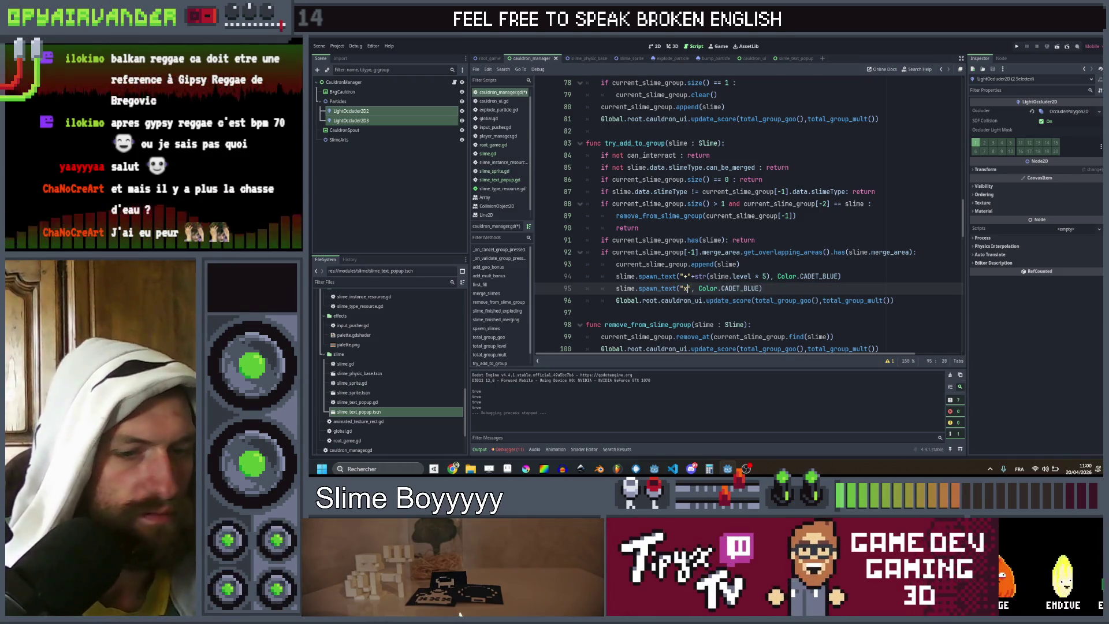
{"action": "type", "text": "1"}
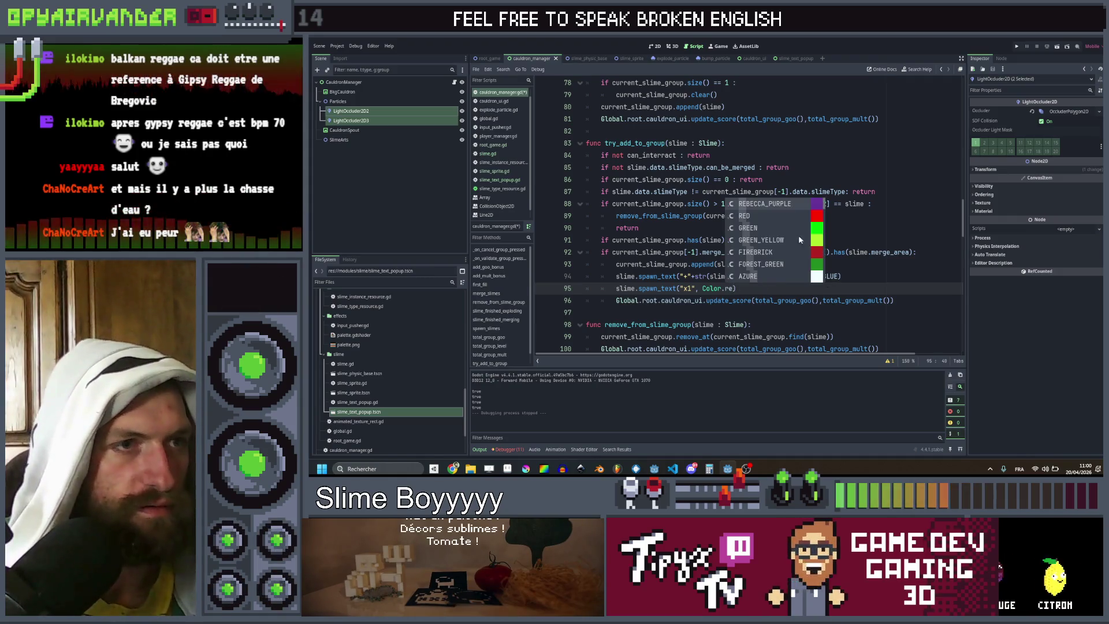
{"action": "left_click", "coordinate": [802, 214]}
Step: Copy both spawn_text popup lines into try_start_new_group after the append call
{"action": "type", "text": ")"}
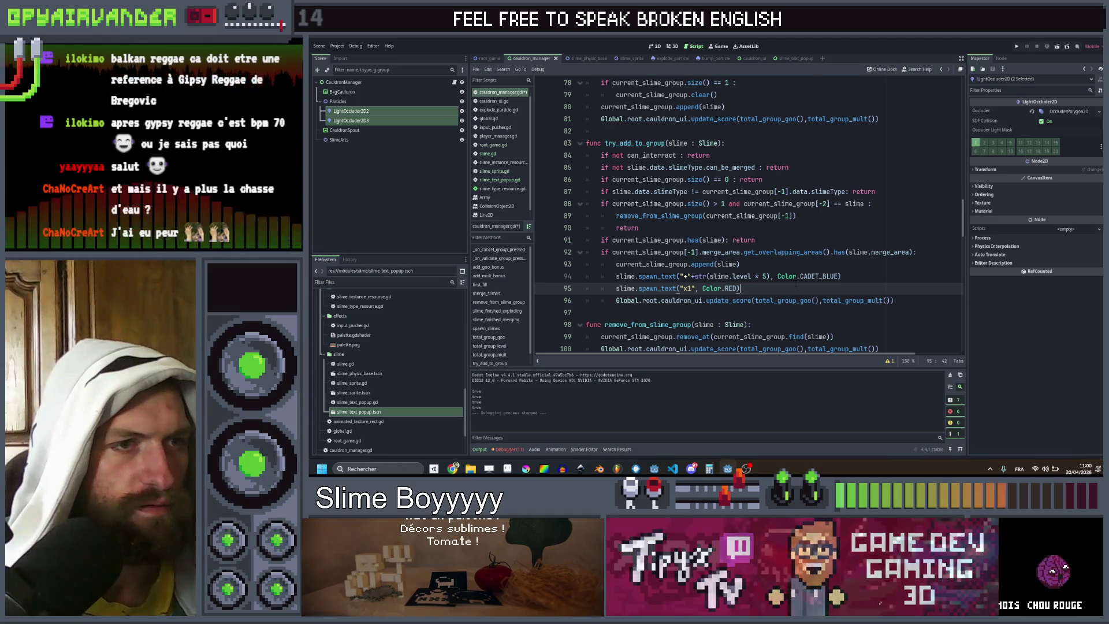
{"action": "left_click_drag", "start_coordinate": [795, 286], "coordinate": [615, 277]}
{"action": "key", "text": "ctrl+c"}
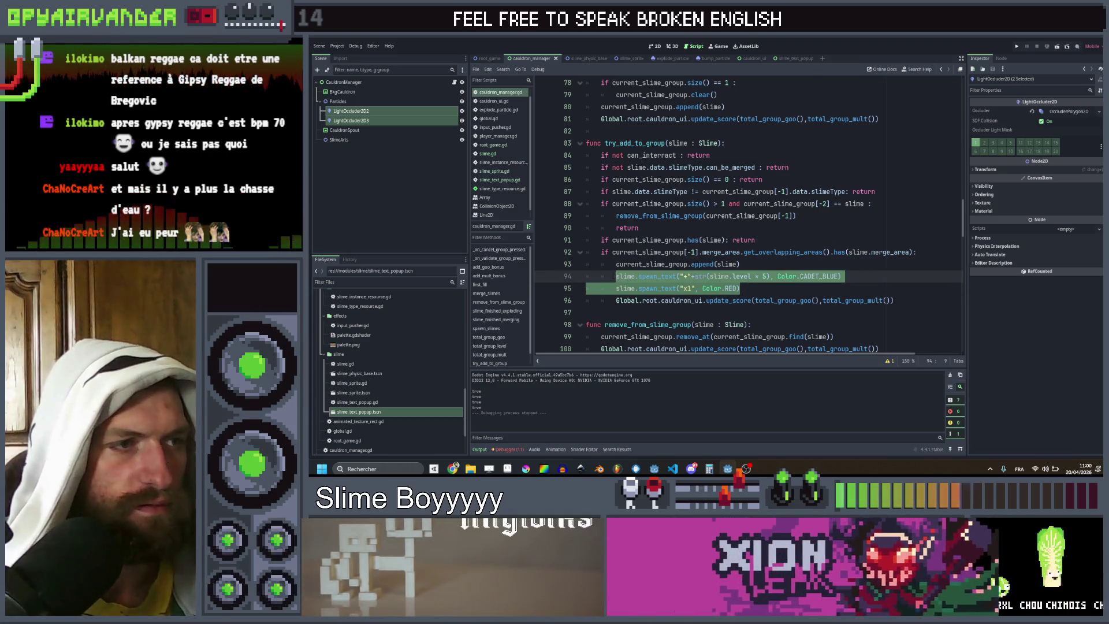
{"action": "scroll", "coordinate": [626, 276], "scroll_direction": "up", "scroll_amount": 2}
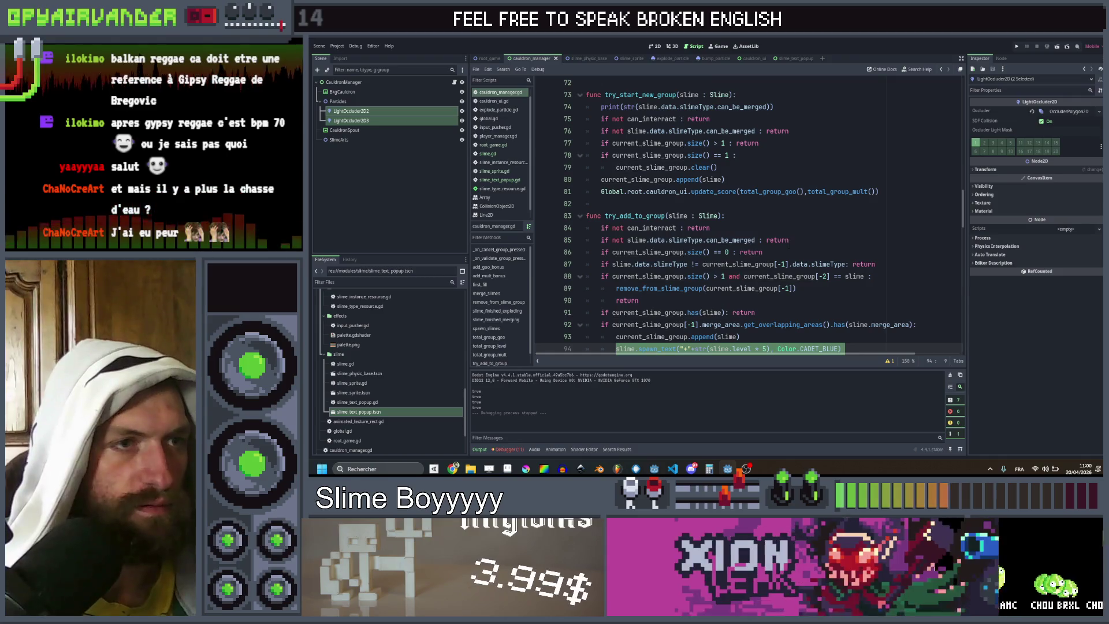
{"action": "scroll", "coordinate": [748, 213], "scroll_direction": "up", "scroll_amount": 1}
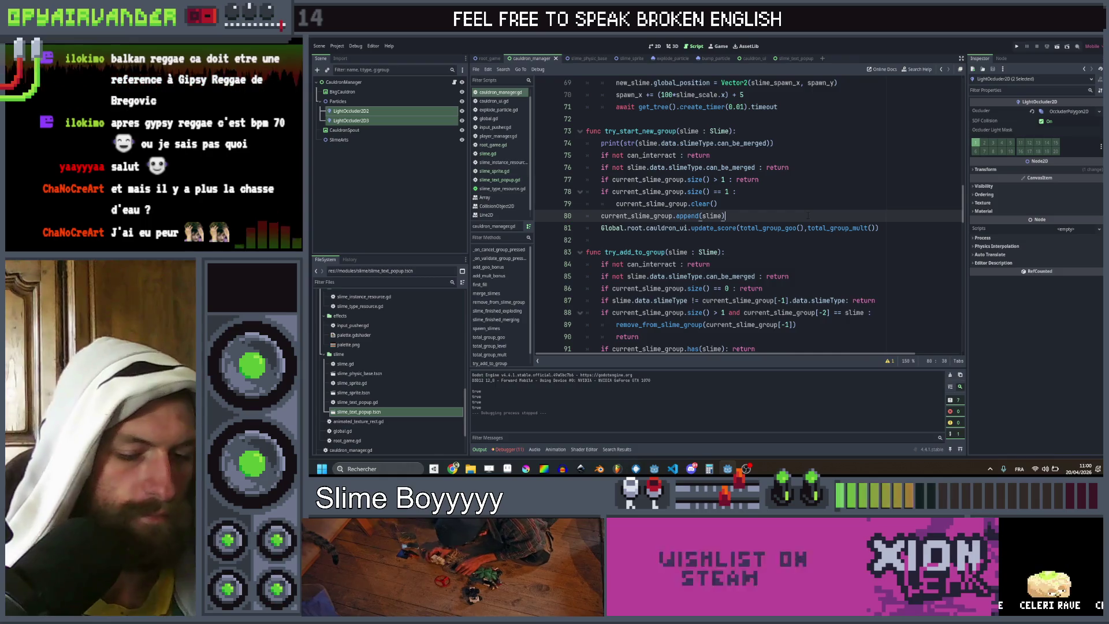
{"action": "key", "text": "Return"}
{"action": "key", "text": "ctrl+v"}
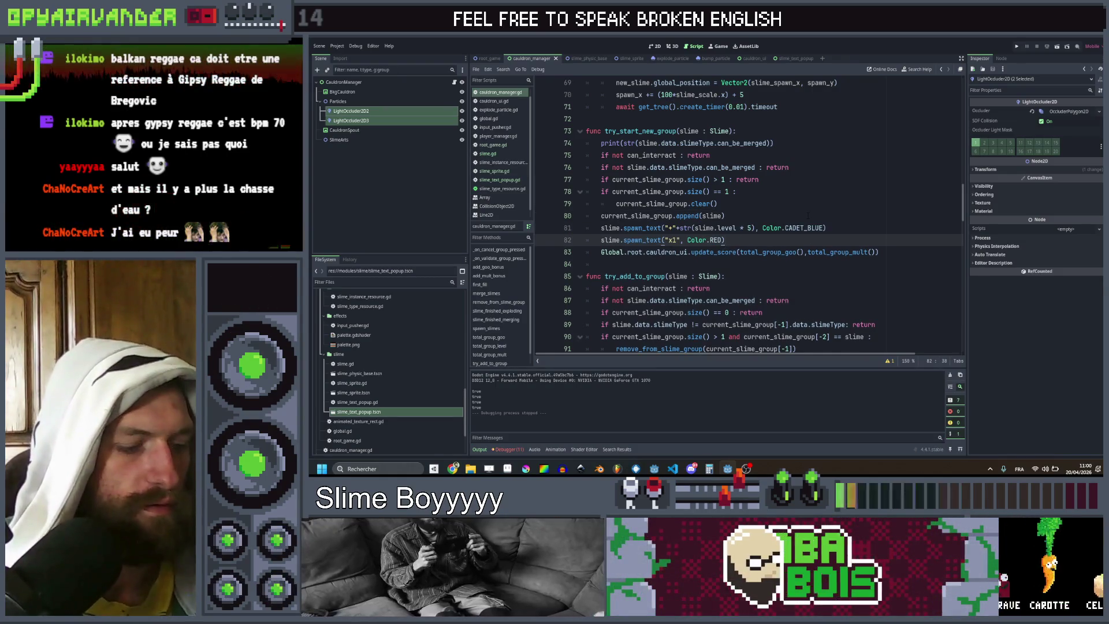
Step: Run the game and start a slime group to test the popups
{"action": "left_click", "coordinate": [1016, 46]}
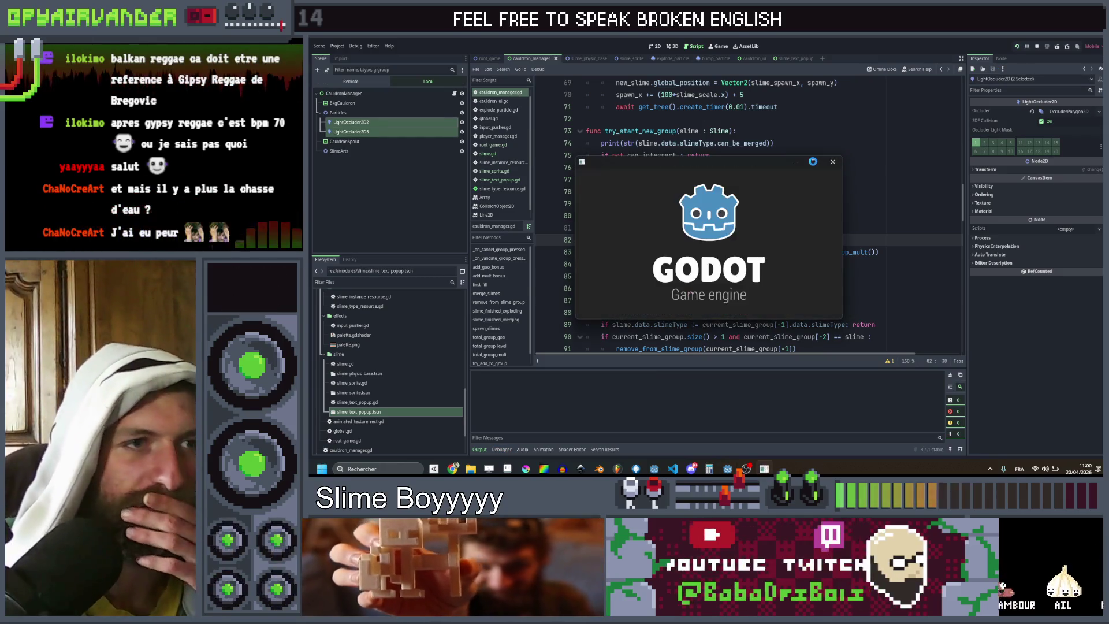
{"action": "left_click", "coordinate": [816, 162]}
{"action": "left_click", "coordinate": [713, 266]}
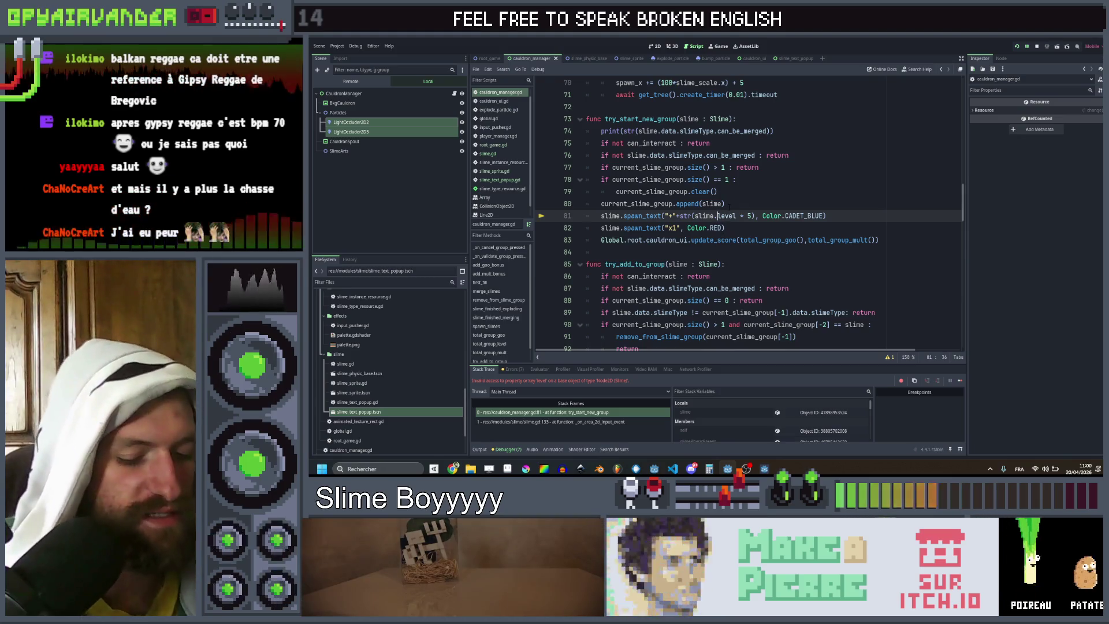
Step: Change slime.level to slime.data.level in both popup lines, then rerun the game
{"action": "type", "text": "data."}
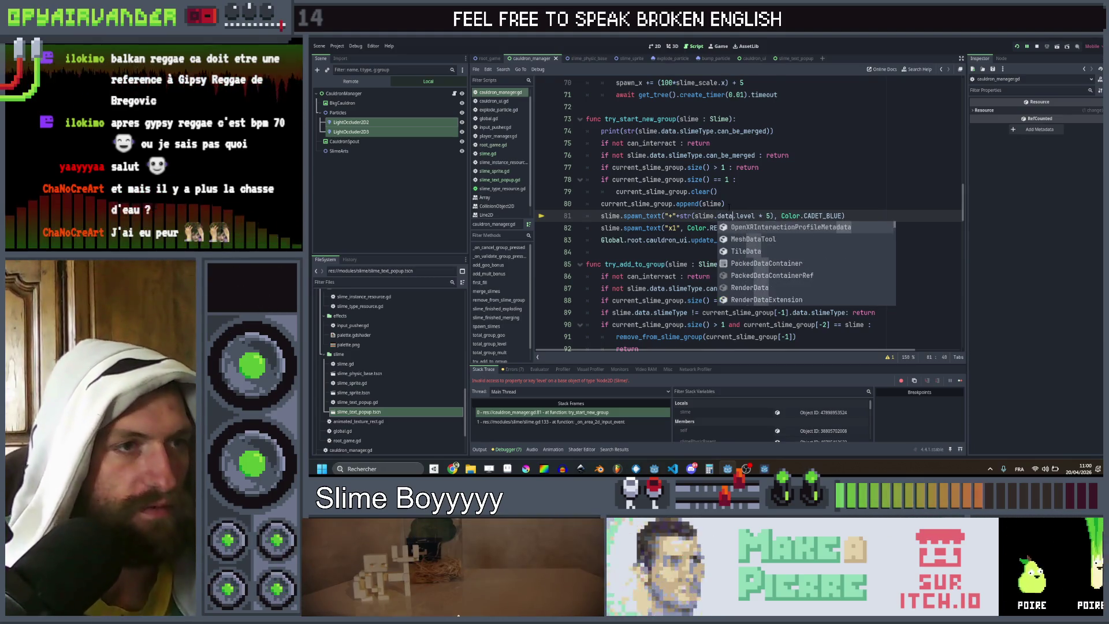
{"action": "scroll", "coordinate": [728, 205], "scroll_direction": "down", "scroll_amount": 4}
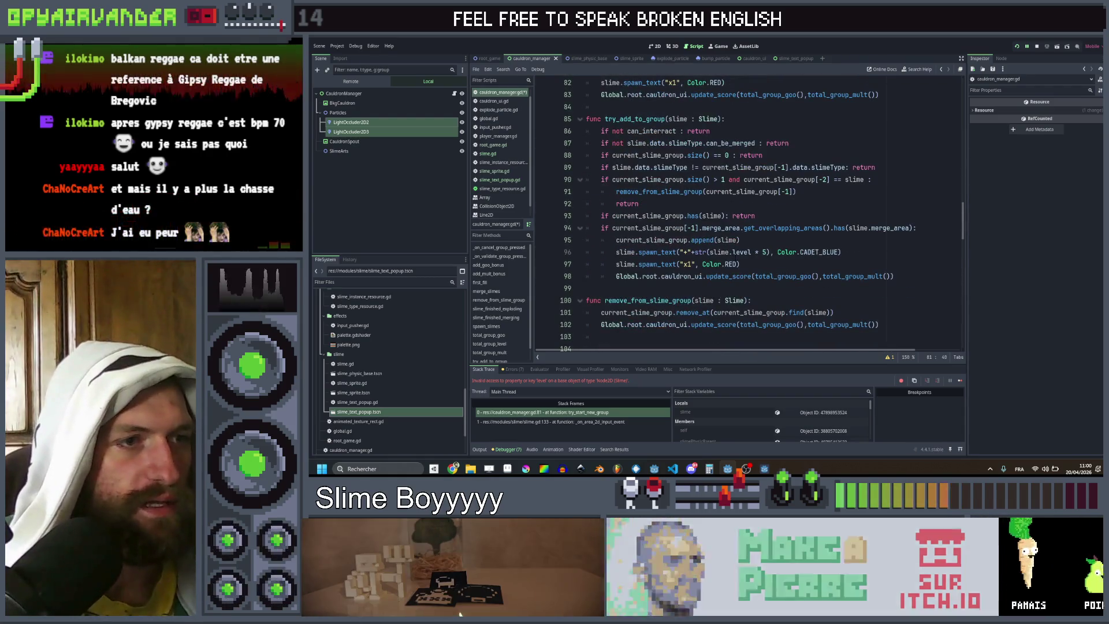
{"action": "left_click", "coordinate": [730, 251]}
{"action": "type", "text": "data"}
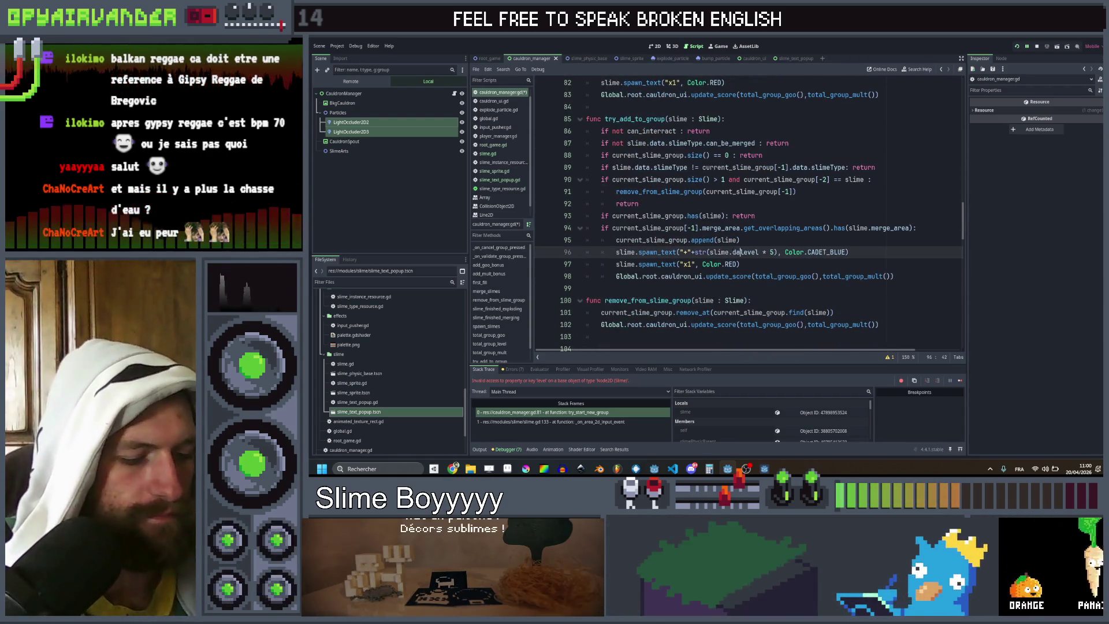
{"action": "type", "text": "."}
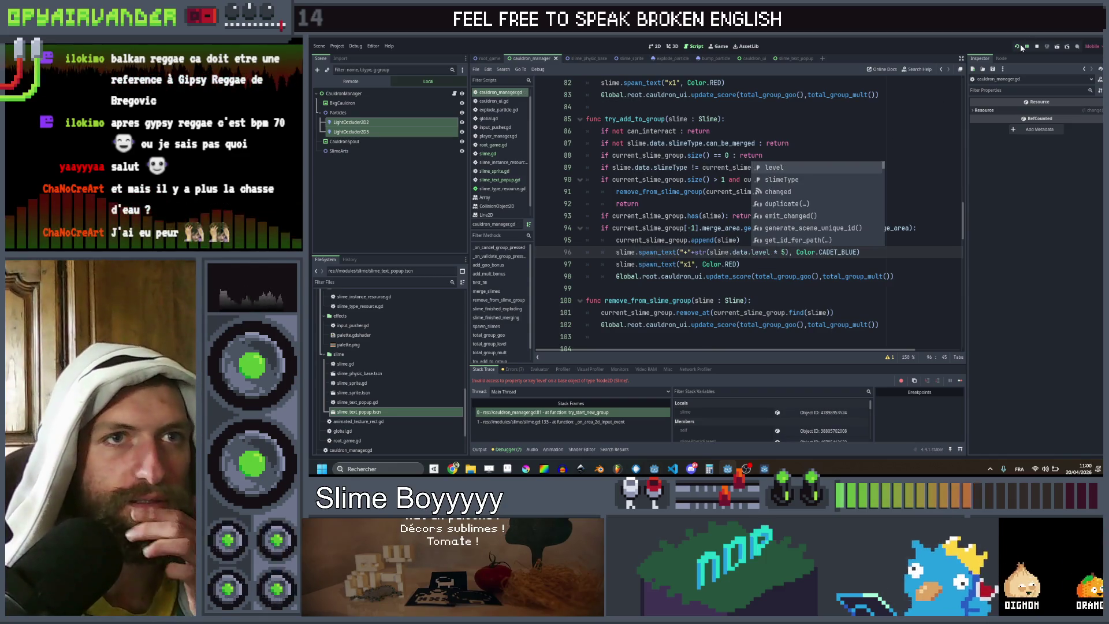
{"action": "left_click", "coordinate": [1017, 48]}
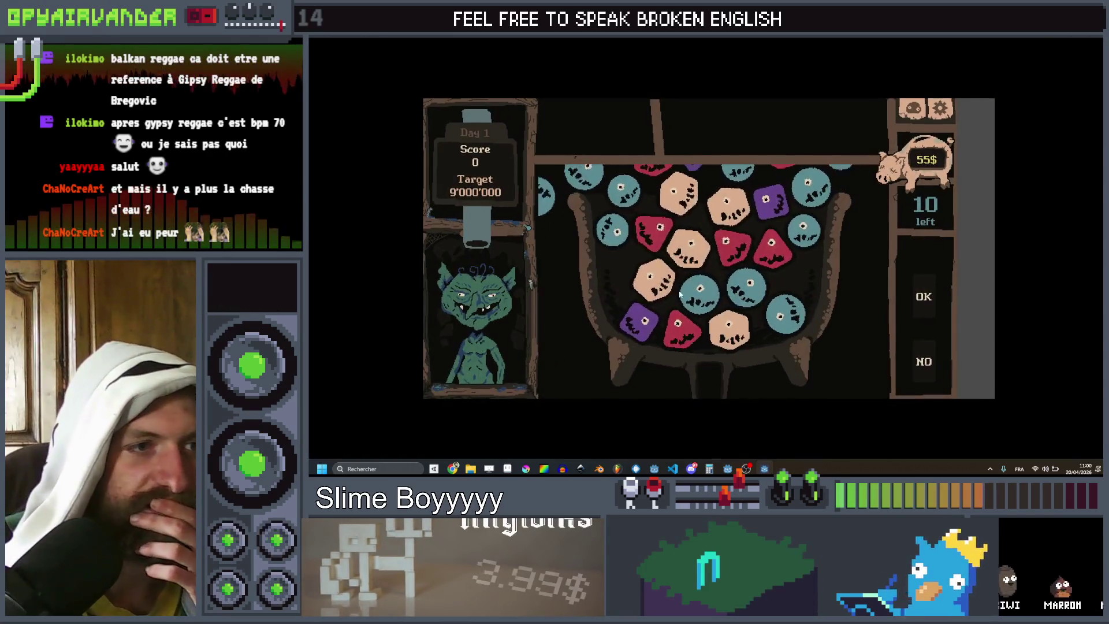
Step: Link and merge two teal slimes, add two more slimes to a group, then stop with F8
{"action": "left_click_drag", "start_coordinate": [690, 293], "coordinate": [746, 284]}
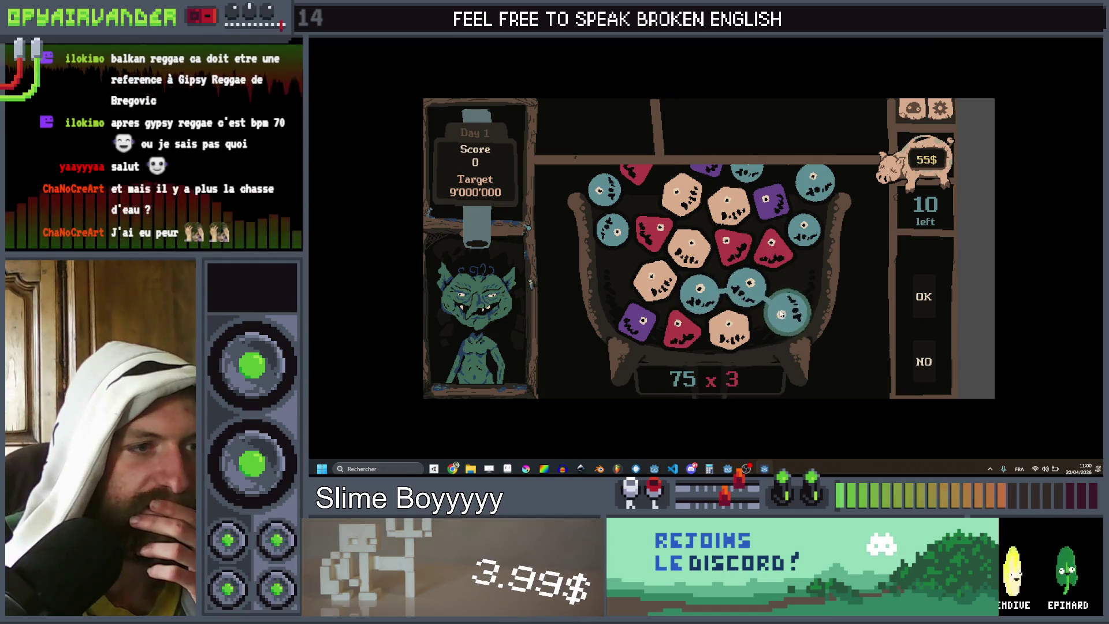
{"action": "left_click", "coordinate": [924, 298]}
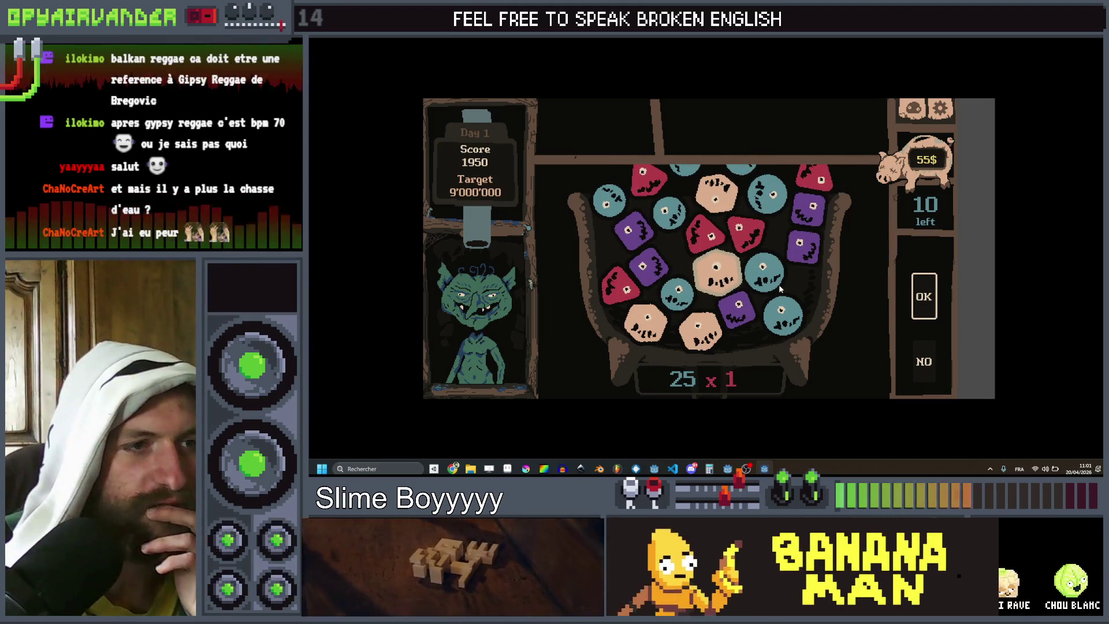
{"action": "left_click", "coordinate": [784, 315]}
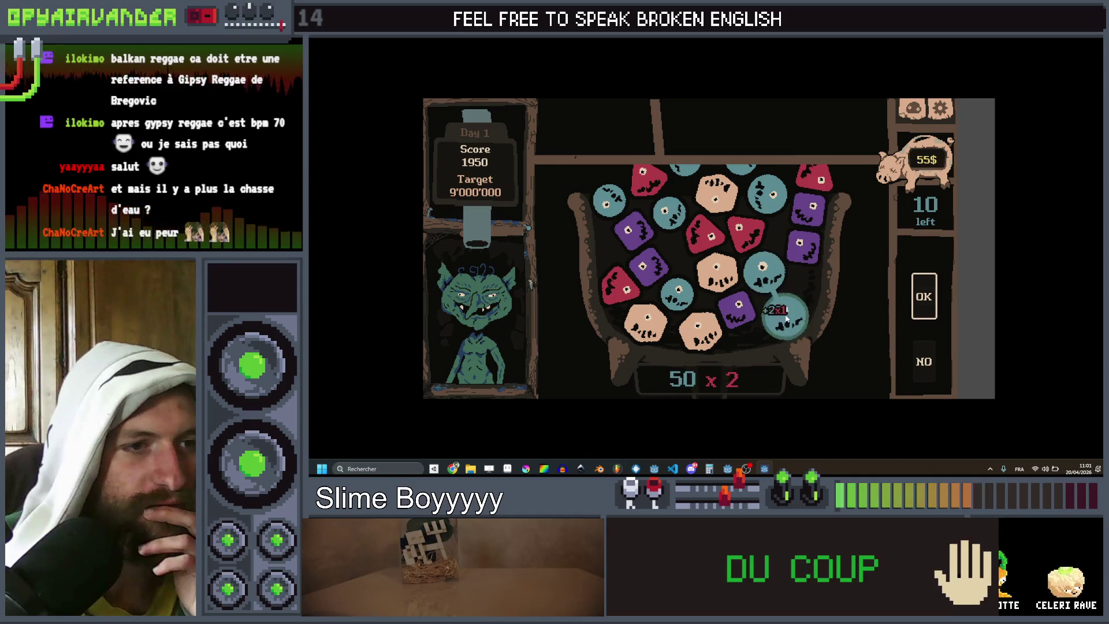
{"action": "left_click", "coordinate": [928, 301]}
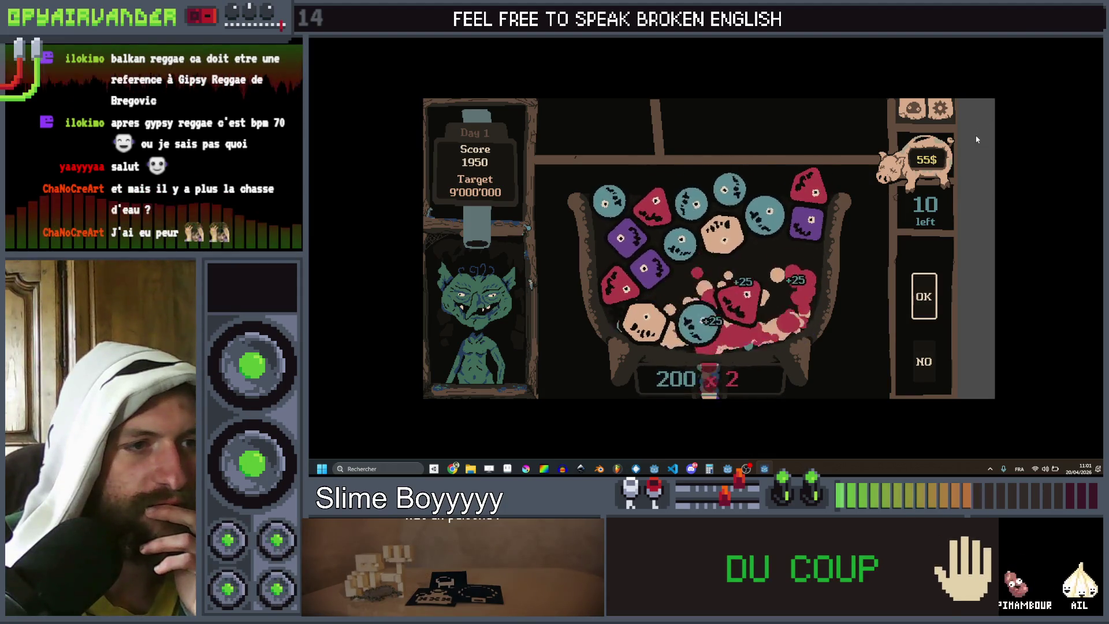
{"action": "key", "text": "F8"}
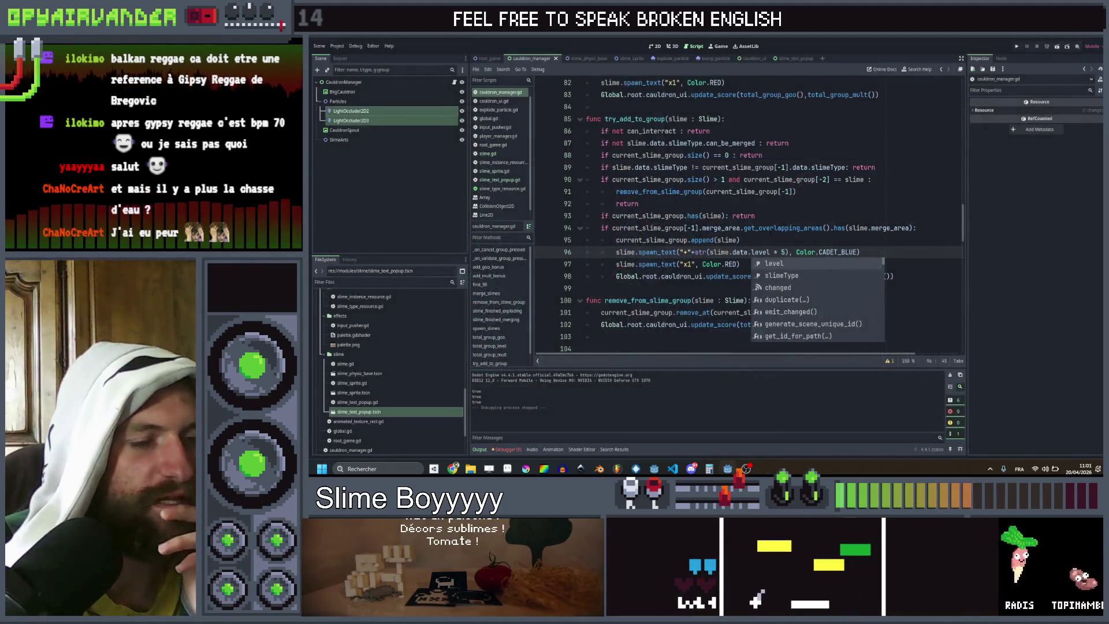
{"action": "left_click", "coordinate": [796, 239]}
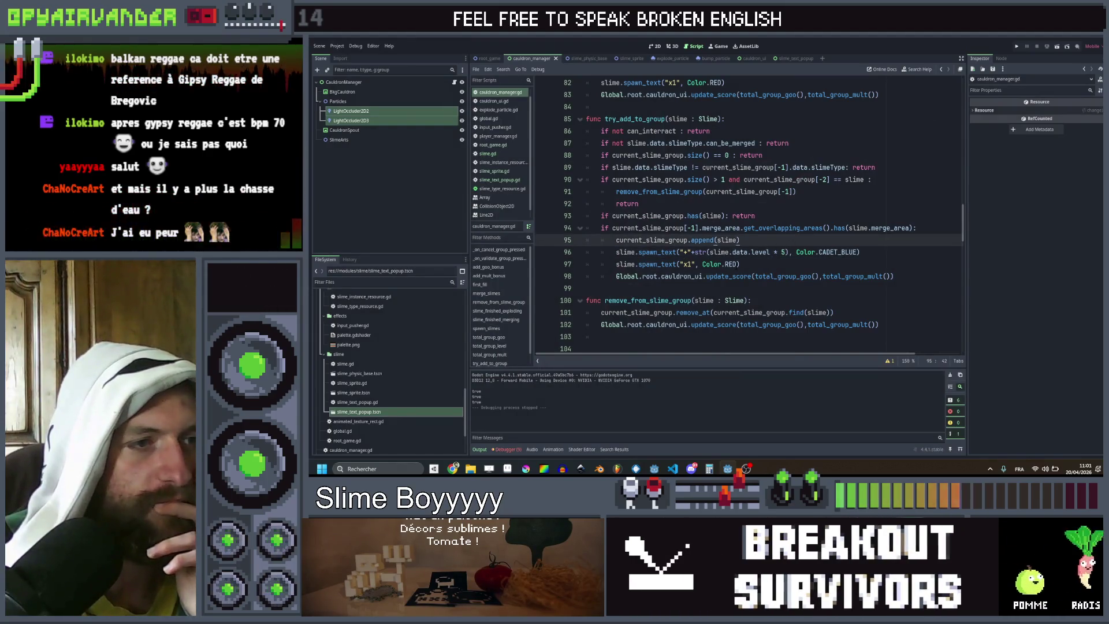
Step: Add a 'delay : float = 0' parameter to spawn_text in slime.gd
{"action": "left_click", "coordinate": [638, 264], "text": "ctrl"}
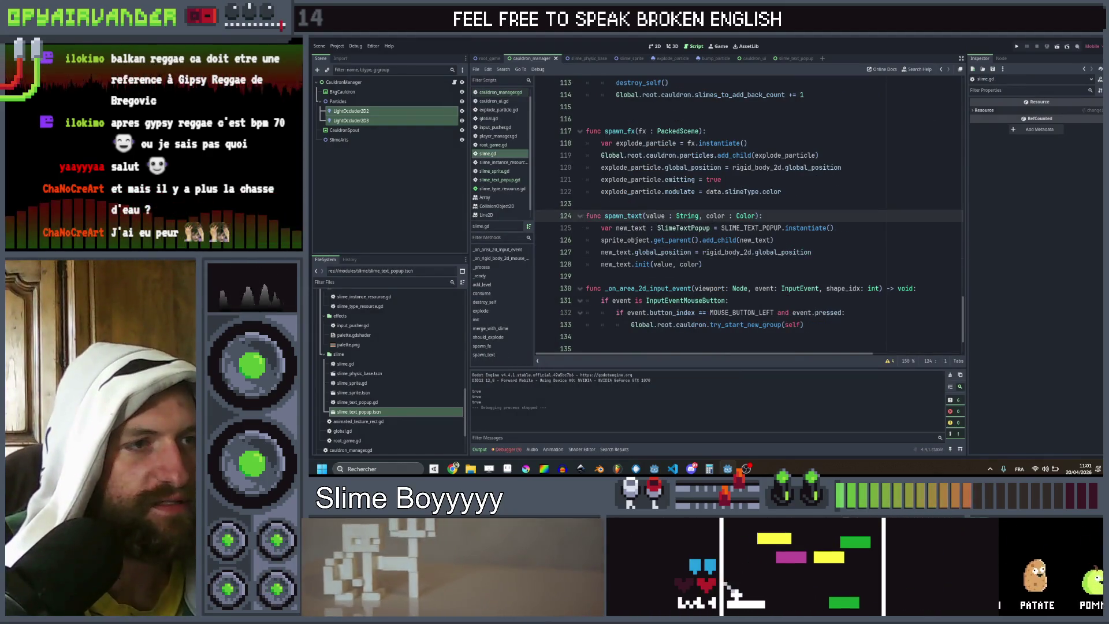
{"action": "type", "text": ", d"}
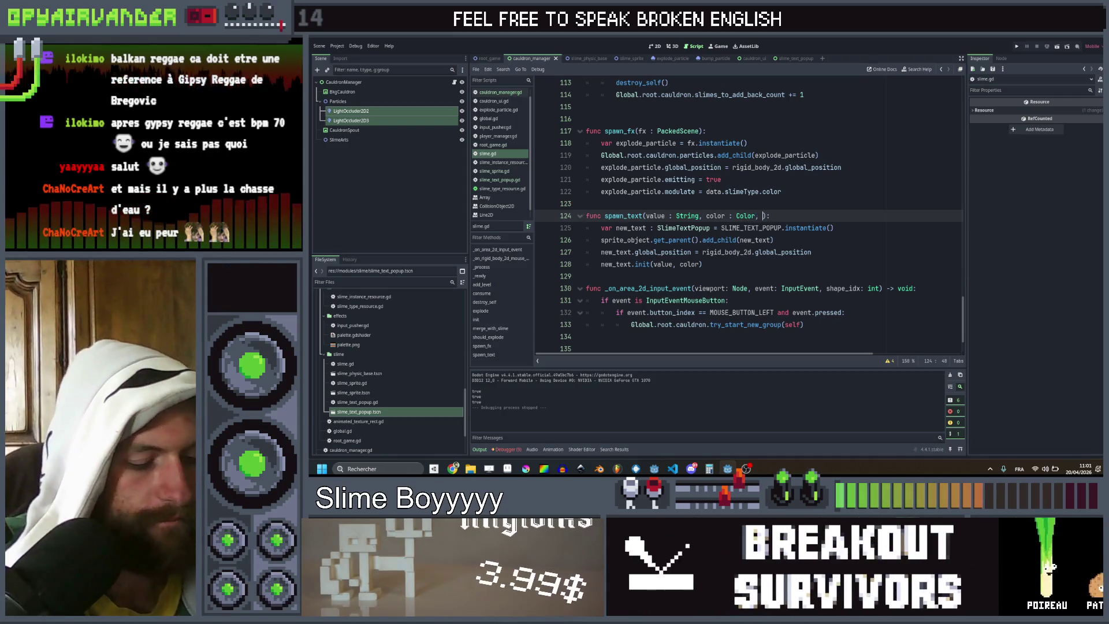
{"action": "type", "text": "elay : float "}
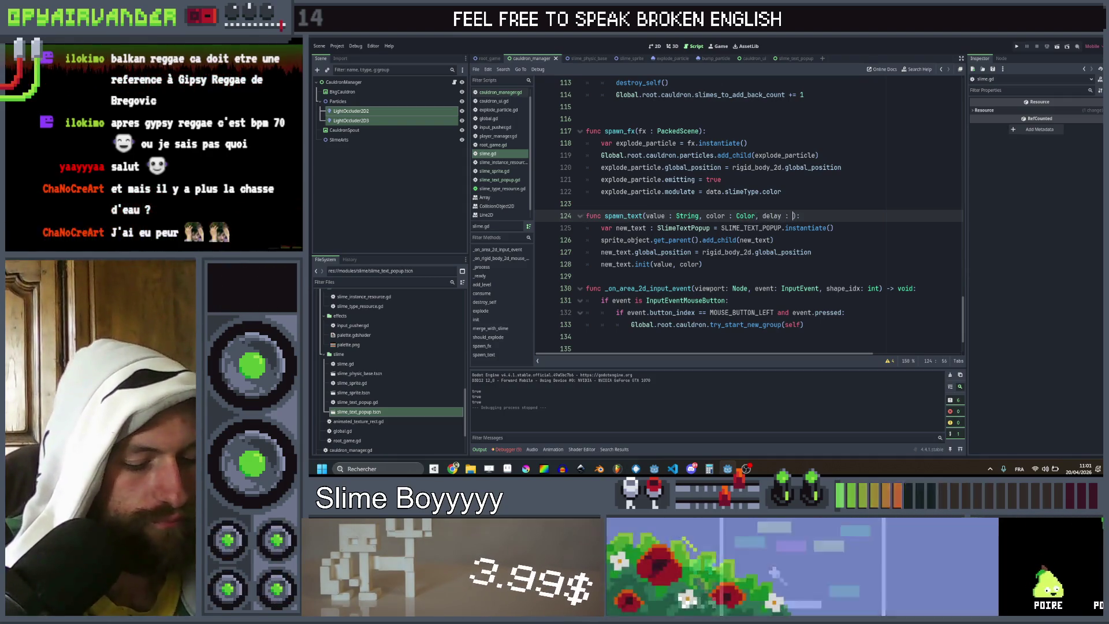
{"action": "type", "text": "= 0"}
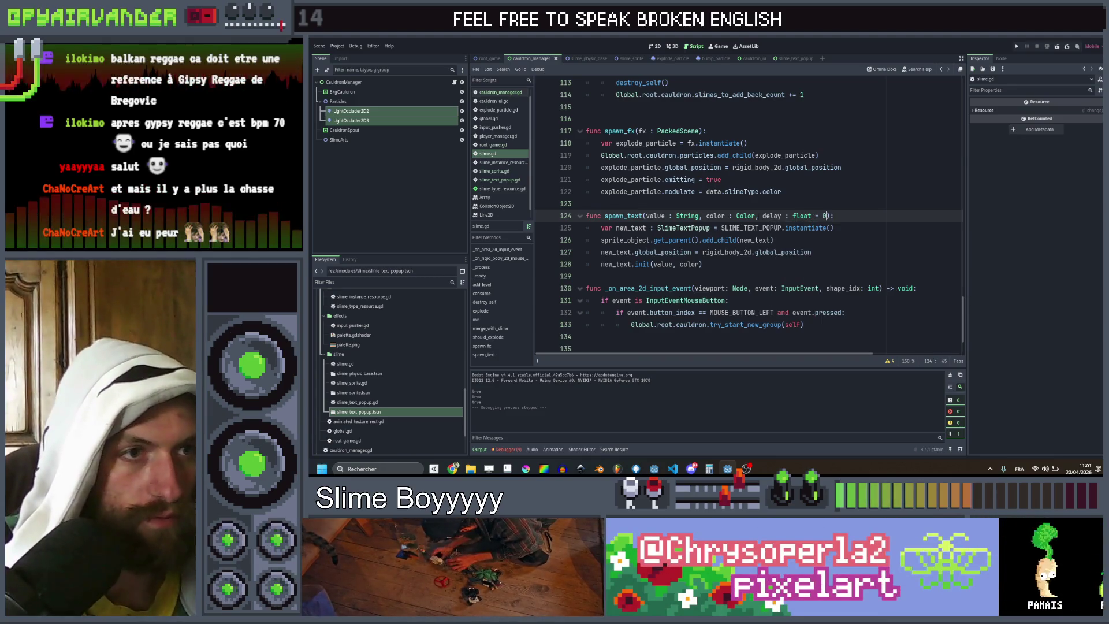
{"action": "key", "text": "Down"}
{"action": "key", "text": "Down"}
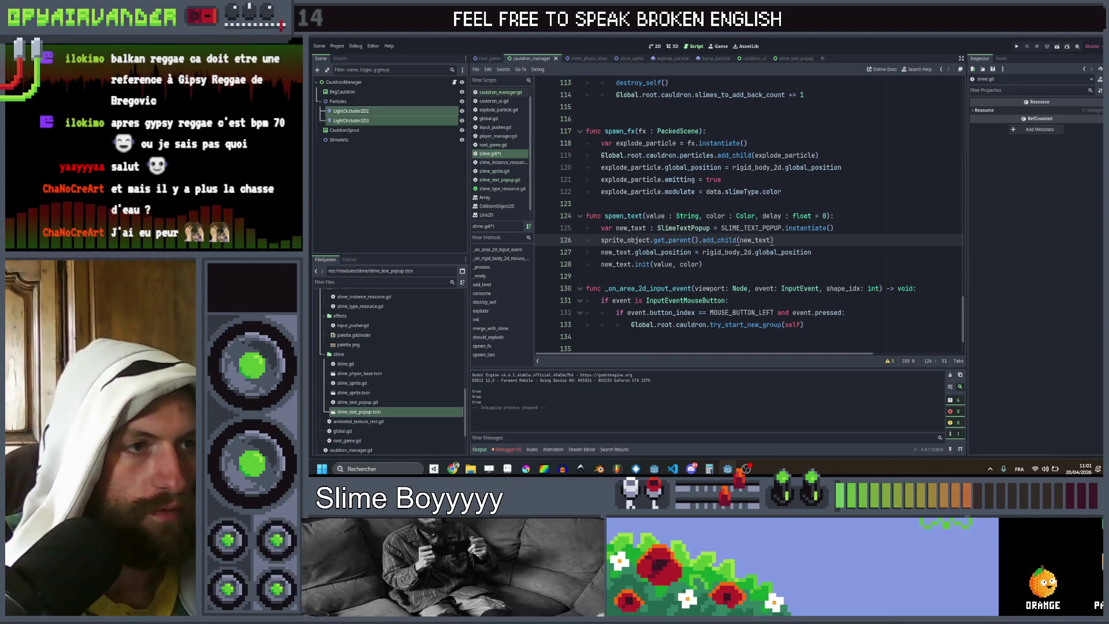
{"action": "left_click", "coordinate": [826, 215]}
Step: Make spawn_text's first line 'await get_tree().create_timer(delay).timeout' and save slime.gd
{"action": "key", "text": "Return"}
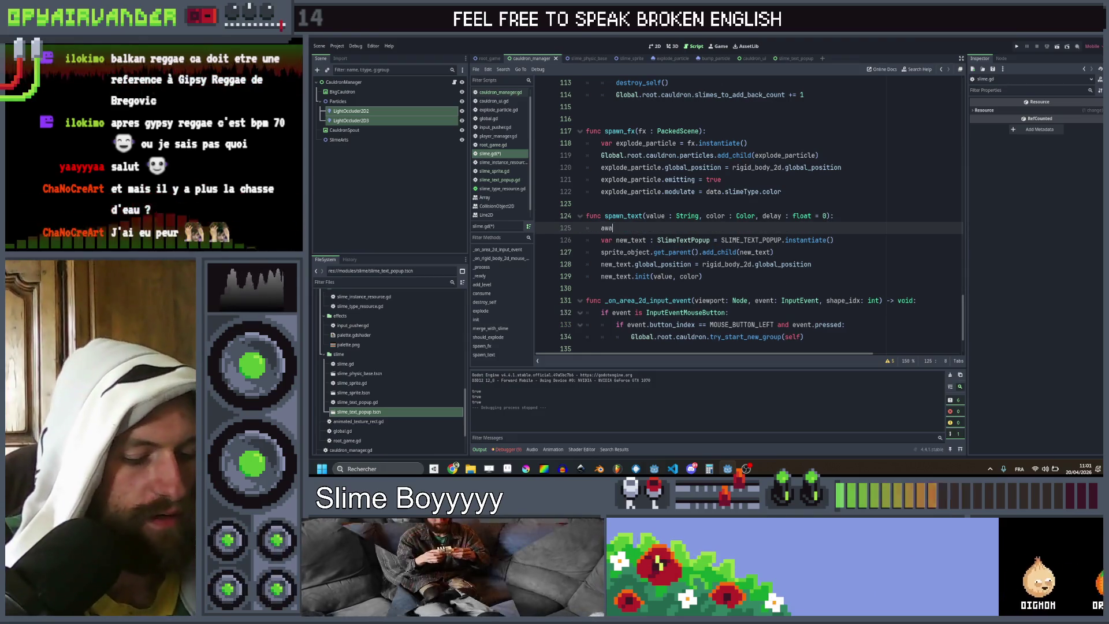
{"action": "type", "text": "cre"}
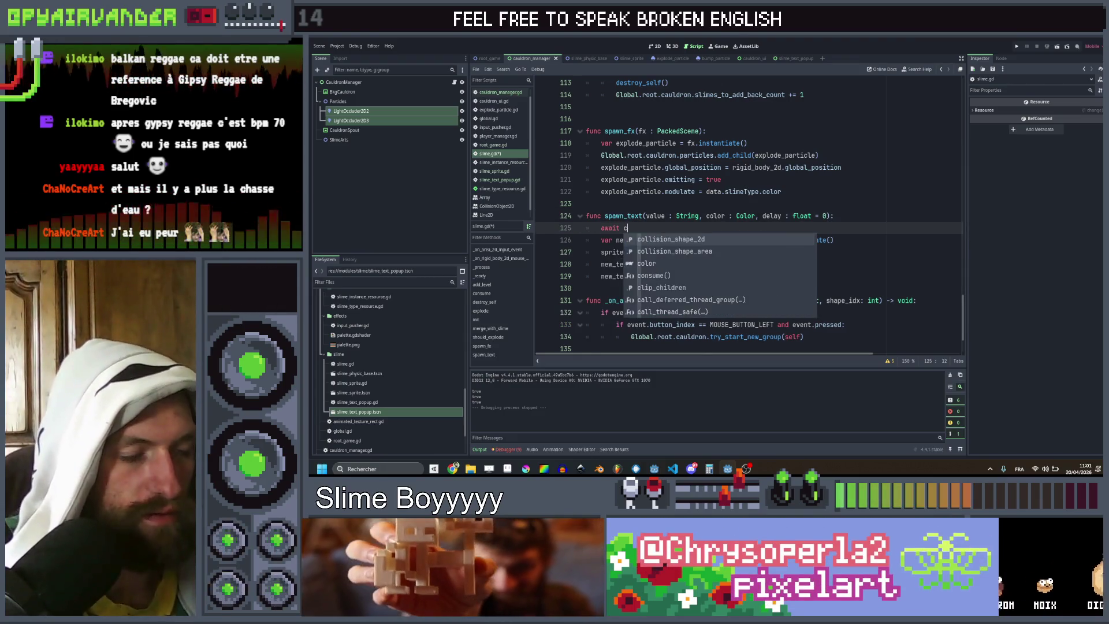
{"action": "key", "text": "BackSpace"}
{"action": "key", "text": "BackSpace"}
{"action": "key", "text": "BackSpace"}
{"action": "type", "text": "get_tr"}
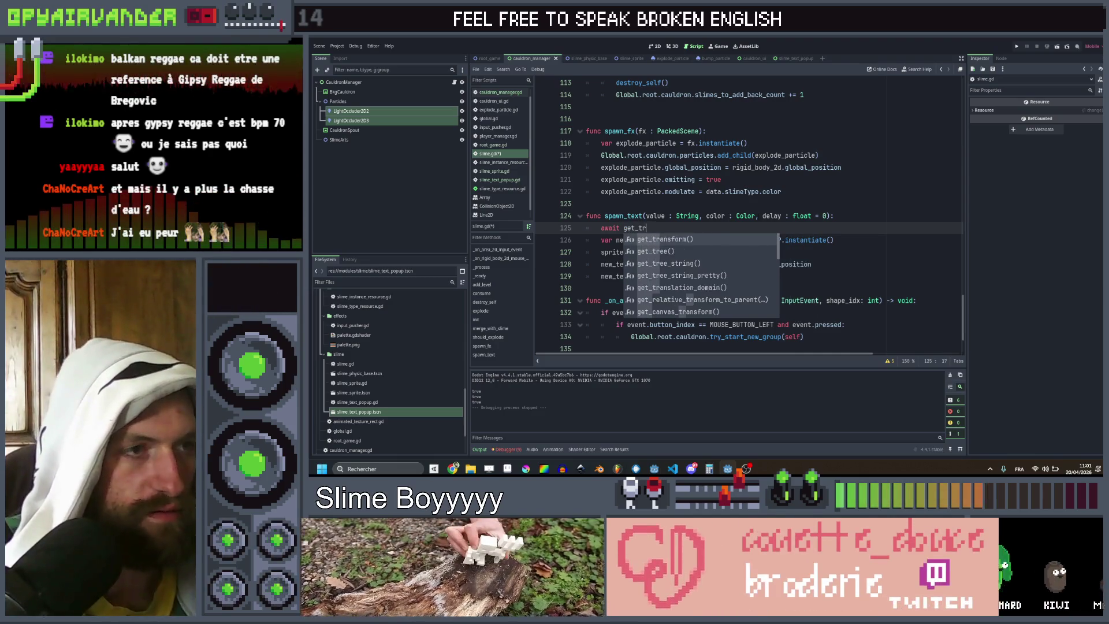
{"action": "key", "text": "Down"}
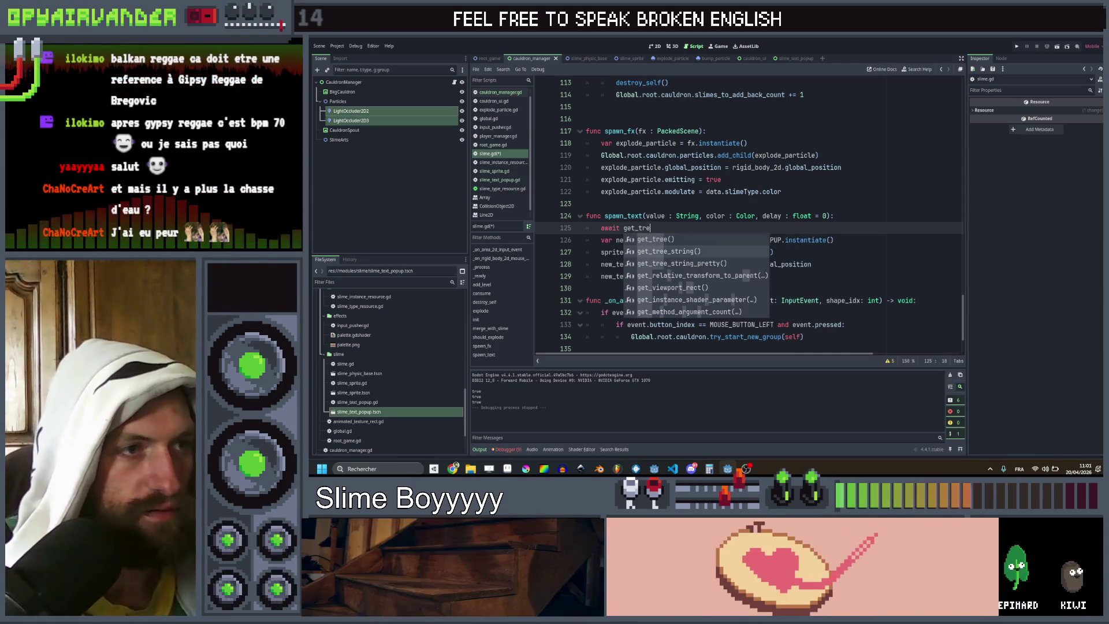
{"action": "key", "text": "Return"}
{"action": "type", "text": "crea"}
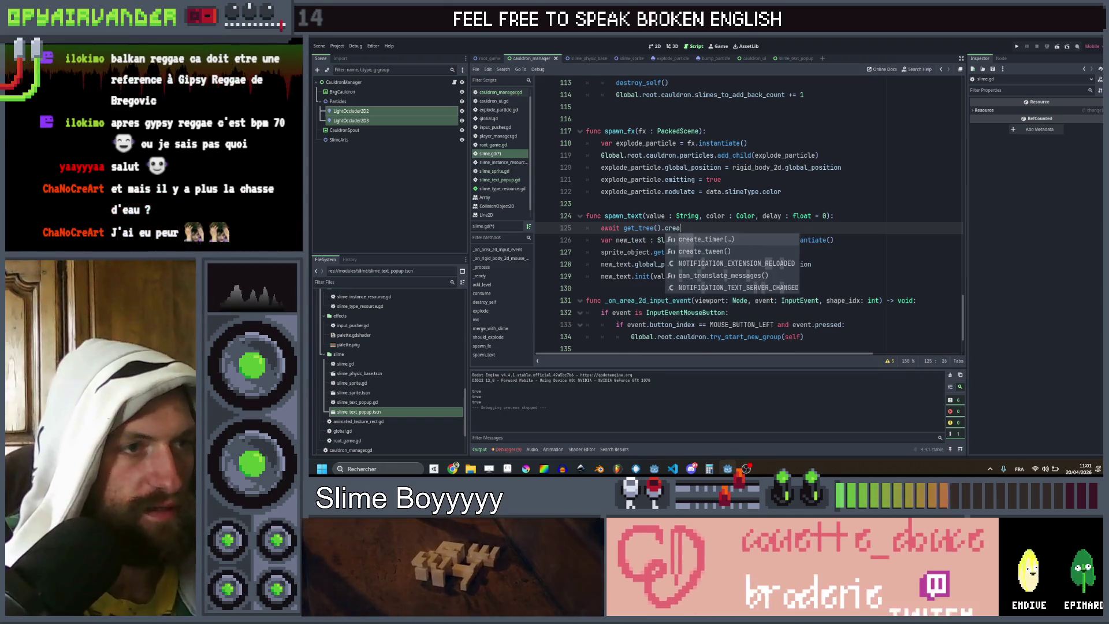
{"action": "key", "text": "Return"}
{"action": "type", "text": "lay).tim"}
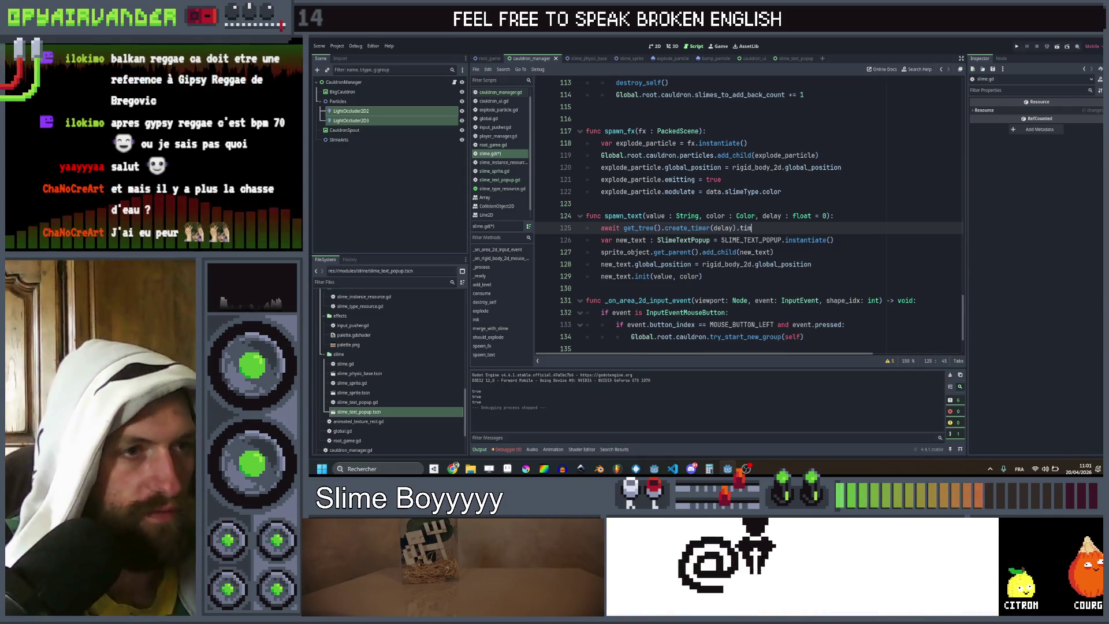
{"action": "type", "text": "eout"}
{"action": "key", "text": "ctrl+s"}
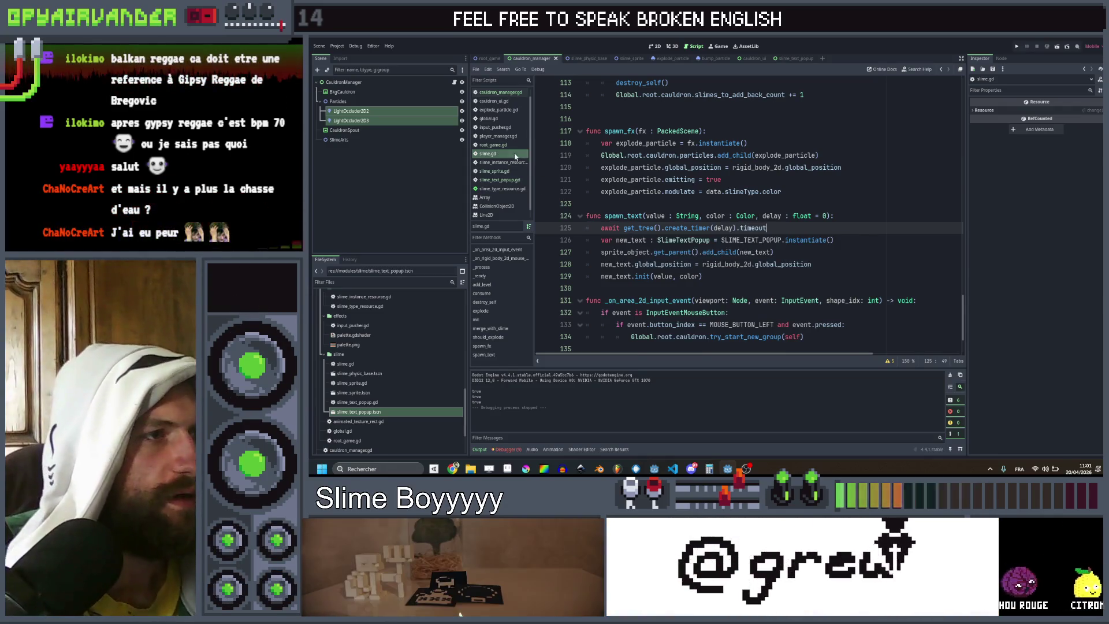
{"action": "left_click", "coordinate": [497, 172]}
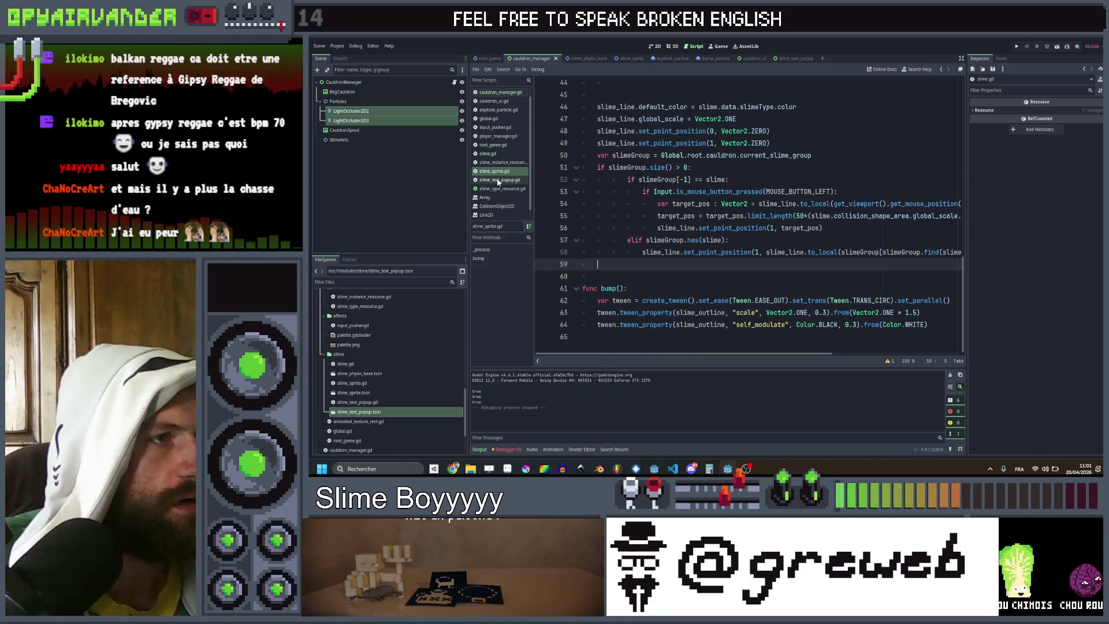
Step: Pass a 0.3 delay to the red x1 popup calls in cauldron_manager.gd, save, and run the game
{"action": "left_click", "coordinate": [501, 93]}
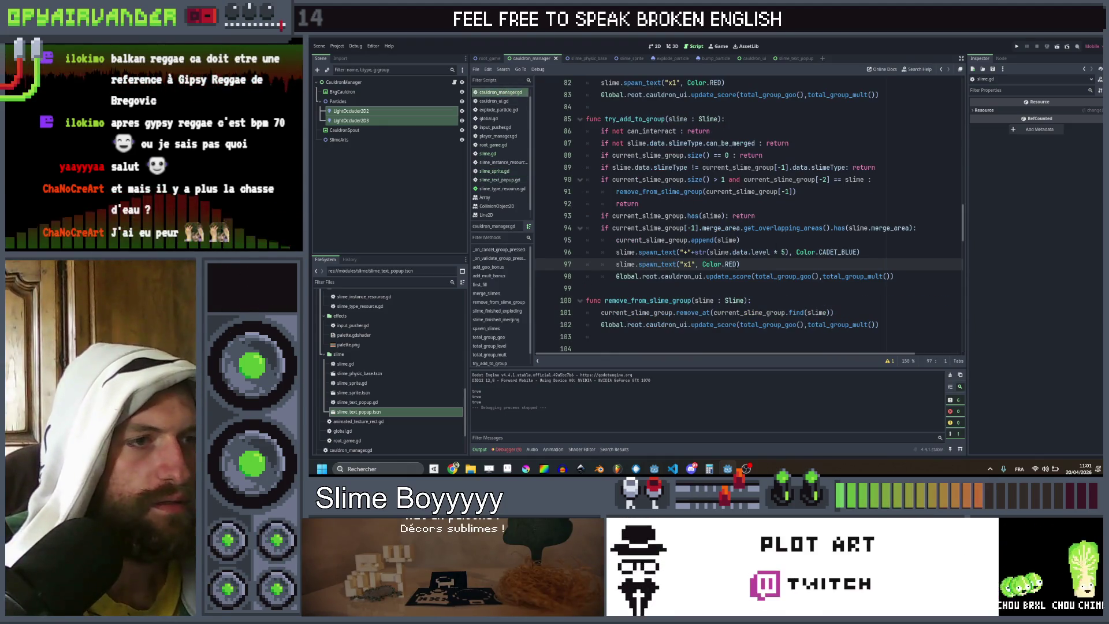
{"action": "type", "text": ", 0.3"}
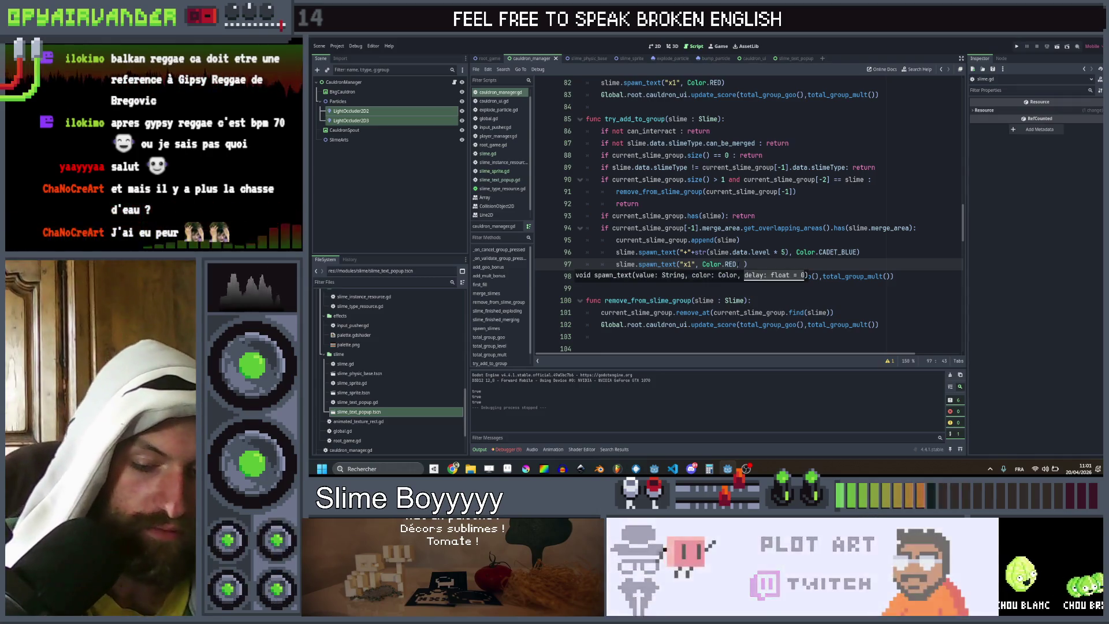
{"action": "scroll", "coordinate": [749, 214], "scroll_direction": "up", "scroll_amount": 3}
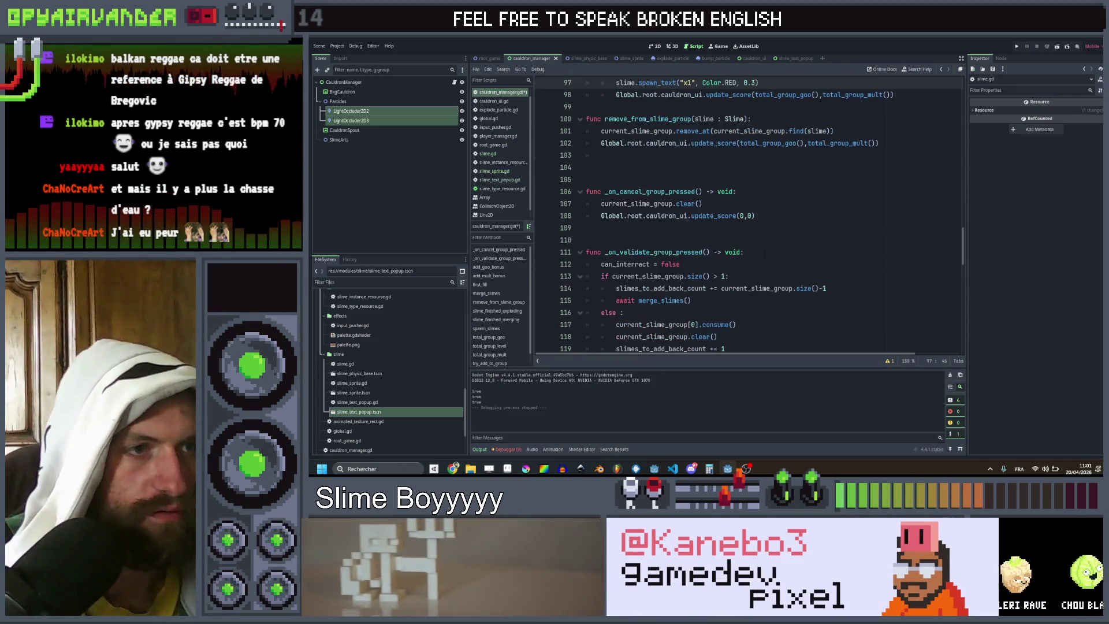
{"action": "left_click", "coordinate": [723, 155]}
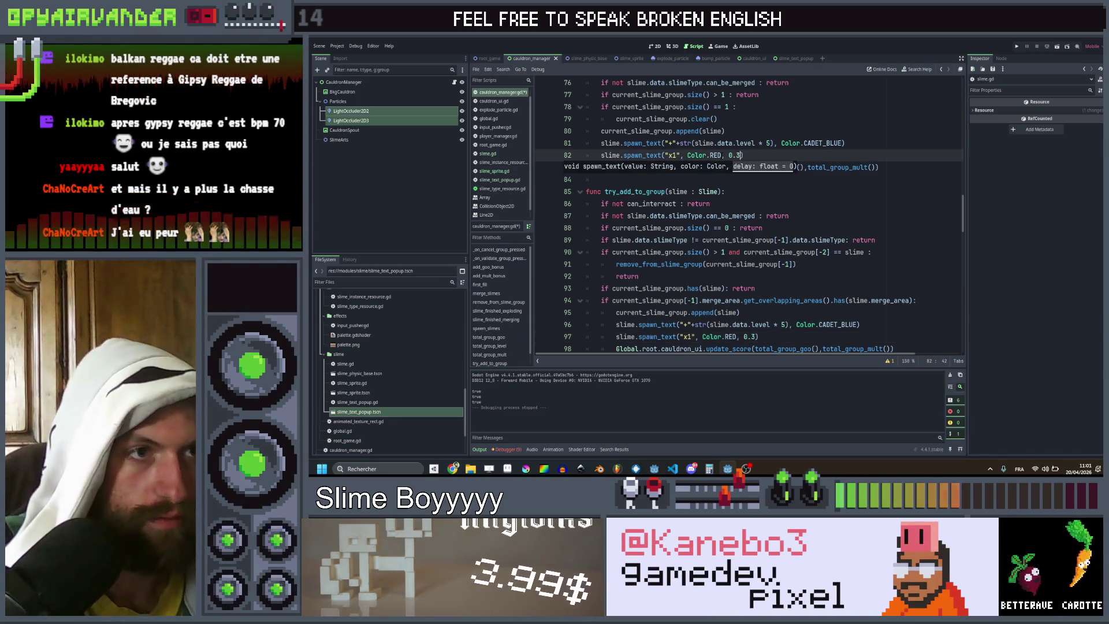
{"action": "key", "text": "ctrl+s"}
{"action": "left_click", "coordinate": [1017, 47]}
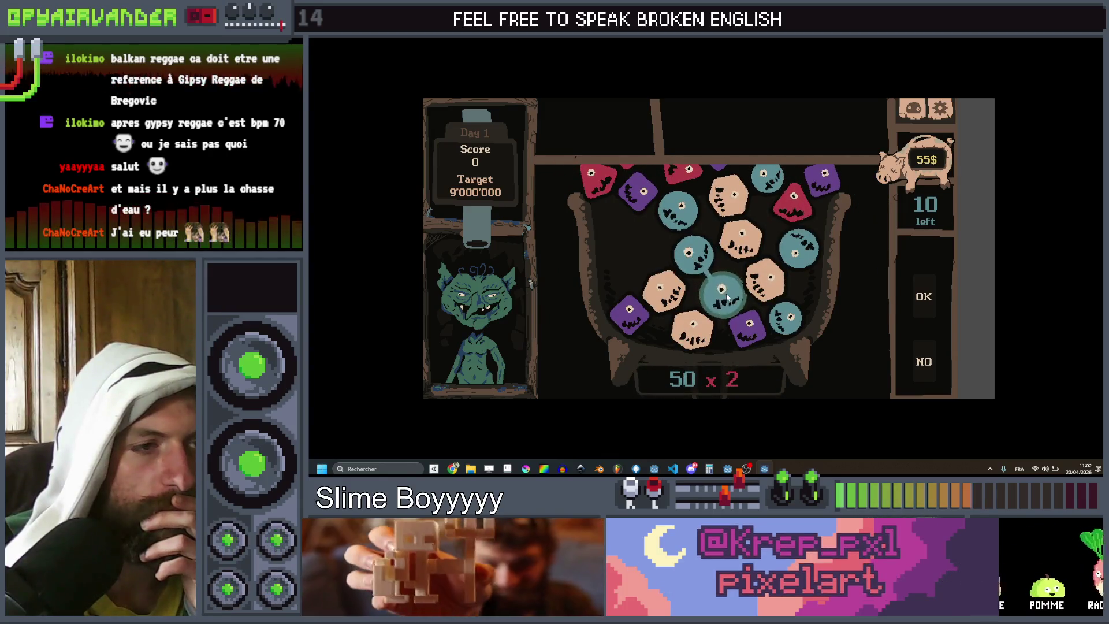
Step: Stop the game and shorten the x1 popup delays on lines 82 and 97 to 0.2
{"action": "left_click", "coordinate": [1038, 51]}
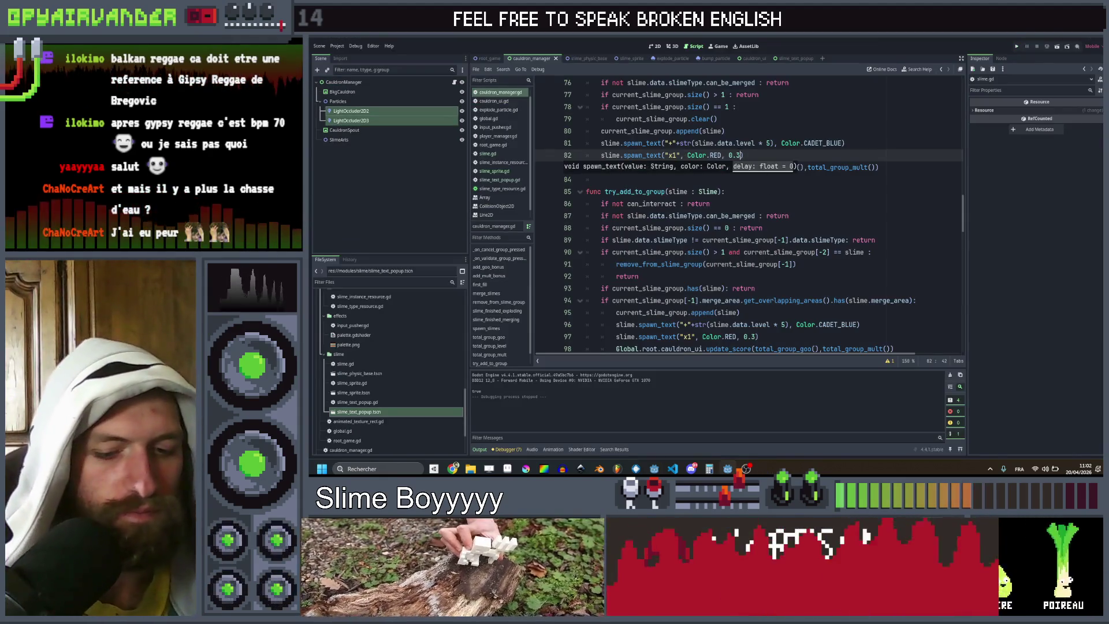
{"action": "key", "text": "BackSpace"}
{"action": "type", "text": "2"}
{"action": "scroll", "coordinate": [744, 213], "scroll_direction": "down", "scroll_amount": 1}
{"action": "left_click", "coordinate": [755, 301]}
{"action": "key", "text": "BackSpace"}
{"action": "type", "text": "2"}
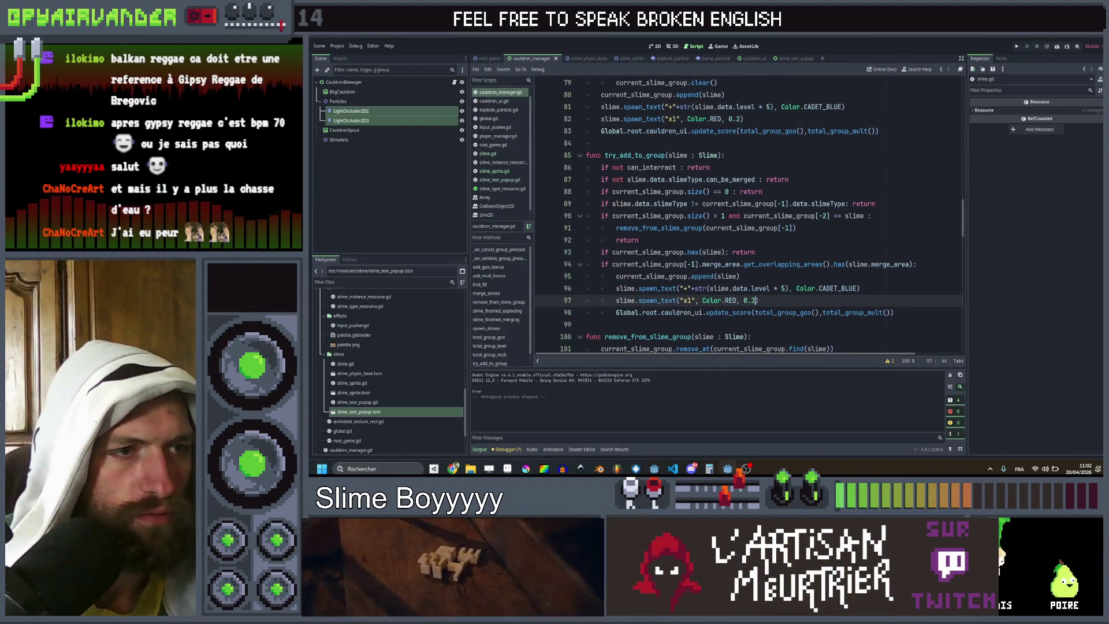
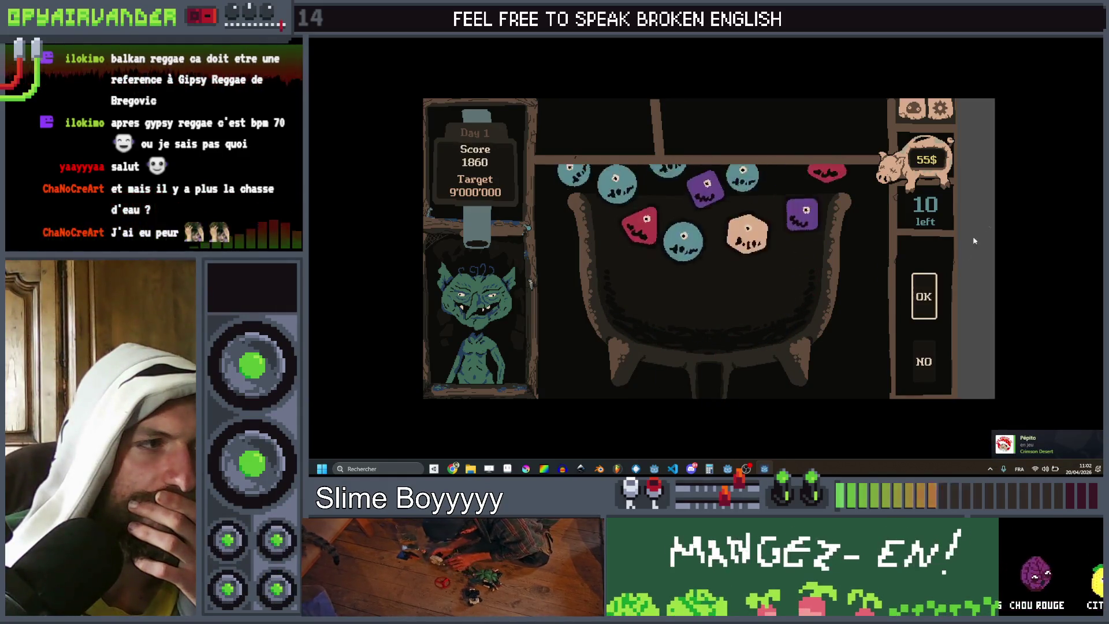
Step: Stop the running game and open the slime.gd script
{"action": "key", "text": "alt+F4"}
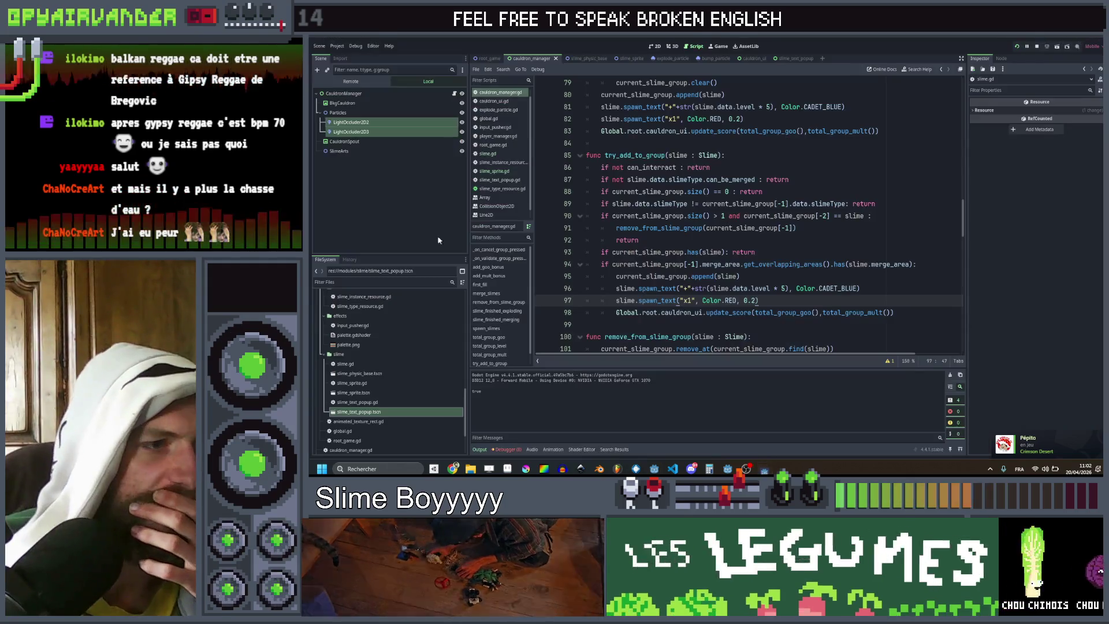
{"action": "scroll", "coordinate": [748, 217], "scroll_direction": "down", "scroll_amount": 2}
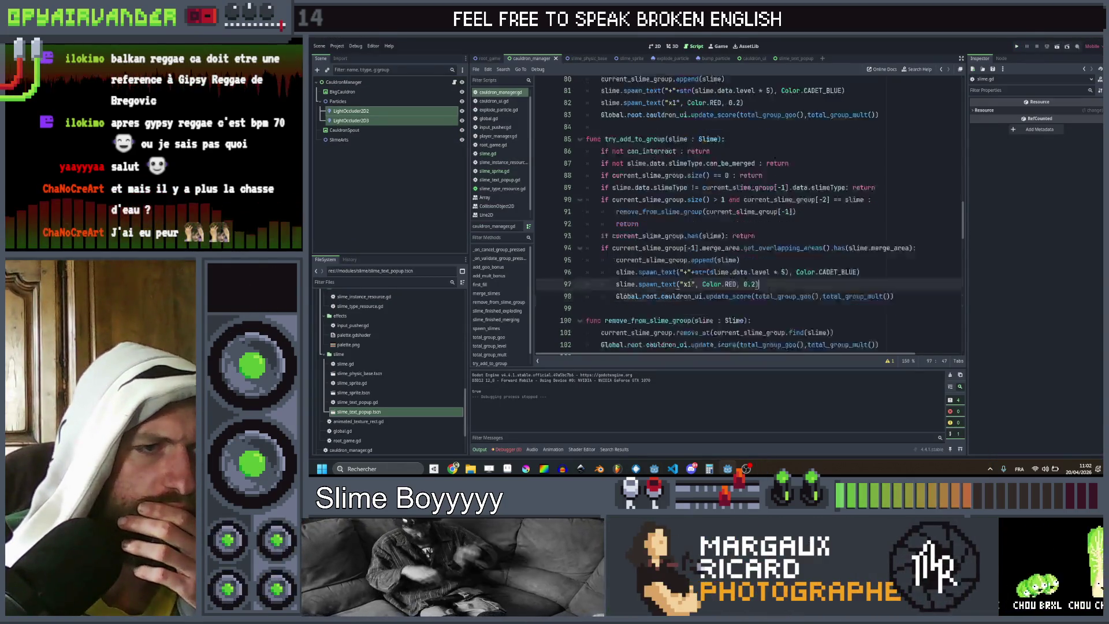
{"action": "left_click", "coordinate": [495, 170]}
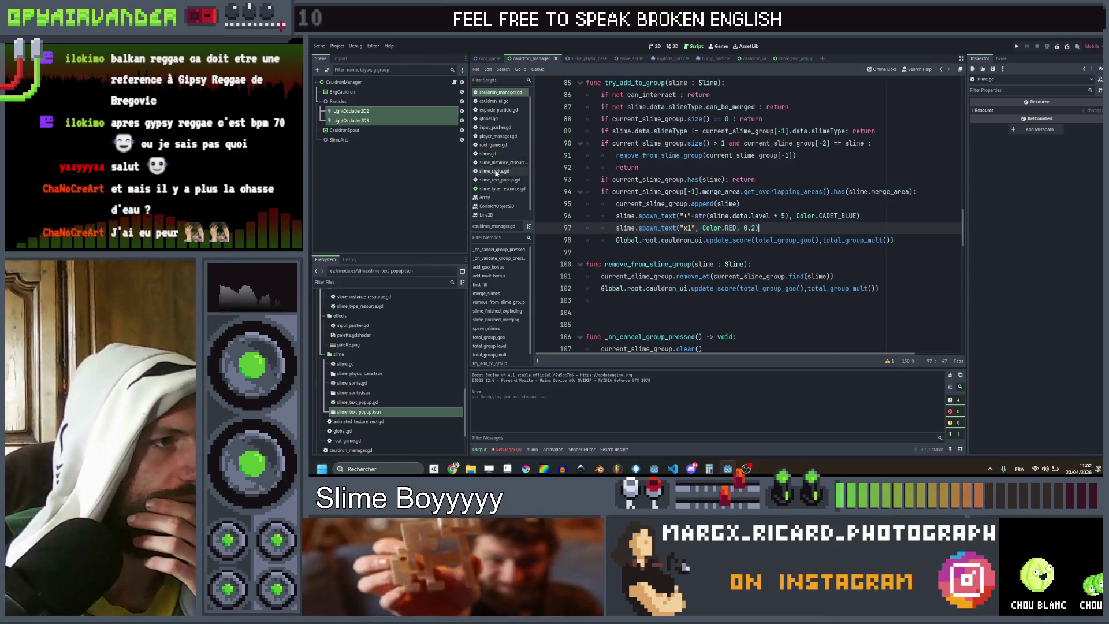
{"action": "left_click", "coordinate": [496, 162]}
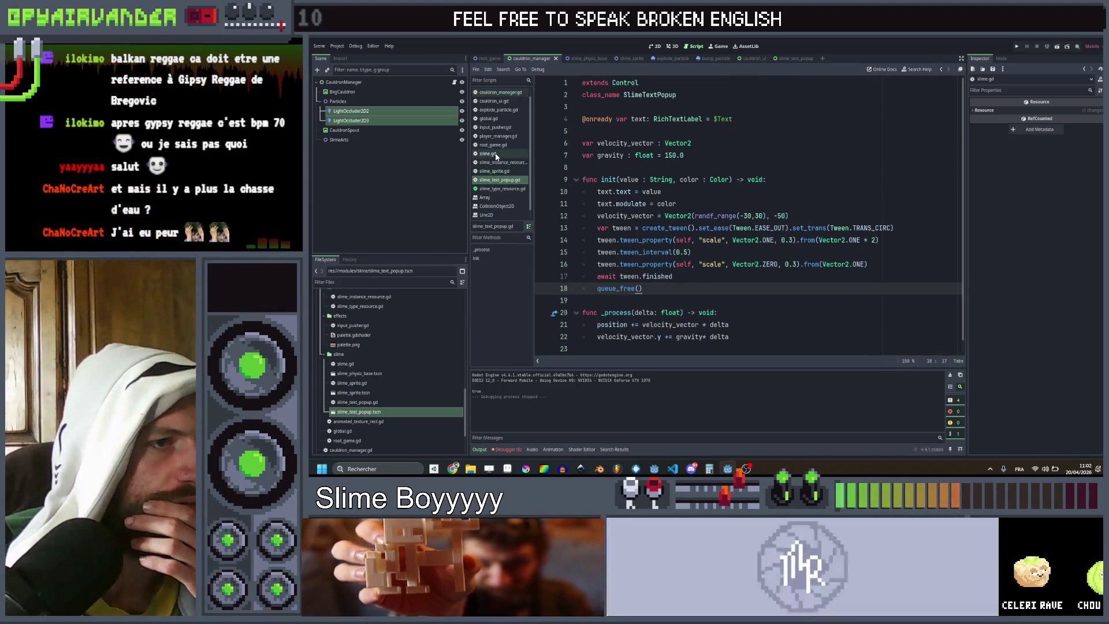
{"action": "left_click", "coordinate": [496, 154]}
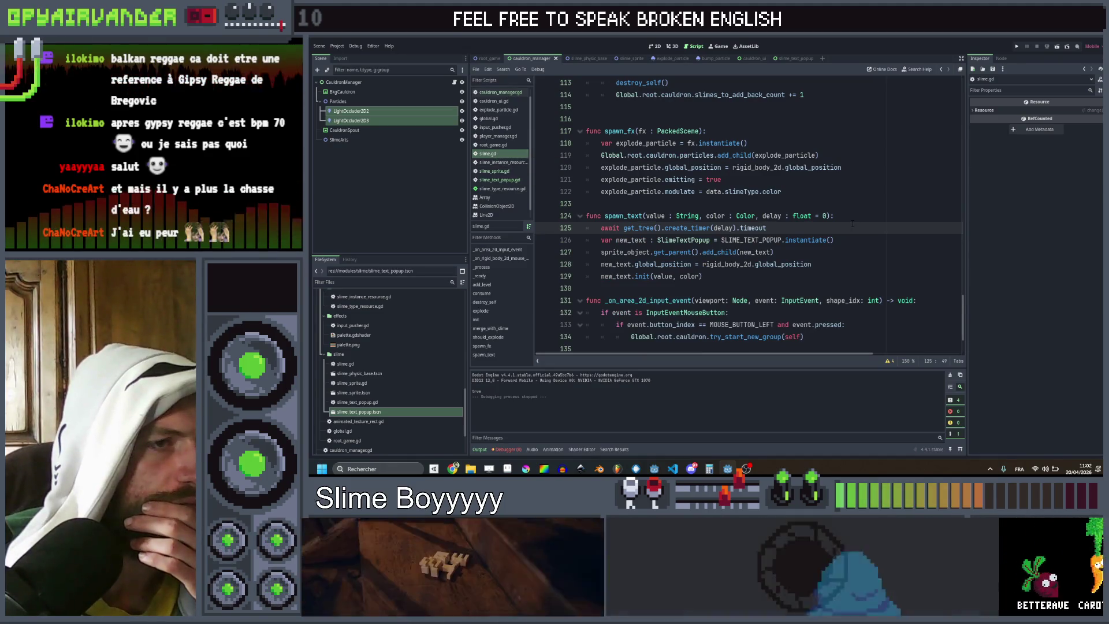
Step: Wrap spawn_text's create_timer await in 'if delay > 0:' and run the project
{"action": "left_click", "coordinate": [850, 217]}
{"action": "key", "text": "Return"}
{"action": "type", "text": "if dela"}
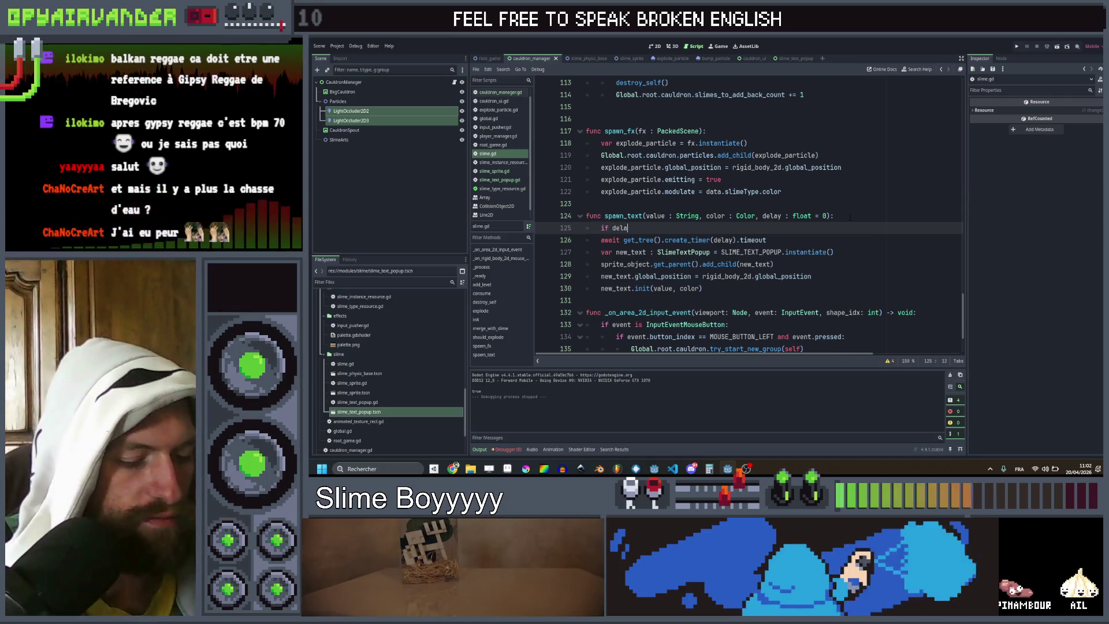
{"action": "type", "text": "y >"}
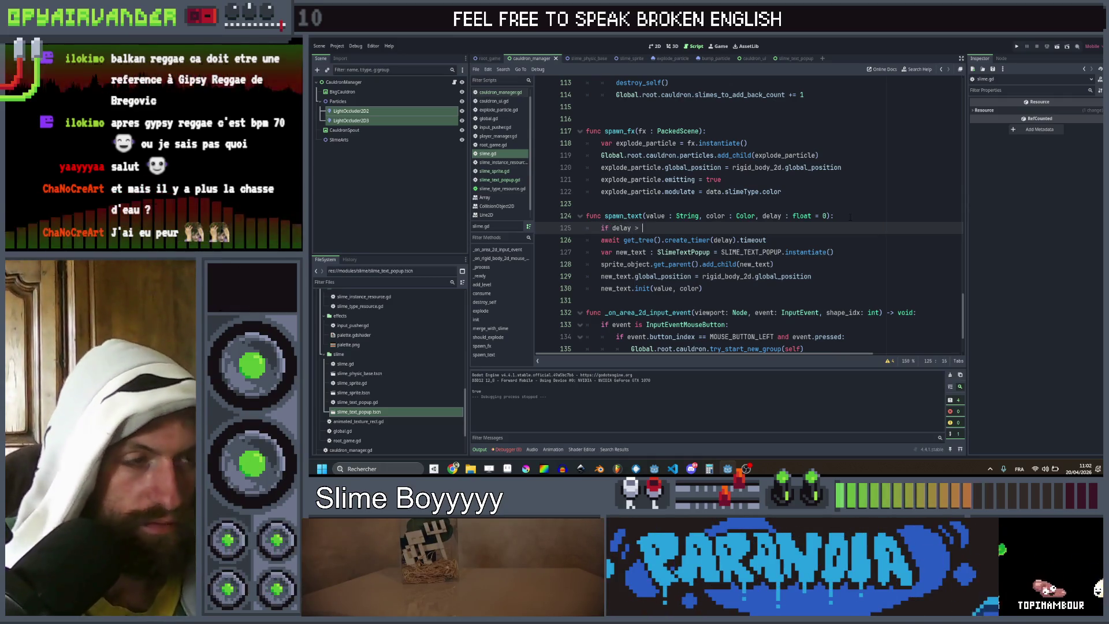
{"action": "key", "text": "Down"}
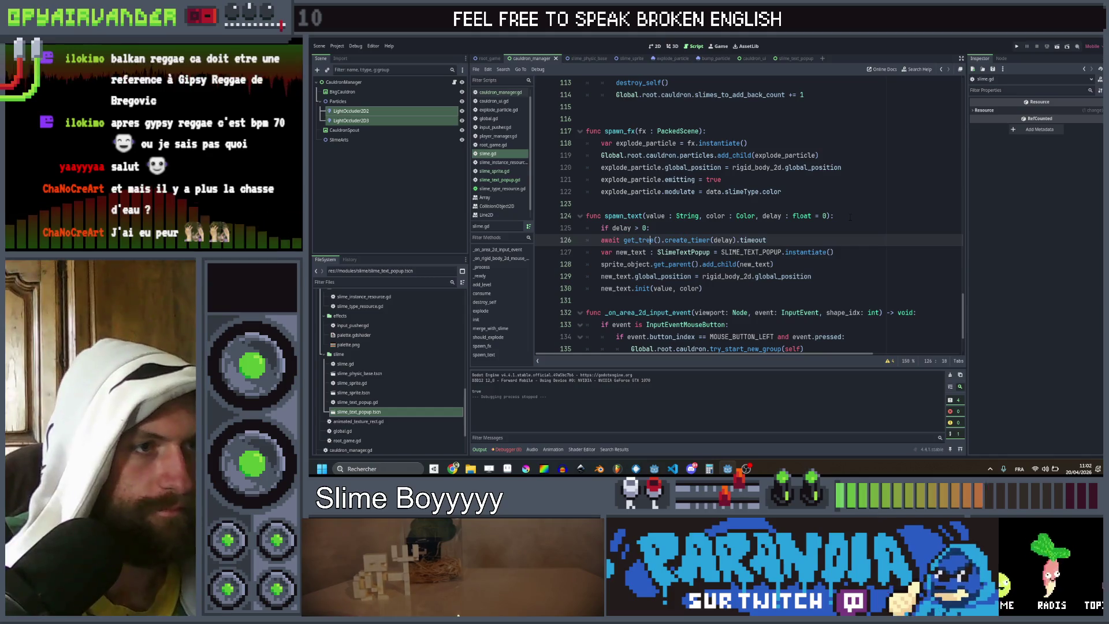
{"action": "left_click", "coordinate": [1020, 46]}
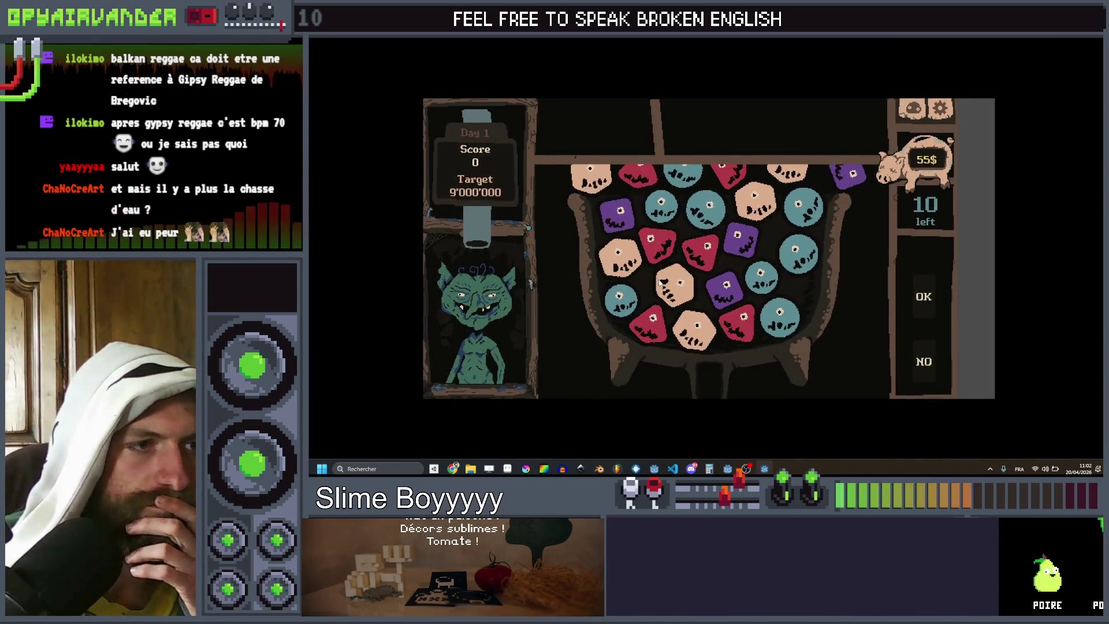
Step: Chain and pop a tan pair and two teal chains in the cauldron
{"action": "left_click", "coordinate": [705, 333]}
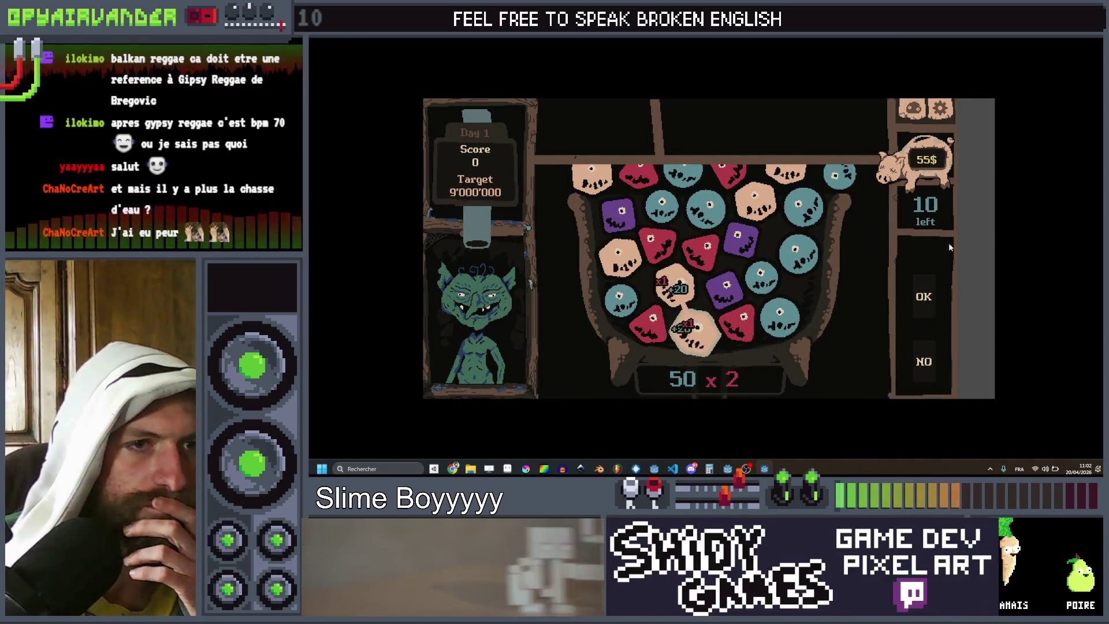
{"action": "left_click", "coordinate": [924, 296]}
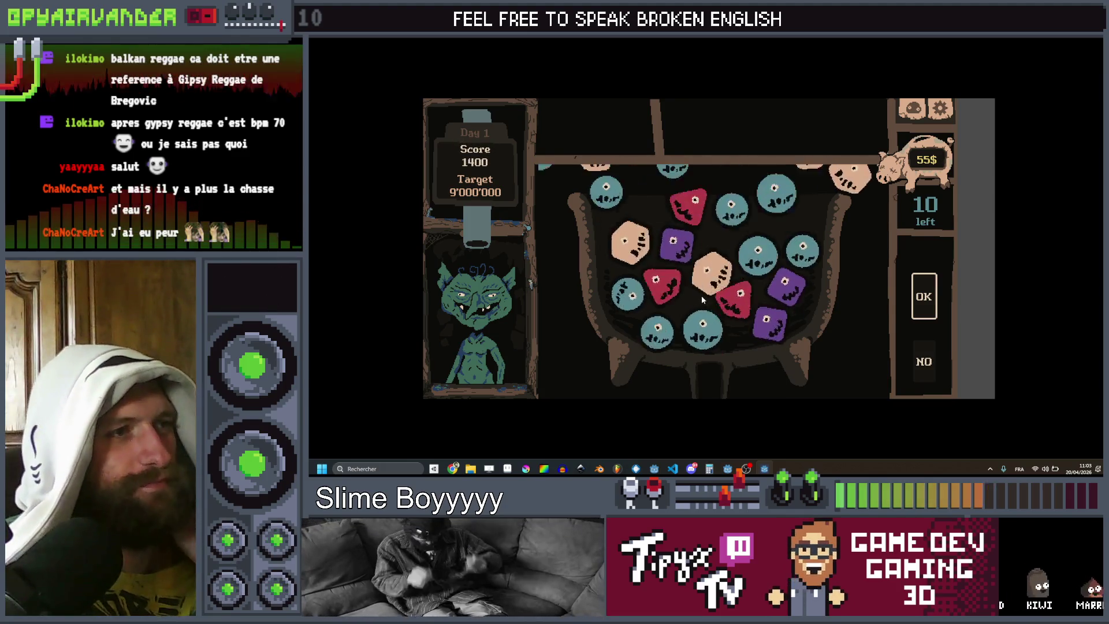
{"action": "left_click", "coordinate": [658, 339]}
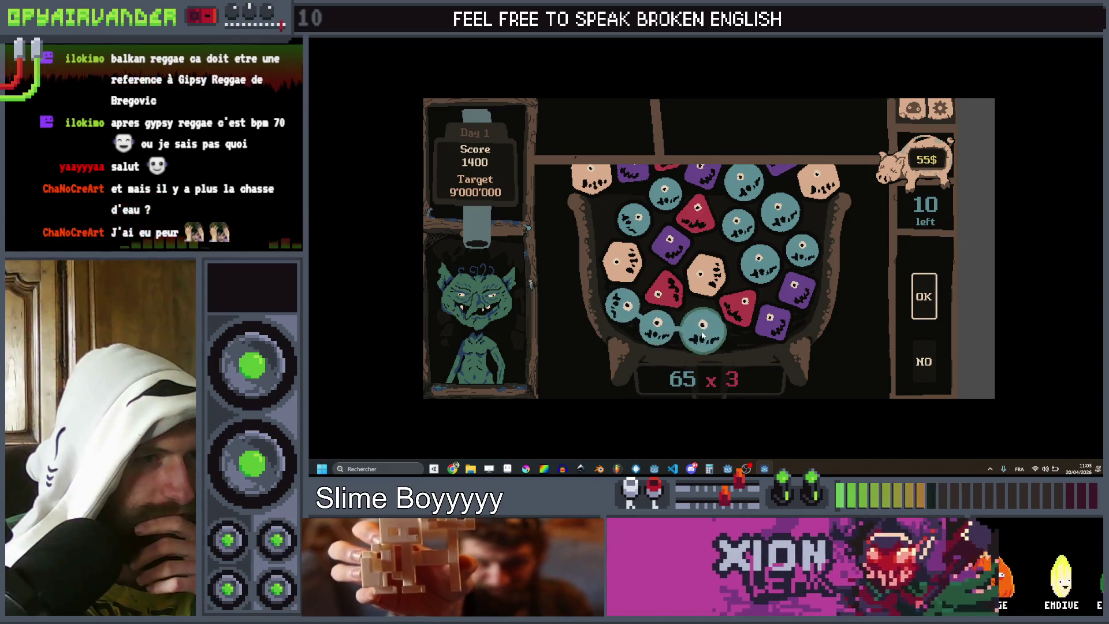
{"action": "left_click", "coordinate": [924, 297]}
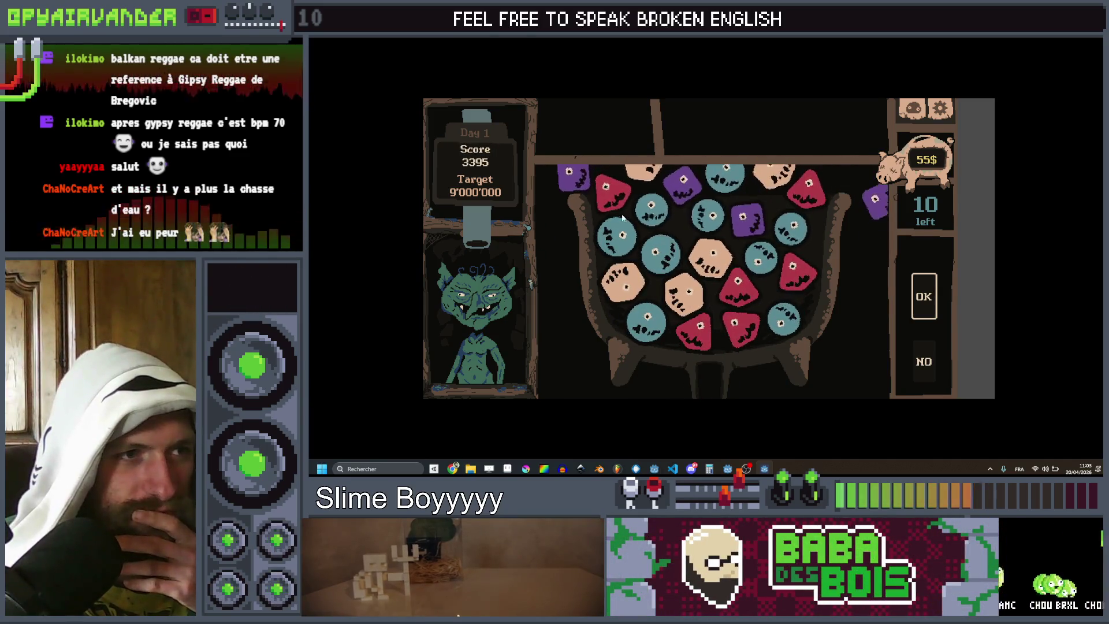
{"action": "left_click_drag", "start_coordinate": [651, 213], "coordinate": [659, 256]}
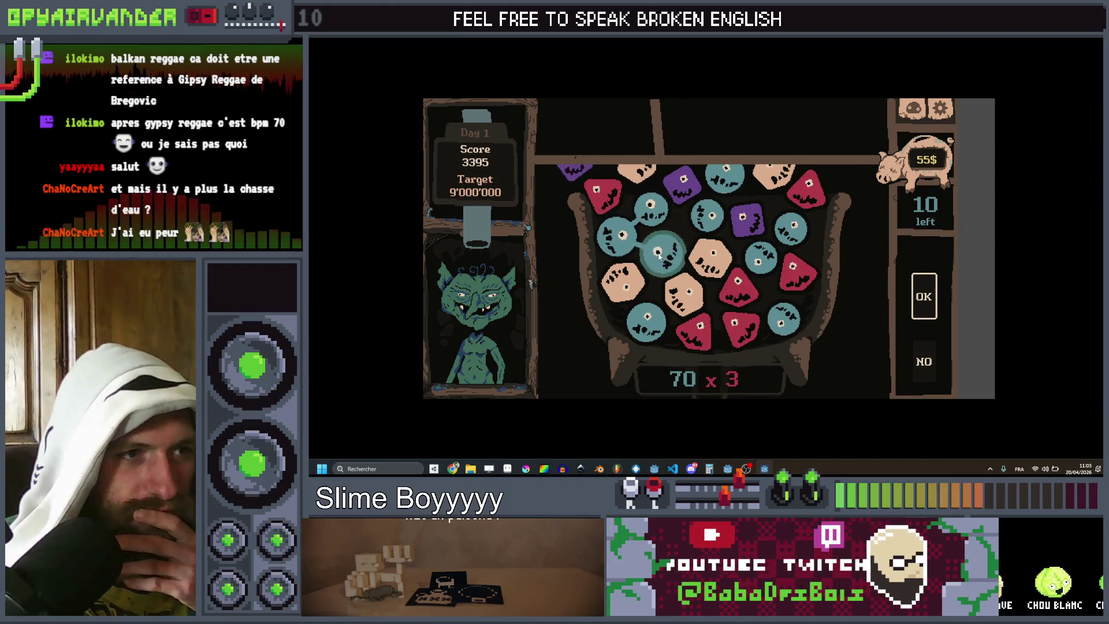
{"action": "left_click", "coordinate": [922, 296]}
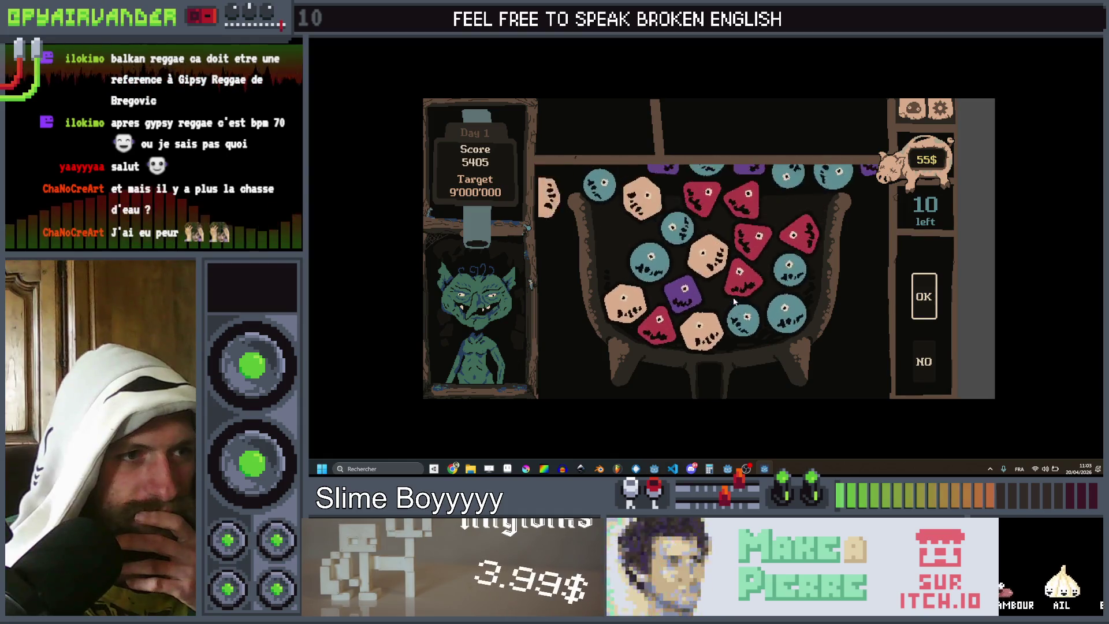
Step: Pop three more teal chains to reach a score of 11730, then close the game
{"action": "left_click_drag", "start_coordinate": [792, 299], "coordinate": [724, 330]}
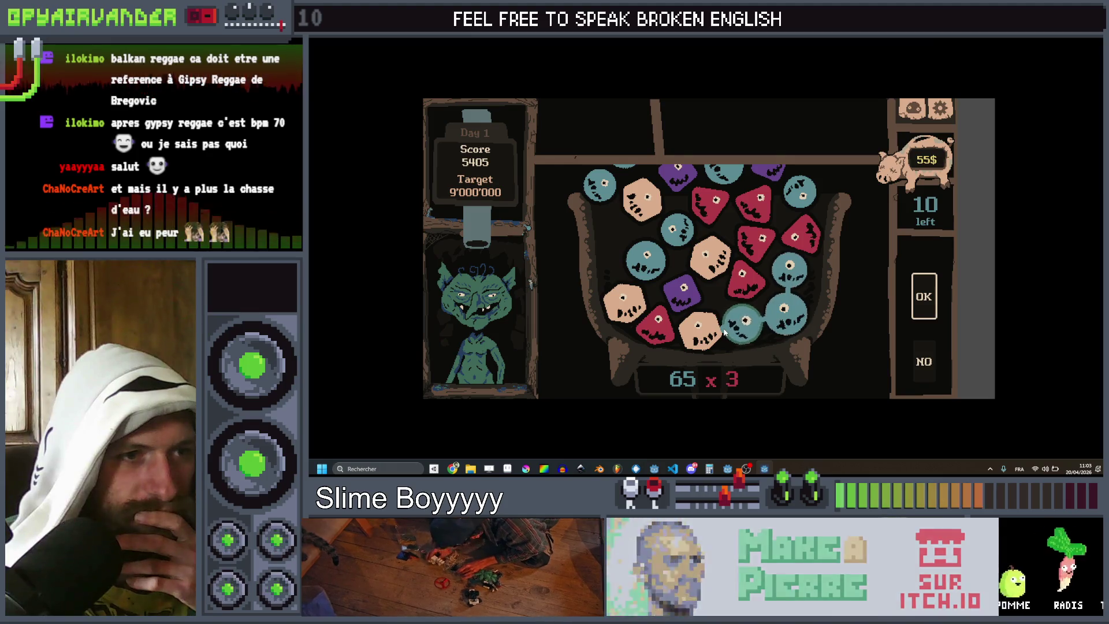
{"action": "left_click", "coordinate": [924, 296]}
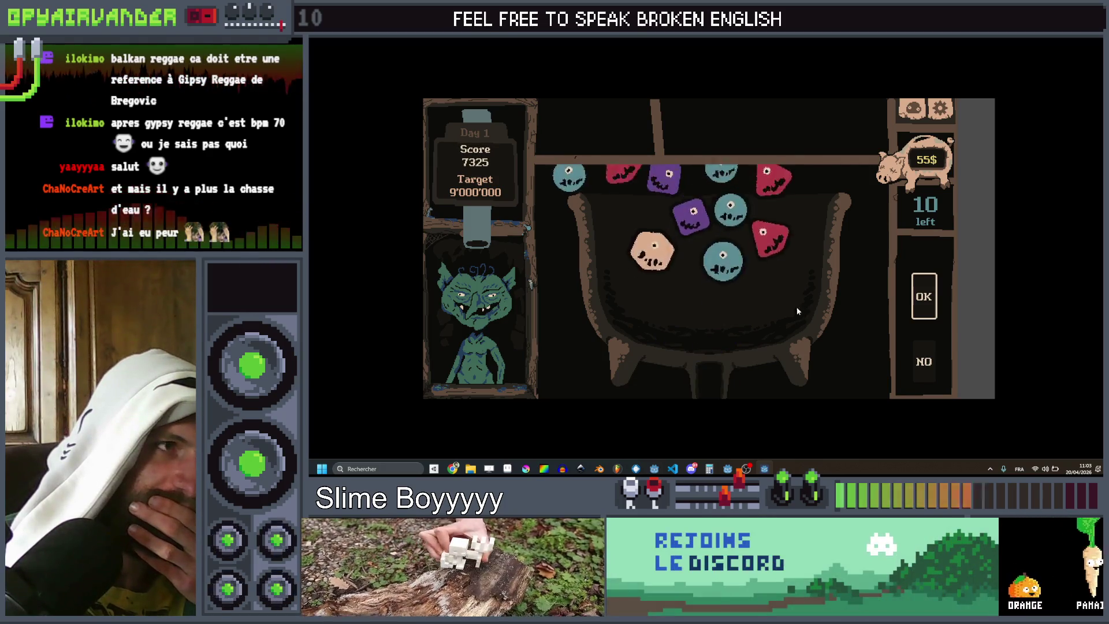
{"action": "left_click", "coordinate": [717, 263]}
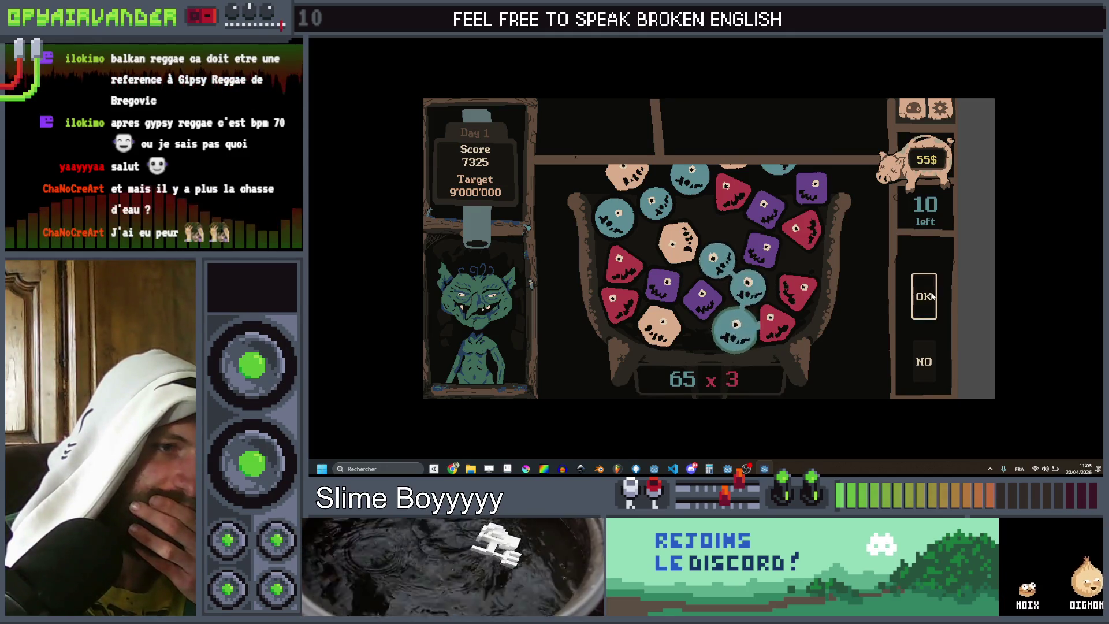
{"action": "left_click", "coordinate": [930, 296]}
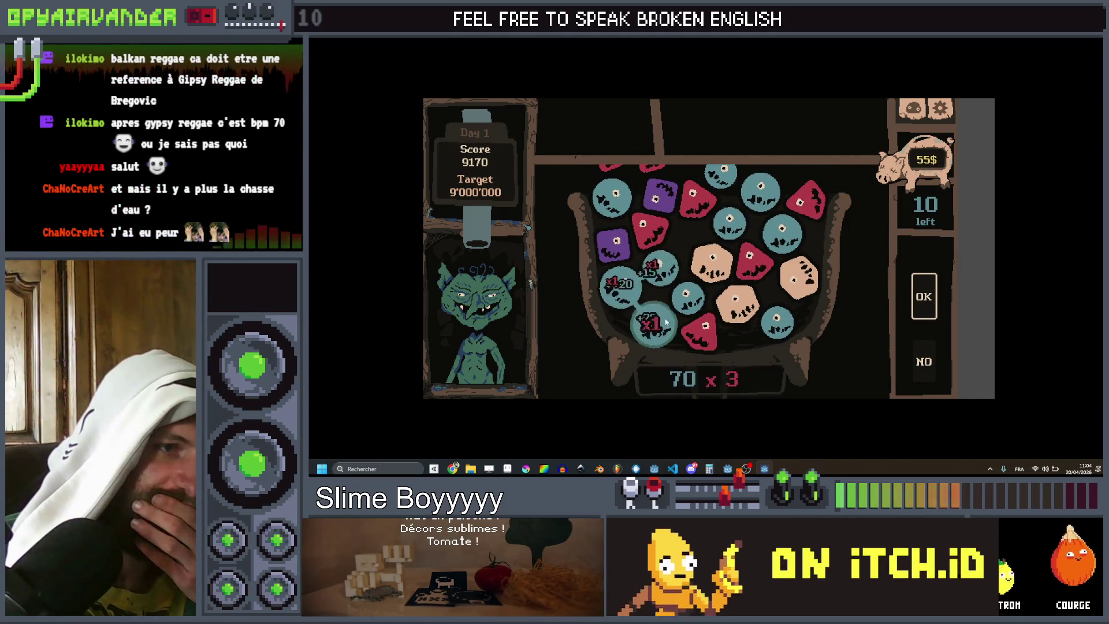
{"action": "left_click_drag", "start_coordinate": [666, 322], "coordinate": [693, 297]}
{"action": "left_click", "coordinate": [924, 298]}
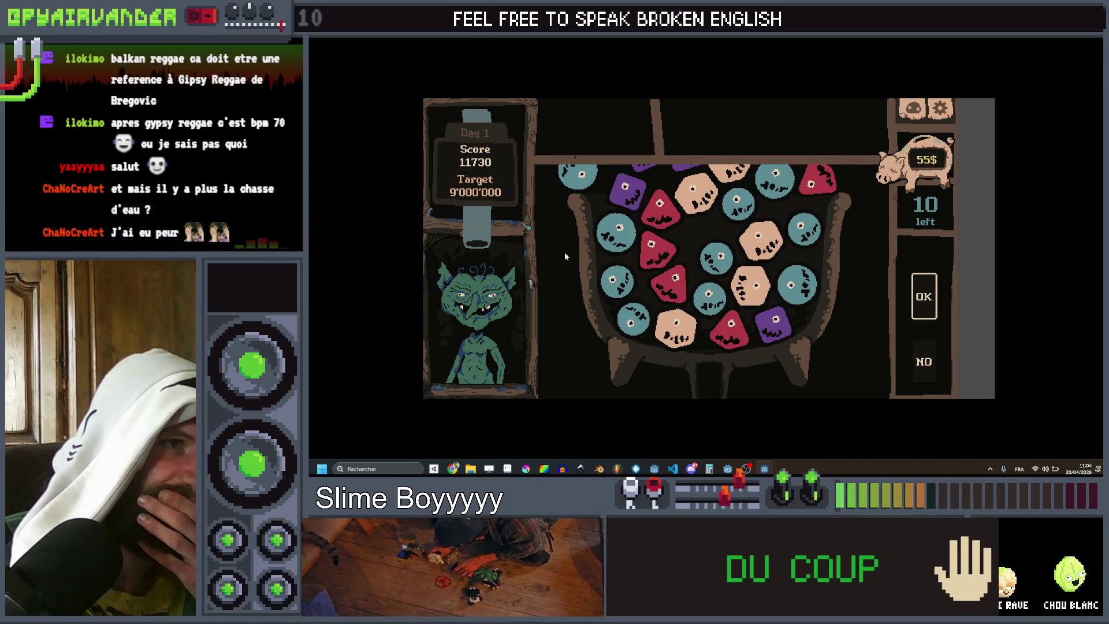
{"action": "key", "text": "alt+F4"}
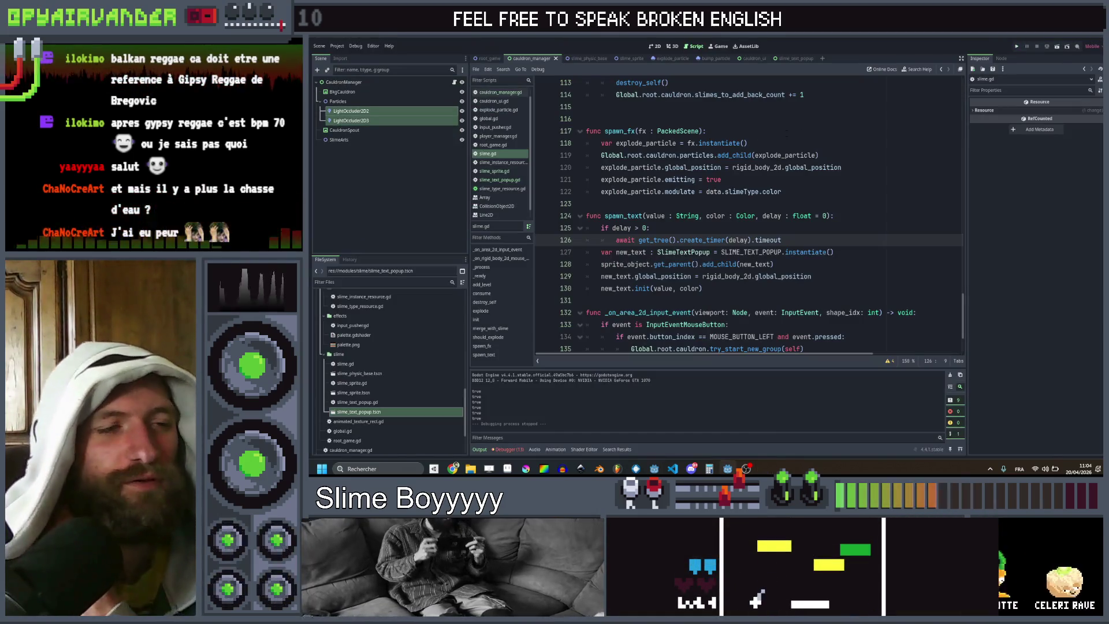
Step: Open root_game and expand the first four PlayerManager Deck entries in the Inspector
{"action": "left_click", "coordinate": [488, 58]}
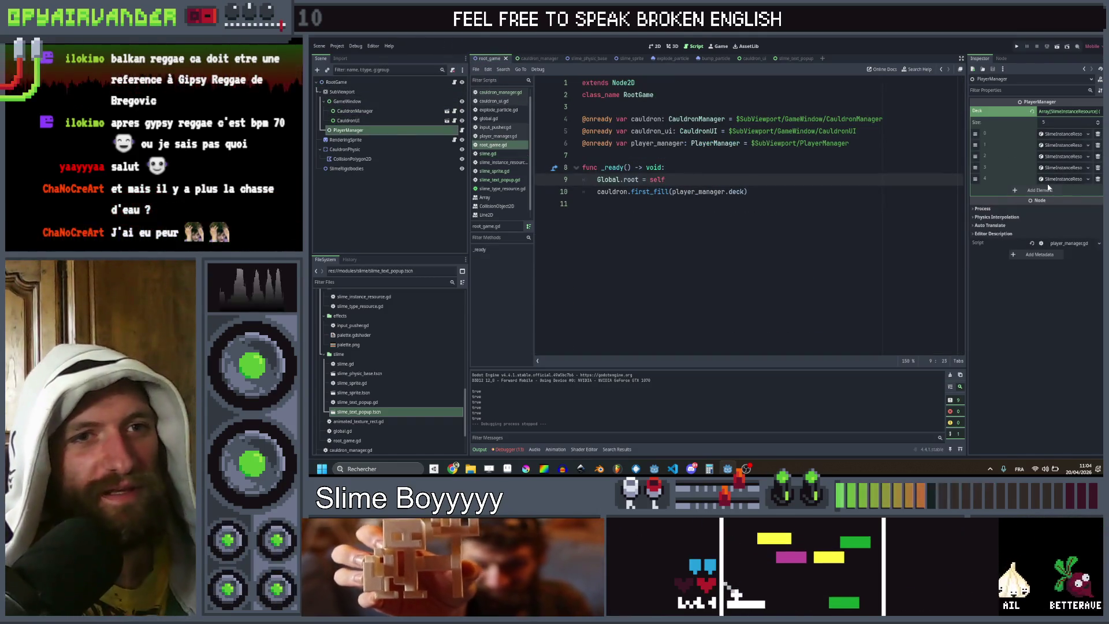
{"action": "left_click", "coordinate": [1063, 134]}
{"action": "left_click", "coordinate": [1062, 153]}
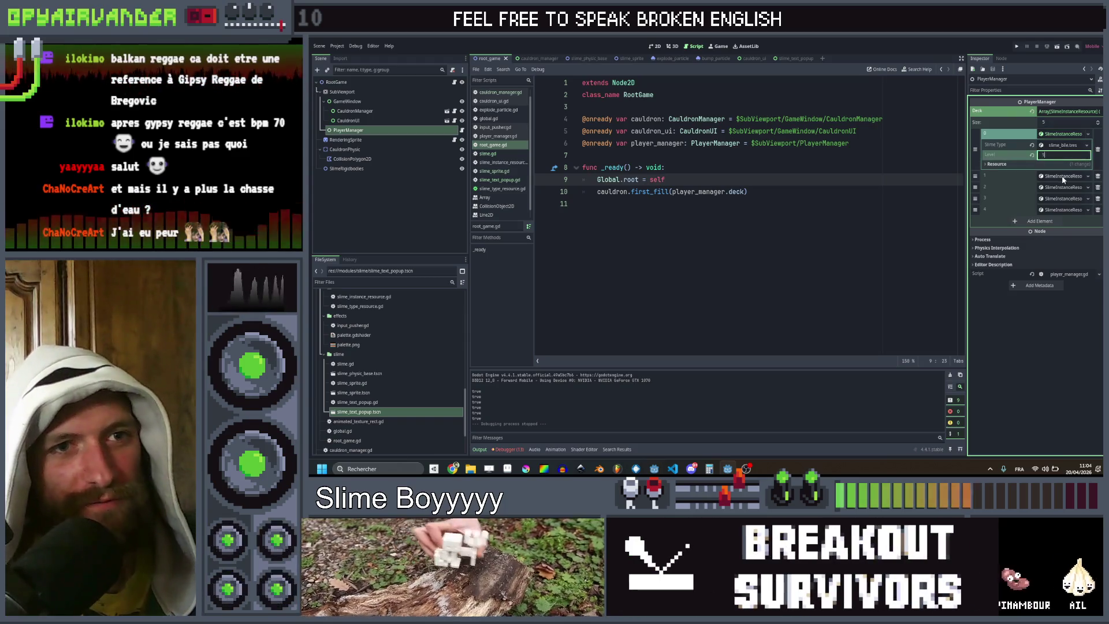
{"action": "left_click", "coordinate": [1062, 176]}
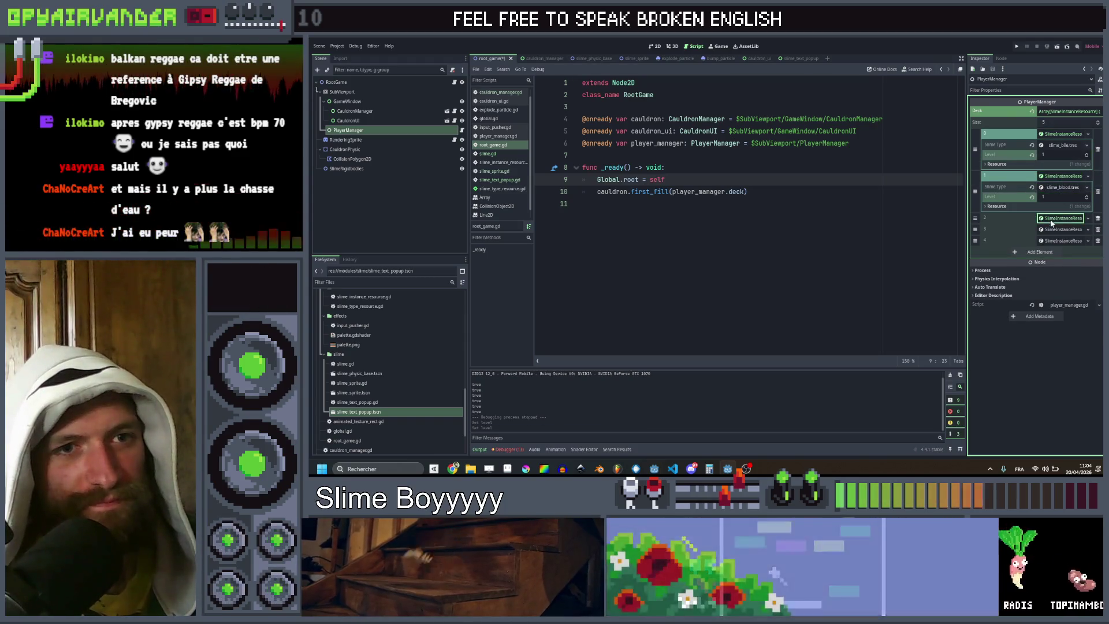
{"action": "left_click", "coordinate": [1056, 219]}
{"action": "left_click", "coordinate": [1052, 259]}
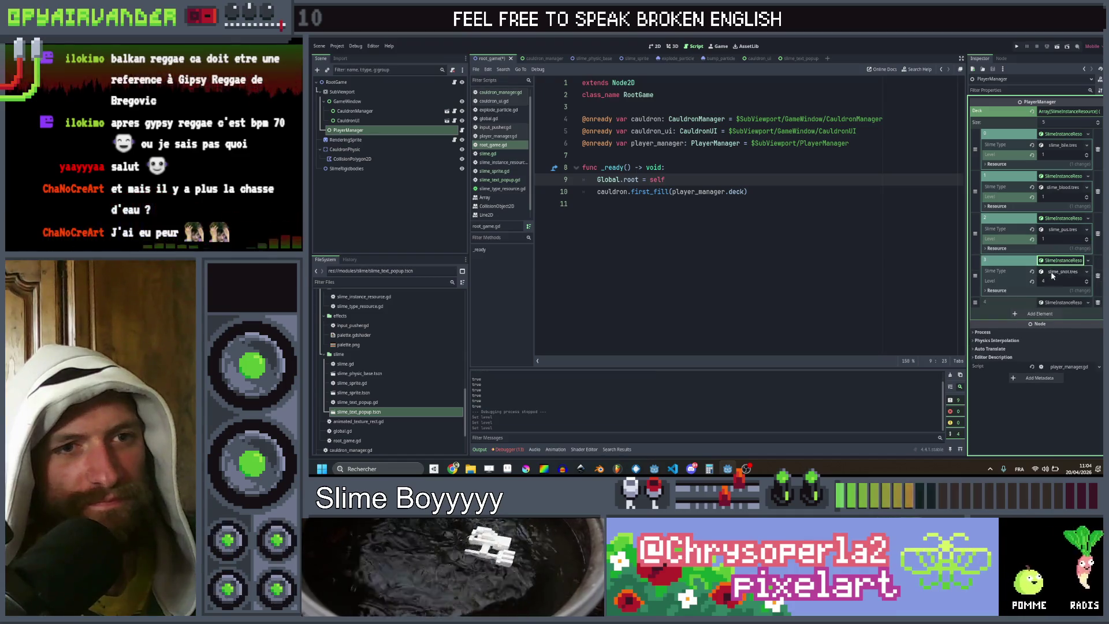
Step: Set the first deck slimes to level 0 and the snot slime to level 2, save, and add two empty Deck elements
{"action": "left_click", "coordinate": [1047, 157]}
{"action": "type", "text": "0"}
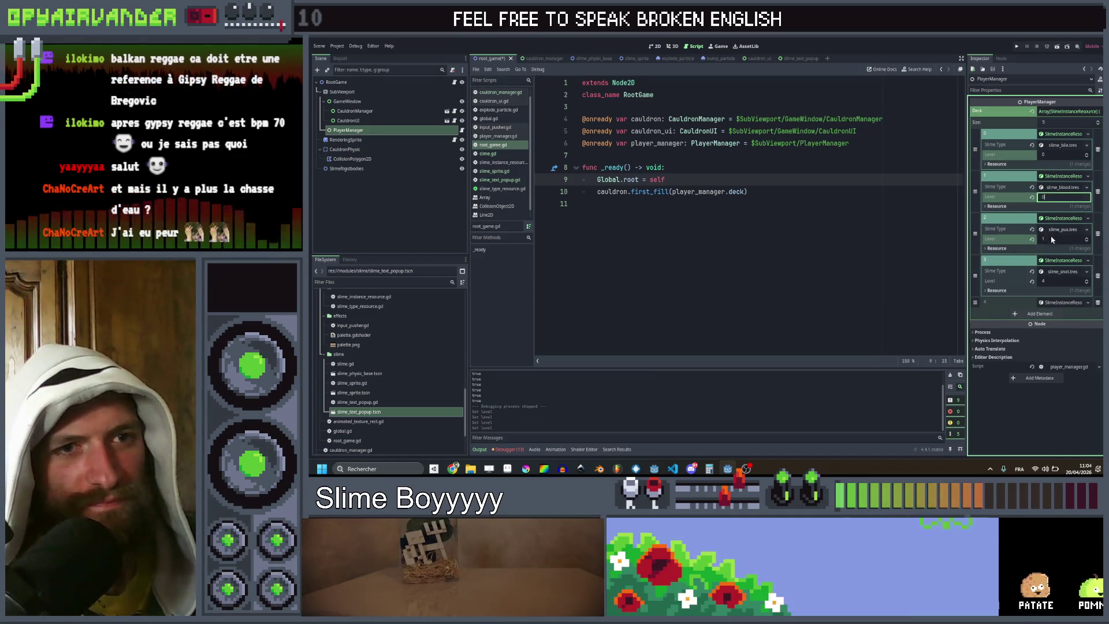
{"action": "left_click", "coordinate": [1052, 239]}
{"action": "type", "text": "0"}
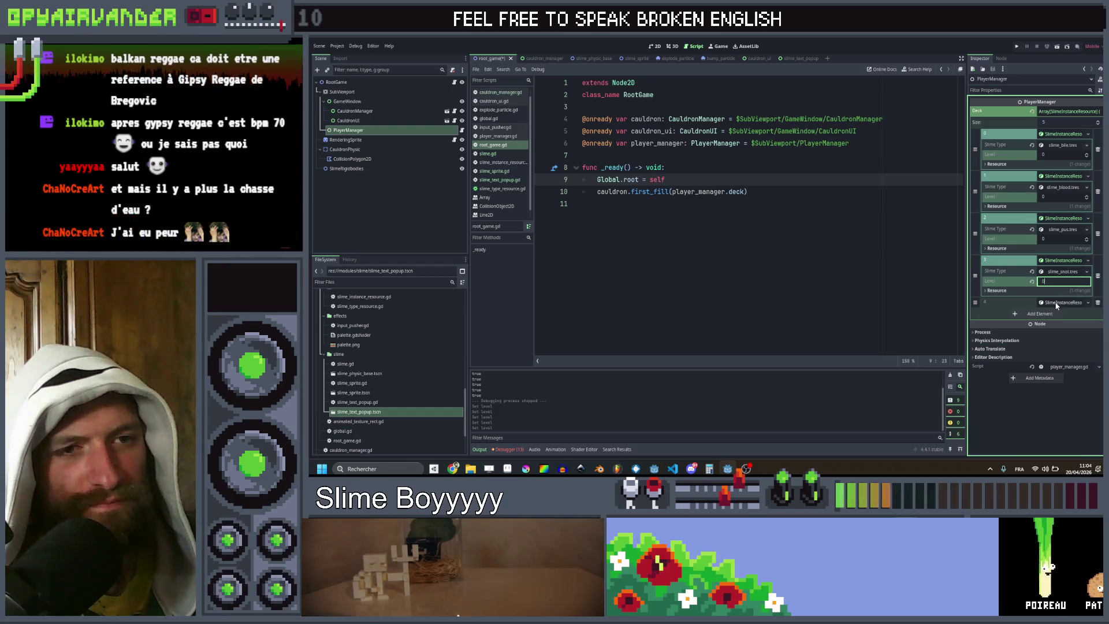
{"action": "left_click", "coordinate": [1056, 302]}
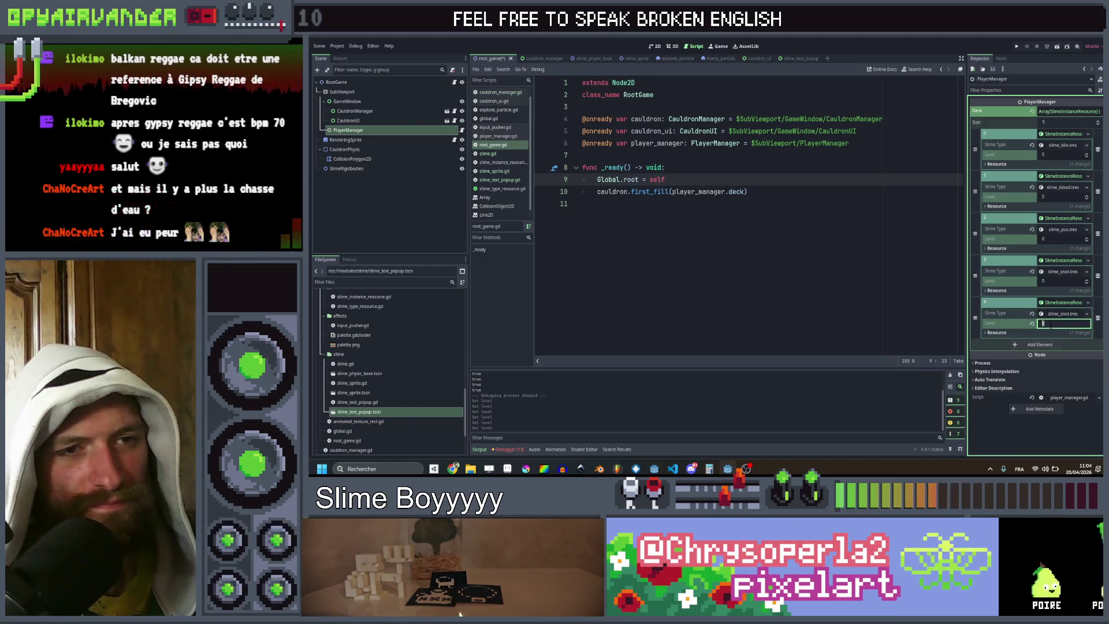
{"action": "type", "text": "2"}
{"action": "left_click", "coordinate": [899, 311]}
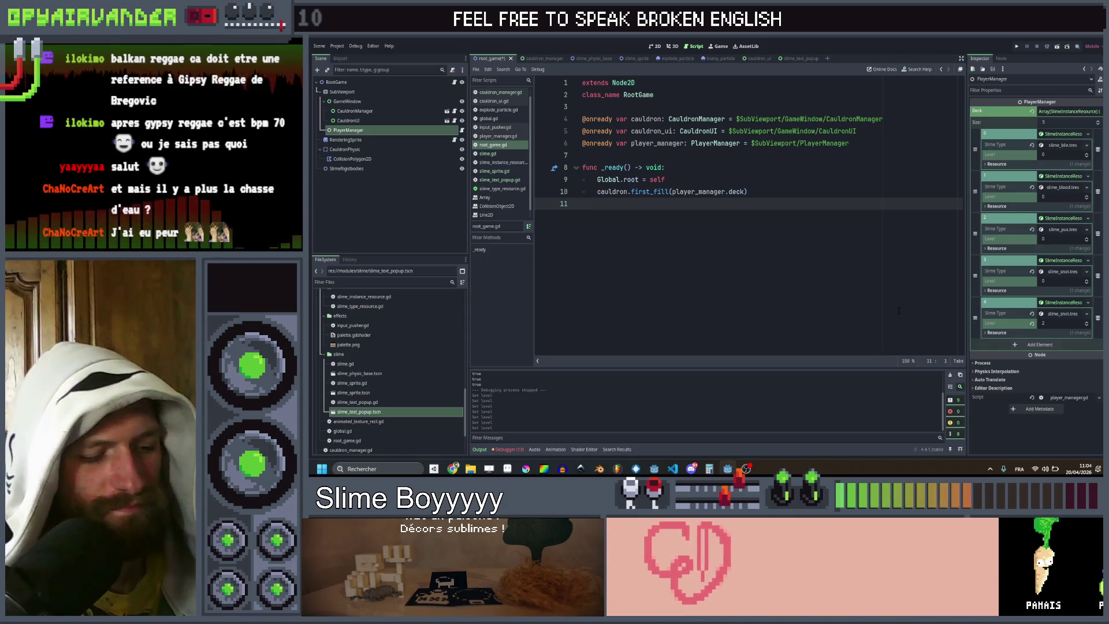
{"action": "key", "text": "ctrl+s"}
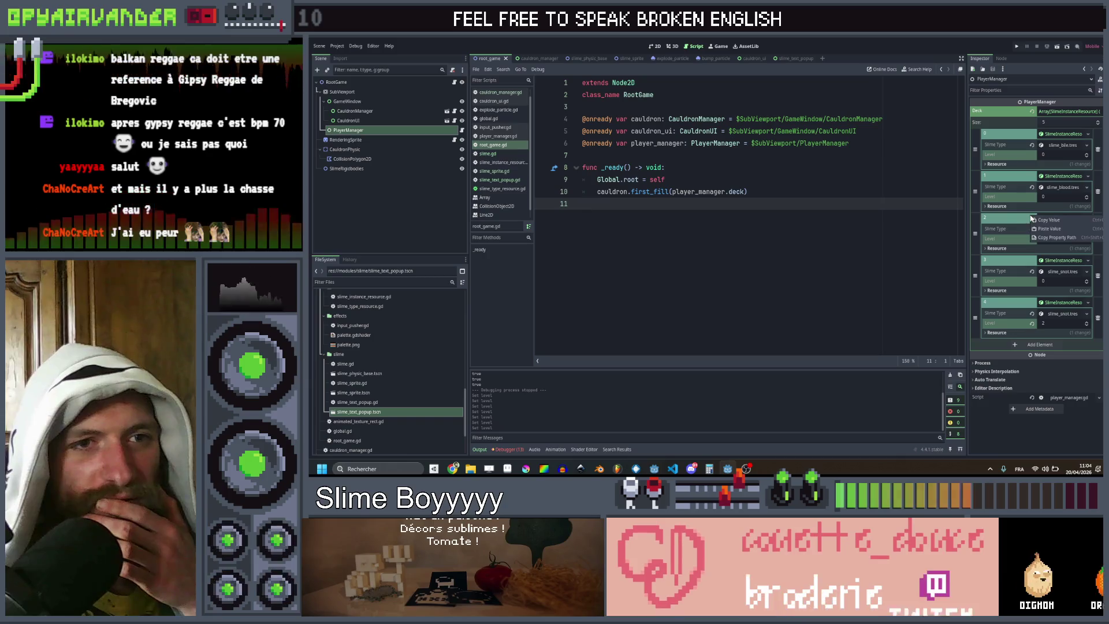
{"action": "left_click", "coordinate": [1040, 345]}
{"action": "left_click", "coordinate": [1039, 356]}
Step: Add a third empty Deck element and drag the three empty slots in among the slimes
{"action": "left_click", "coordinate": [1040, 366]}
{"action": "left_click_drag", "start_coordinate": [976, 345], "coordinate": [975, 176]}
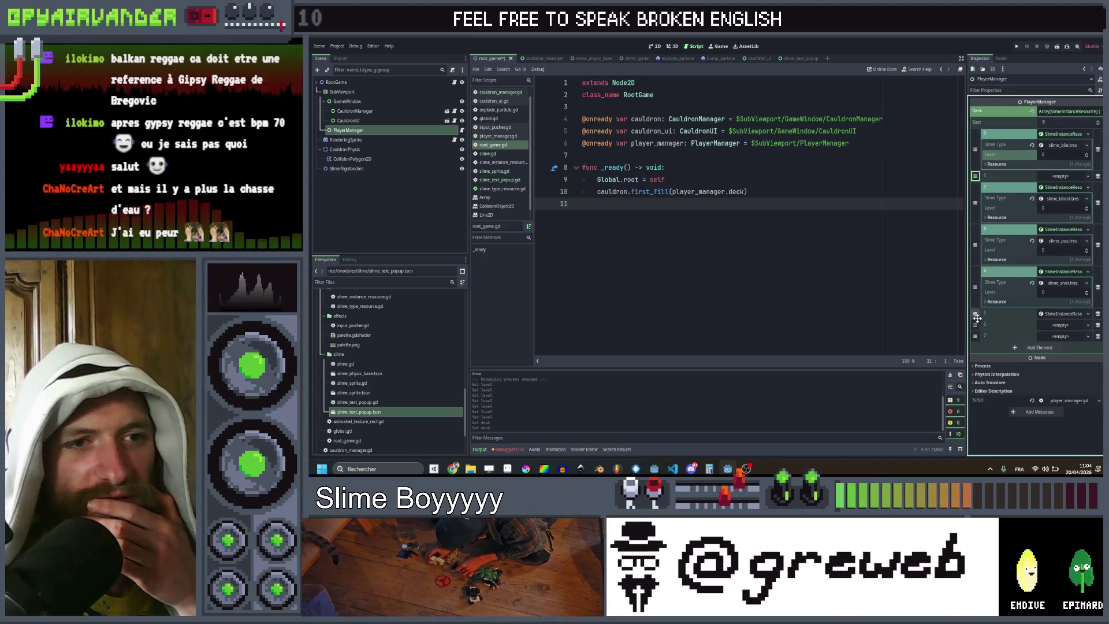
{"action": "mouse_move", "coordinate": [975, 323]}
{"action": "left_mouse_down"}
{"action": "mouse_move", "coordinate": [975, 186]}
{"action": "mouse_move", "coordinate": [975, 229]}
{"action": "left_mouse_up"}
{"action": "left_click_drag", "start_coordinate": [975, 305], "coordinate": [975, 282]}
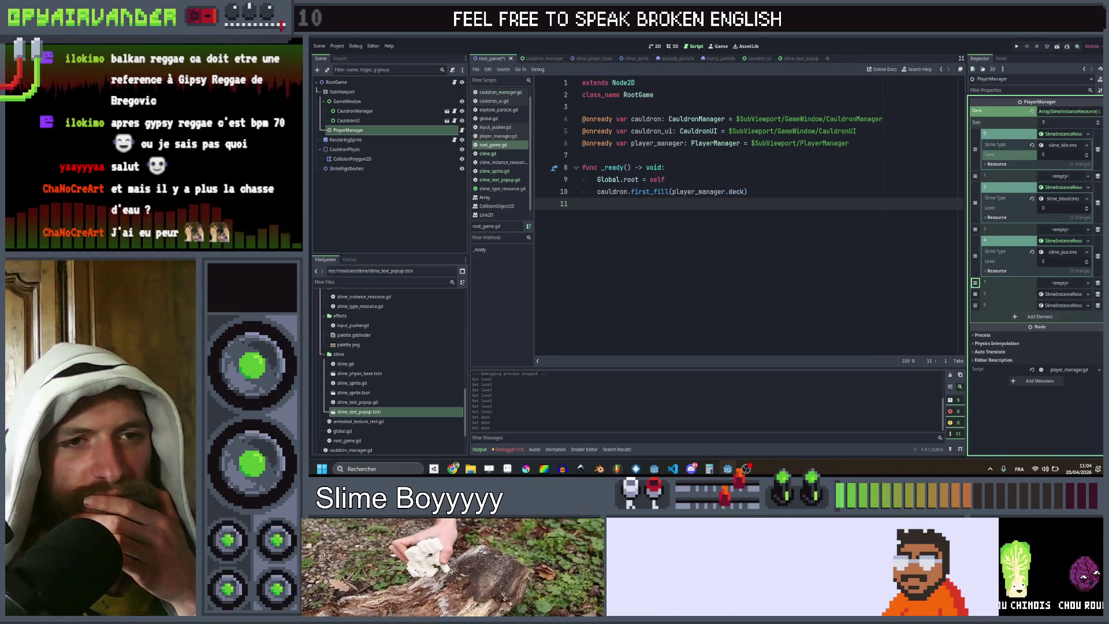
Step: Fill the first empty slot with a bile SlimeInstanceResource at level 2
{"action": "left_click", "coordinate": [1069, 175]}
{"action": "left_click", "coordinate": [1069, 186]}
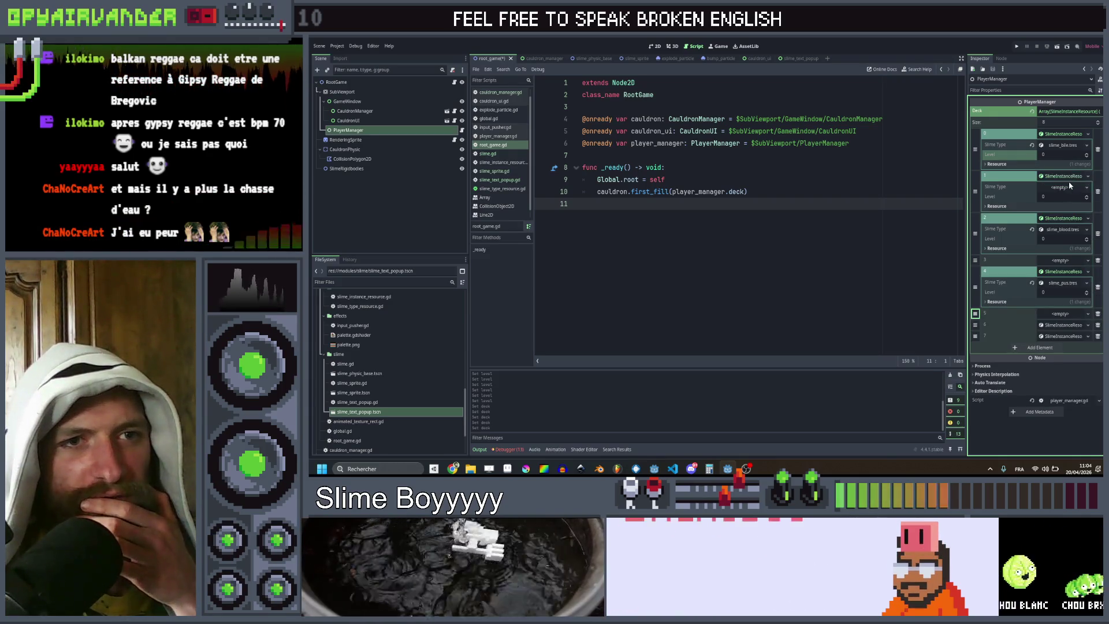
{"action": "left_click", "coordinate": [1070, 186]}
{"action": "left_click", "coordinate": [1065, 199]}
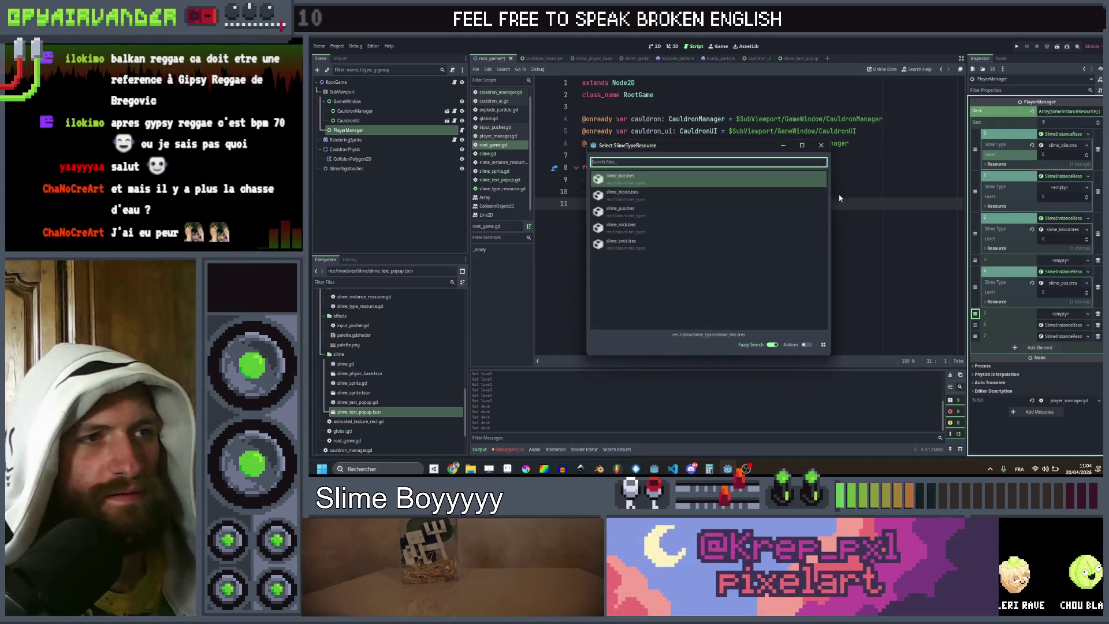
{"action": "left_click", "coordinate": [617, 178]}
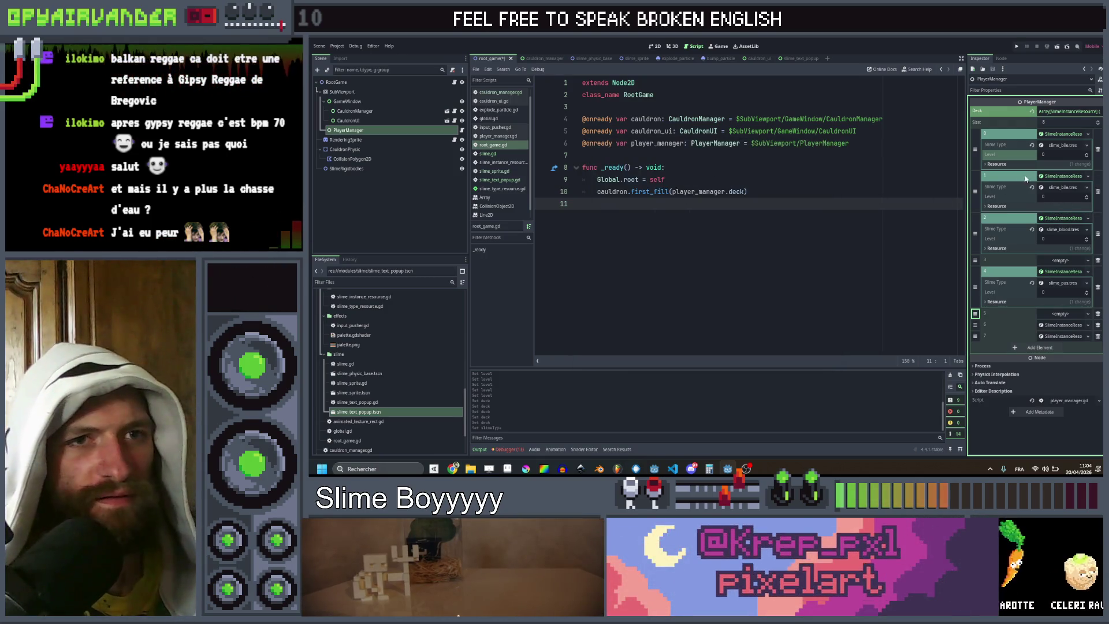
{"action": "type", "text": "2"}
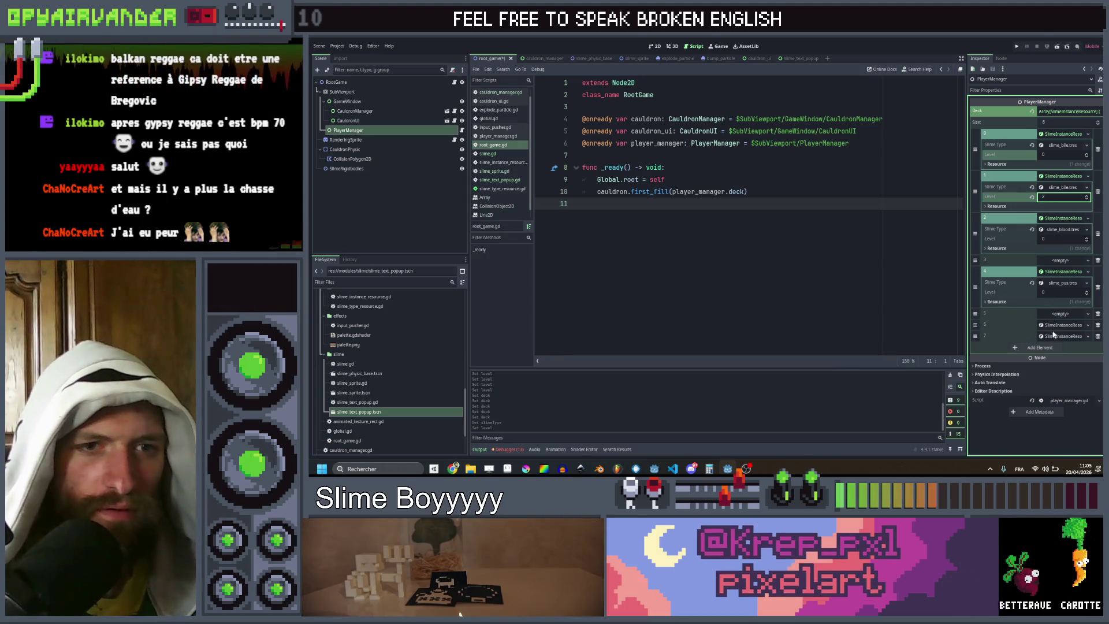
{"action": "left_click", "coordinate": [1053, 336]}
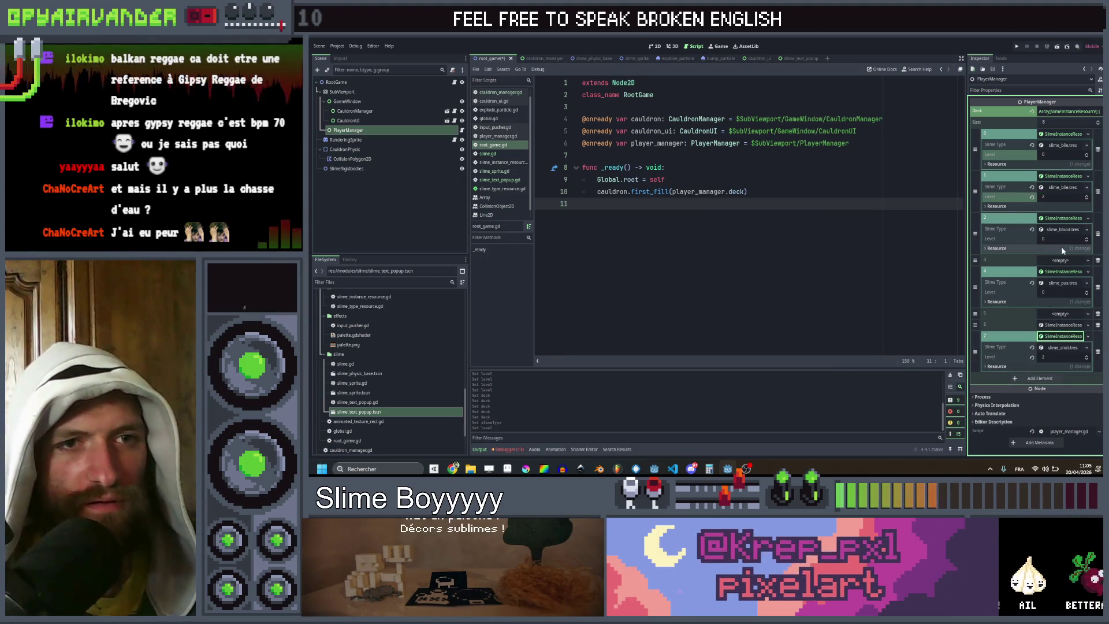
Step: Fill the other two slots with slime_blood.tres and slime_pus.tres, then save the scene
{"action": "left_click", "coordinate": [1062, 263]}
{"action": "left_click", "coordinate": [1067, 267]}
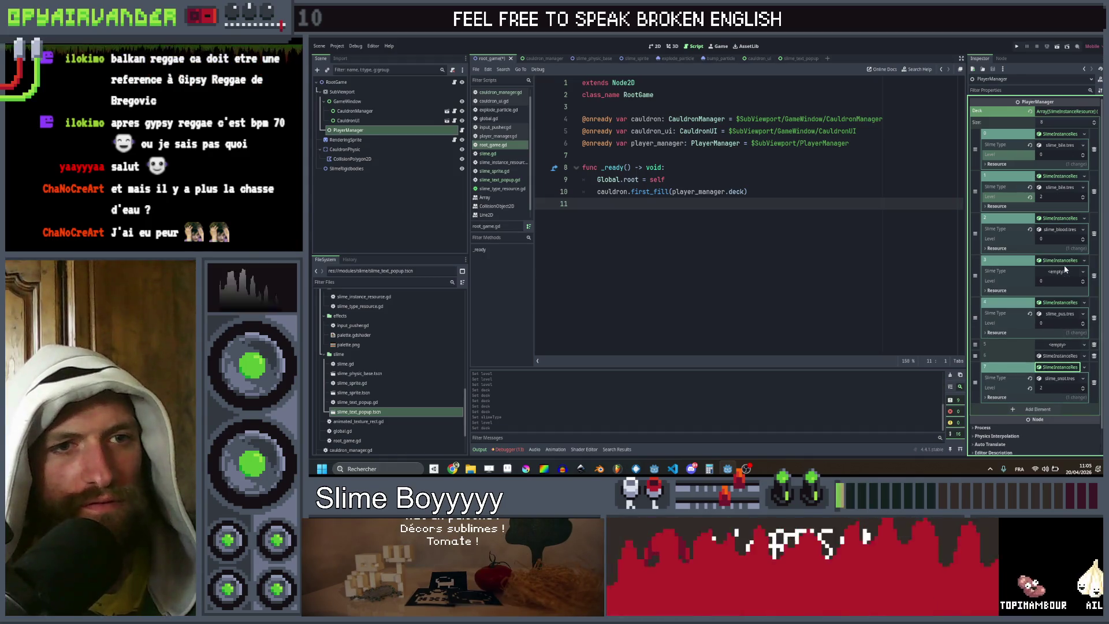
{"action": "left_click", "coordinate": [1062, 271]}
{"action": "left_click", "coordinate": [1066, 290]}
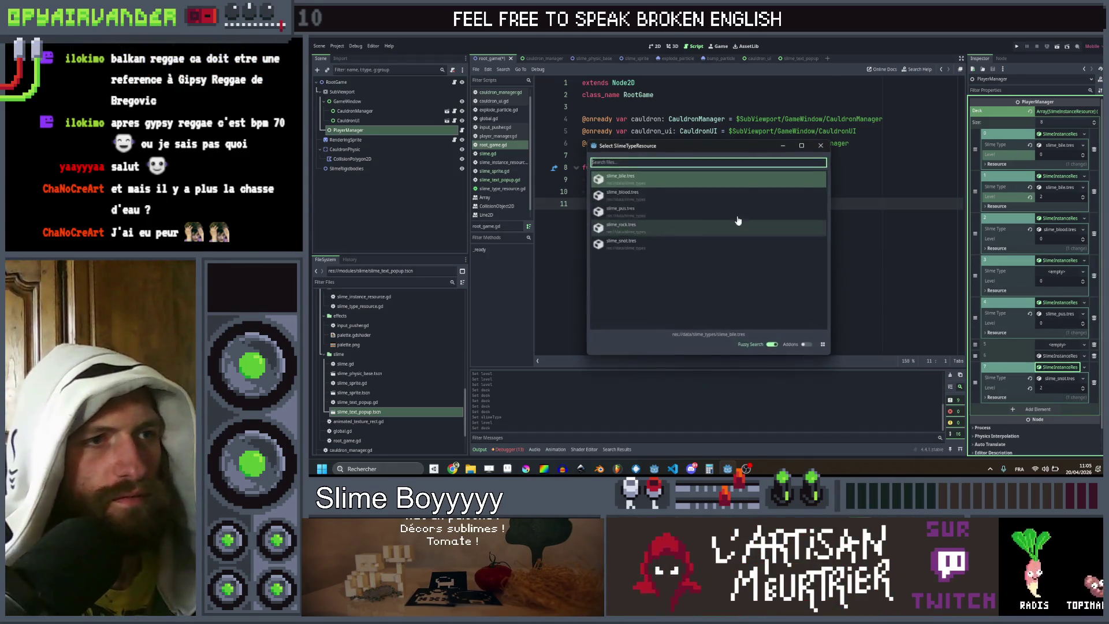
{"action": "double_click", "coordinate": [642, 191]}
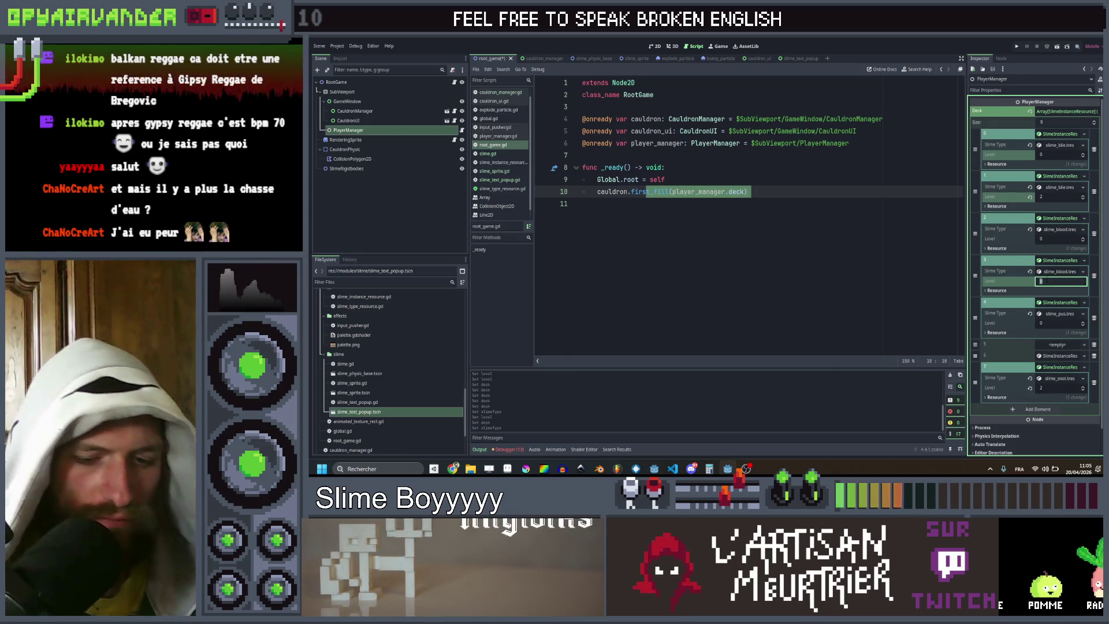
{"action": "left_click", "coordinate": [1062, 280]}
{"action": "type", "text": "2"}
{"action": "left_click", "coordinate": [1060, 345]}
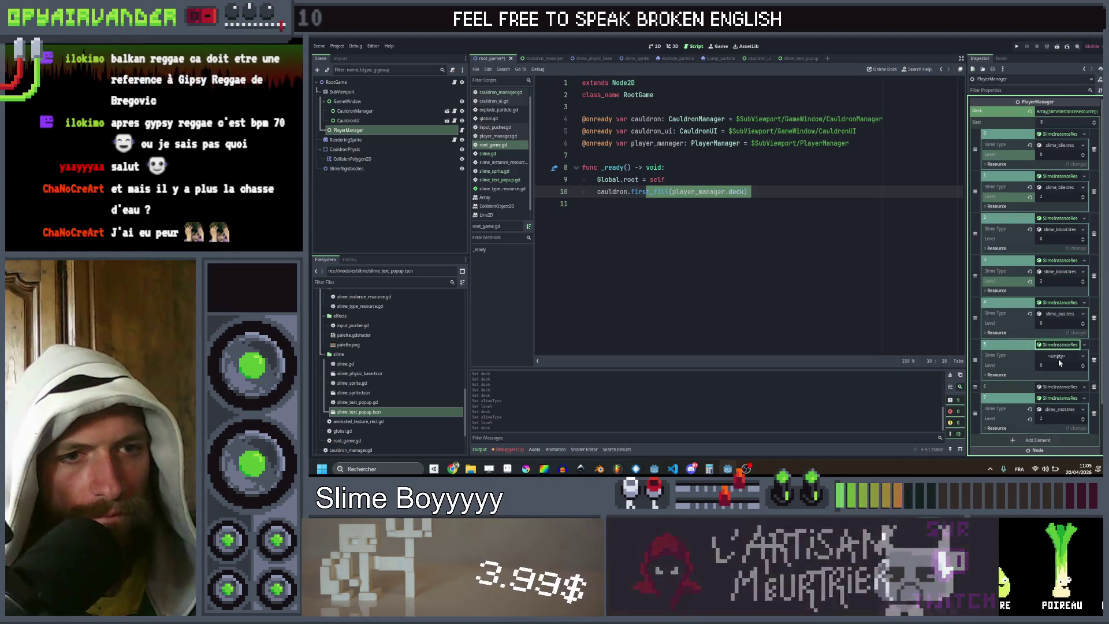
{"action": "left_click", "coordinate": [1058, 356]}
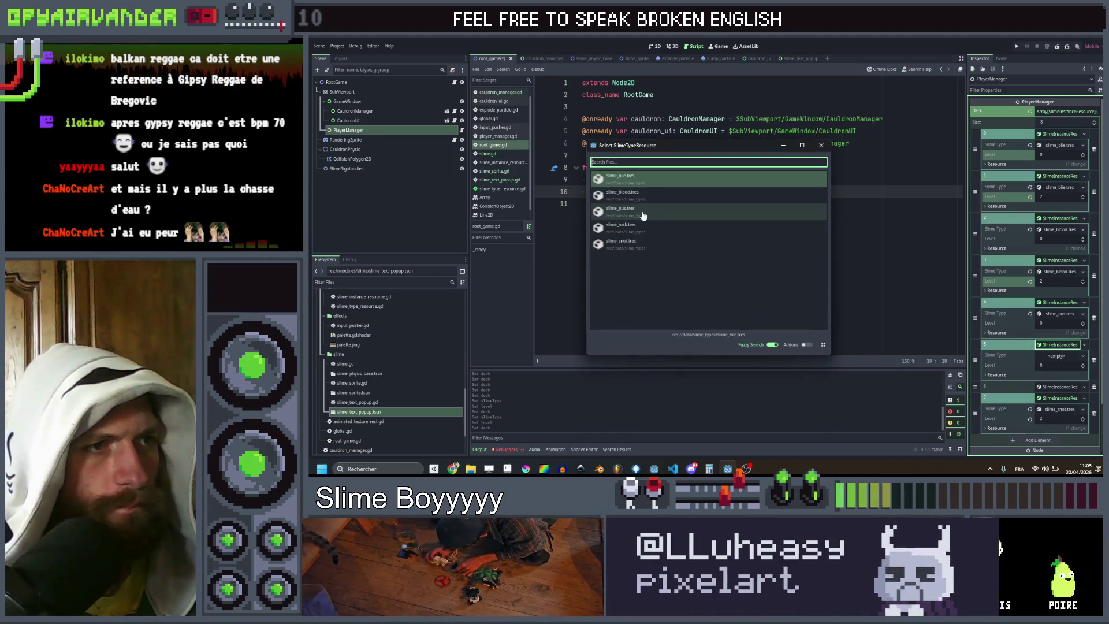
{"action": "double_click", "coordinate": [643, 213]}
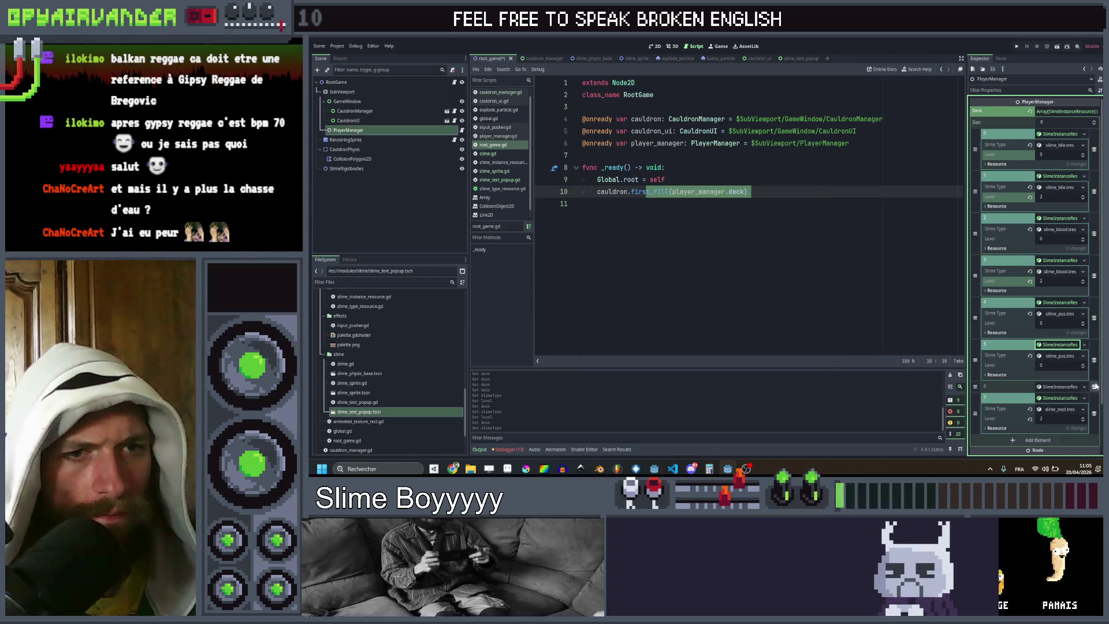
{"action": "key", "text": "ctrl+s"}
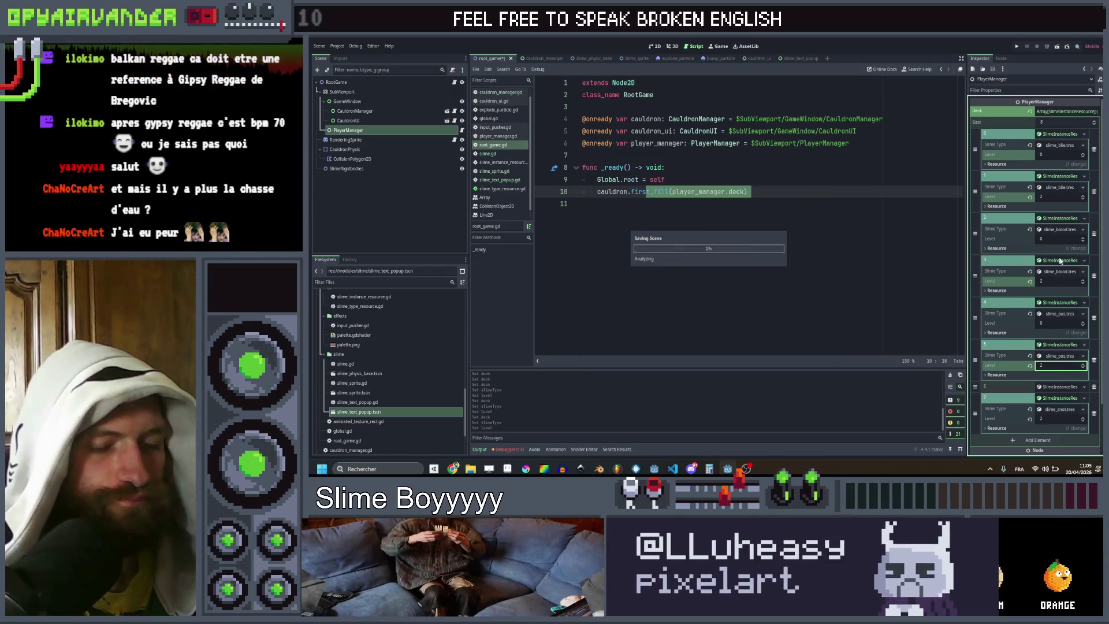
{"action": "left_click", "coordinate": [1017, 46]}
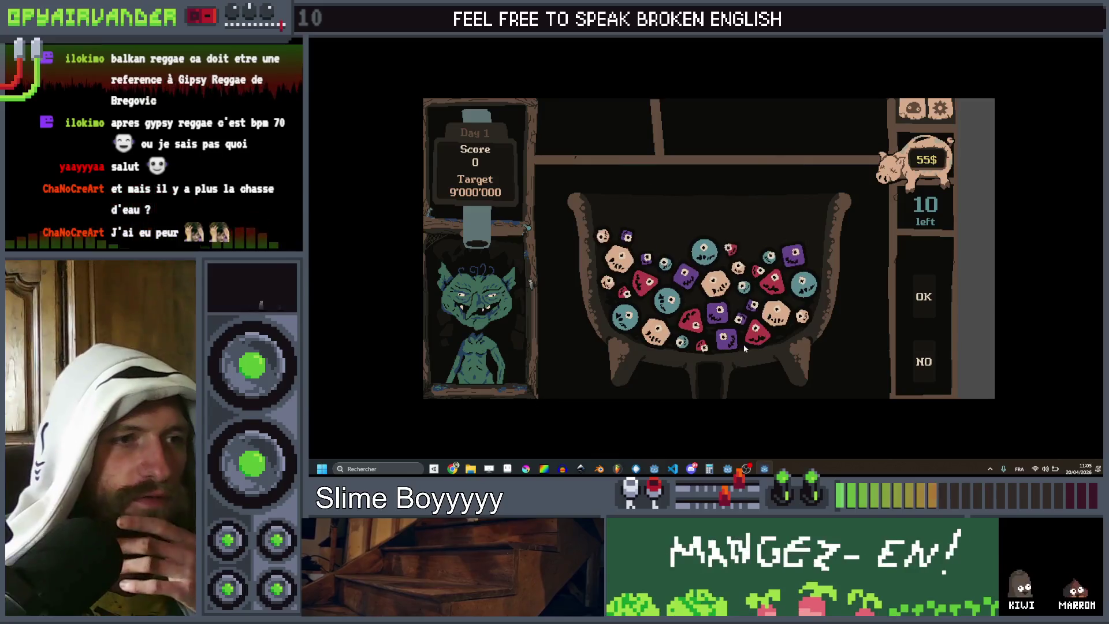
{"action": "left_click_drag", "start_coordinate": [696, 327], "coordinate": [749, 308]}
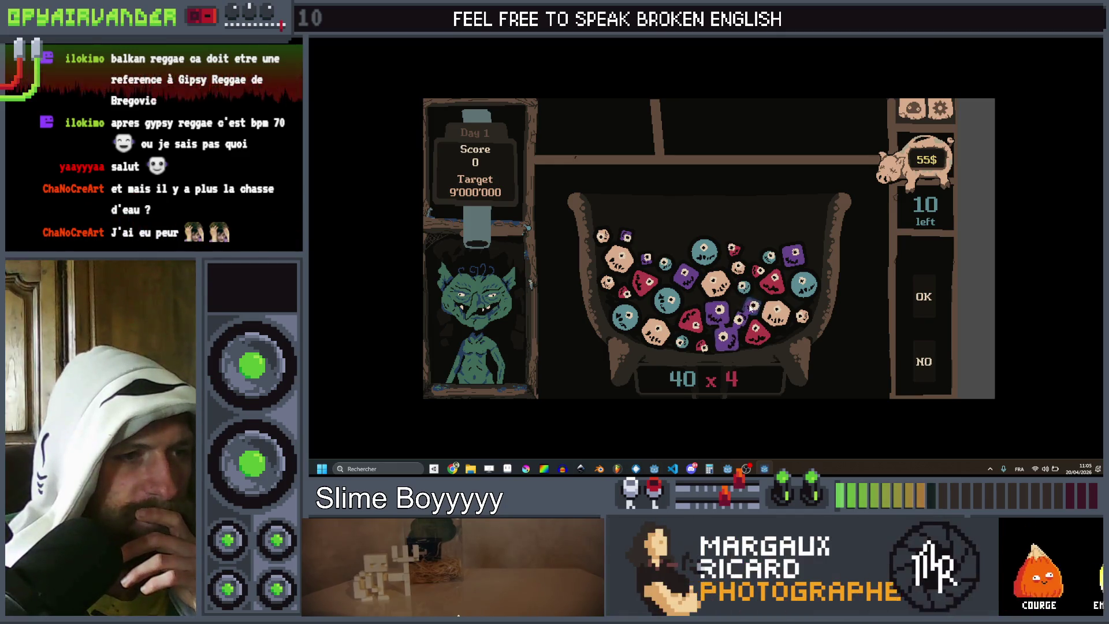
{"action": "key", "text": "F8"}
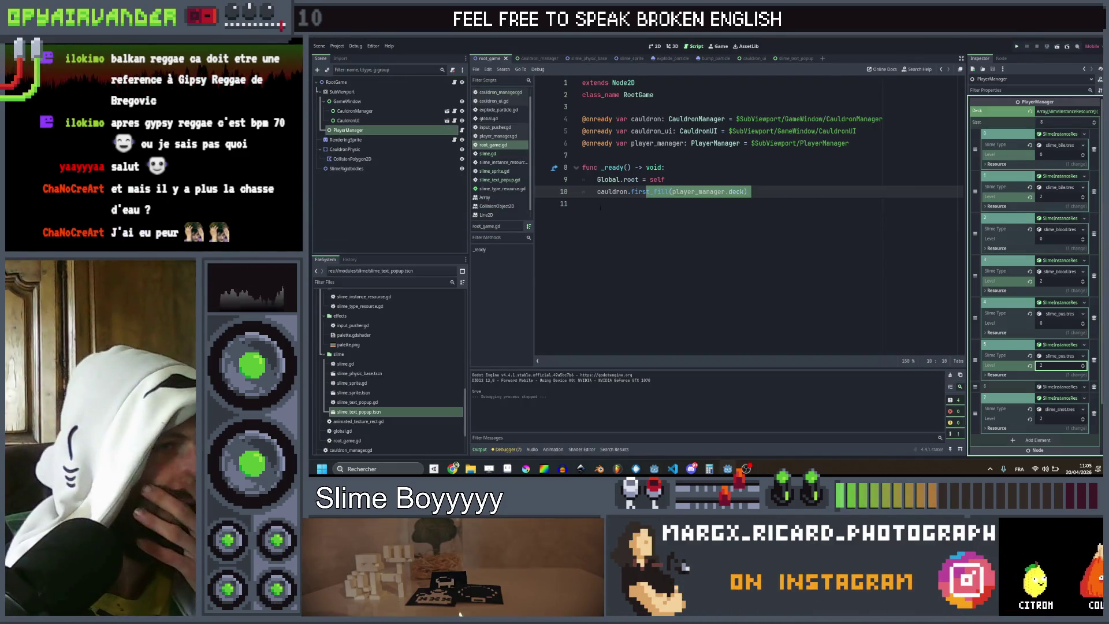
Step: In cauldron_manager.gd, add '+1)' after slime.data.level on line 96
{"action": "left_click", "coordinate": [500, 94]}
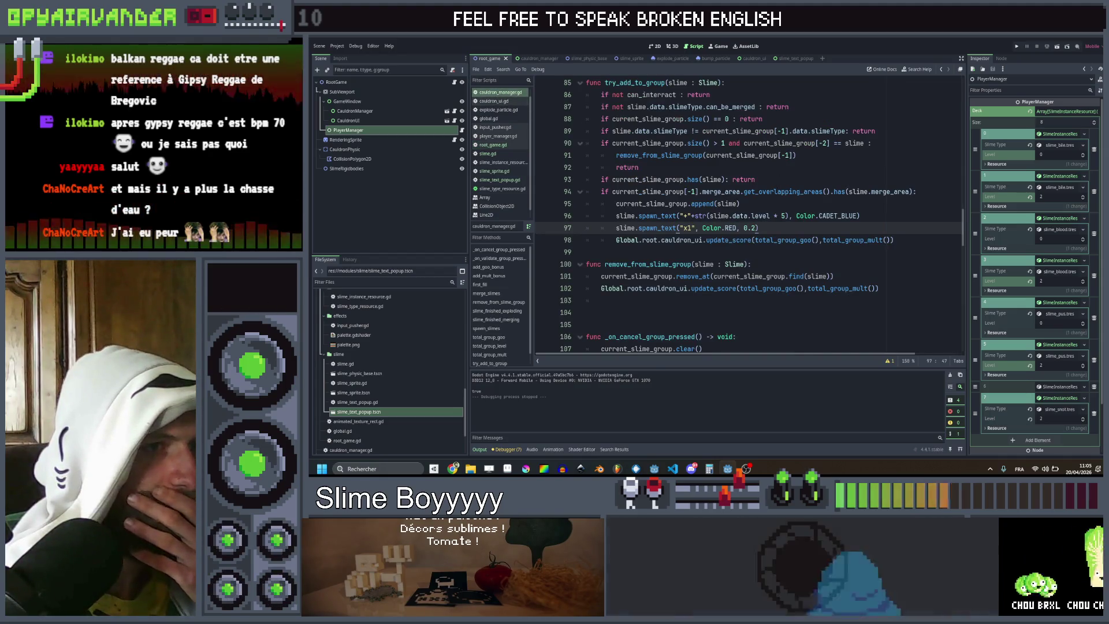
{"action": "left_click", "coordinate": [770, 216]}
{"action": "type", "text": "+1"}
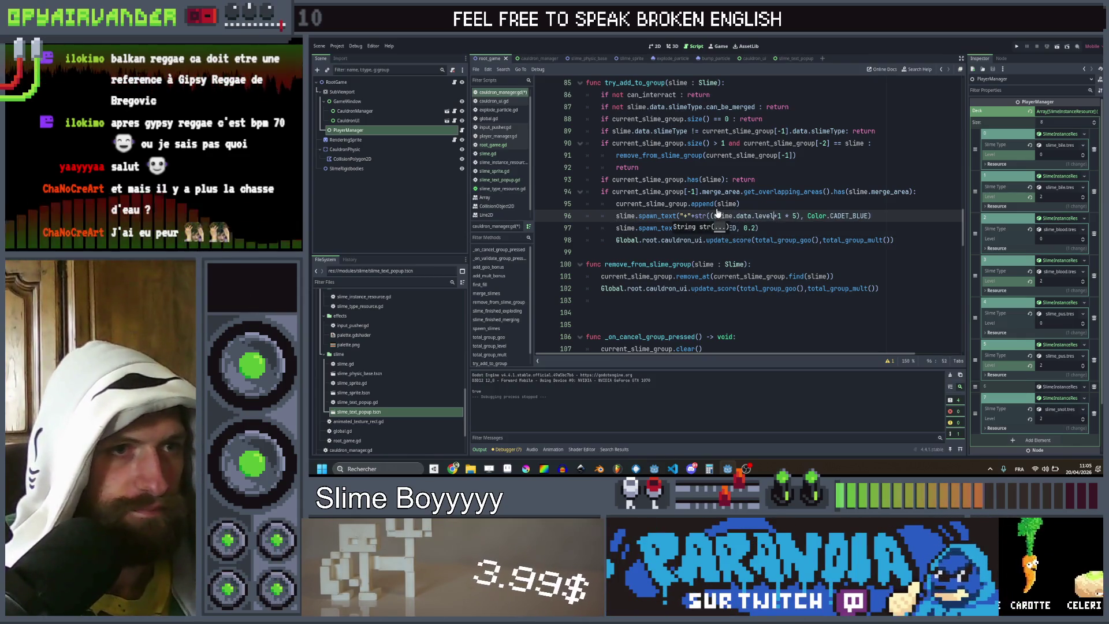
{"action": "type", "text": ")"}
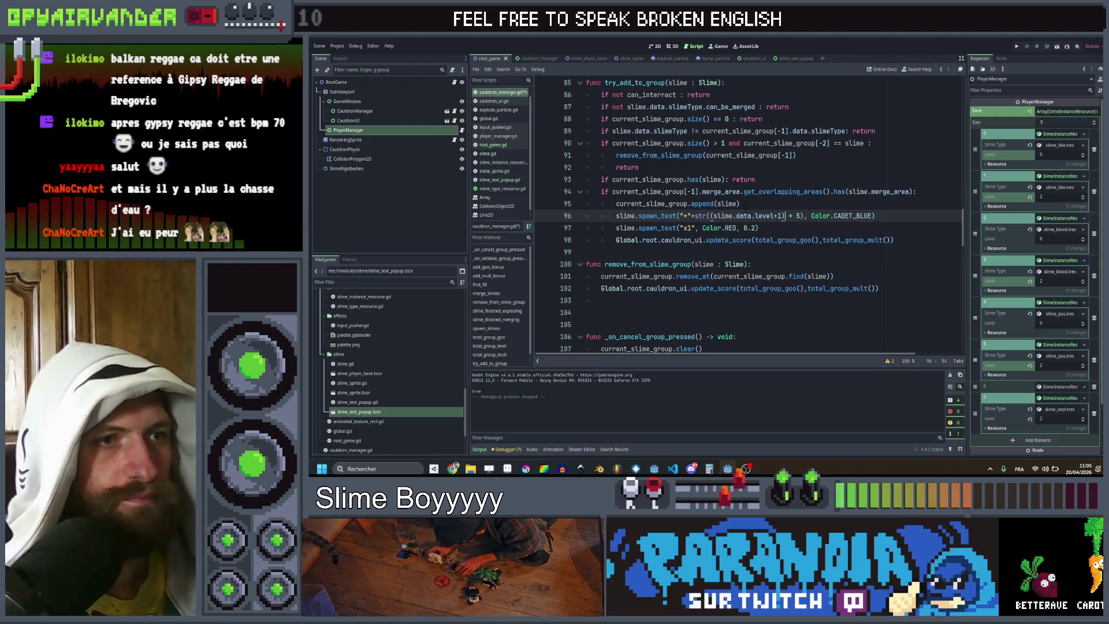
Step: Insert '-1' after slime.data.level on line 81, save, and run the game
{"action": "scroll", "coordinate": [745, 213], "scroll_direction": "up", "scroll_amount": 2}
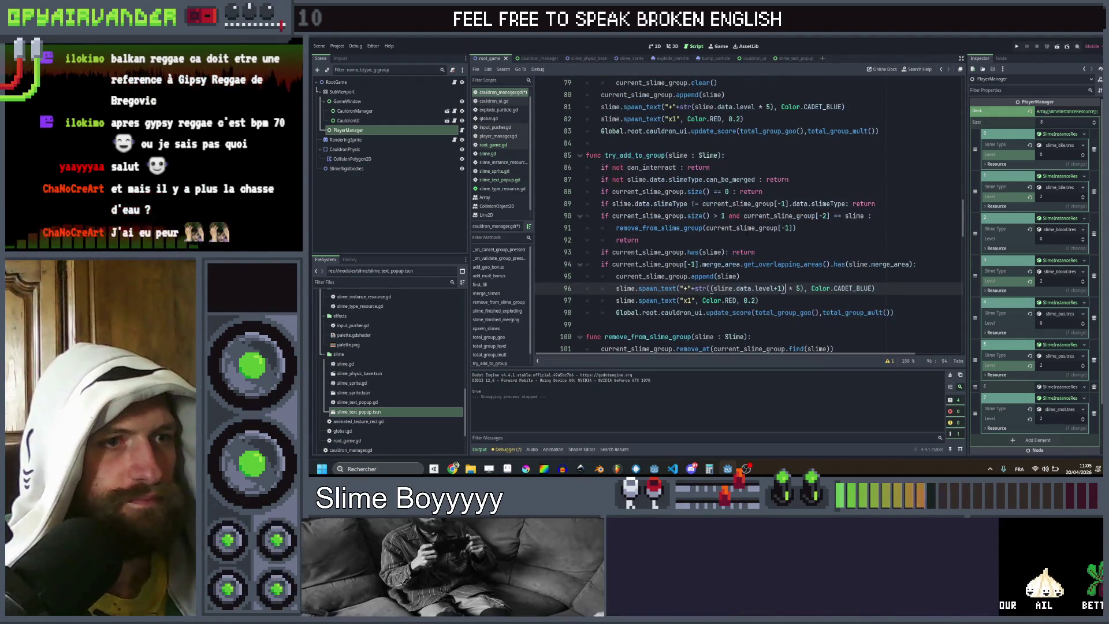
{"action": "scroll", "coordinate": [748, 231], "scroll_direction": "down", "scroll_amount": 4}
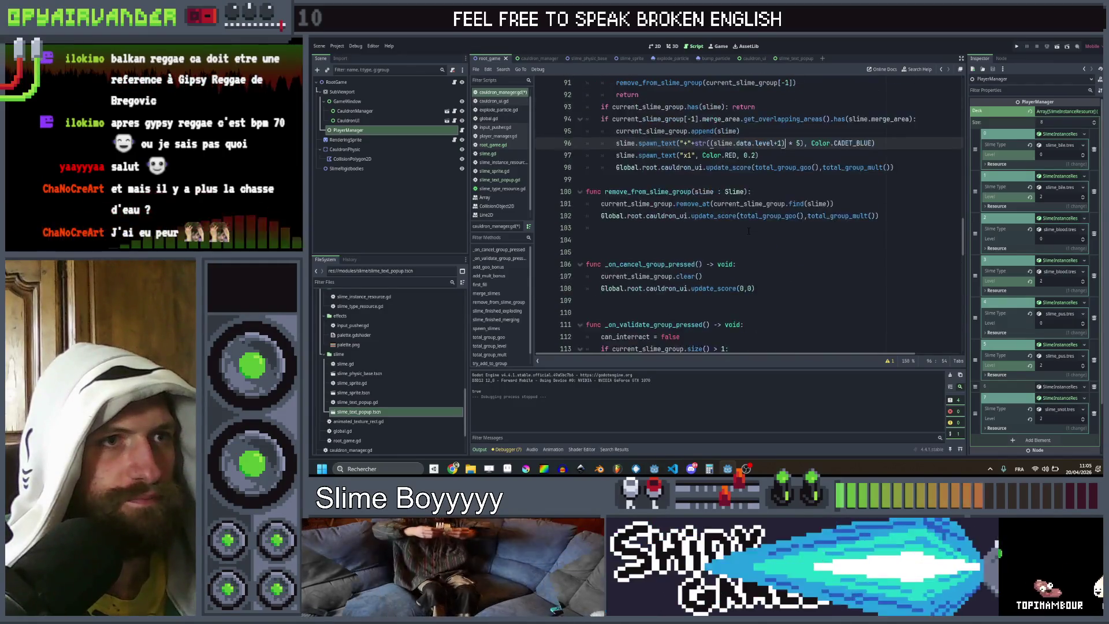
{"action": "scroll", "coordinate": [748, 230], "scroll_direction": "up", "scroll_amount": 7}
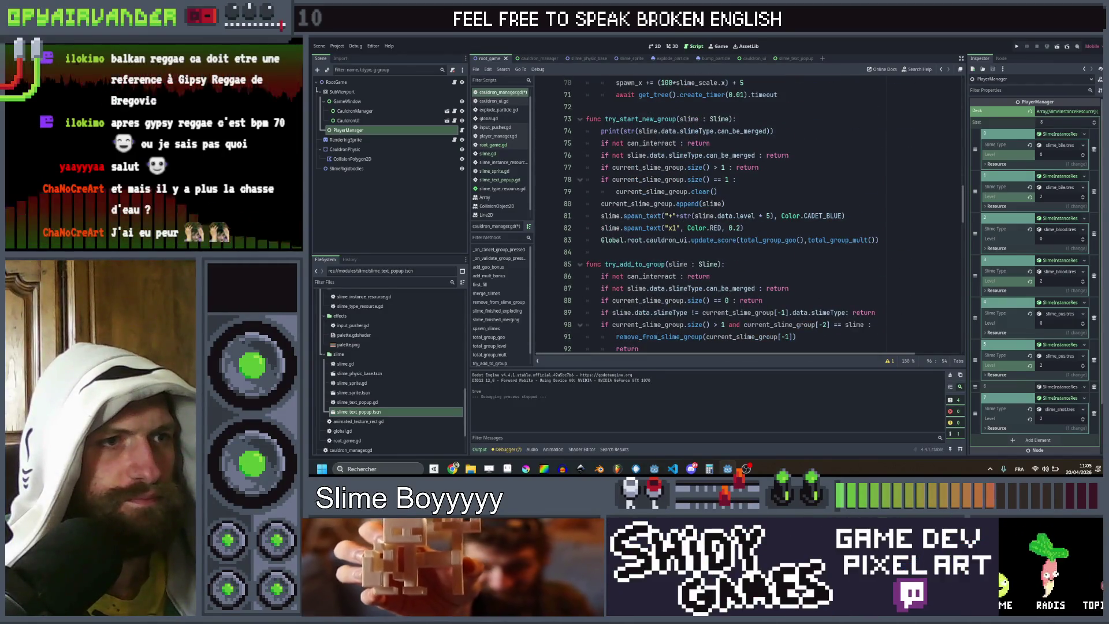
{"action": "left_click", "coordinate": [696, 216]}
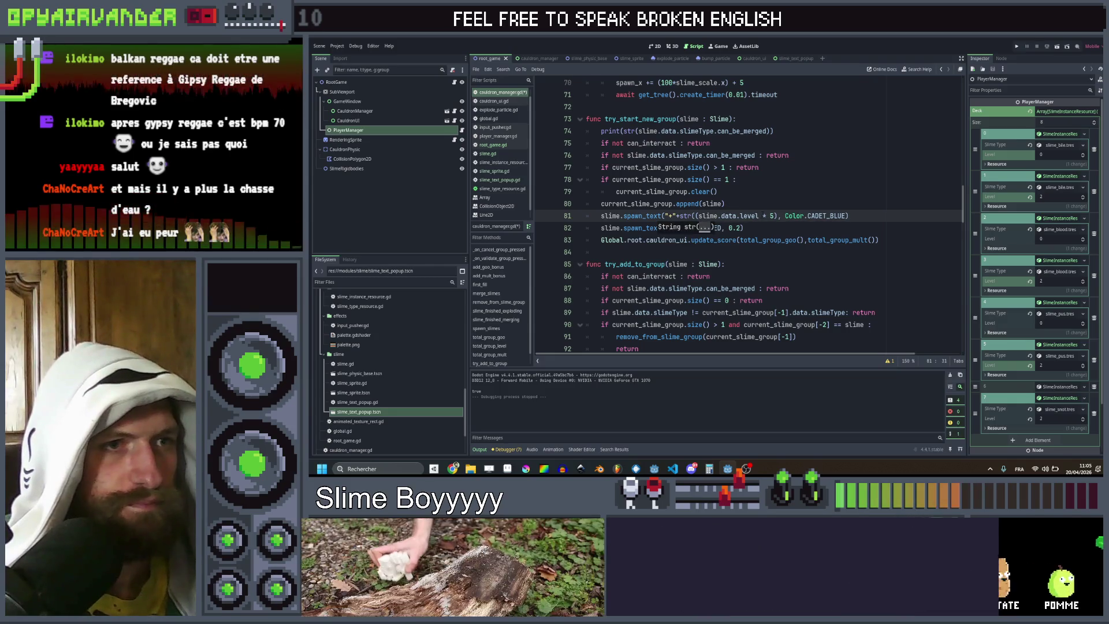
{"action": "left_click", "coordinate": [759, 216]}
{"action": "type", "text": "-1"}
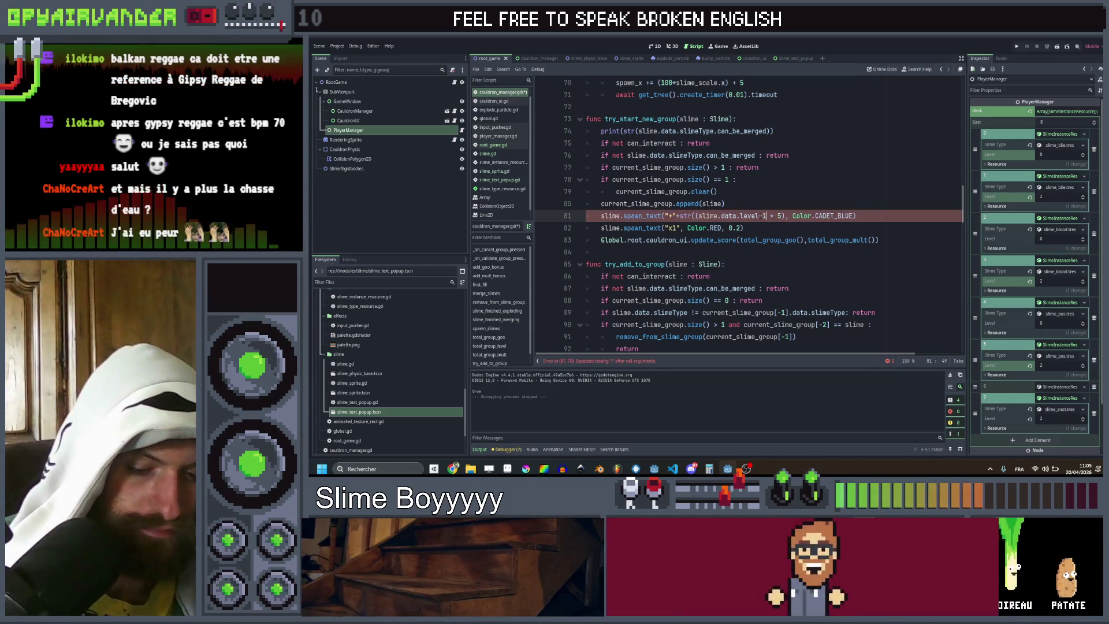
{"action": "key", "text": "ctrl+s"}
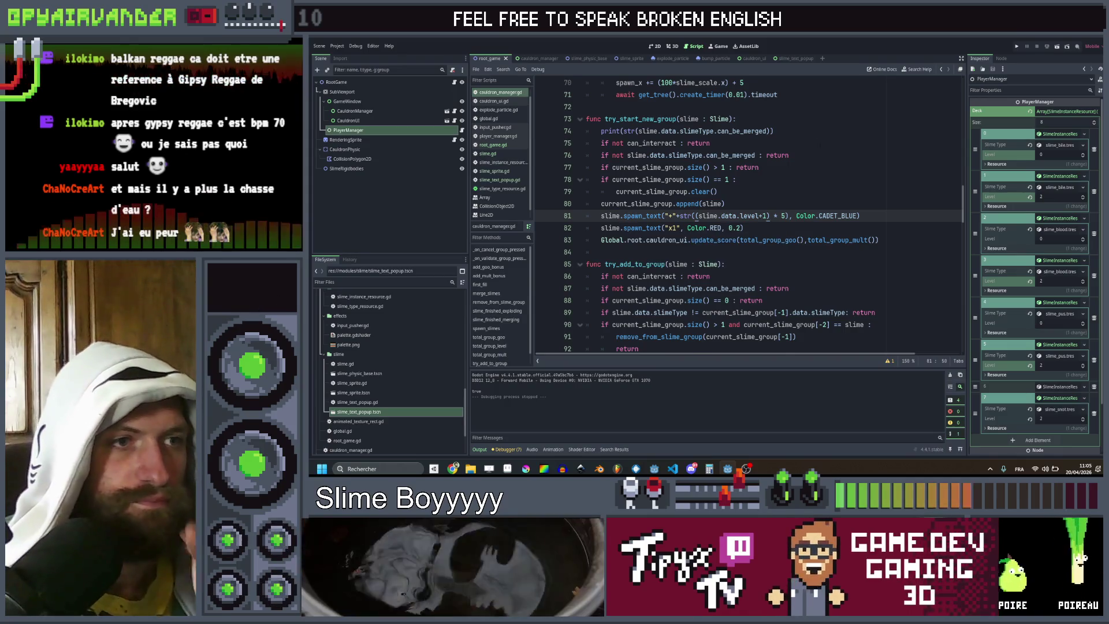
{"action": "left_click", "coordinate": [1018, 46]}
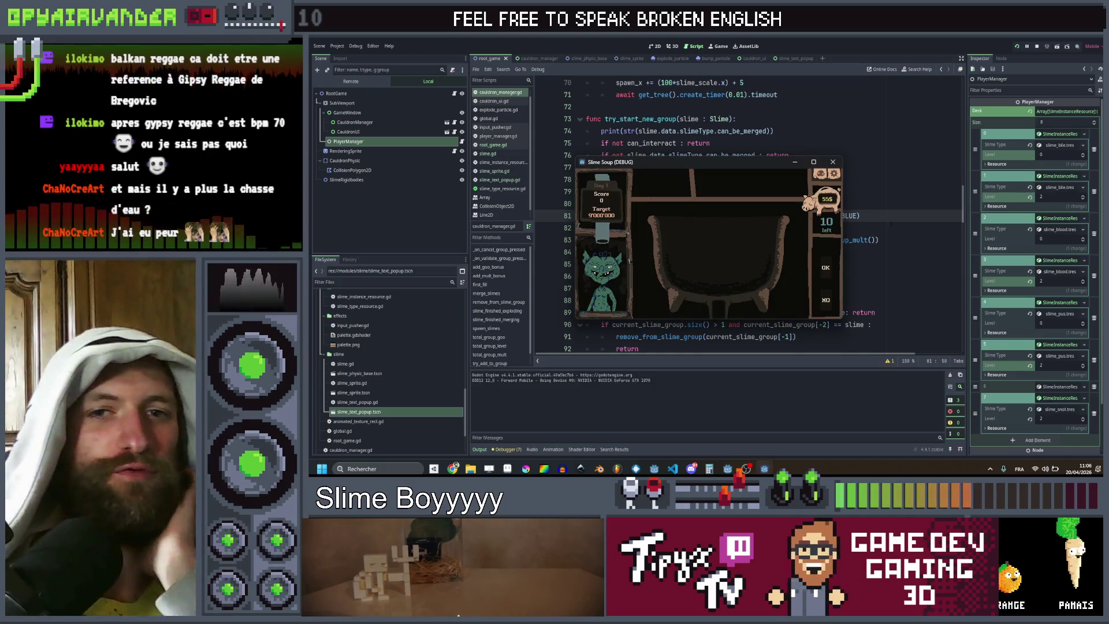
Step: Maximize the game window and score teal, beige, purple, red and pale slime chains
{"action": "left_click", "coordinate": [814, 162]}
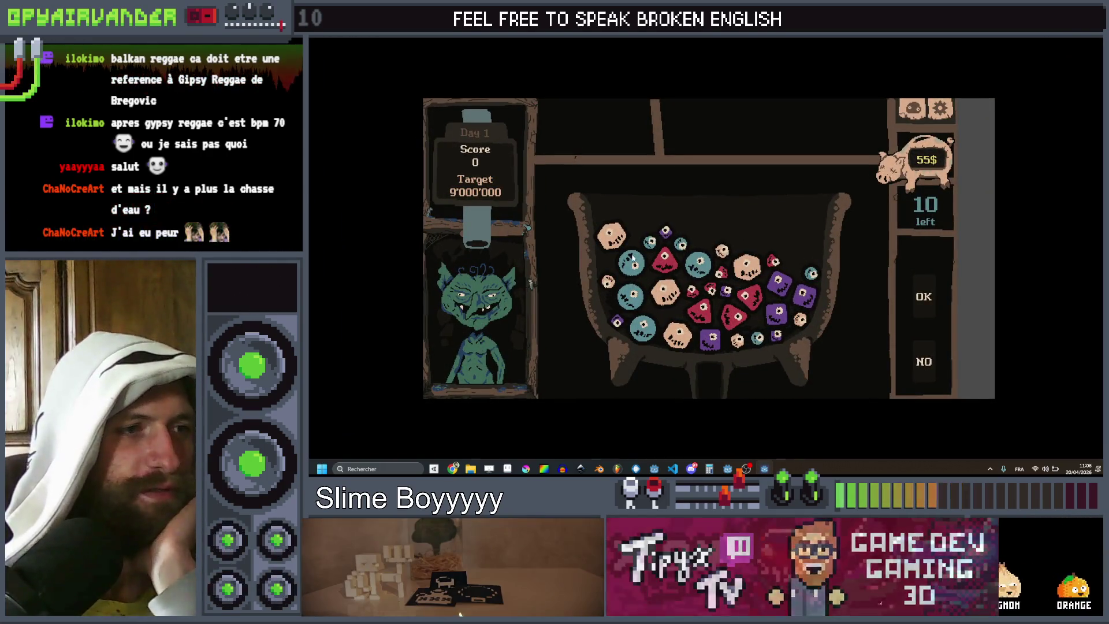
{"action": "mouse_move", "coordinate": [646, 246]}
{"action": "left_mouse_down"}
{"action": "mouse_move", "coordinate": [631, 265]}
{"action": "mouse_move", "coordinate": [634, 311]}
{"action": "left_mouse_up"}
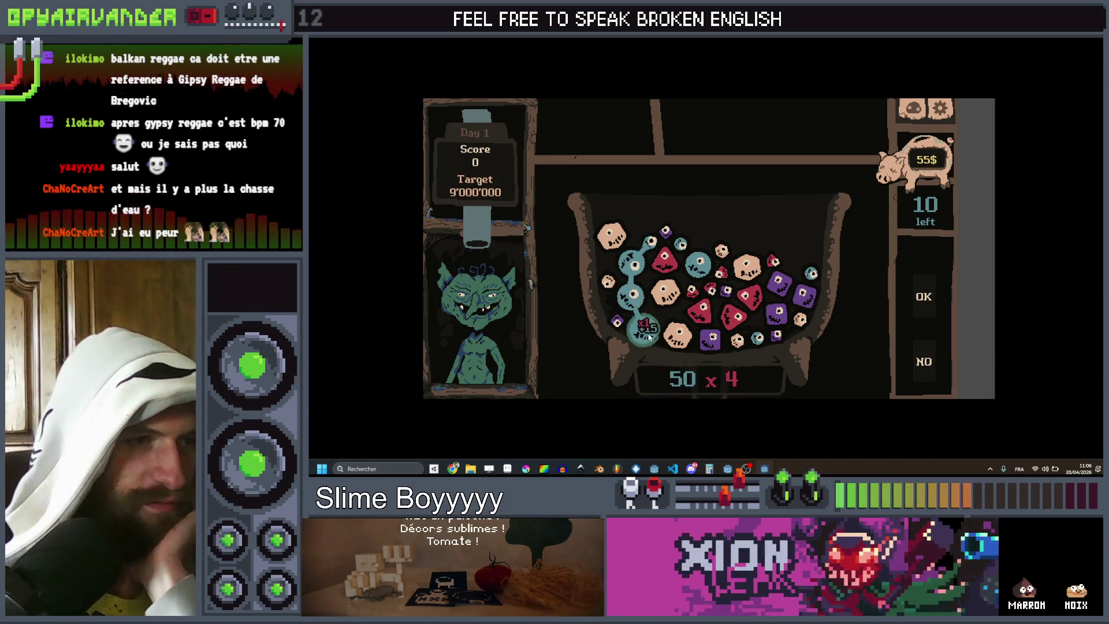
{"action": "left_click", "coordinate": [923, 297]}
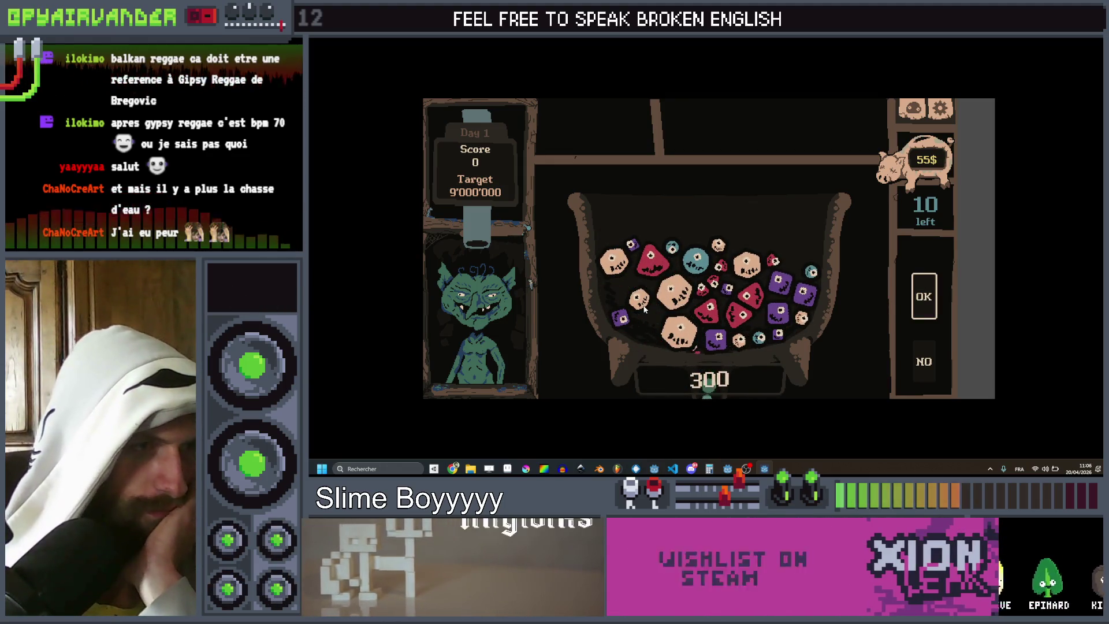
{"action": "left_click", "coordinate": [675, 292]}
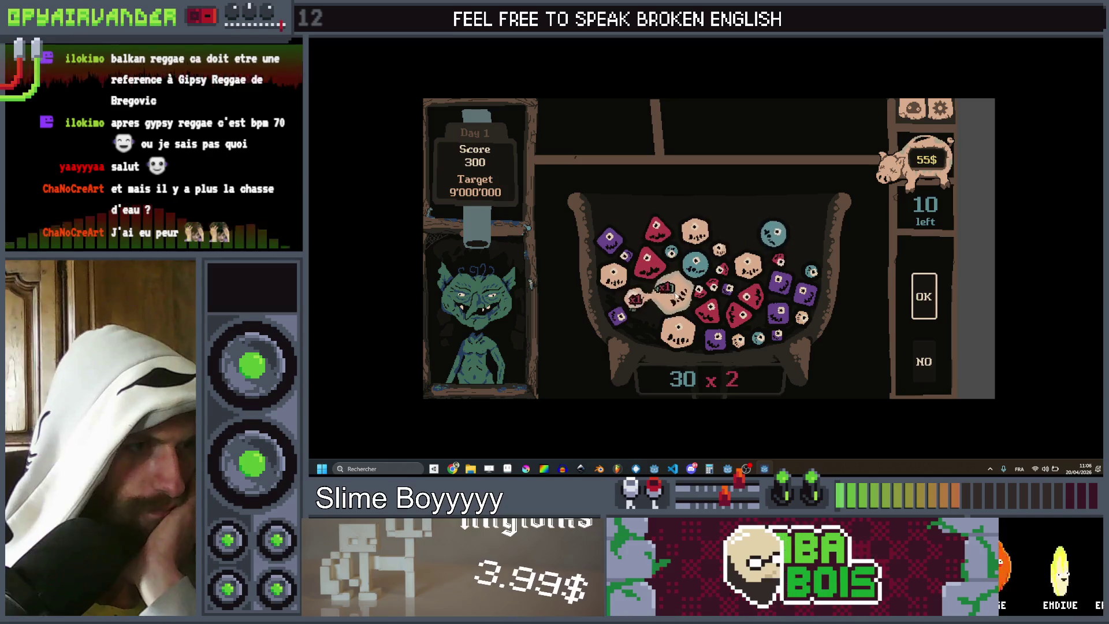
{"action": "left_click", "coordinate": [683, 341]}
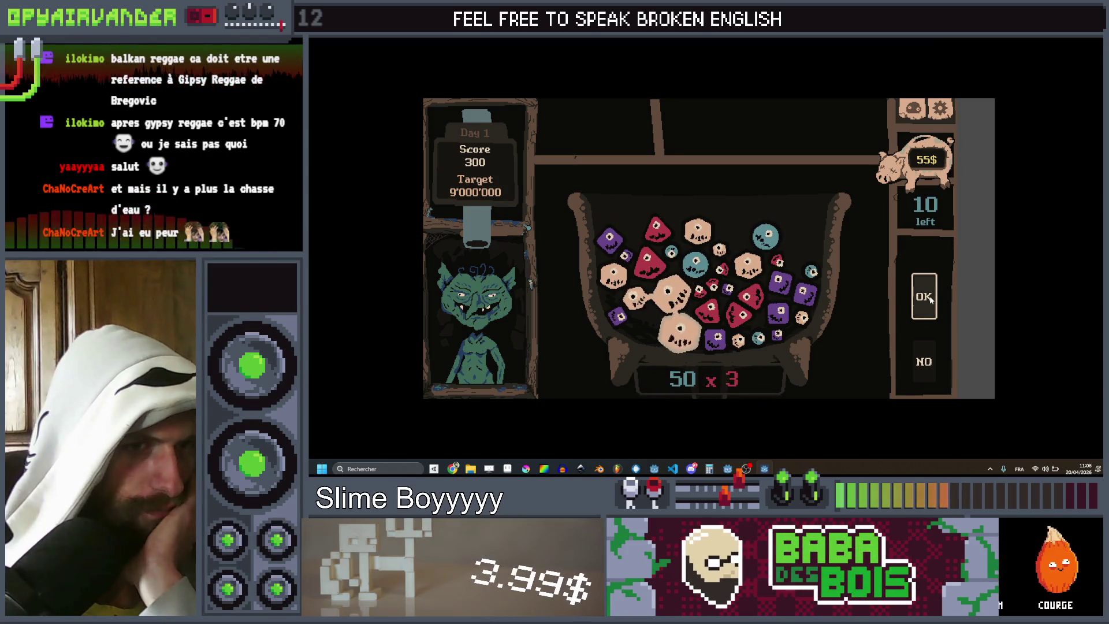
{"action": "left_click", "coordinate": [929, 297]}
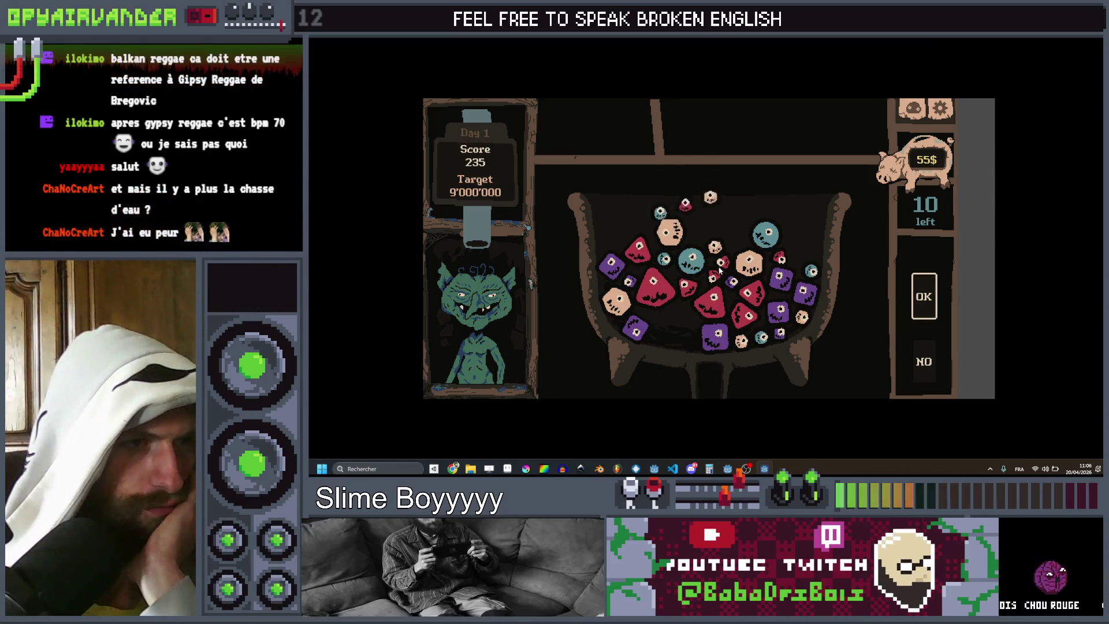
{"action": "mouse_move", "coordinate": [777, 279]}
{"action": "left_mouse_down"}
{"action": "mouse_move", "coordinate": [785, 316]}
{"action": "mouse_move", "coordinate": [804, 296]}
{"action": "left_mouse_up"}
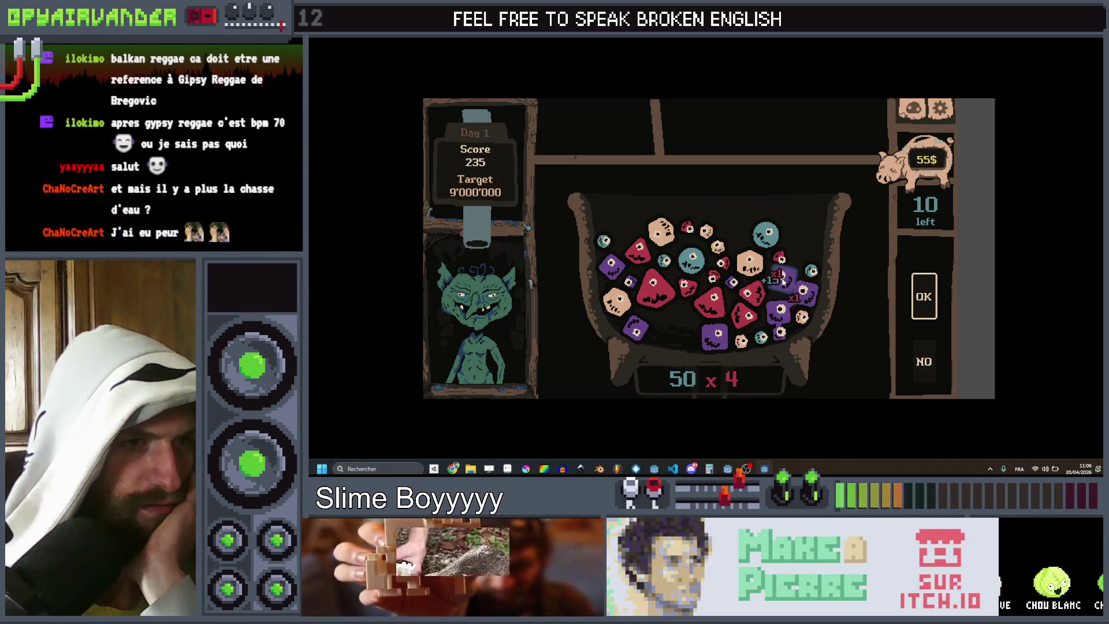
{"action": "left_click", "coordinate": [930, 298]}
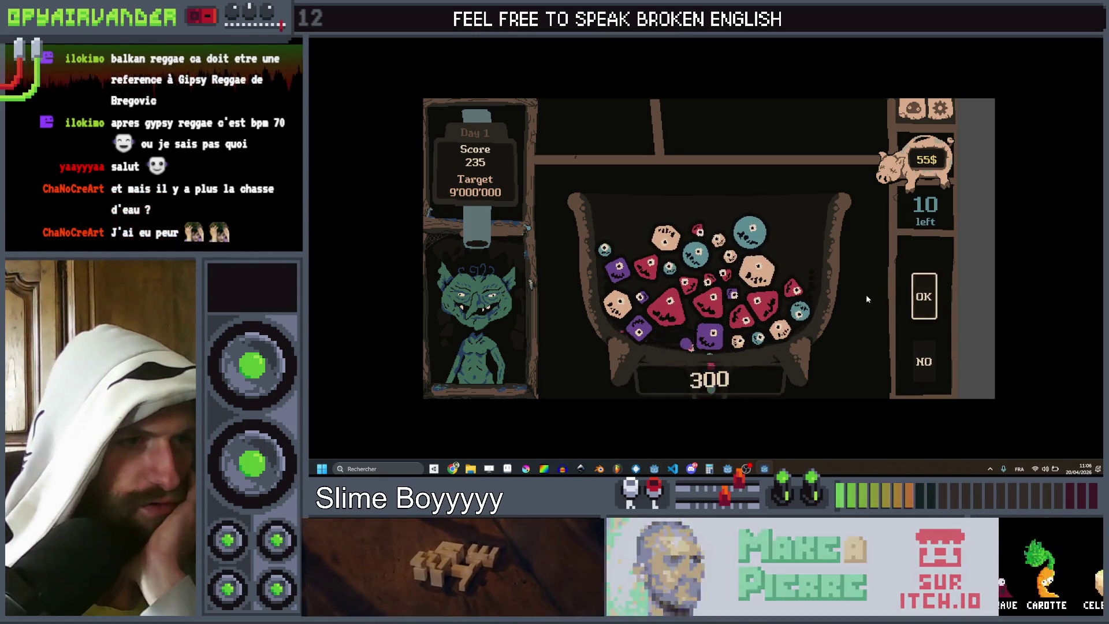
{"action": "mouse_move", "coordinate": [725, 273]}
{"action": "left_mouse_down"}
{"action": "mouse_move", "coordinate": [698, 283]}
{"action": "mouse_move", "coordinate": [713, 308]}
{"action": "left_mouse_up"}
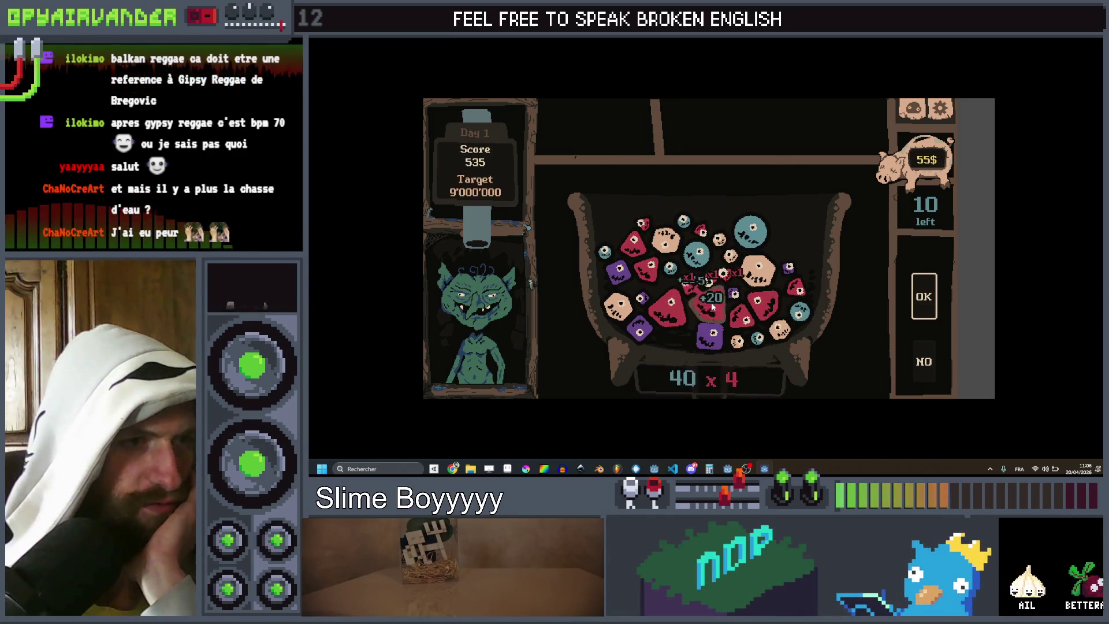
{"action": "left_click", "coordinate": [924, 297]}
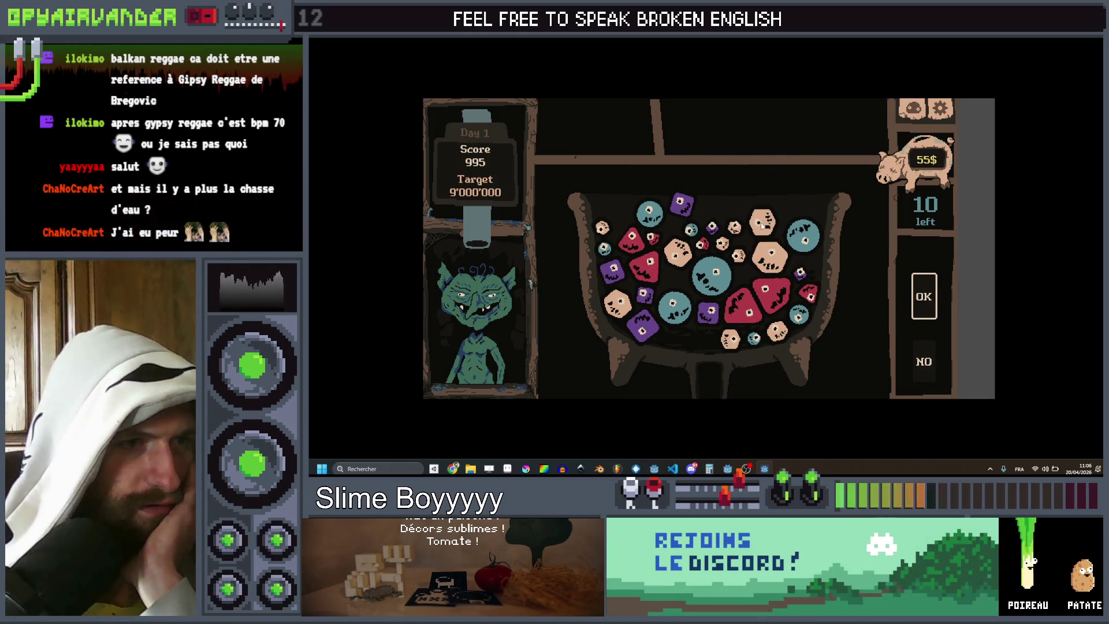
{"action": "left_click", "coordinate": [766, 259]}
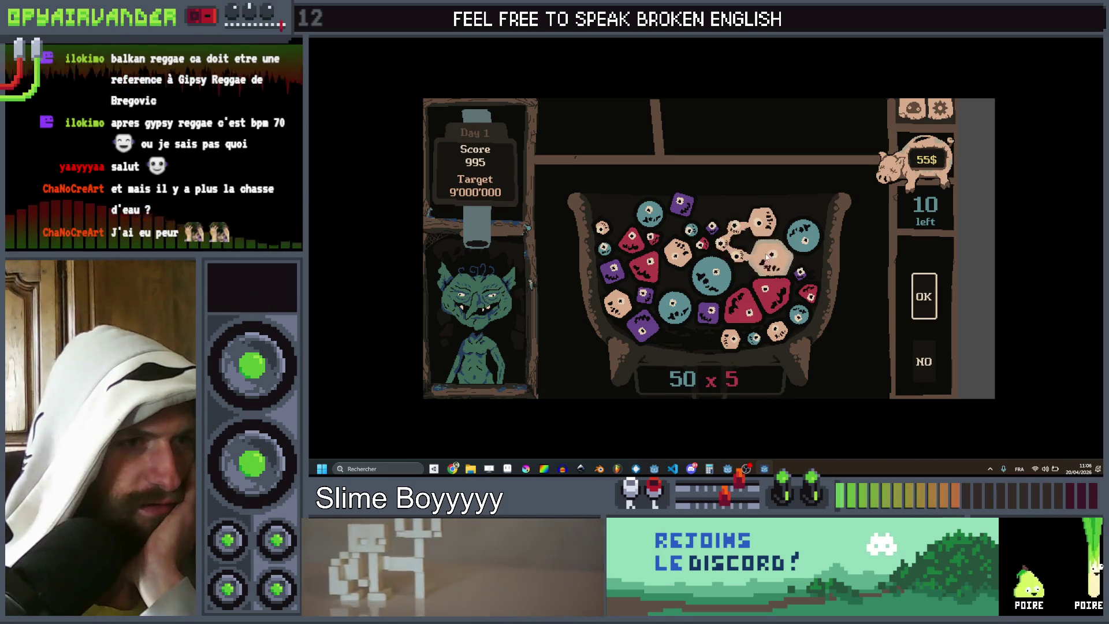
{"action": "left_click", "coordinate": [928, 297]}
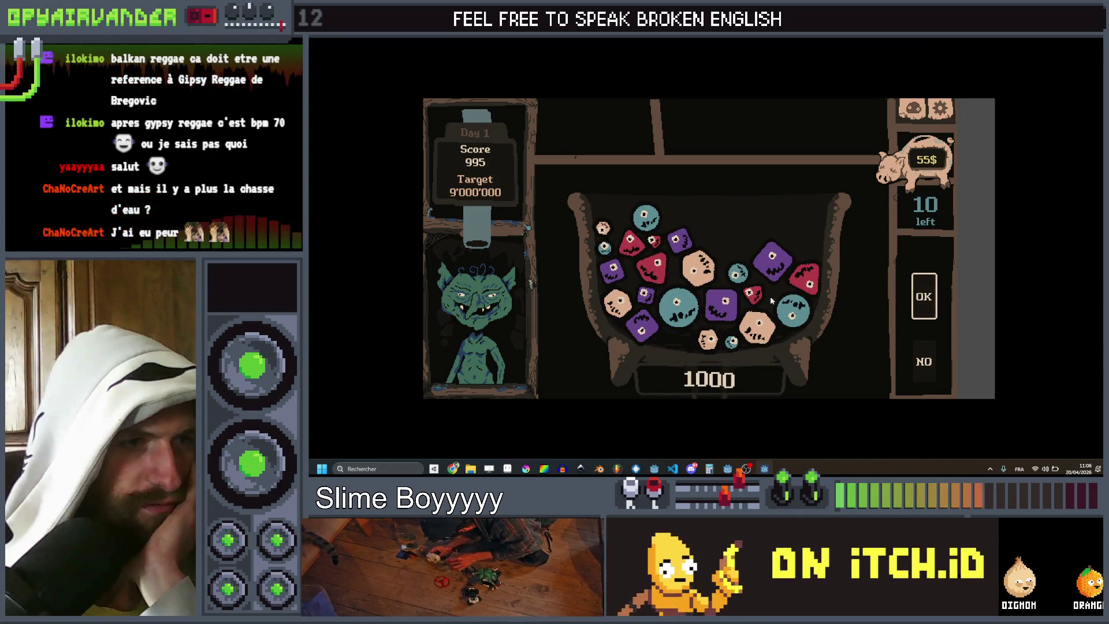
Step: Score more chains, including four red slimes, pushing the Day 1 score to 6255
{"action": "left_click", "coordinate": [641, 239]}
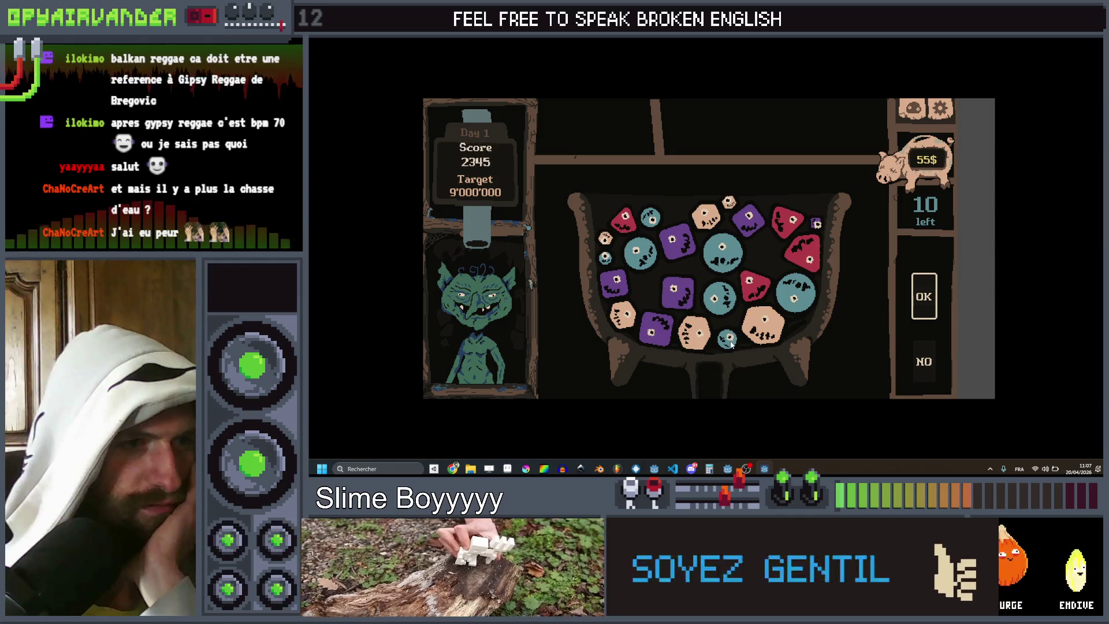
{"action": "left_click", "coordinate": [728, 289]}
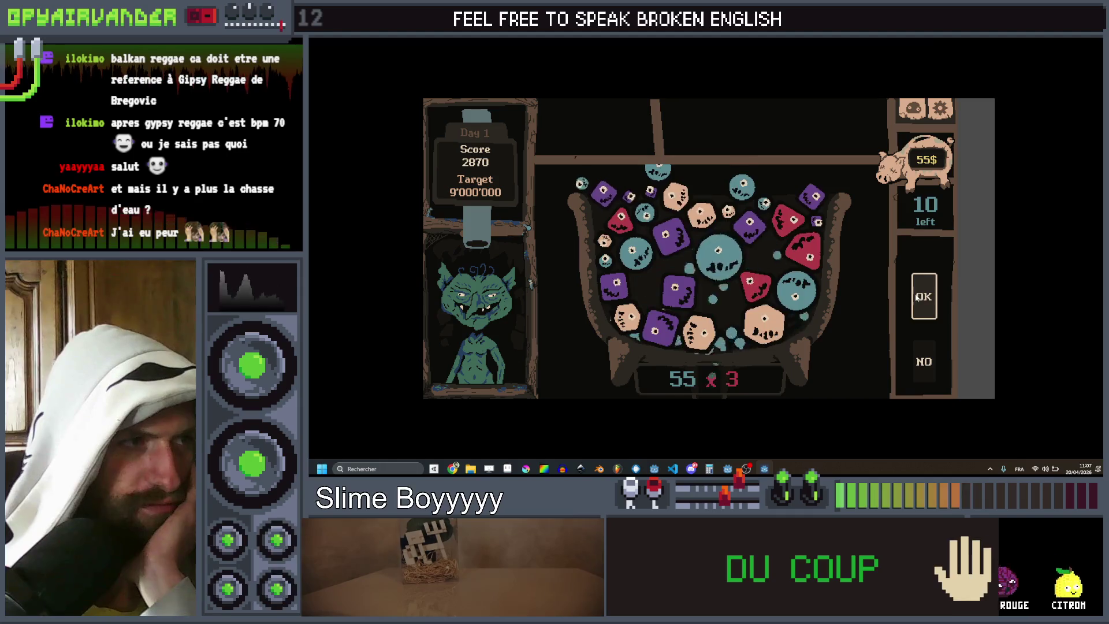
{"action": "left_click", "coordinate": [917, 297]}
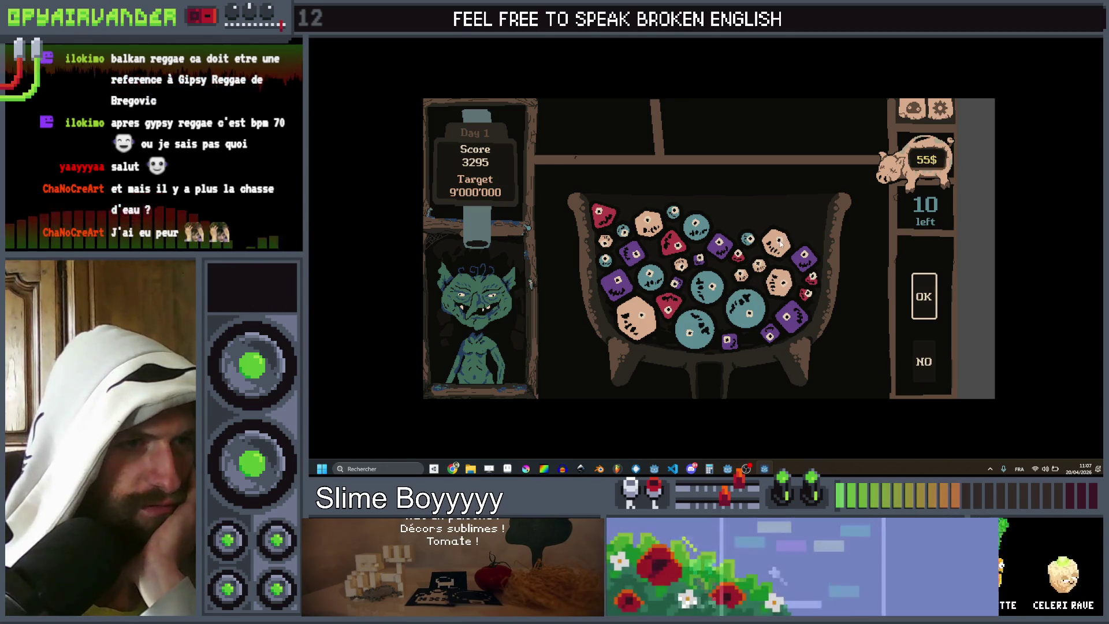
{"action": "left_click_drag", "start_coordinate": [746, 278], "coordinate": [780, 282]}
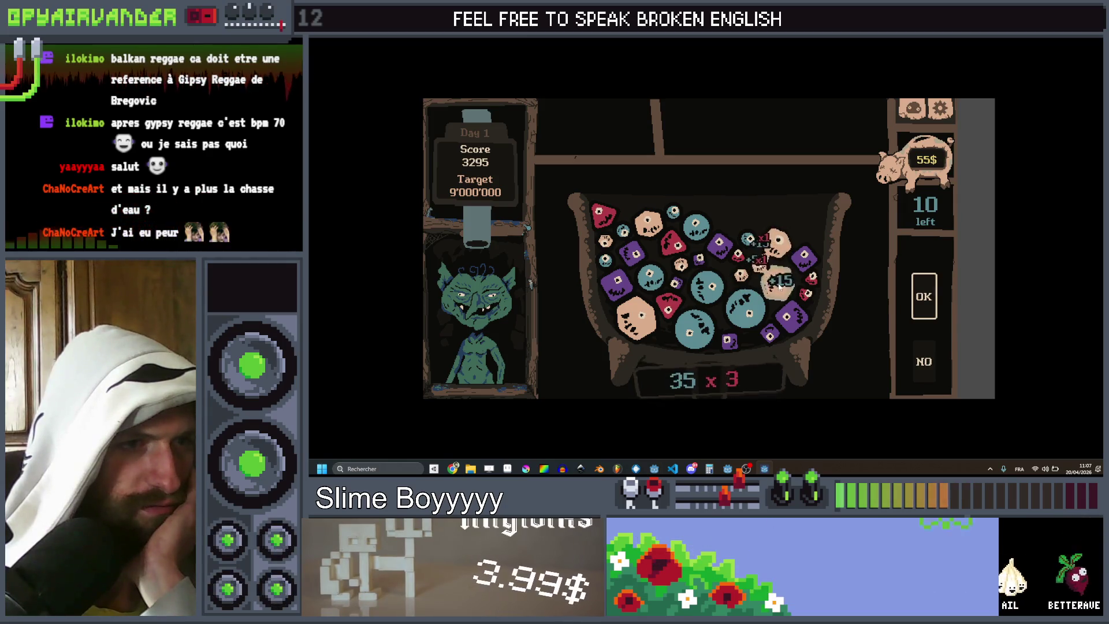
{"action": "left_click", "coordinate": [924, 306]}
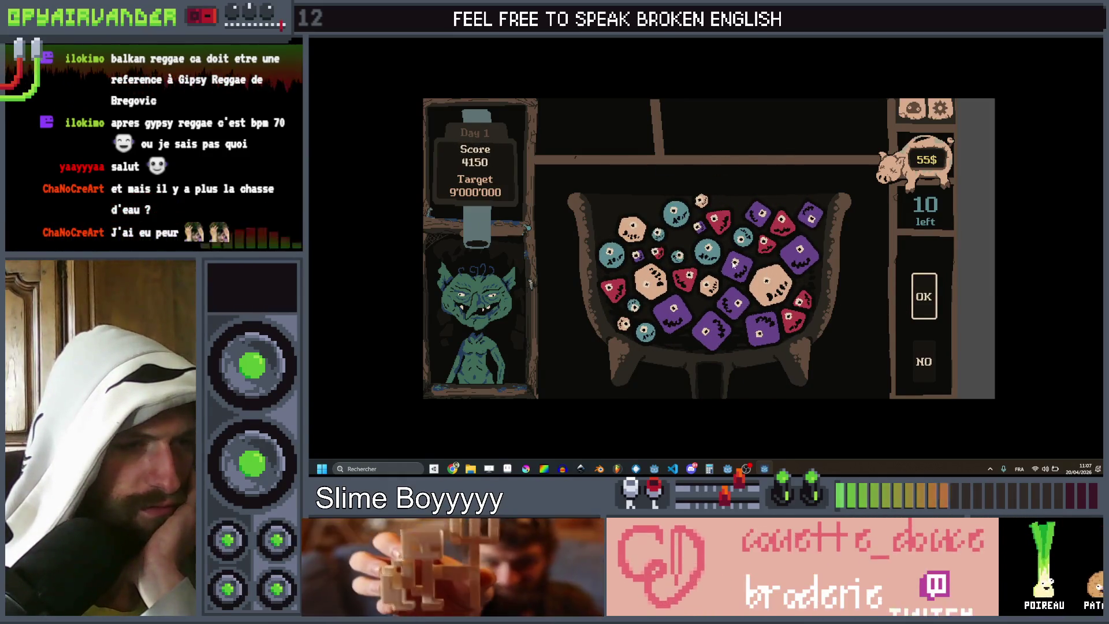
{"action": "left_click", "coordinate": [734, 304]}
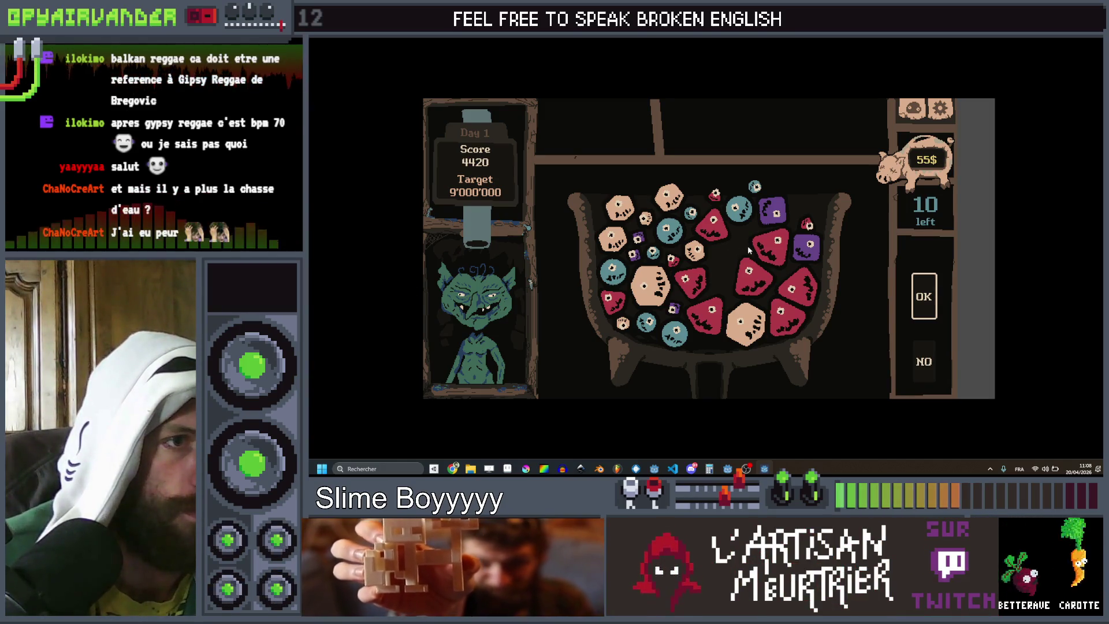
{"action": "mouse_move", "coordinate": [765, 252]}
{"action": "left_mouse_down"}
{"action": "mouse_move", "coordinate": [751, 278]}
{"action": "mouse_move", "coordinate": [788, 315]}
{"action": "left_mouse_up"}
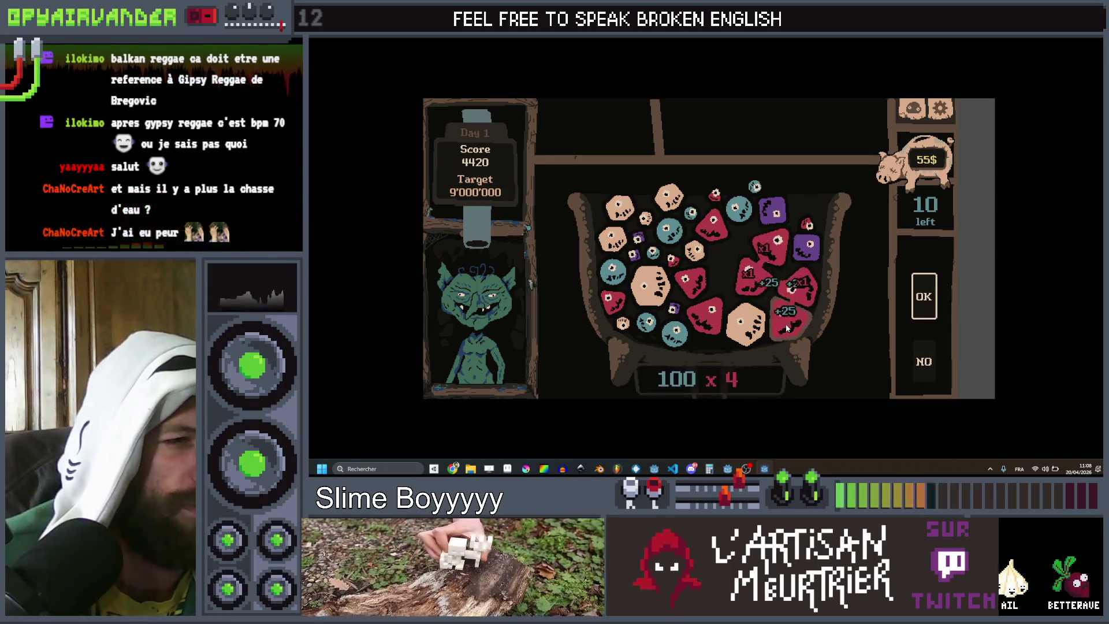
{"action": "left_click", "coordinate": [923, 296]}
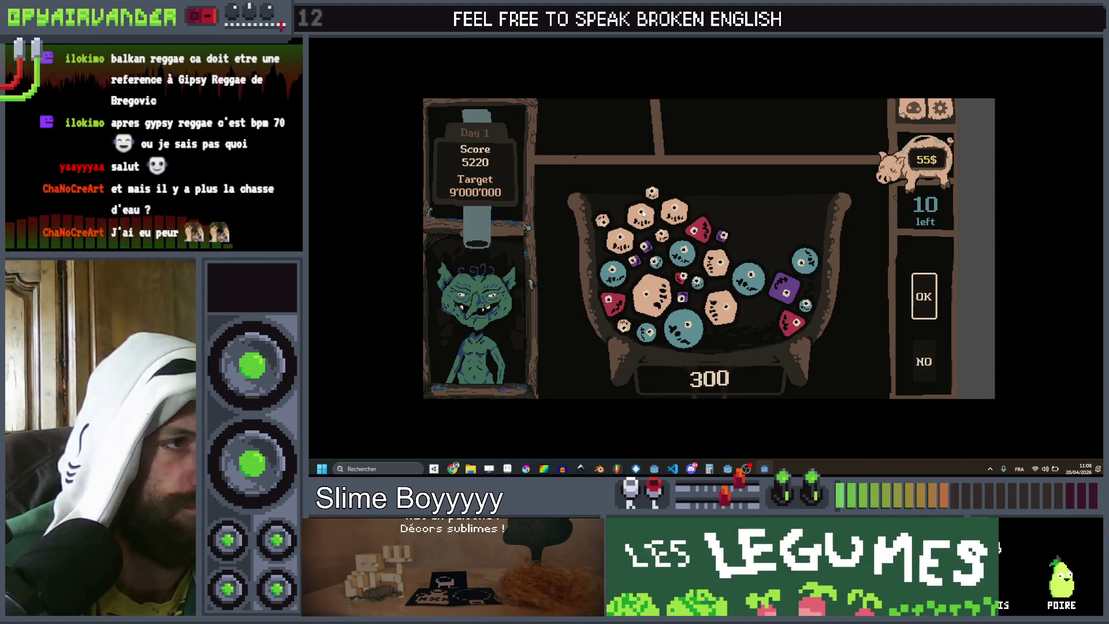
{"action": "left_click", "coordinate": [619, 241]}
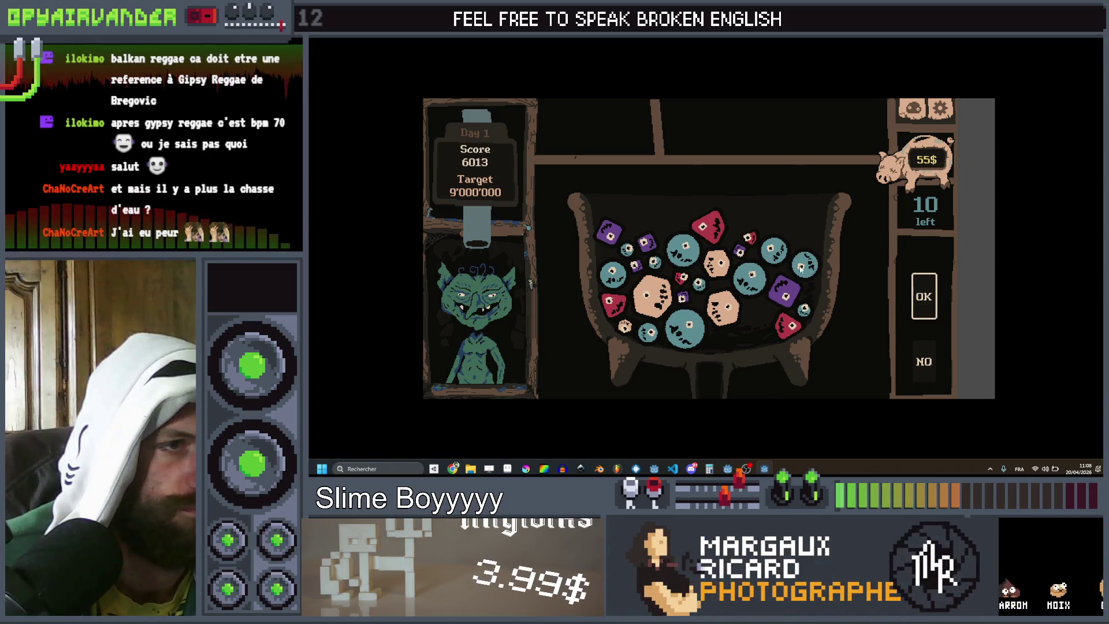
{"action": "left_click", "coordinate": [777, 252]}
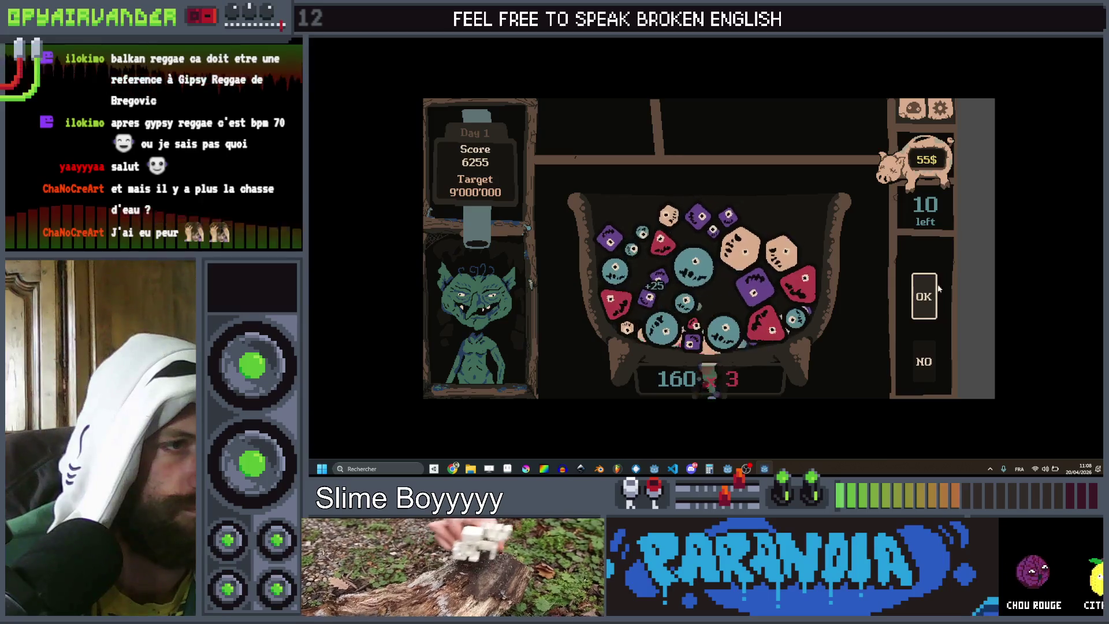
{"action": "left_click", "coordinate": [931, 298]}
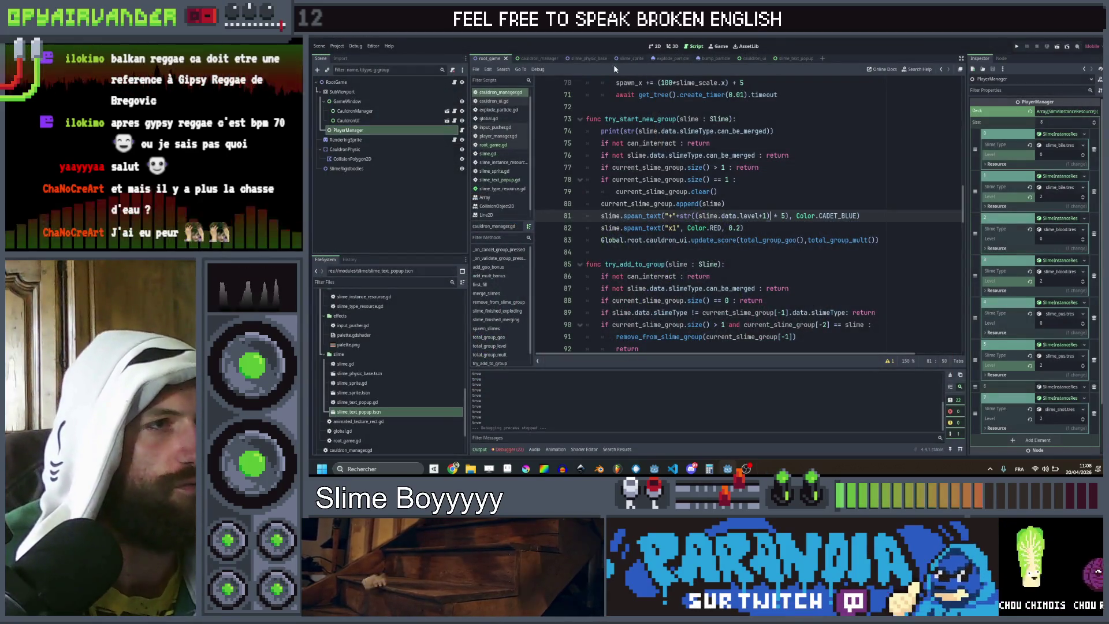
Step: In slime_sprite.gd, change both bump() tween durations from 0.3 to 0.6, save, and run
{"action": "left_click", "coordinate": [713, 59]}
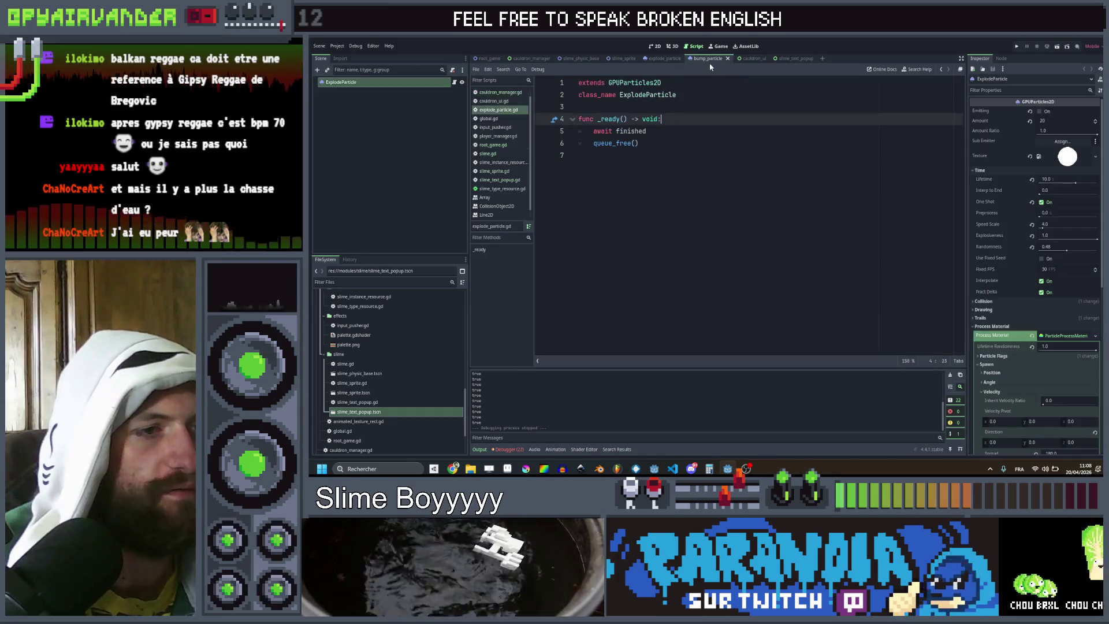
{"action": "left_click", "coordinate": [613, 58]}
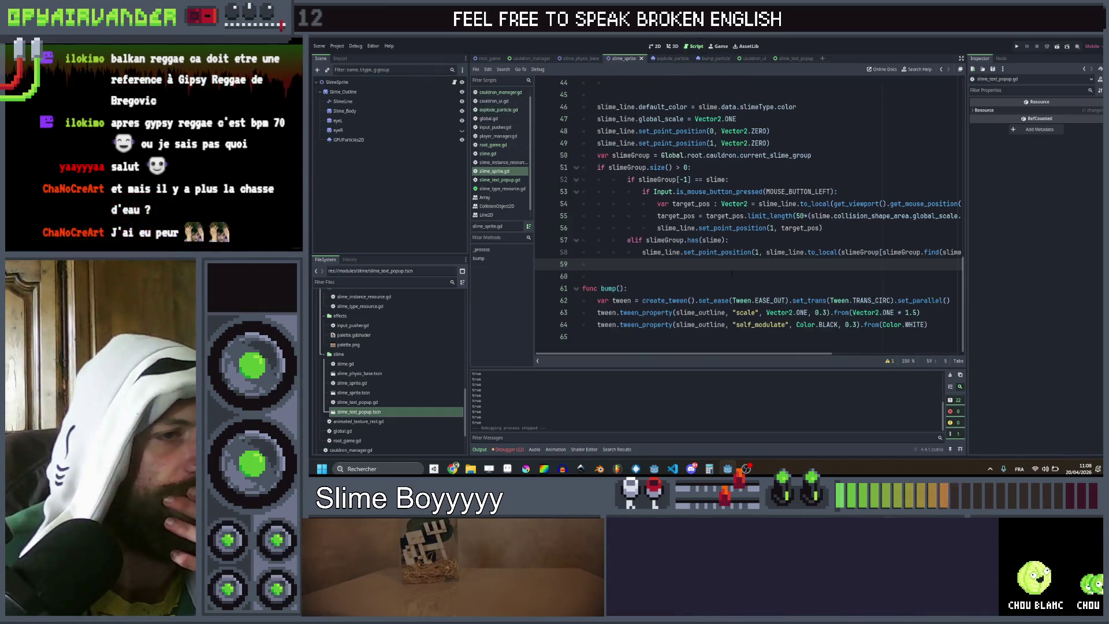
{"action": "left_click", "coordinate": [825, 312]}
{"action": "key", "text": "BackSpace"}
{"action": "type", "text": "6"}
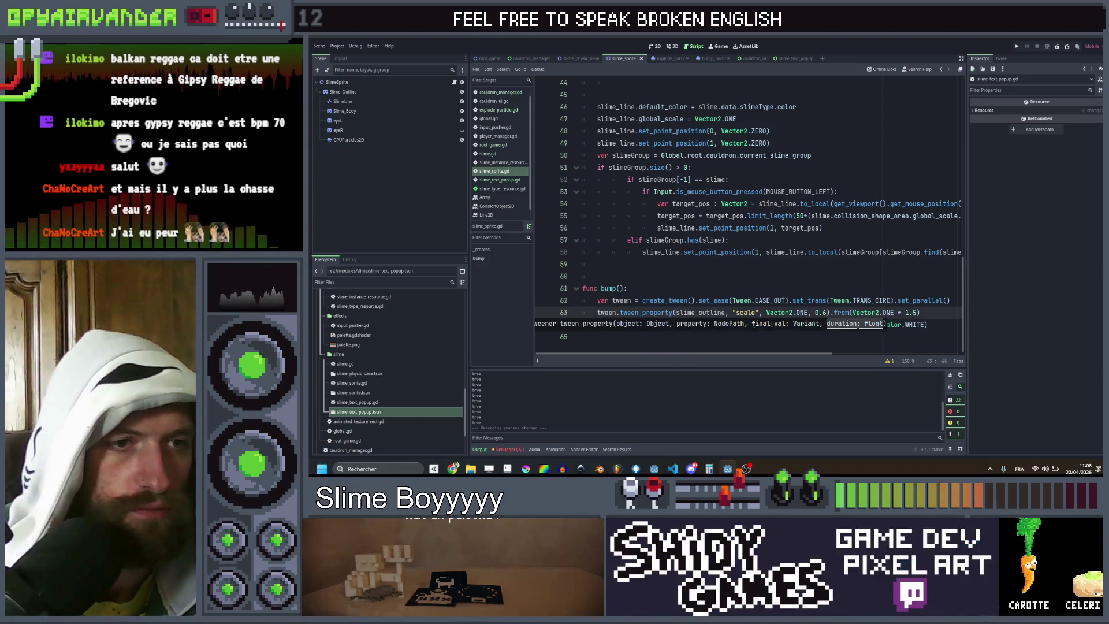
{"action": "left_click", "coordinate": [864, 312]}
{"action": "left_click", "coordinate": [855, 324]}
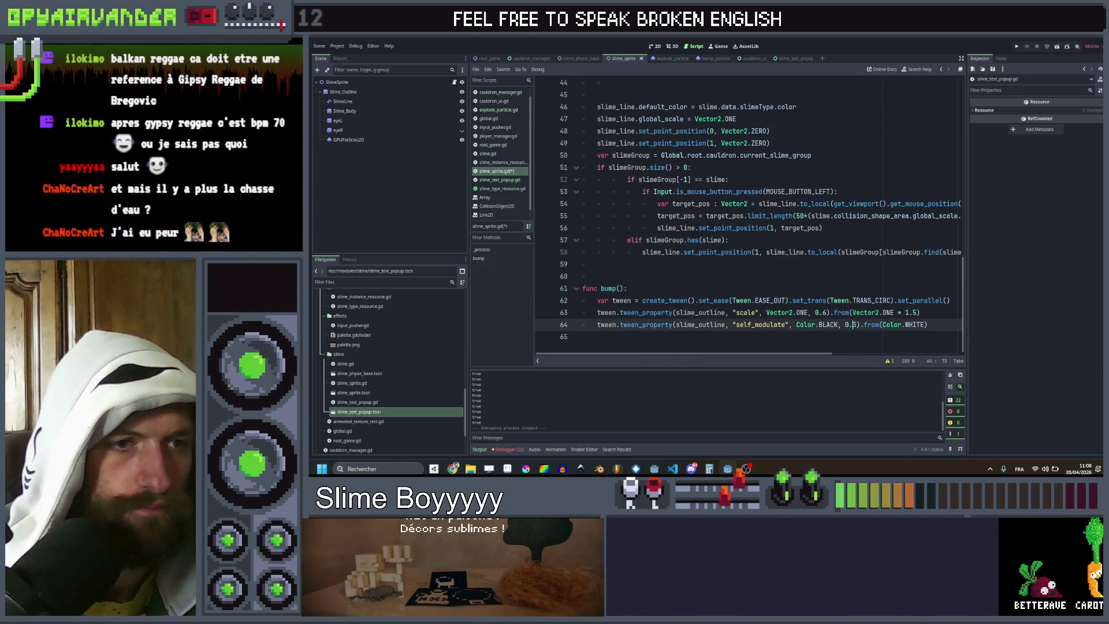
{"action": "type", "text": "4"}
{"action": "left_click", "coordinate": [860, 264]}
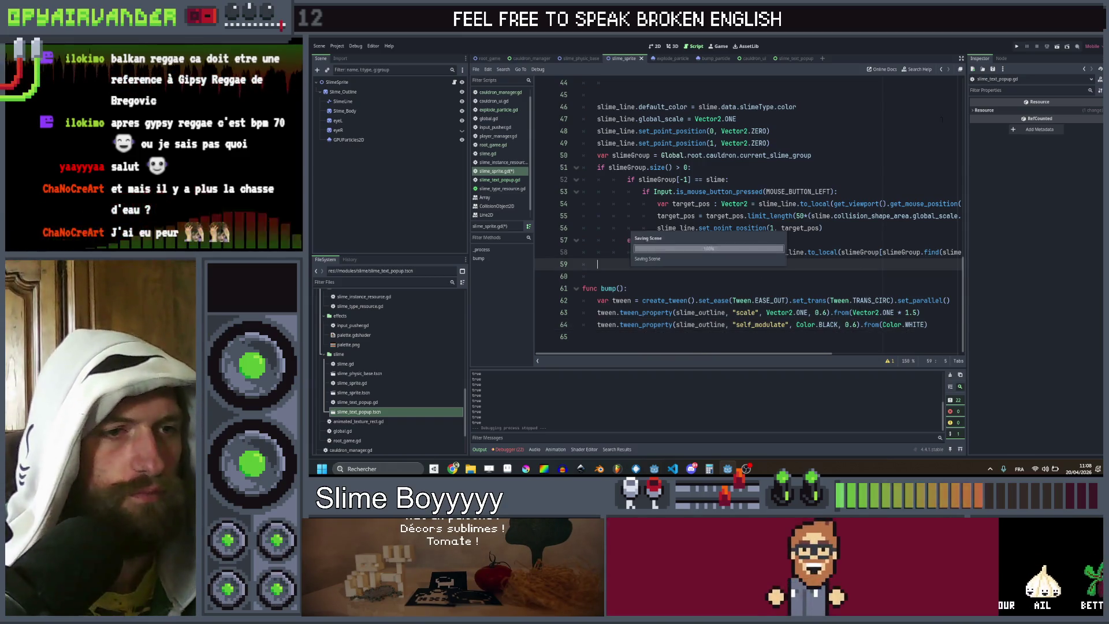
{"action": "key", "text": "ctrl+s"}
{"action": "left_click", "coordinate": [1017, 46]}
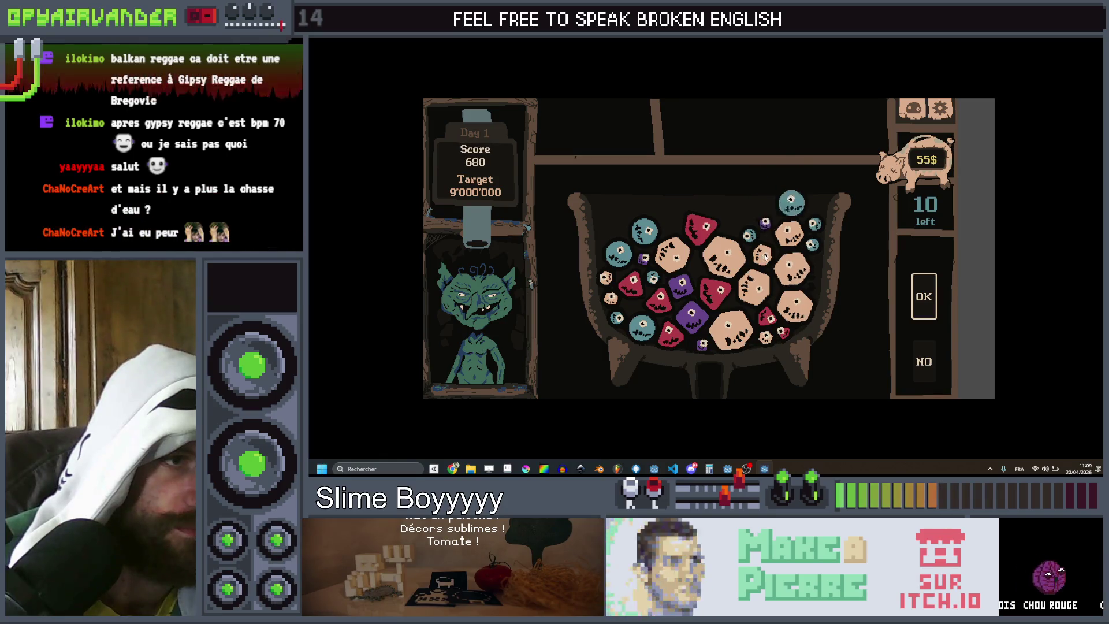
Step: Chain and merge red, purple and teal slimes to check the slower bump animation
{"action": "left_click", "coordinate": [764, 257]}
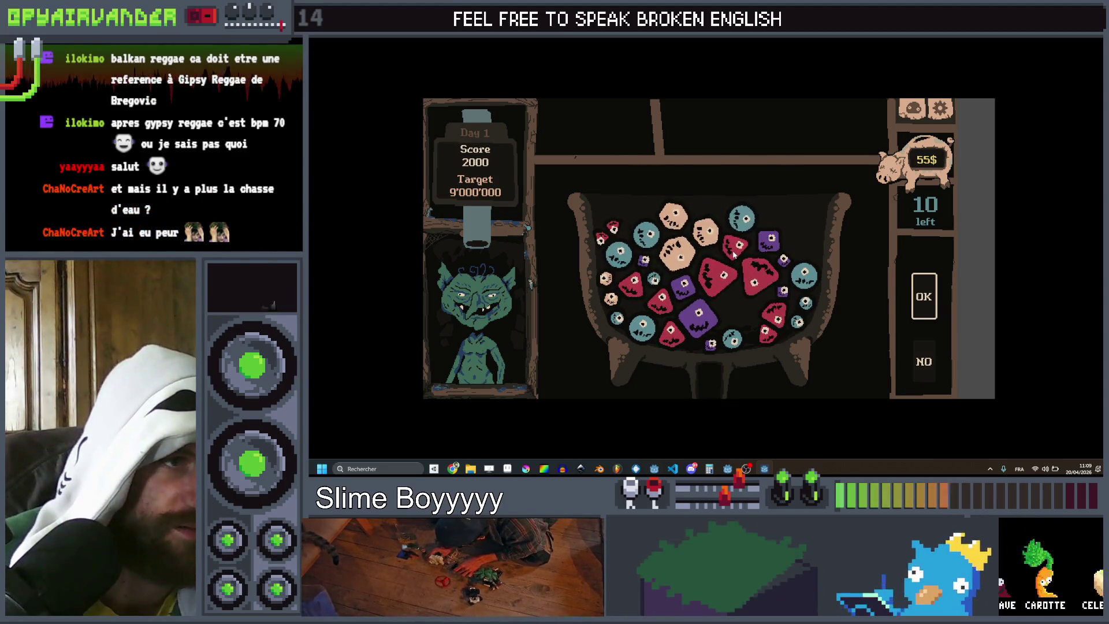
{"action": "left_click", "coordinate": [726, 278]}
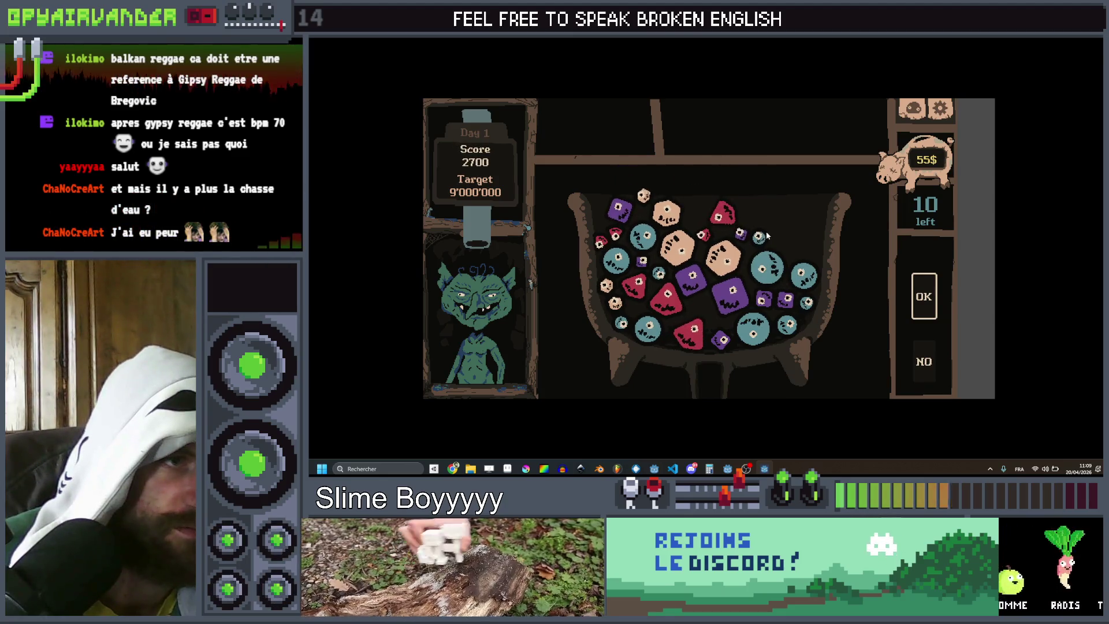
{"action": "mouse_move", "coordinate": [760, 253]}
{"action": "left_mouse_down"}
{"action": "mouse_move", "coordinate": [803, 276]}
{"action": "mouse_move", "coordinate": [788, 324]}
{"action": "mouse_move", "coordinate": [732, 334]}
{"action": "left_mouse_up"}
{"action": "left_click", "coordinate": [924, 296]}
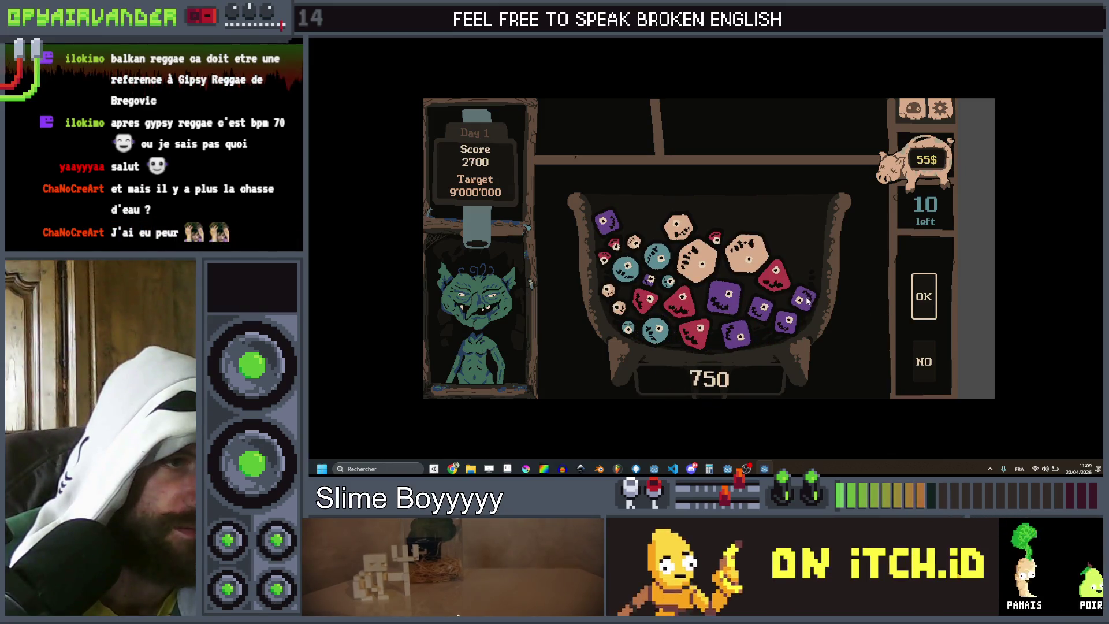
{"action": "mouse_move", "coordinate": [777, 319]}
{"action": "left_mouse_down"}
{"action": "mouse_move", "coordinate": [729, 300]}
{"action": "mouse_move", "coordinate": [750, 347]}
{"action": "left_mouse_up"}
{"action": "left_click", "coordinate": [917, 297]}
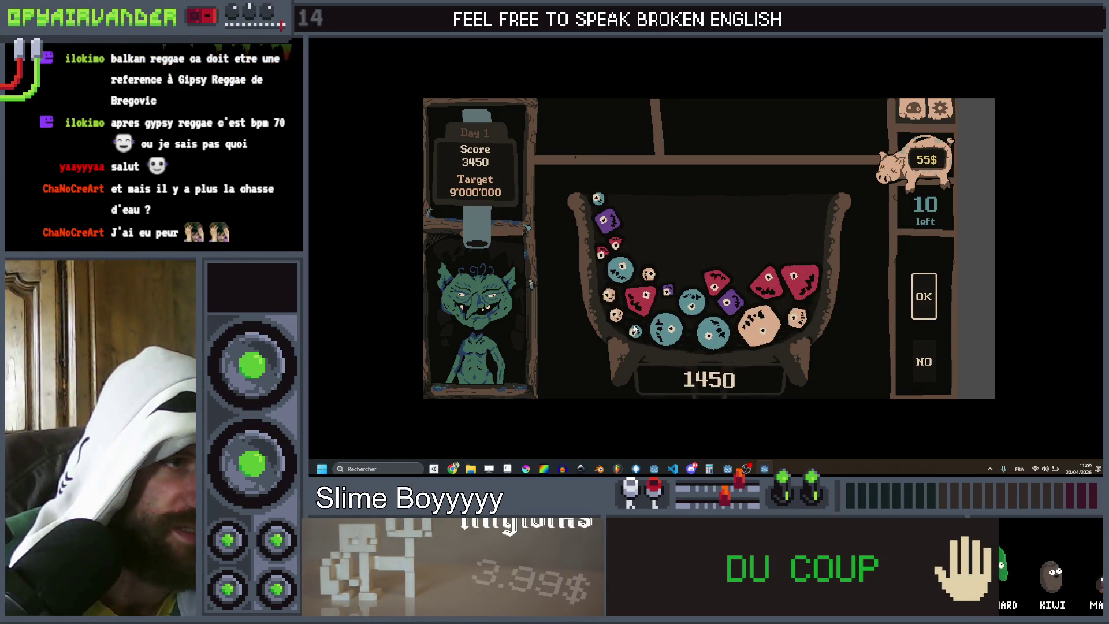
{"action": "left_click_drag", "start_coordinate": [635, 331], "coordinate": [702, 300]}
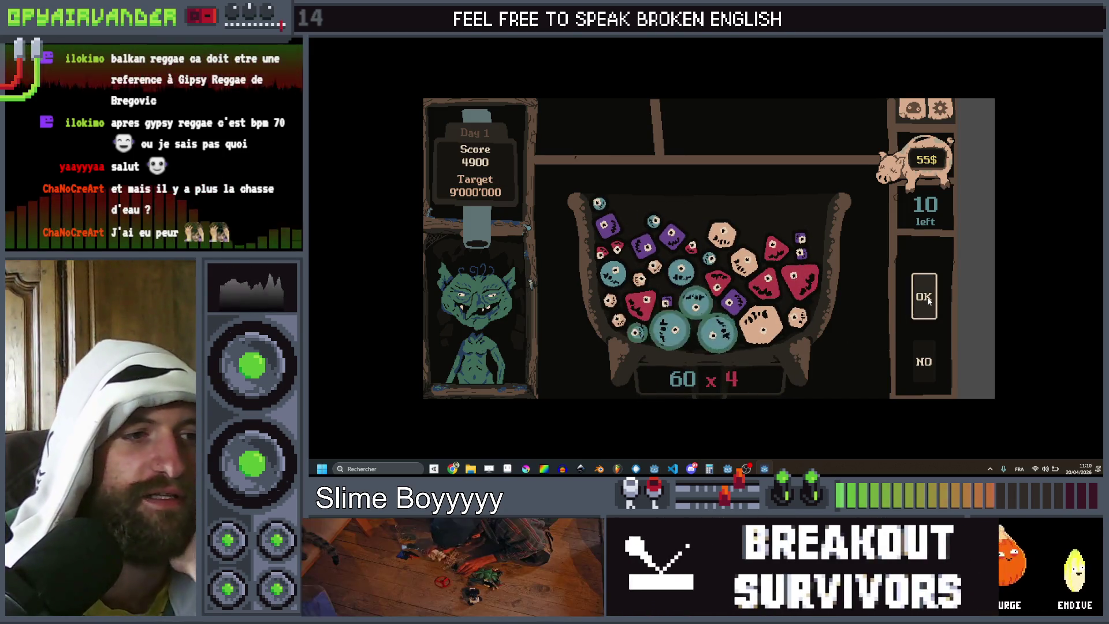
{"action": "left_click", "coordinate": [925, 298]}
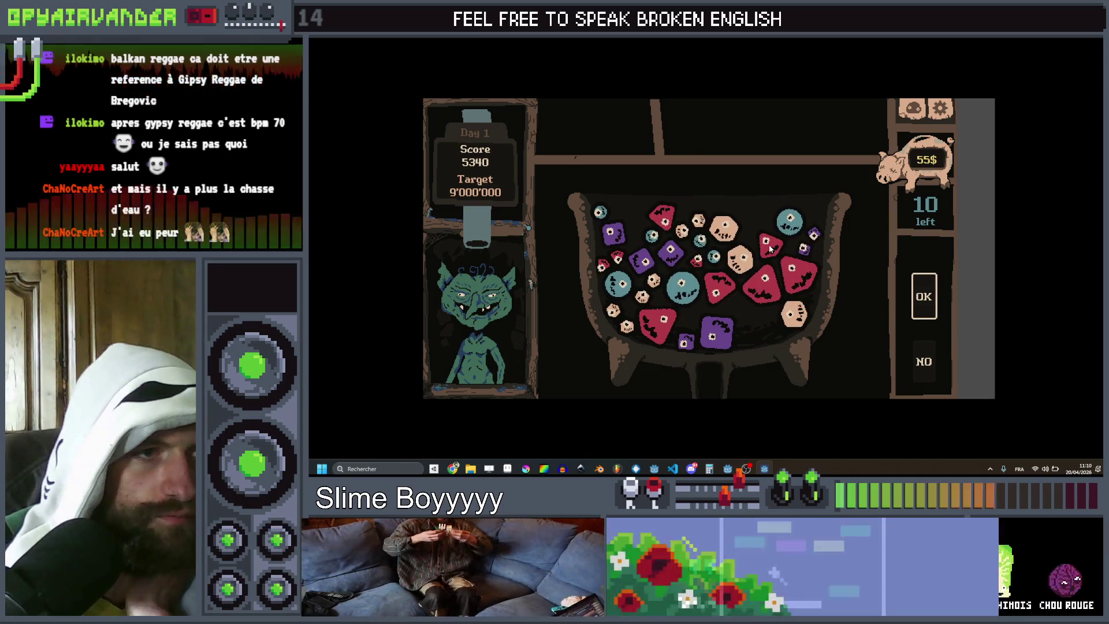
{"action": "left_click", "coordinate": [755, 294]}
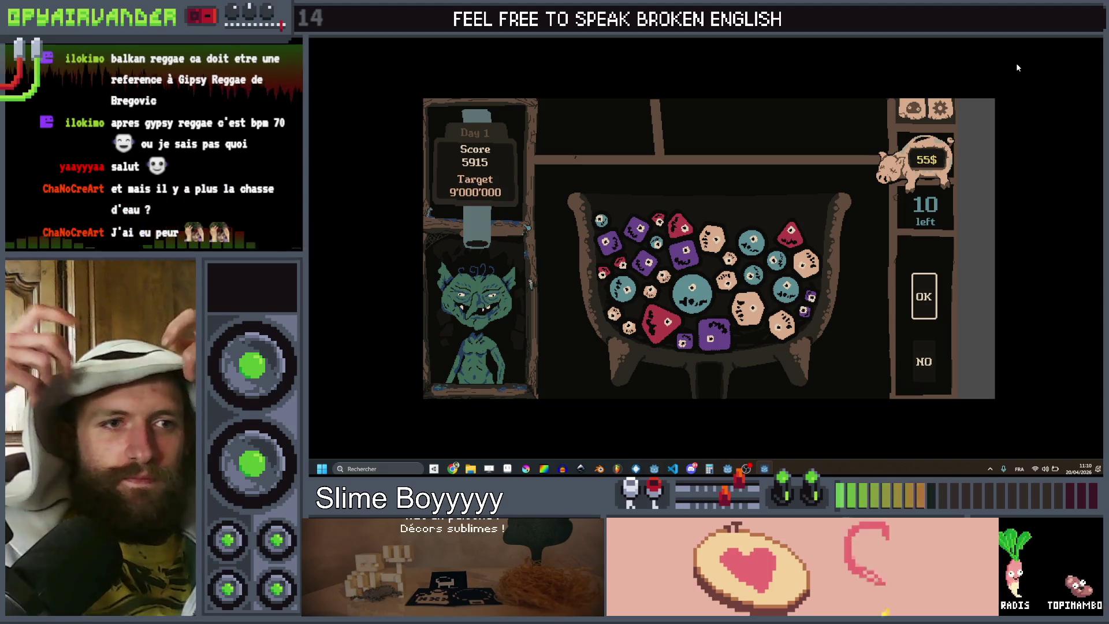
Step: Stop the game, review lines 56–60 of slime_sprite.gd, and briefly check palette.png in Aseprite
{"action": "key", "text": "F8"}
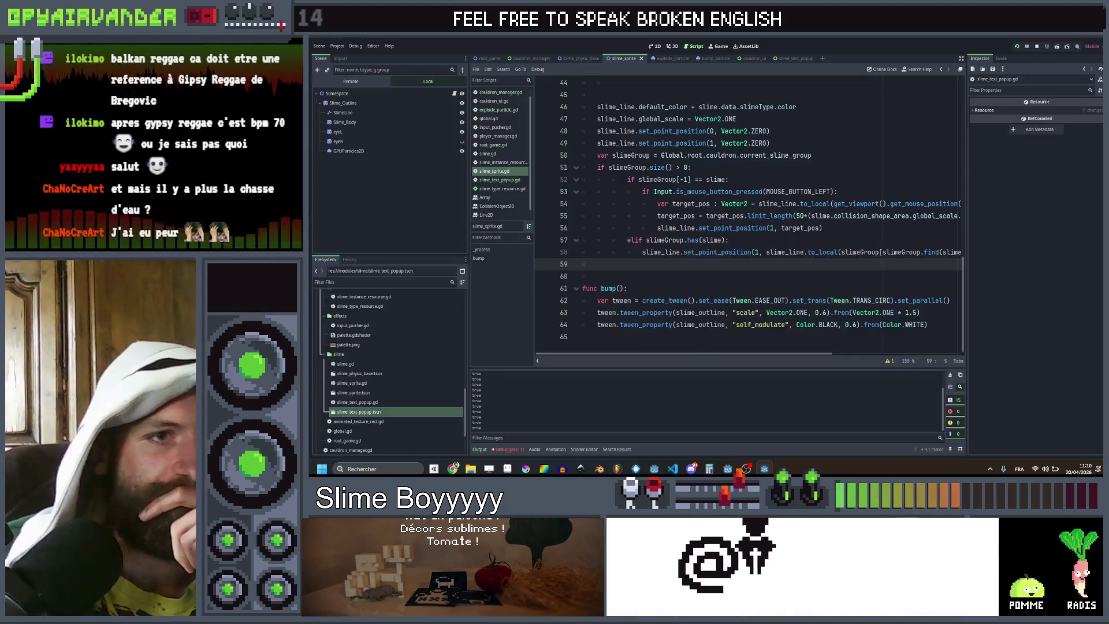
{"action": "left_click", "coordinate": [862, 228]}
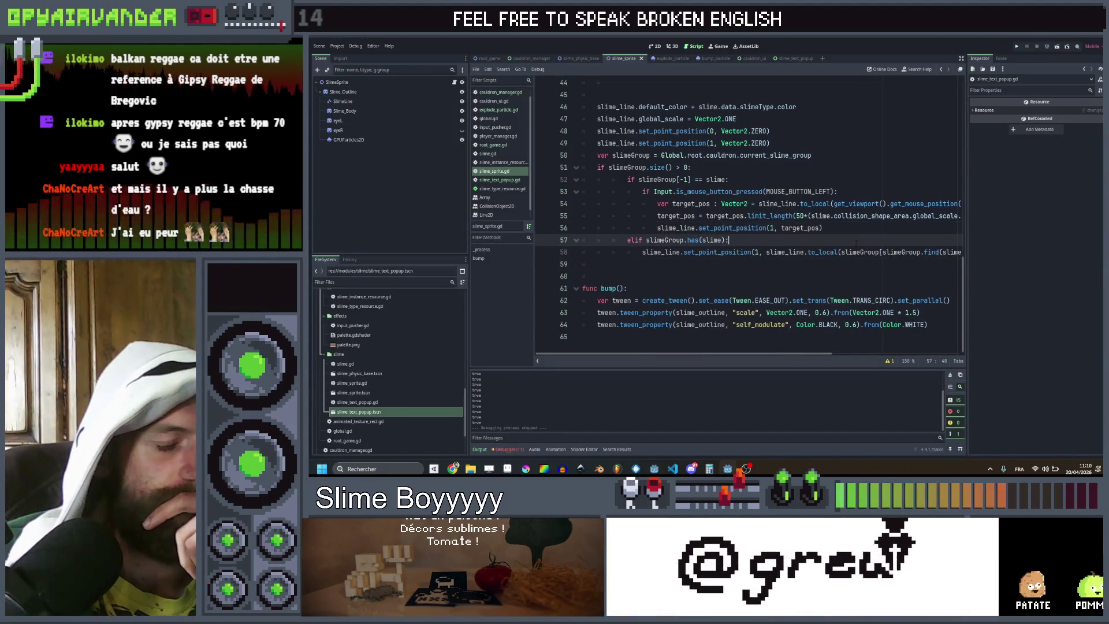
{"action": "left_click", "coordinate": [855, 264]}
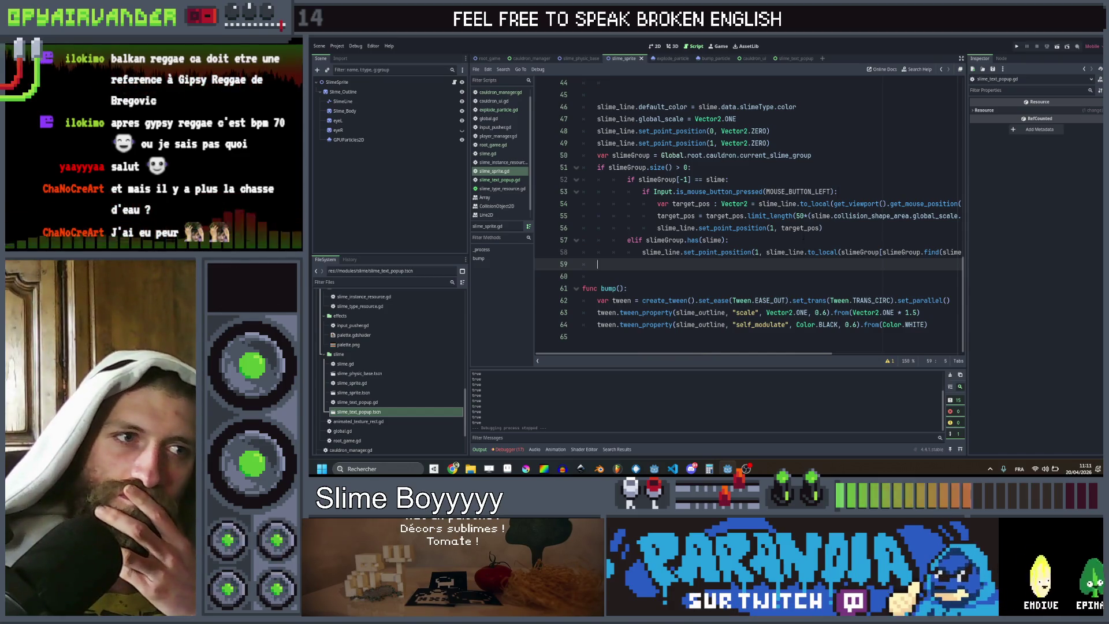
{"action": "left_click", "coordinate": [803, 237]}
{"action": "left_click", "coordinate": [758, 276]}
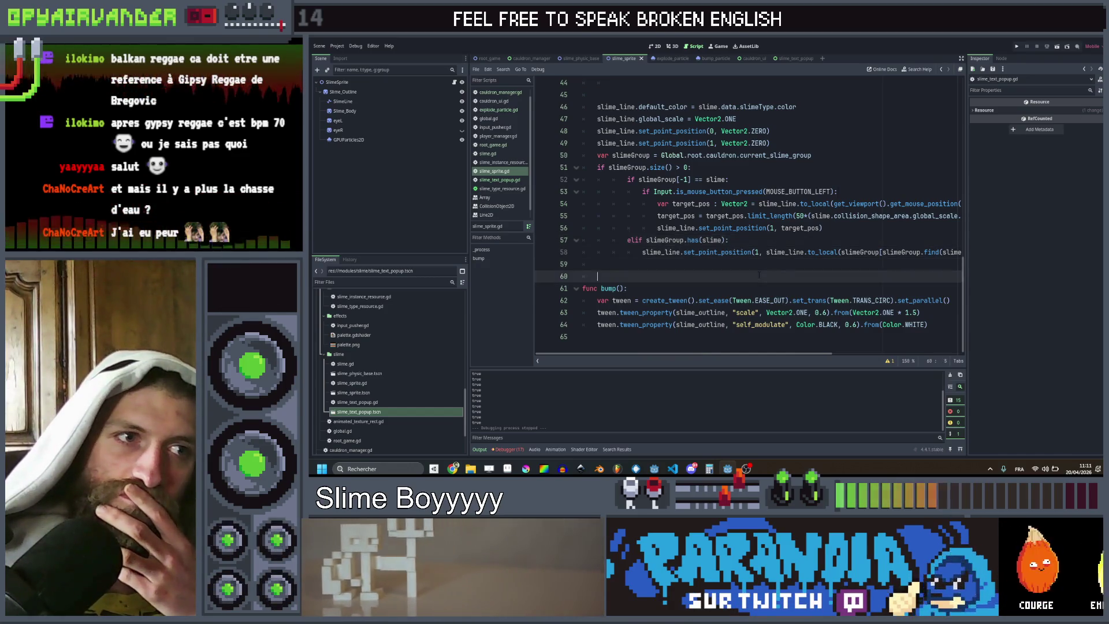
{"action": "left_click_drag", "start_coordinate": [758, 275], "coordinate": [762, 199]}
{"action": "left_click", "coordinate": [776, 271]}
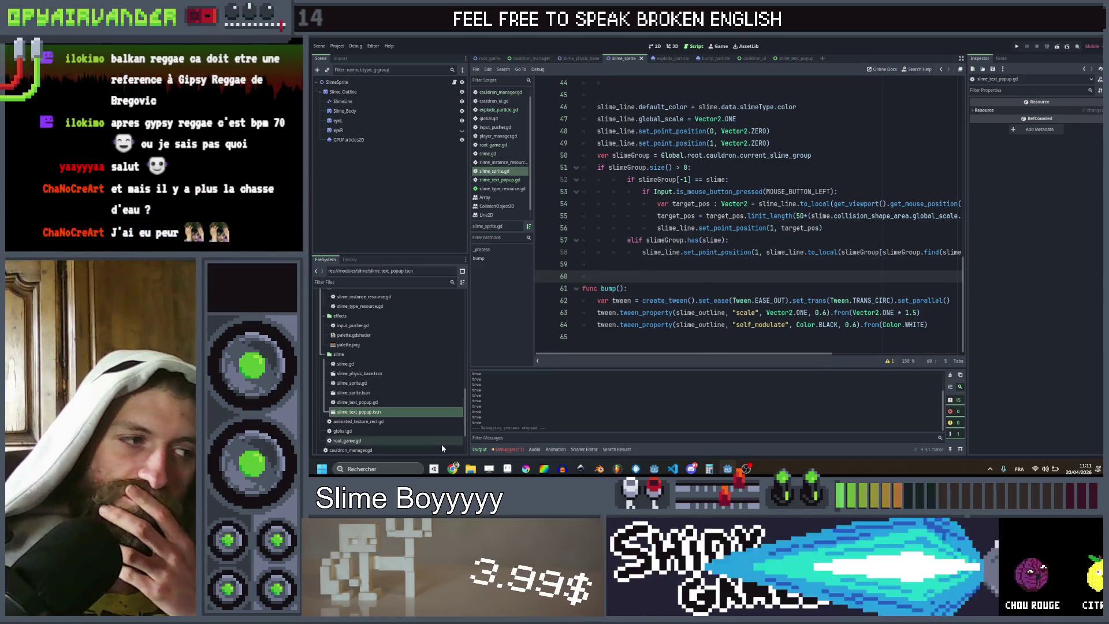
{"action": "left_click", "coordinate": [507, 469]}
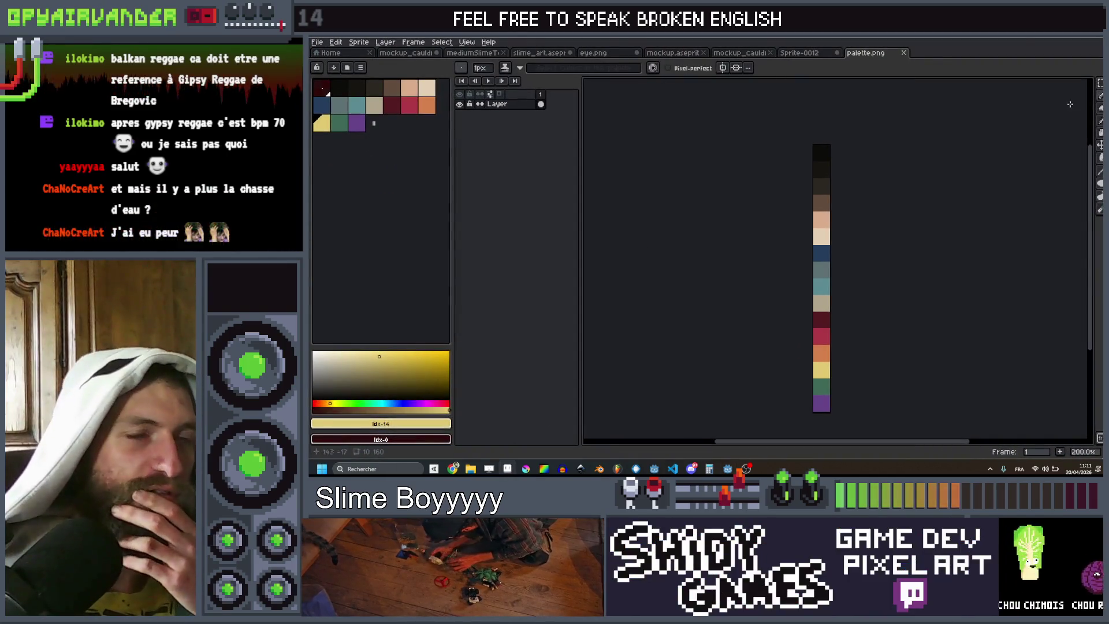
{"action": "key", "text": "alt+Tab"}
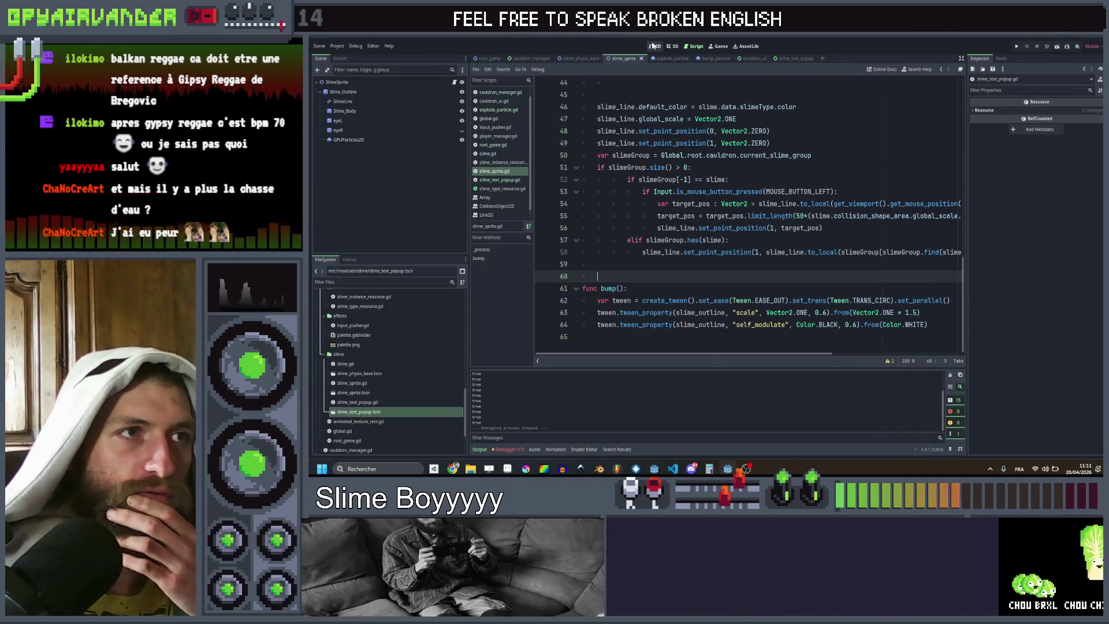
Step: Cycle through the 2D, 3D, Script and Game workspaces, ending on the SlimeSprite 2D view
{"action": "left_click", "coordinate": [653, 45]}
{"action": "left_click", "coordinate": [670, 47]}
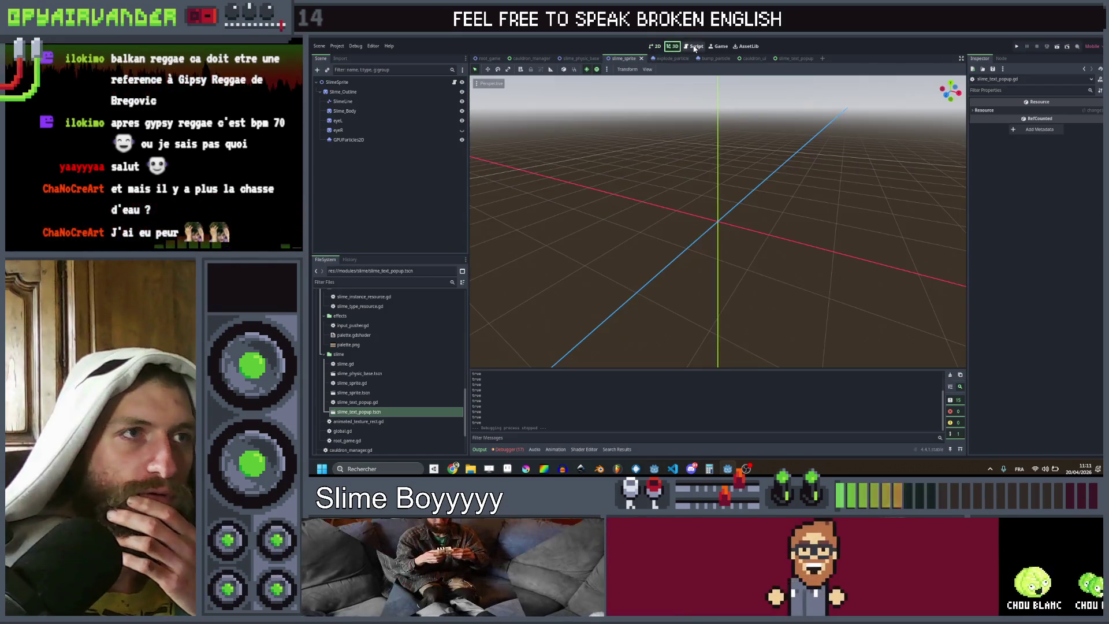
{"action": "left_click", "coordinate": [695, 46]}
{"action": "left_click", "coordinate": [719, 47]}
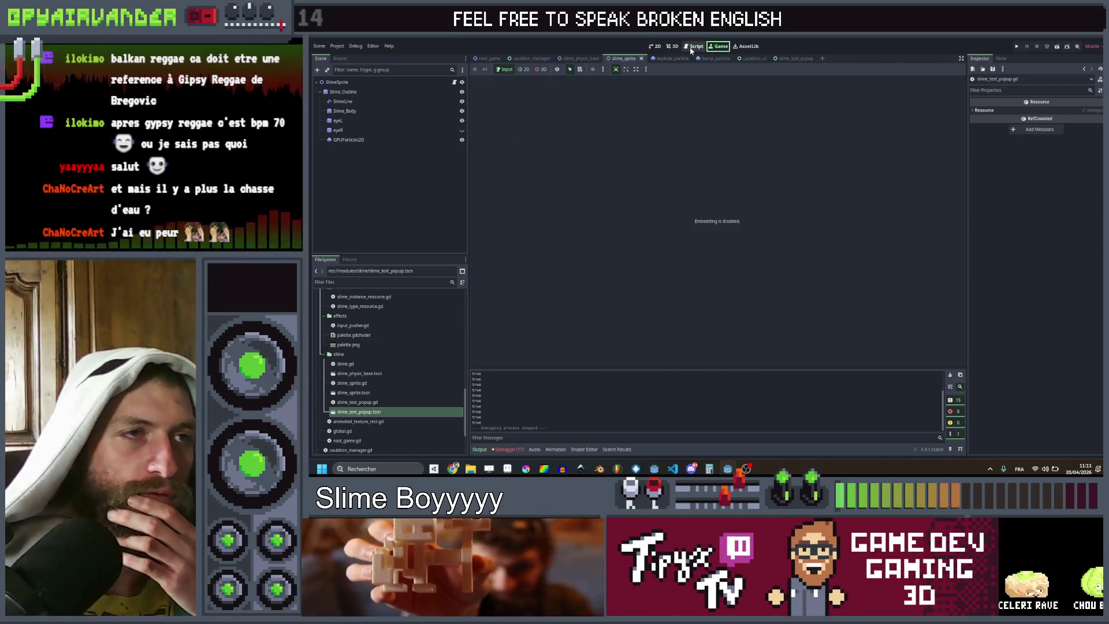
{"action": "left_click", "coordinate": [694, 46]}
{"action": "left_click", "coordinate": [671, 46]}
{"action": "left_click", "coordinate": [654, 46]}
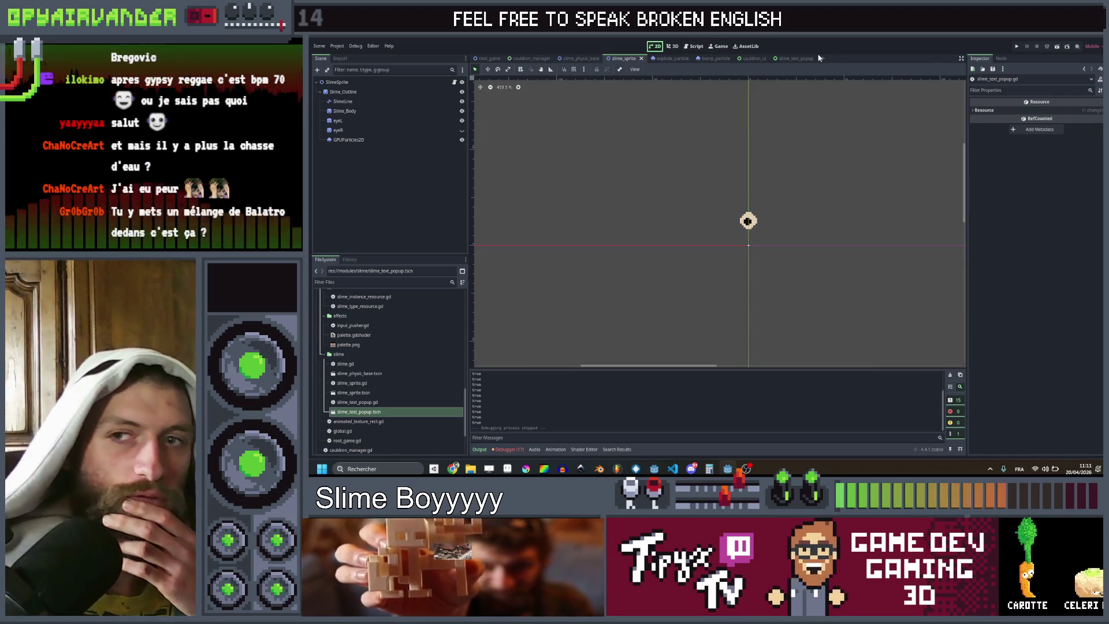